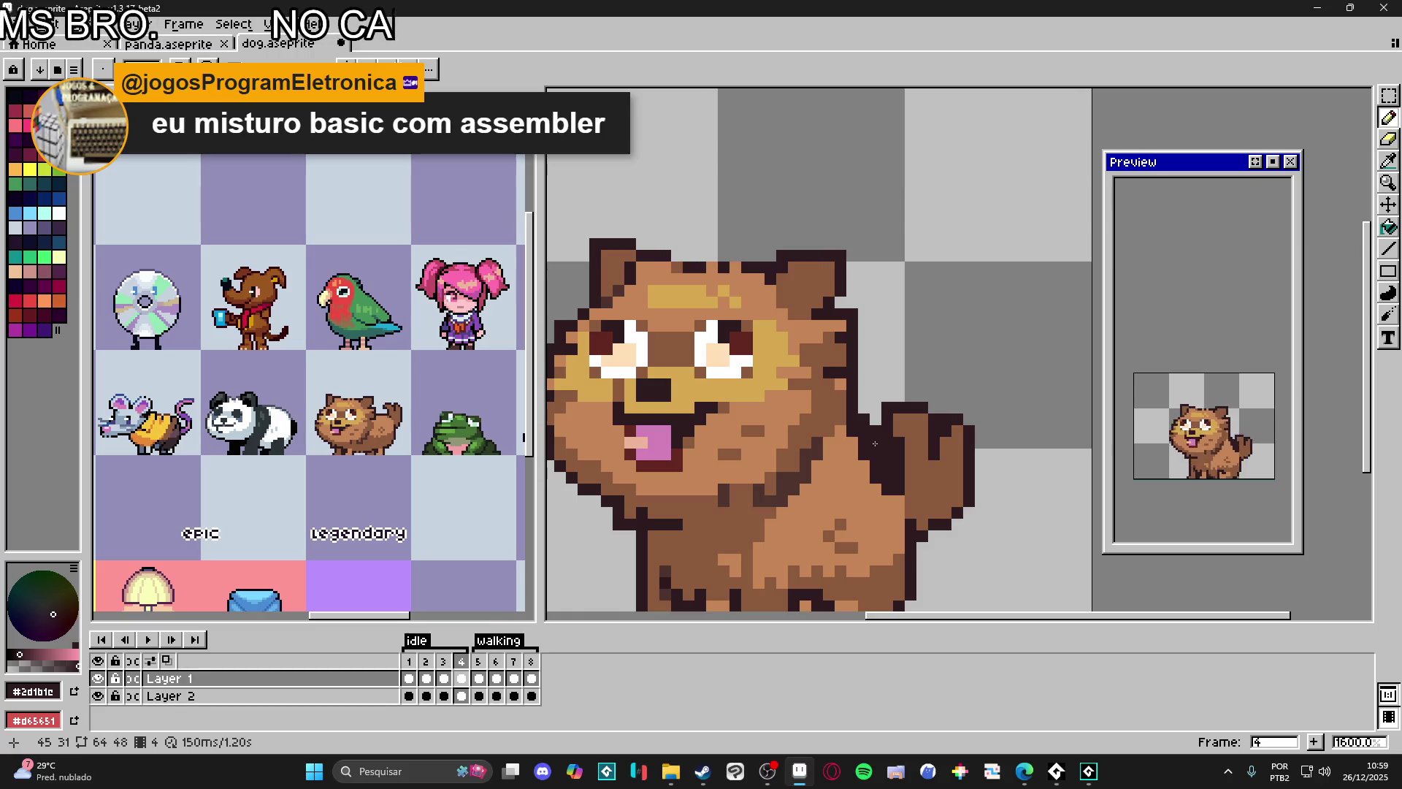
scroll(873, 449, "down", 3)
Step: Save dog.aseprite, return to the first idle frame, then switch over to Discord
key("ctrl+s")
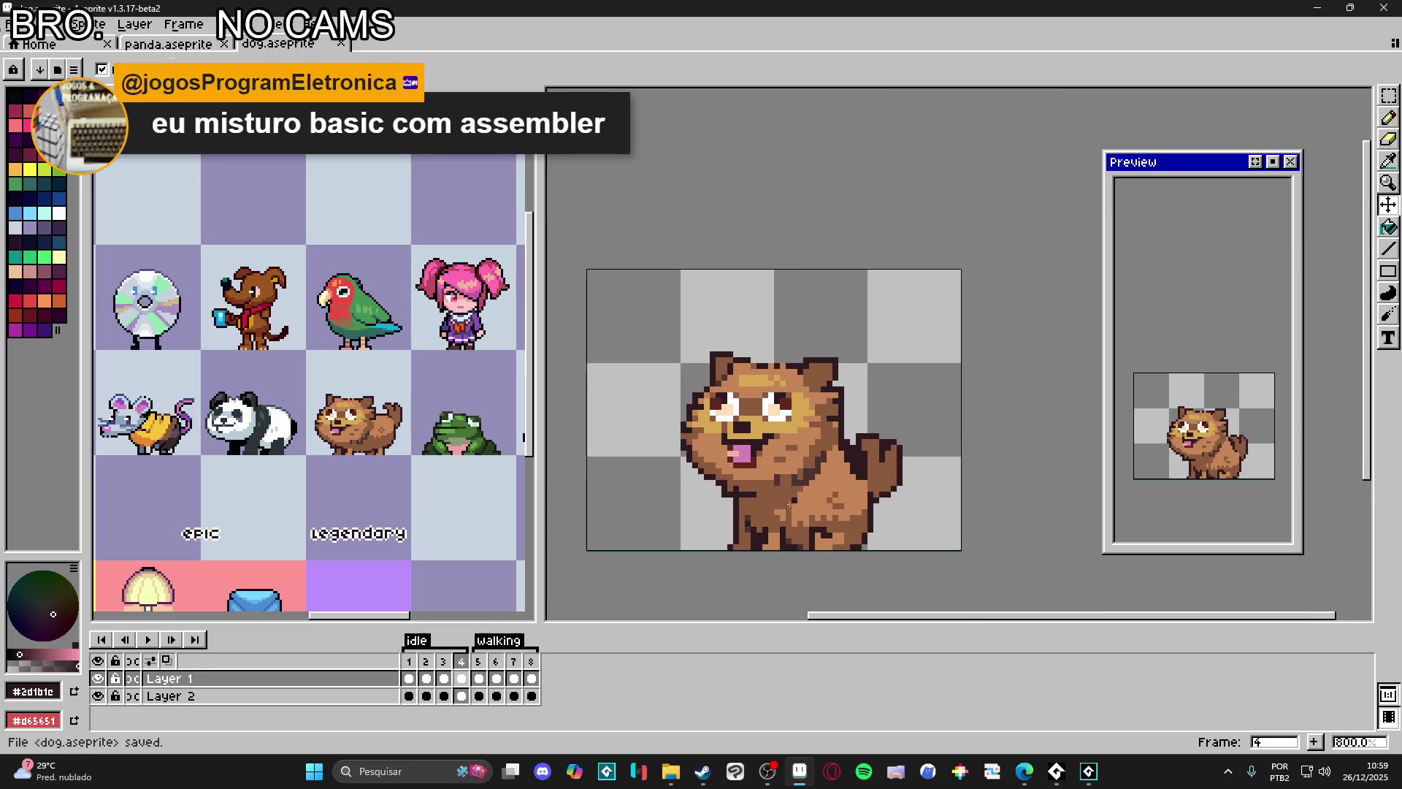
left_click(488, 672)
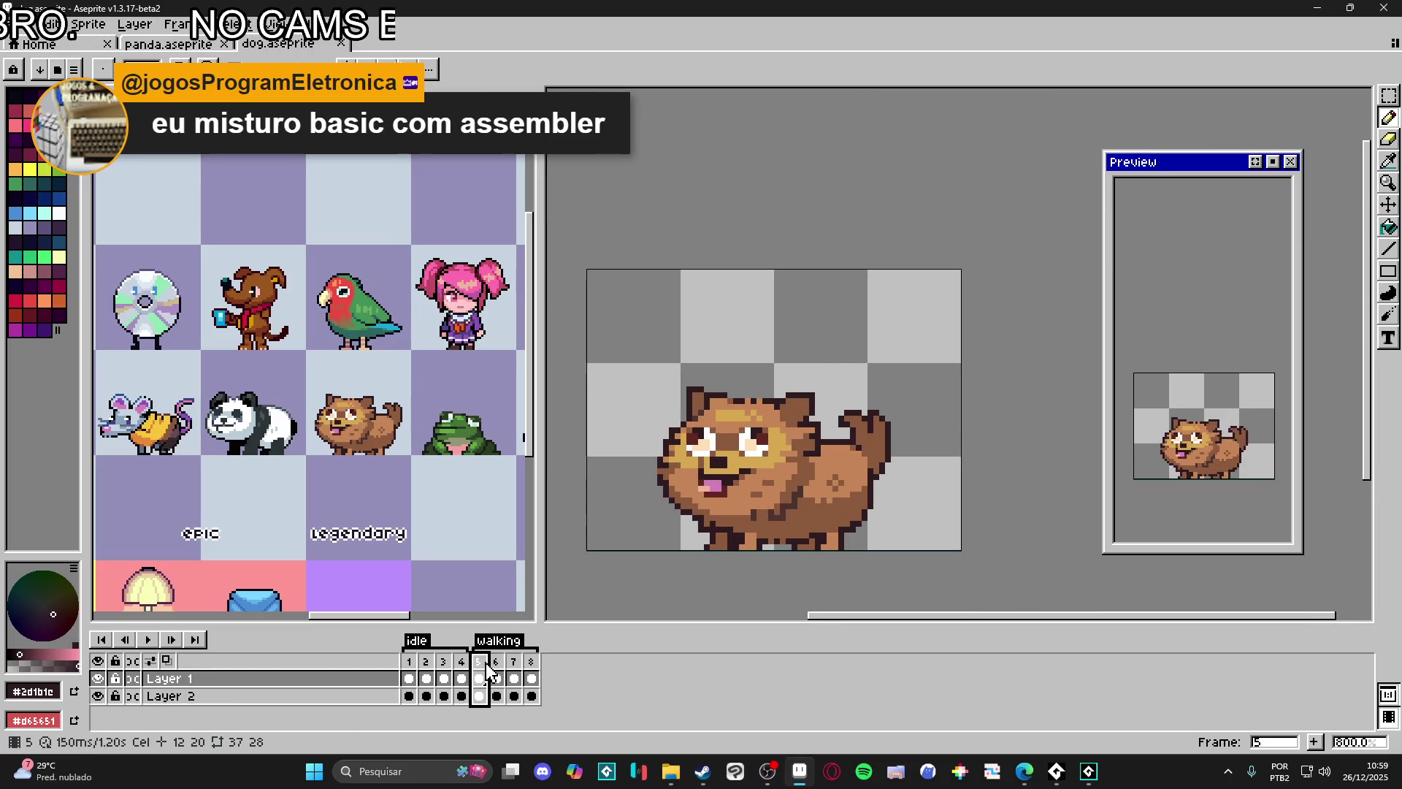
left_click(409, 662)
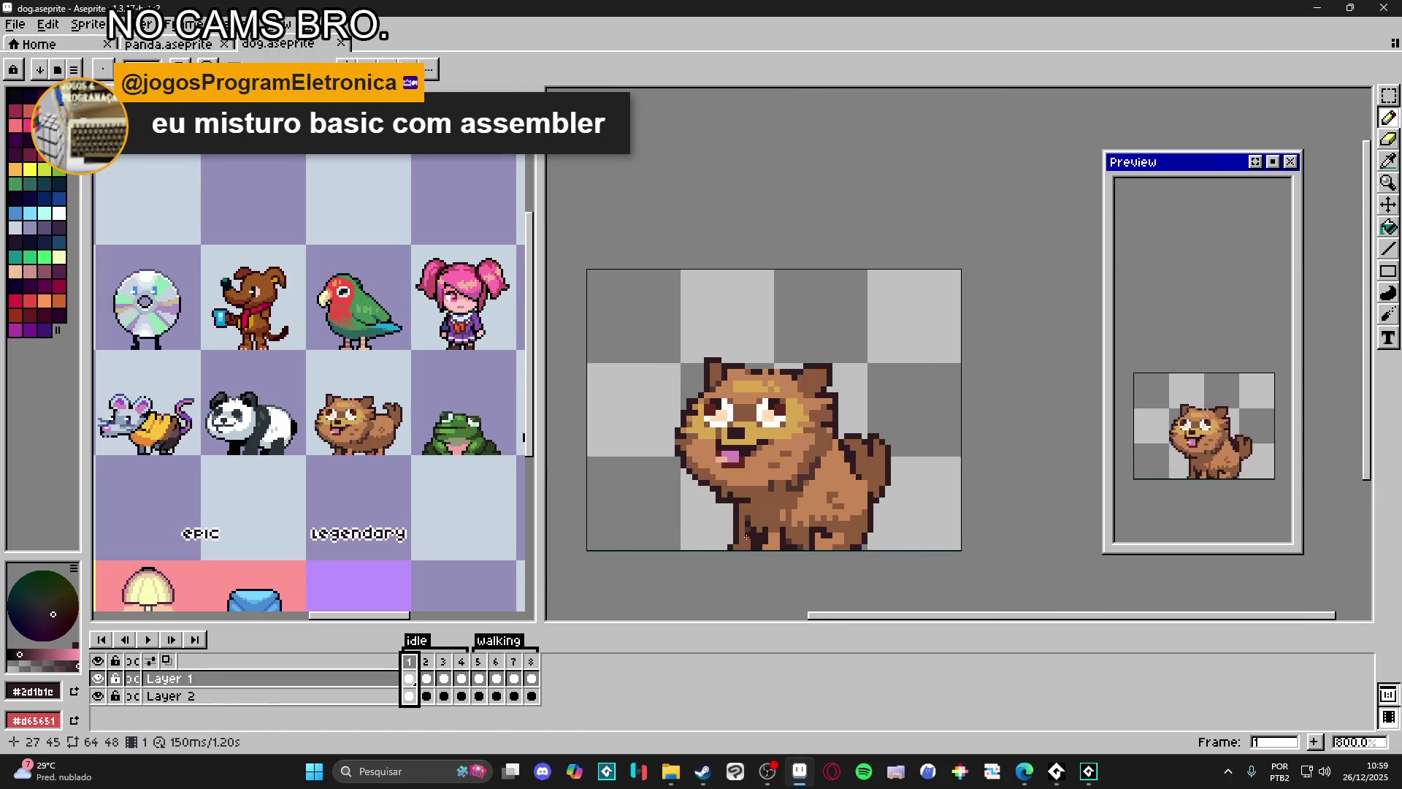
scroll(759, 528, "down", 1)
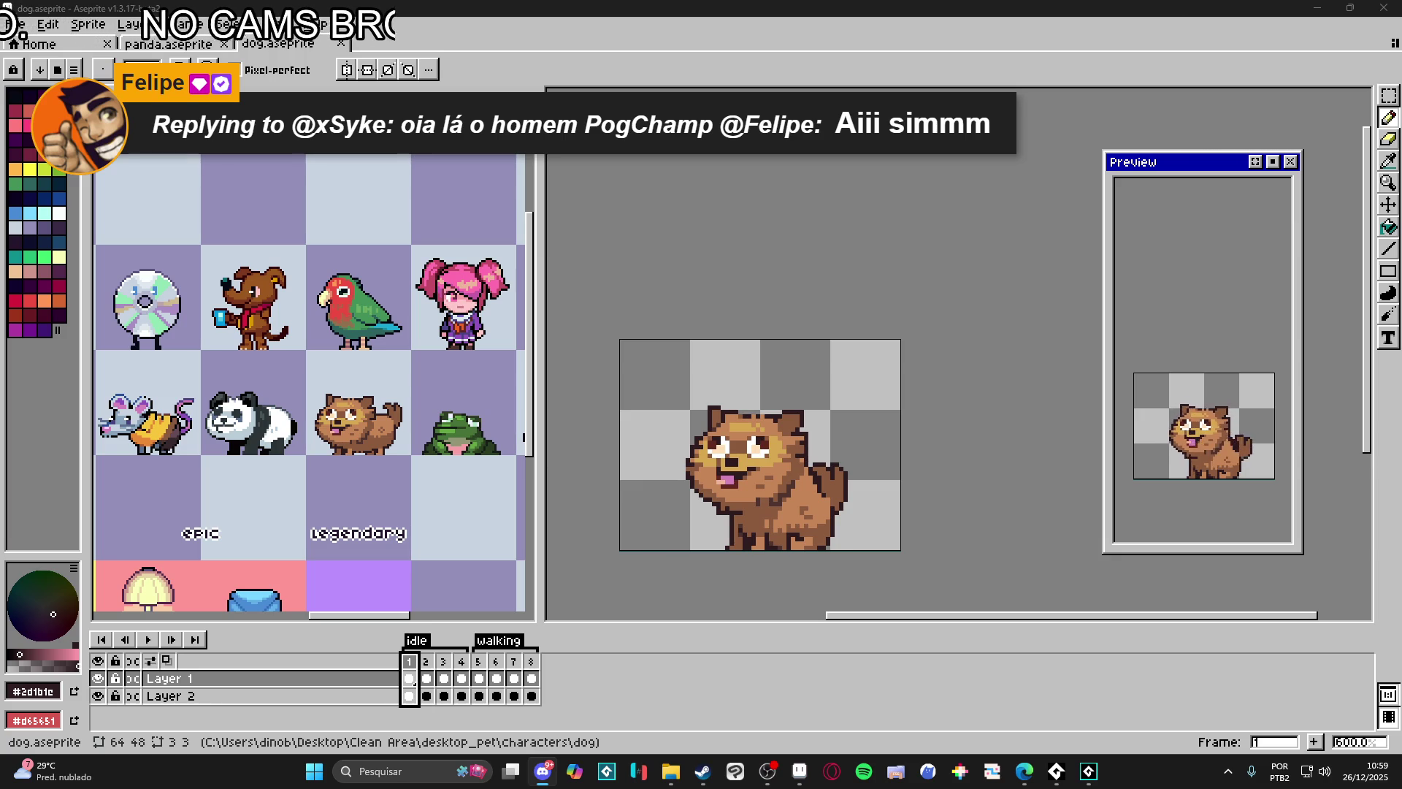
key("alt+Tab")
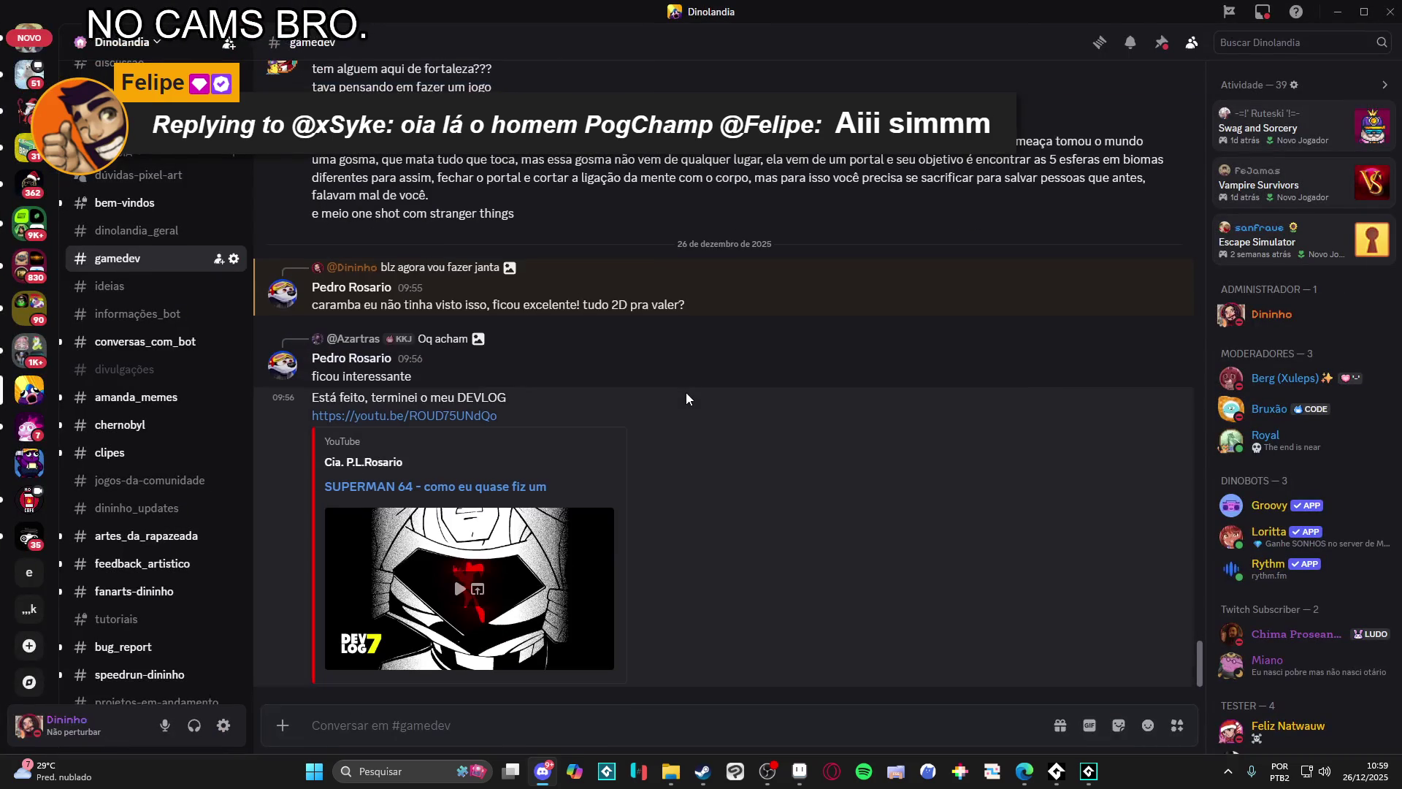
scroll(686, 391, "up", 3)
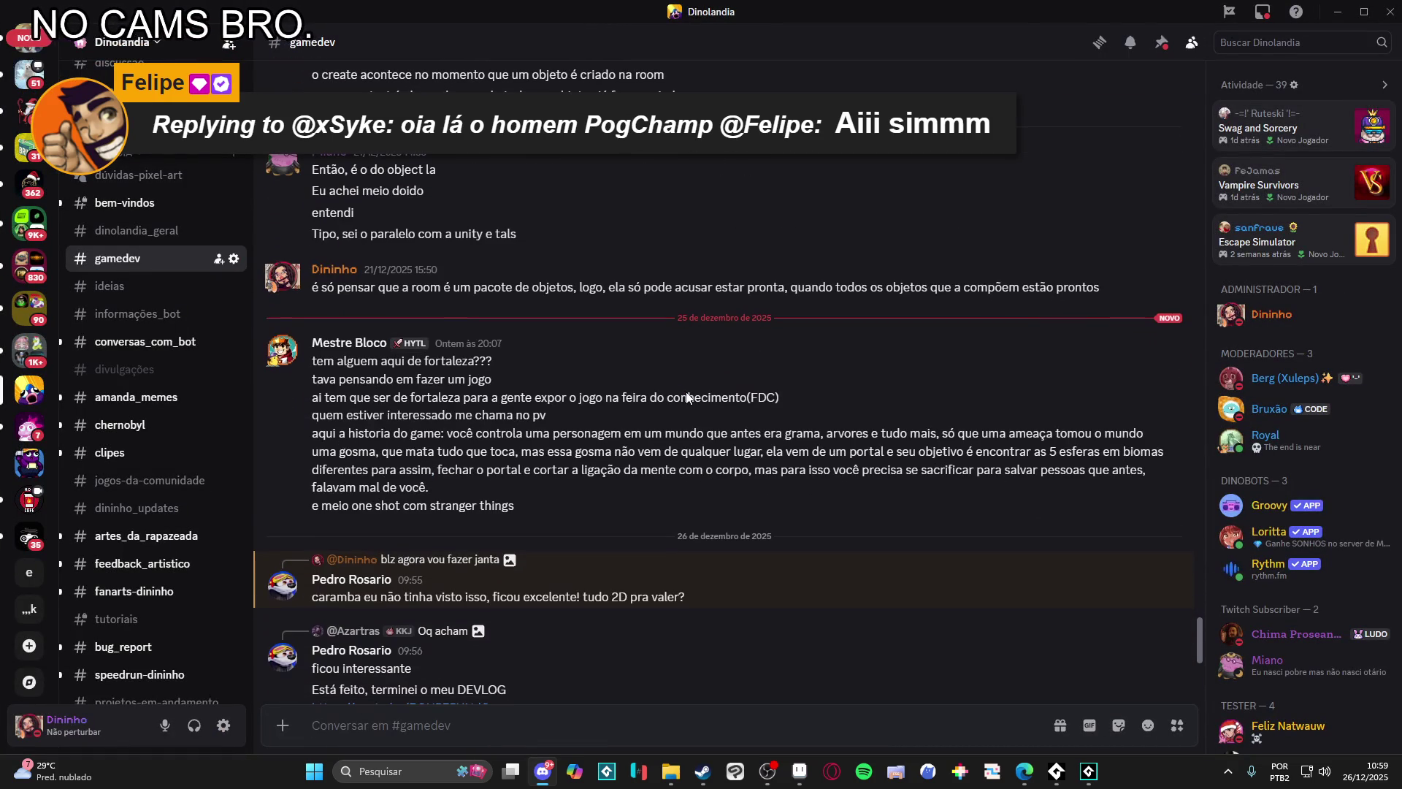
mouse_move(572, 579)
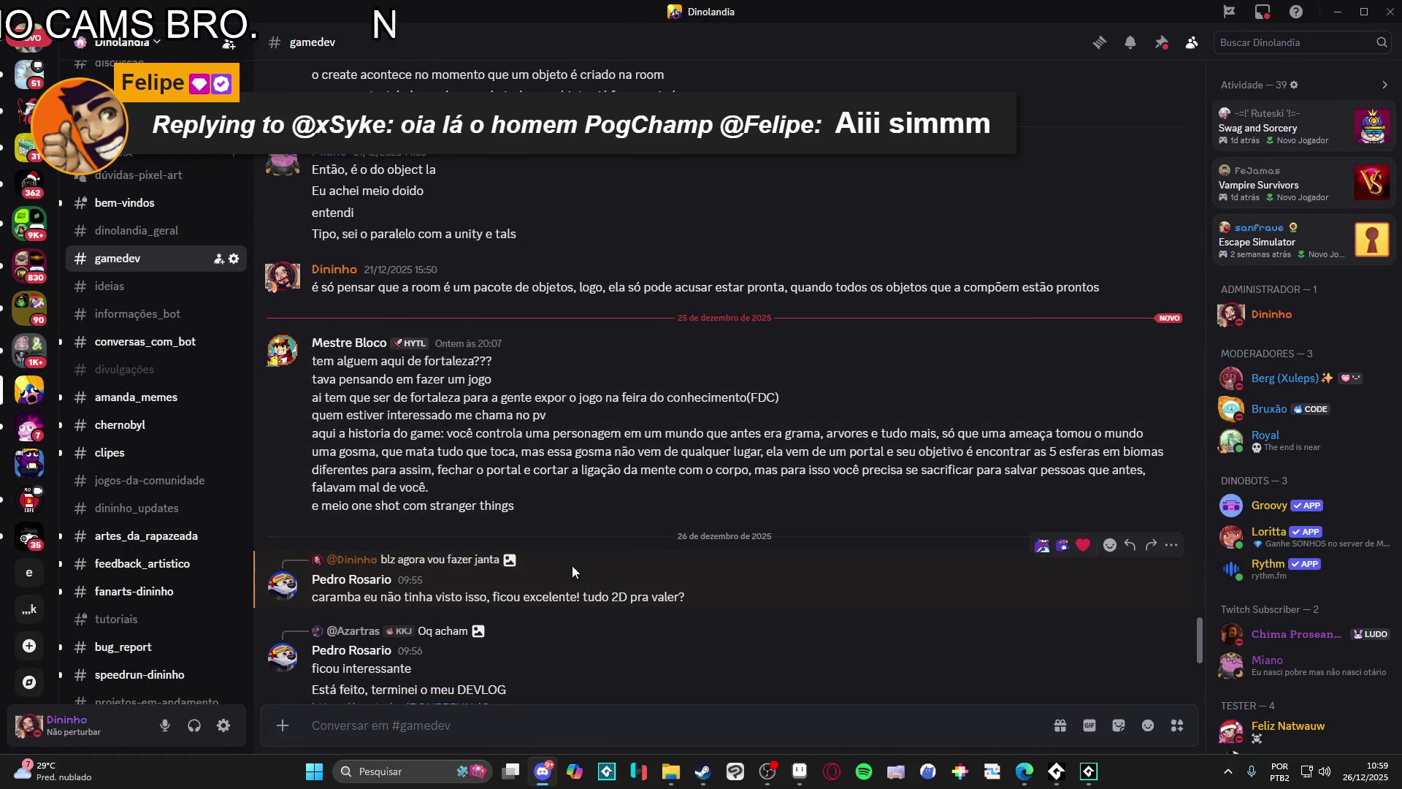
Step: Browse the projetos-finalizados channel back to August 2022 posts and start a server search
left_click(490, 559)
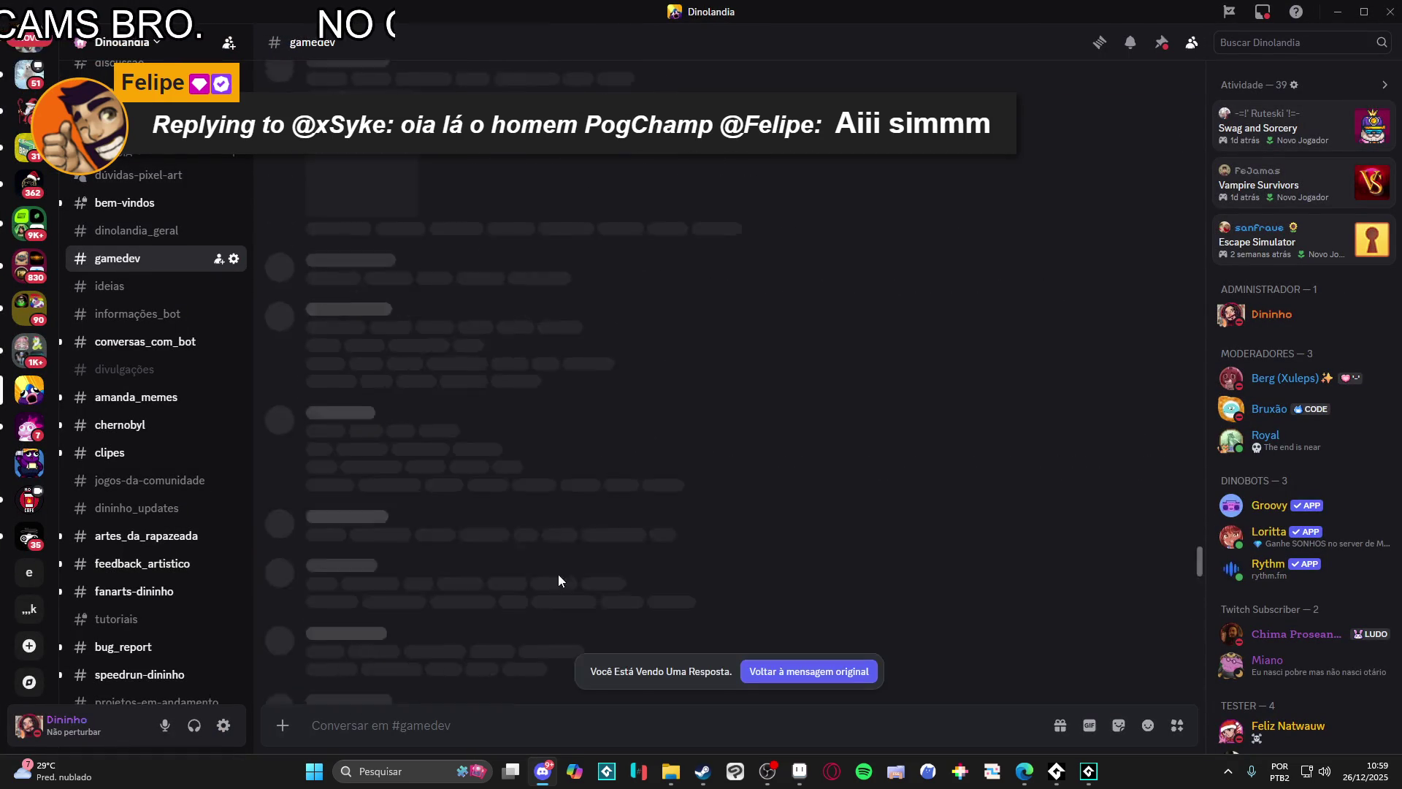
scroll(657, 390, "up", 5)
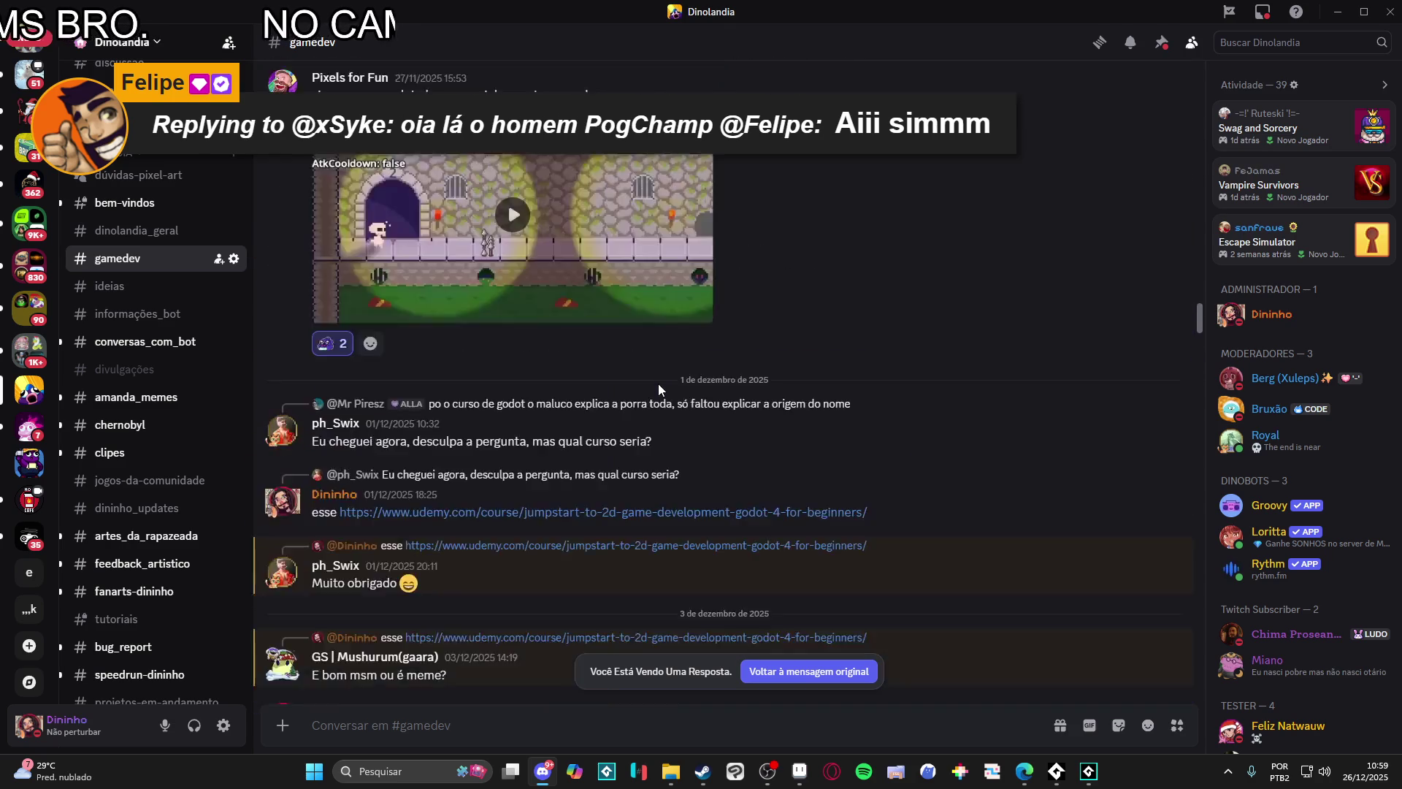
scroll(658, 389, "up", 5)
scroll(659, 388, "up", 5)
scroll(659, 389, "up", 5)
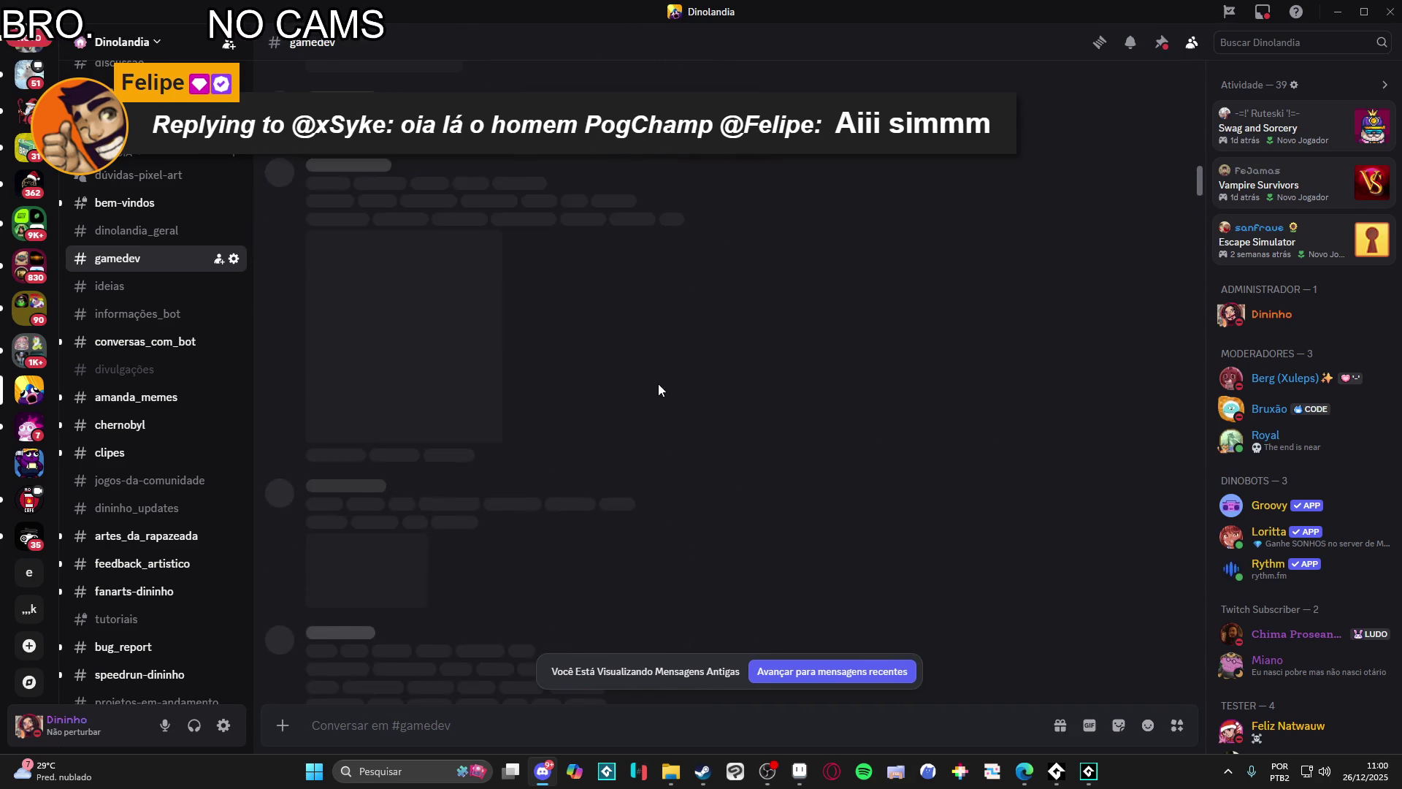
scroll(659, 389, "up", 5)
scroll(659, 388, "up", 5)
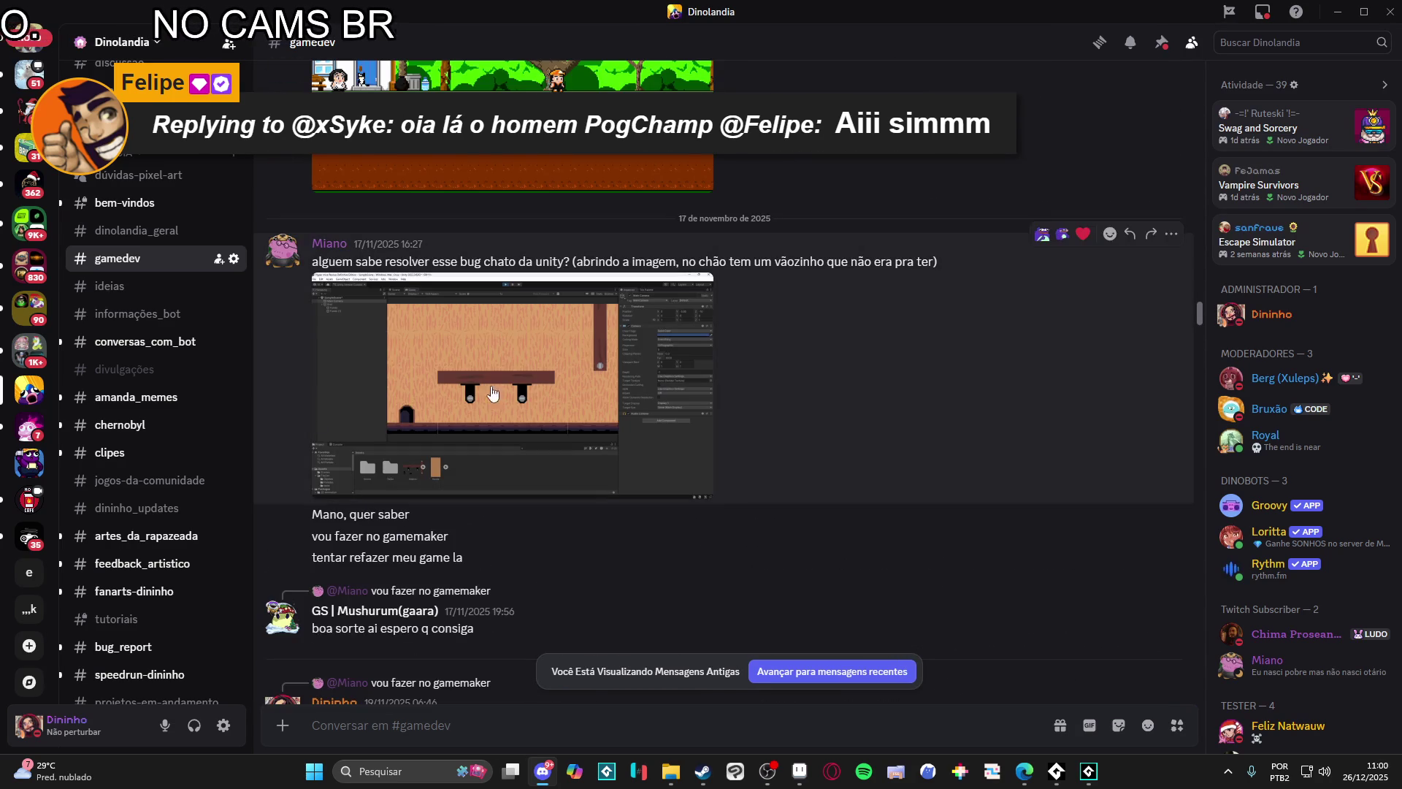
scroll(175, 479, "down", 3)
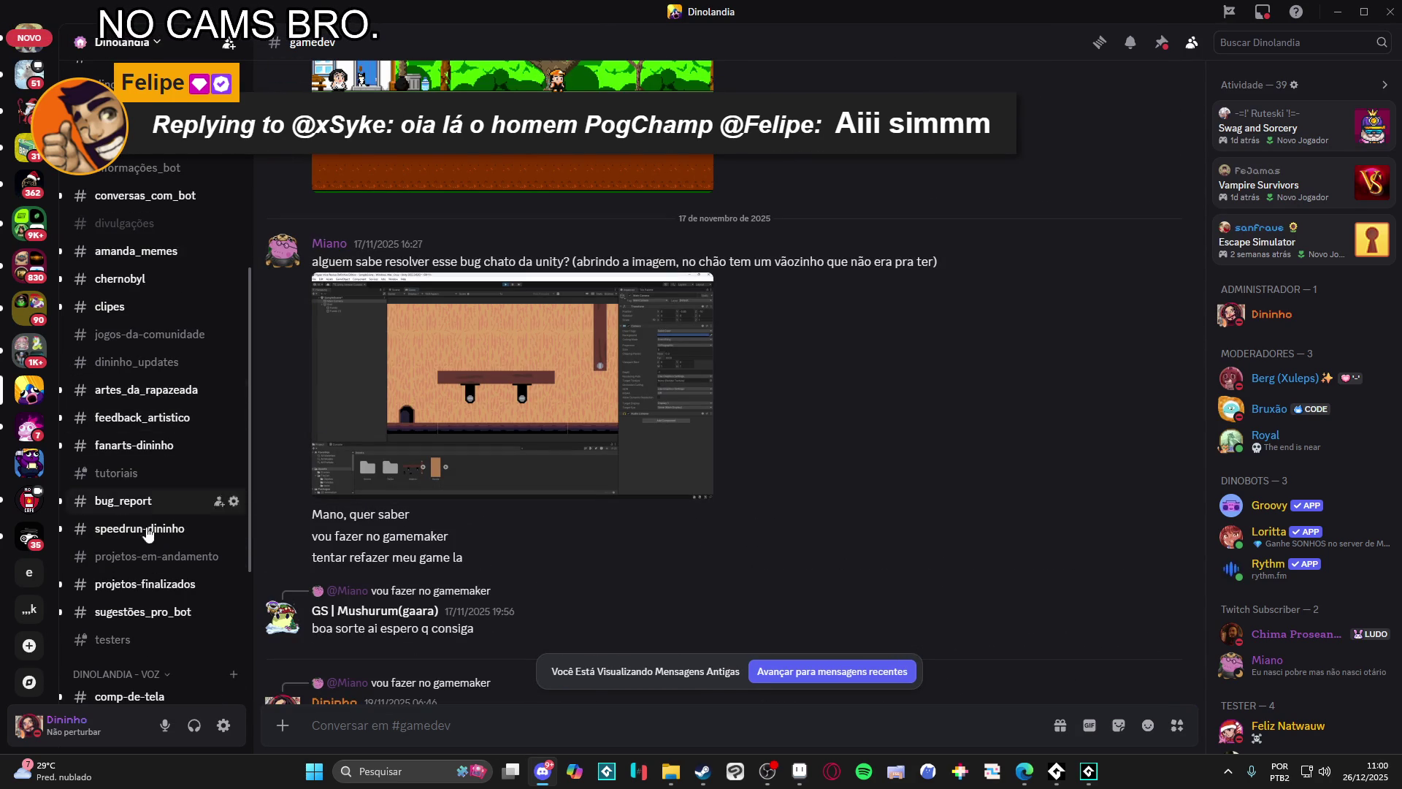
left_click(146, 588)
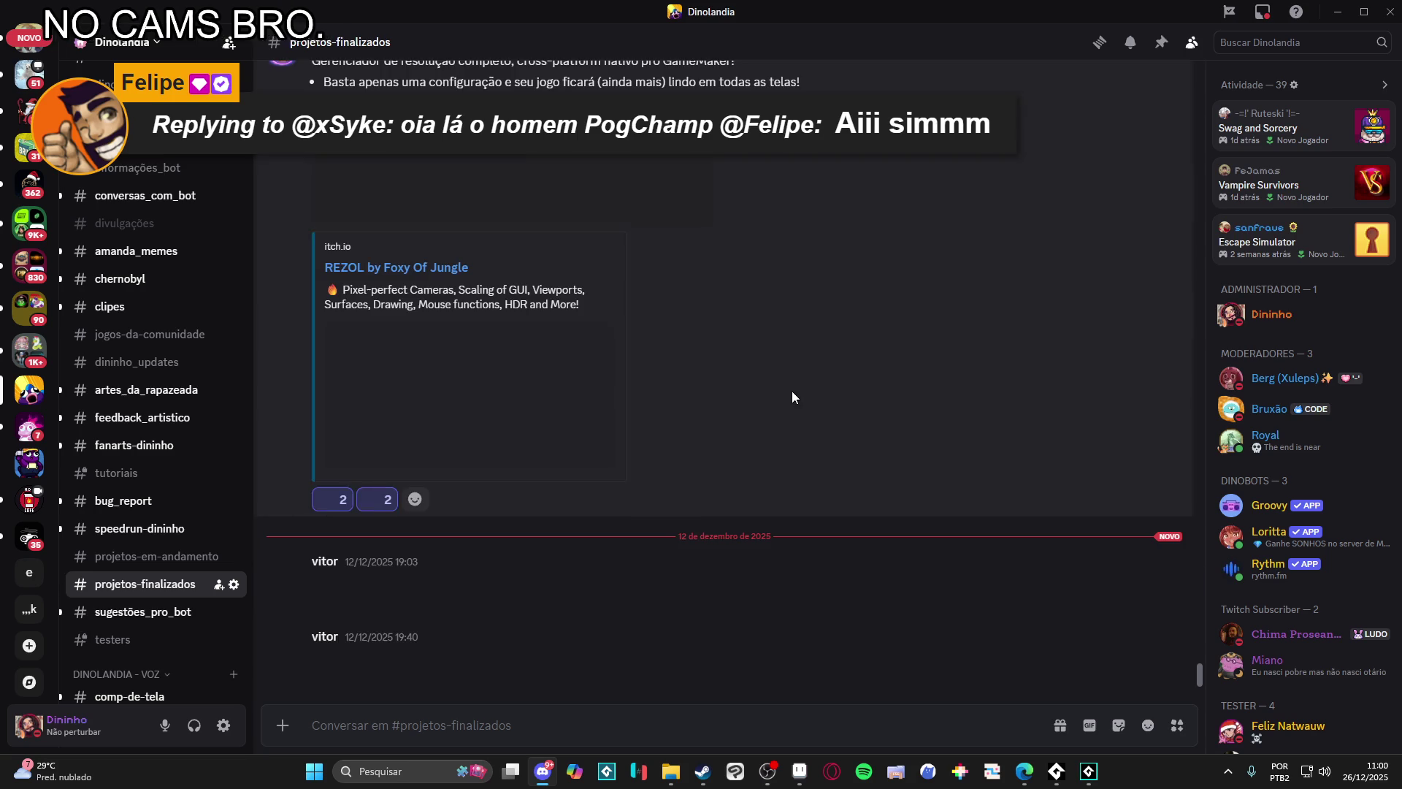
scroll(799, 382, "up", 3)
scroll(799, 383, "up", 3)
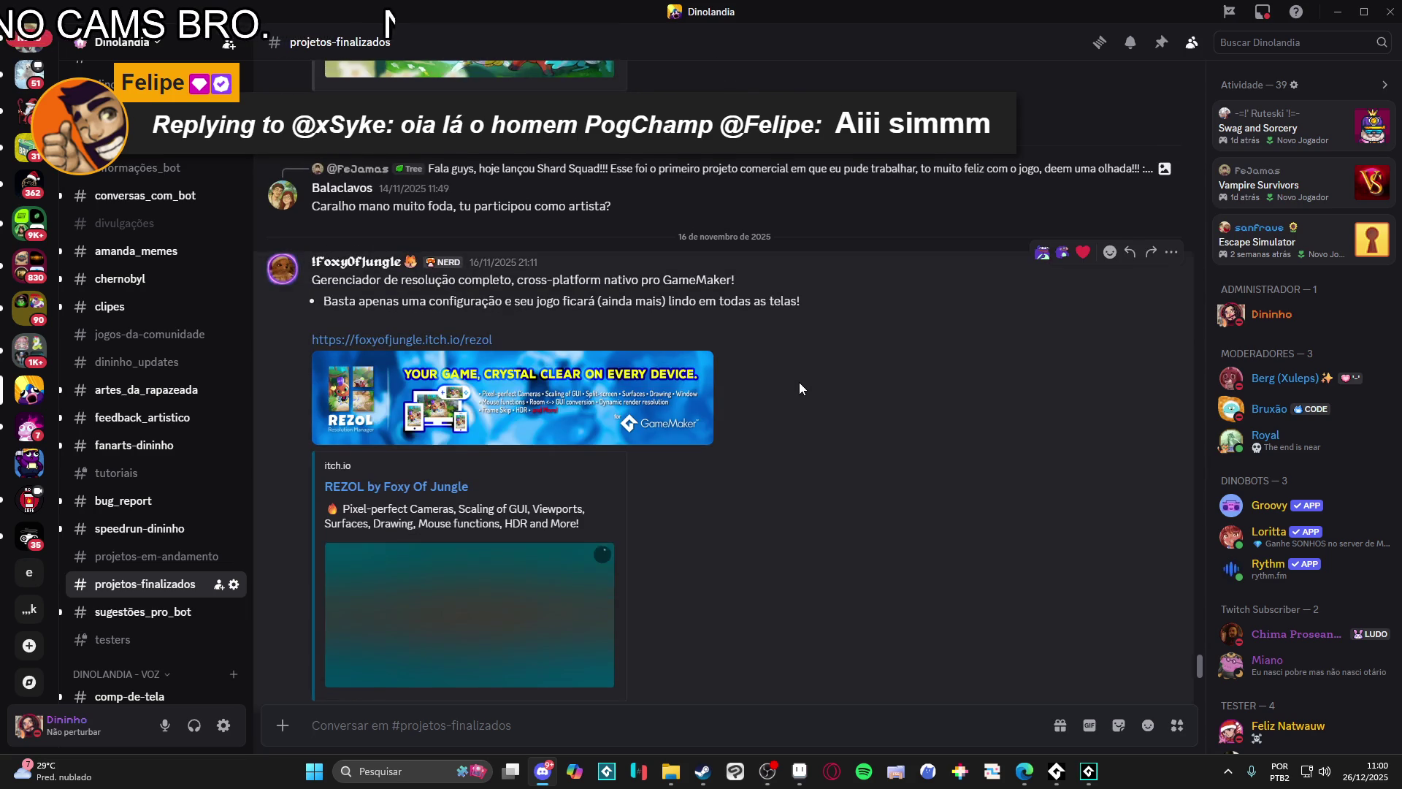
scroll(798, 382, "up", 3)
scroll(798, 382, "up", 3)
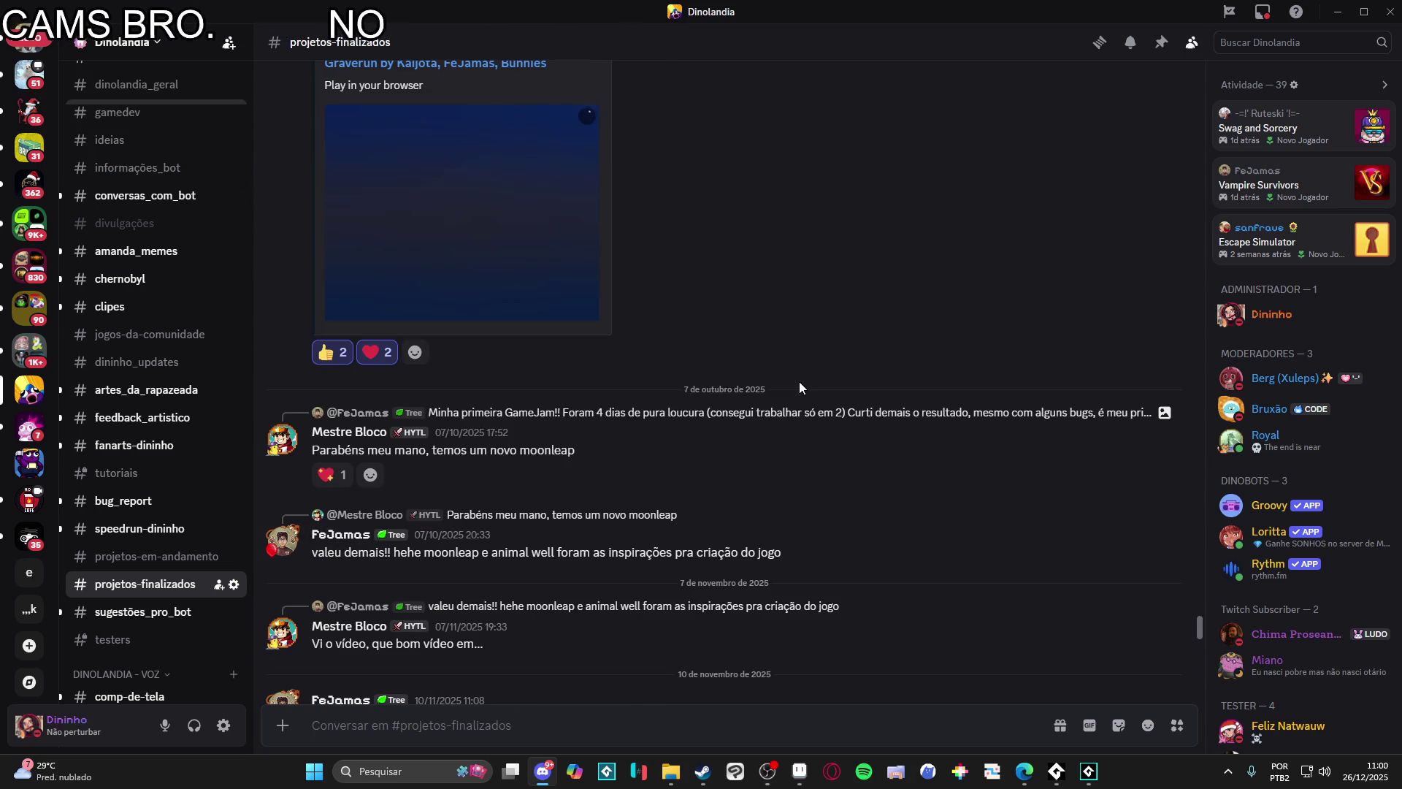
scroll(798, 386, "up", 2)
scroll(798, 386, "up", 3)
scroll(799, 387, "up", 3)
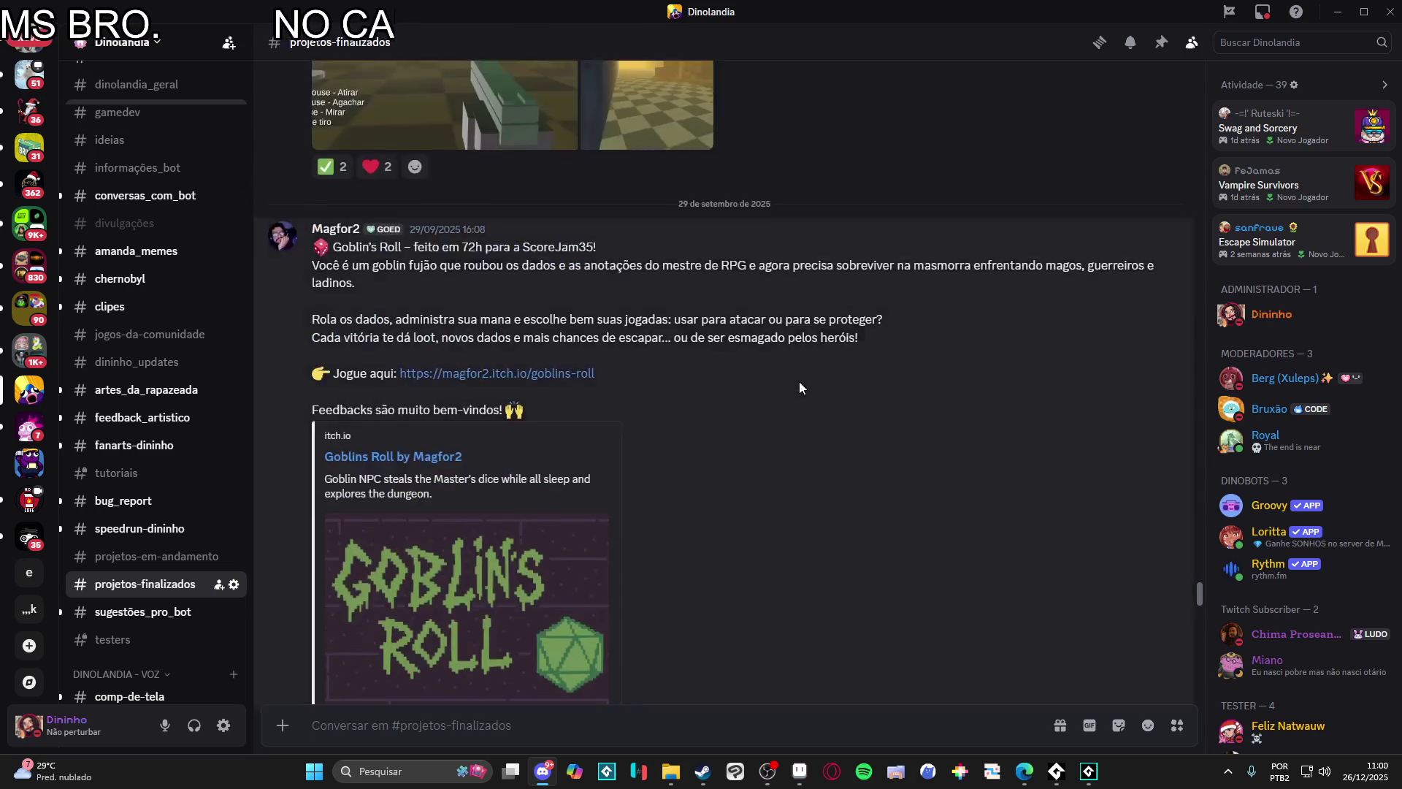
scroll(799, 386, "up", 3)
scroll(800, 387, "up", 3)
scroll(799, 385, "up", 1)
scroll(798, 384, "up", 2)
scroll(798, 384, "up", 4)
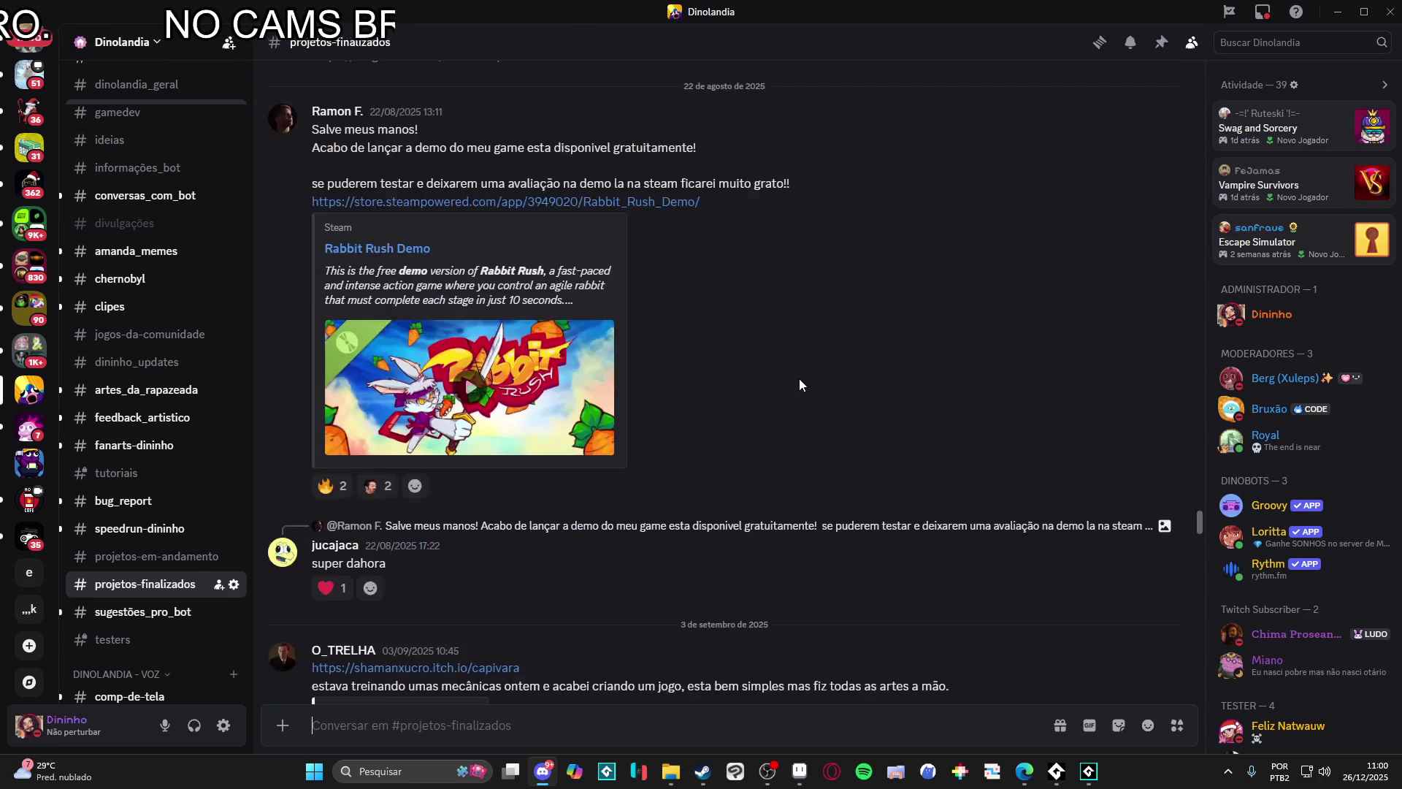
scroll(799, 385, "up", 1)
scroll(798, 384, "up", 3)
scroll(798, 385, "up", 5)
scroll(798, 385, "up", 3)
scroll(798, 379, "up", 3)
scroll(799, 378, "up", 3)
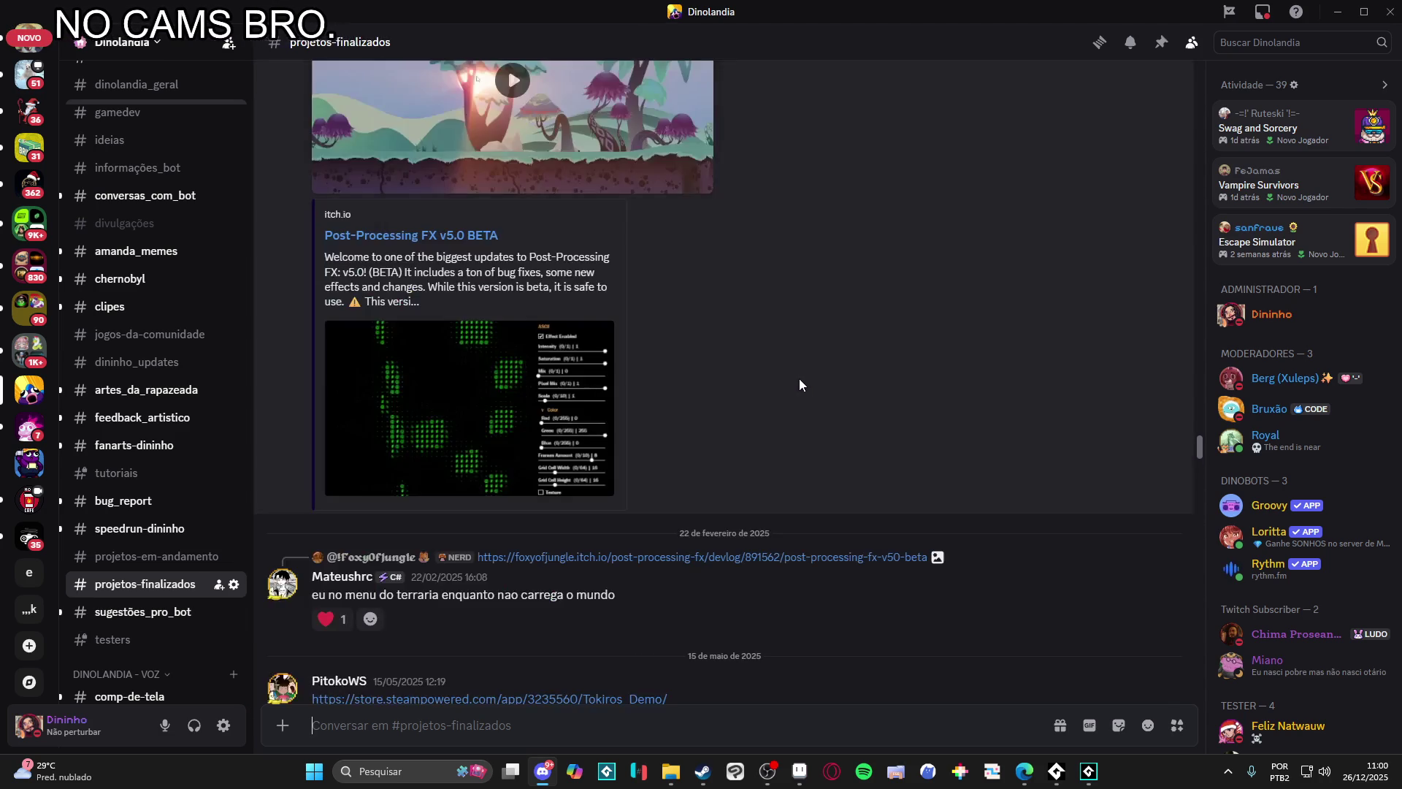
scroll(799, 378, "up", 3)
scroll(799, 377, "up", 1)
scroll(799, 384, "up", 3)
scroll(798, 384, "up", 3)
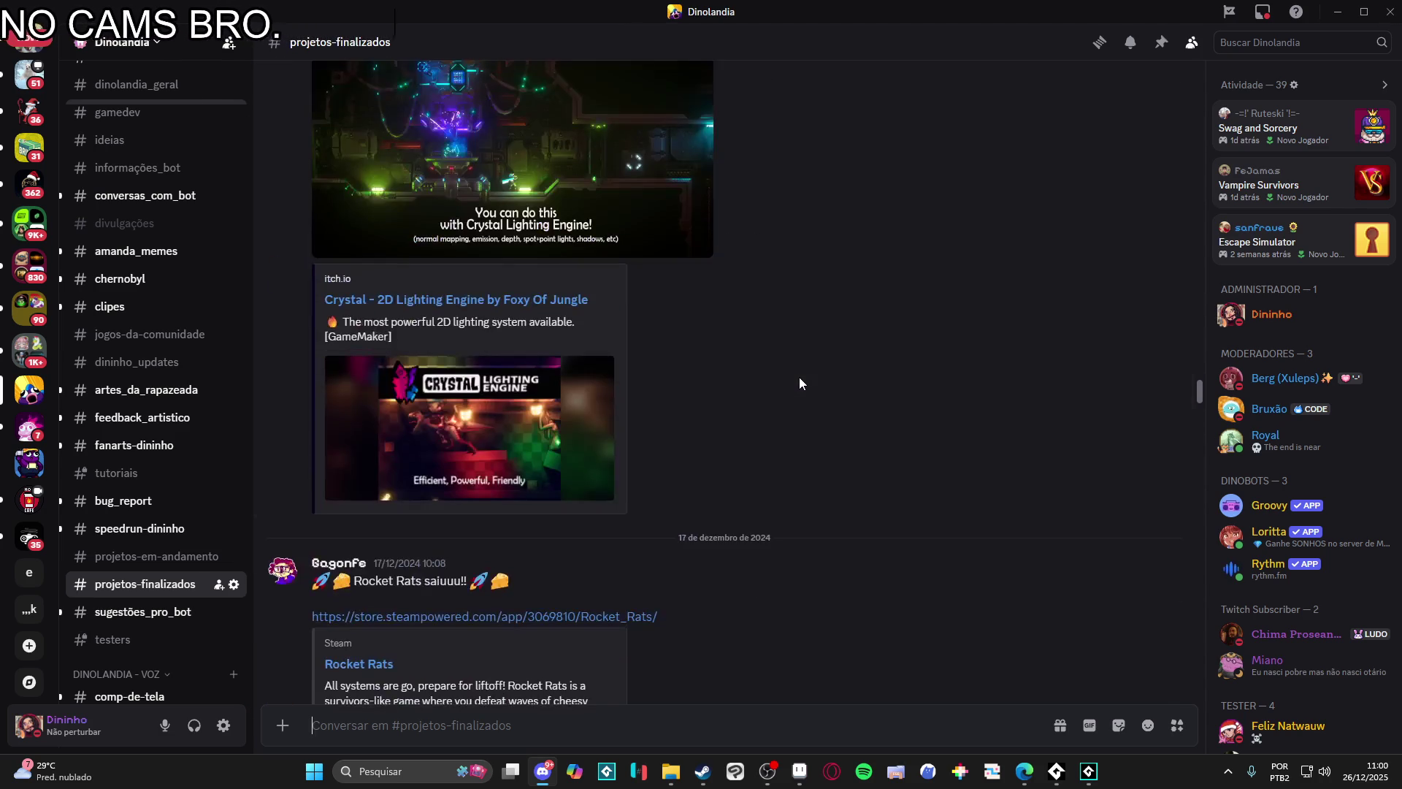
scroll(799, 384, "up", 2)
scroll(799, 384, "up", 3)
scroll(799, 383, "up", 3)
scroll(798, 384, "up", 3)
scroll(799, 384, "up", 3)
scroll(798, 384, "up", 3)
scroll(798, 384, "up", 3)
scroll(799, 384, "up", 3)
scroll(799, 383, "up", 3)
scroll(799, 384, "up", 3)
scroll(799, 383, "up", 3)
scroll(798, 383, "up", 3)
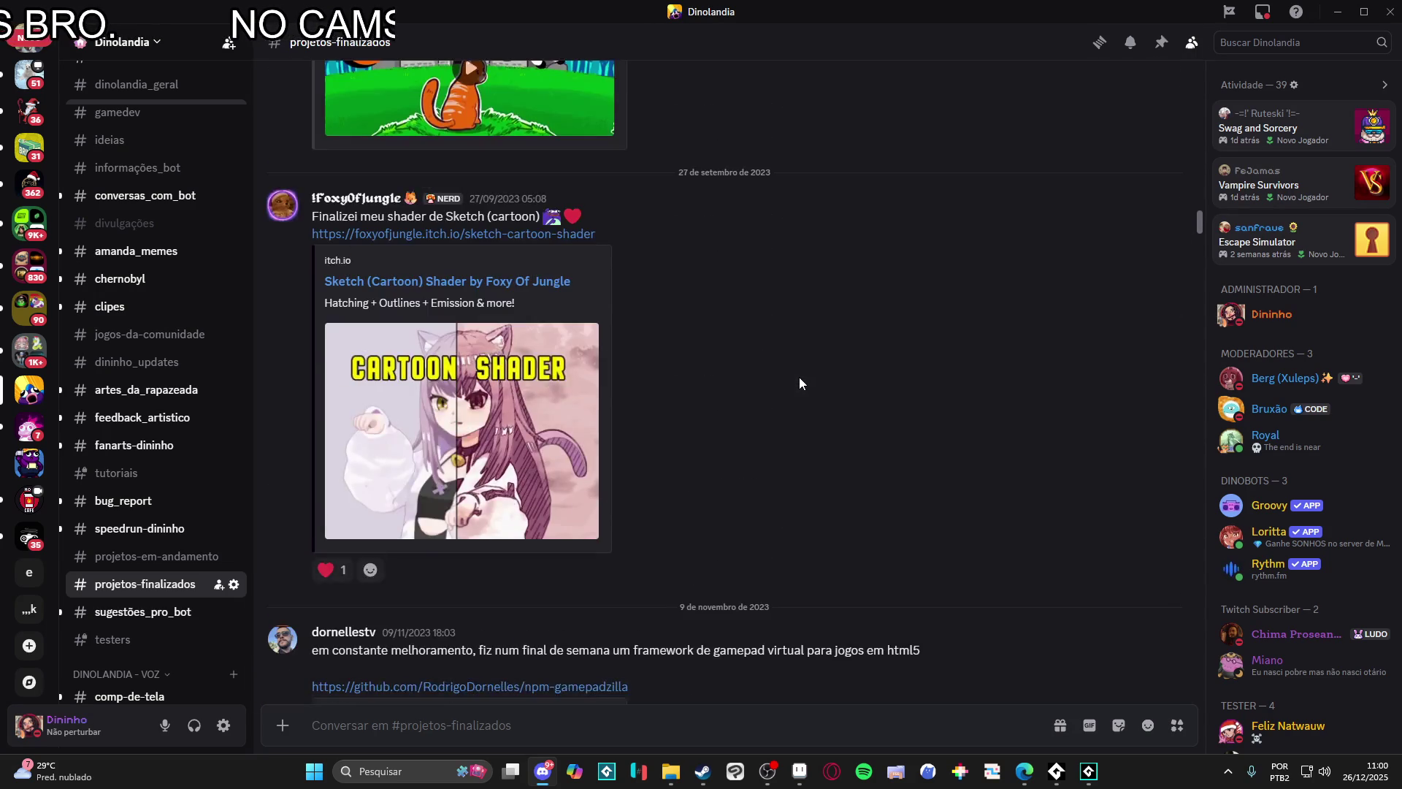
scroll(799, 384, "up", 3)
scroll(798, 384, "up", 1)
scroll(848, 494, "up", 5)
scroll(628, 468, "up", 4)
scroll(635, 460, "up", 1)
scroll(636, 463, "up", 3)
scroll(637, 457, "up", 4)
scroll(638, 450, "up", 4)
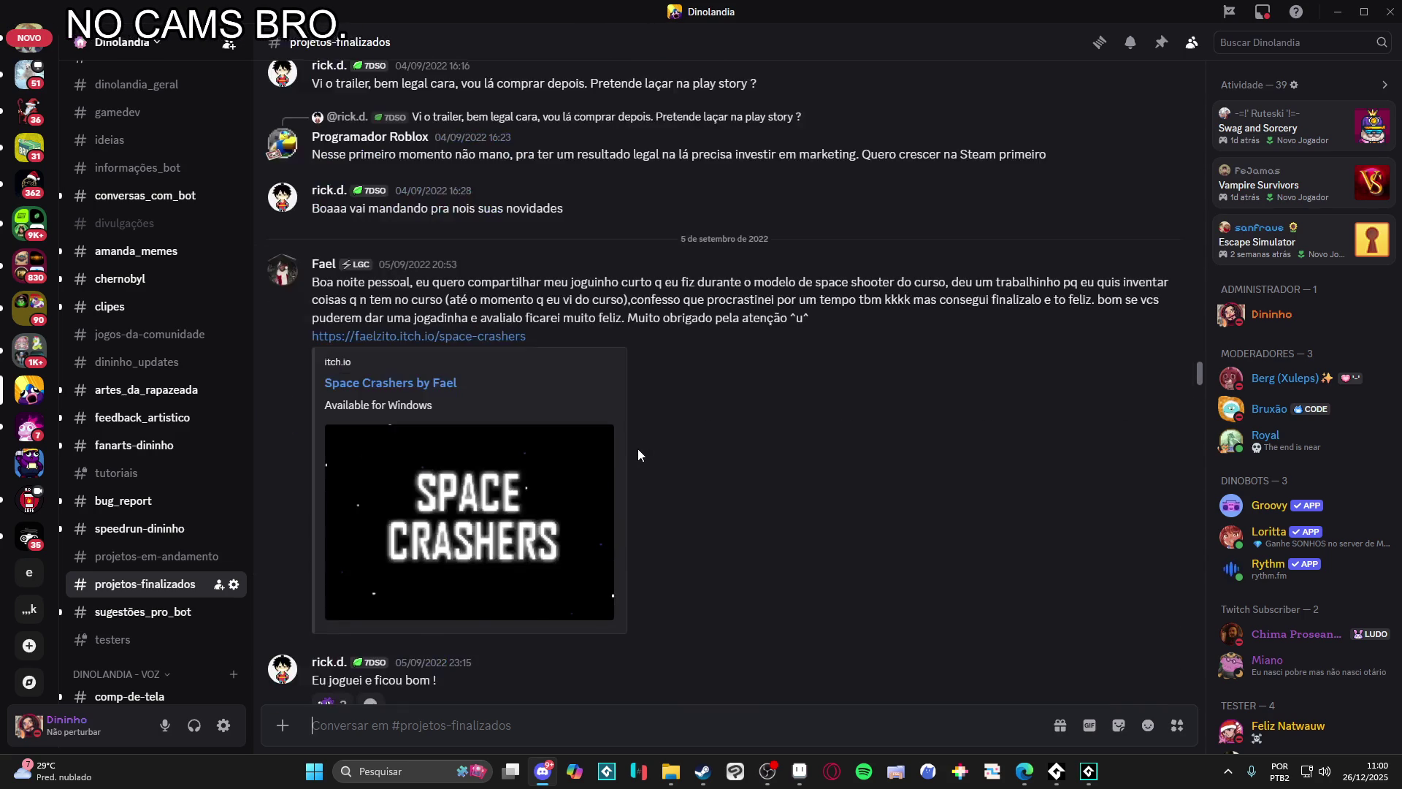
scroll(638, 448, "up", 3)
scroll(637, 448, "up", 5)
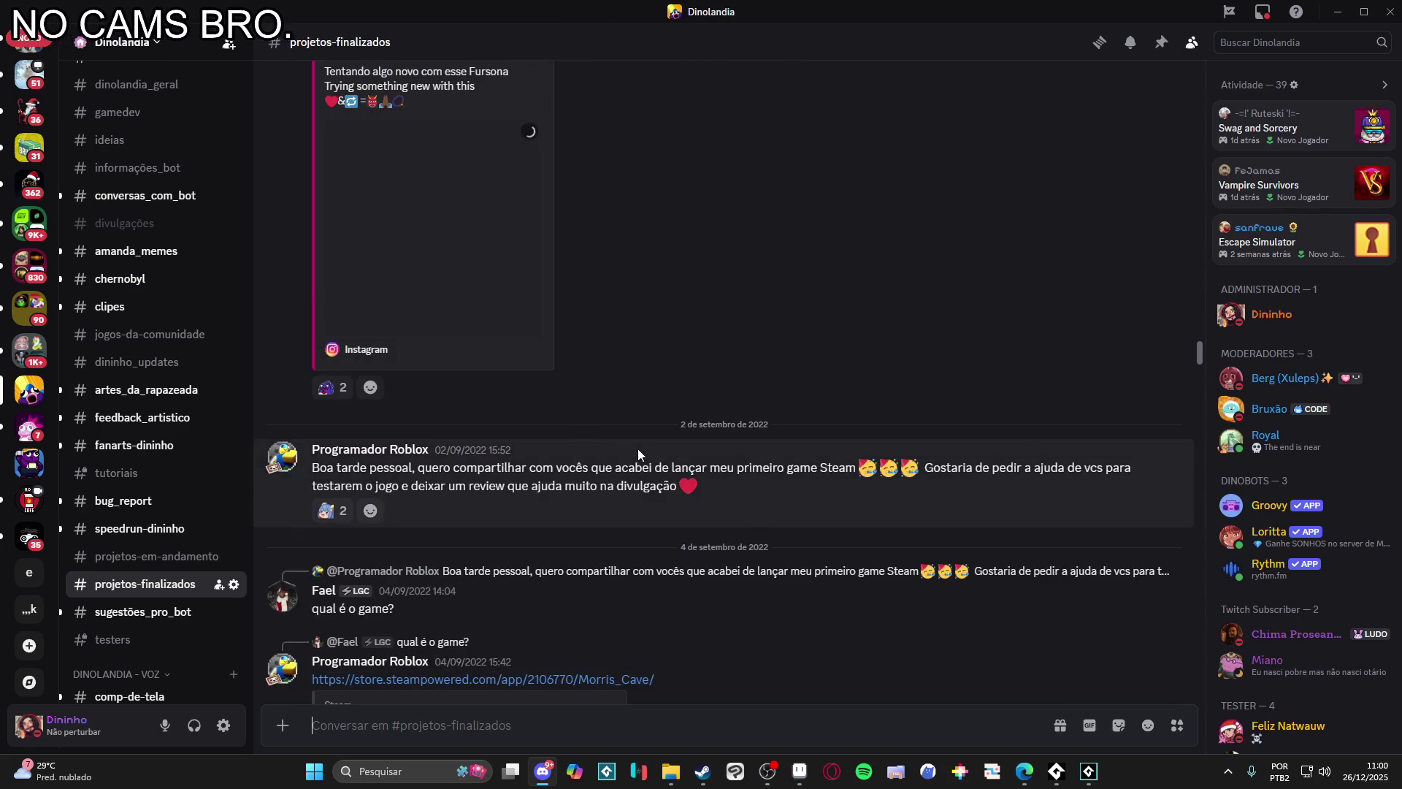
scroll(722, 398, "up", 2)
left_click(1278, 41)
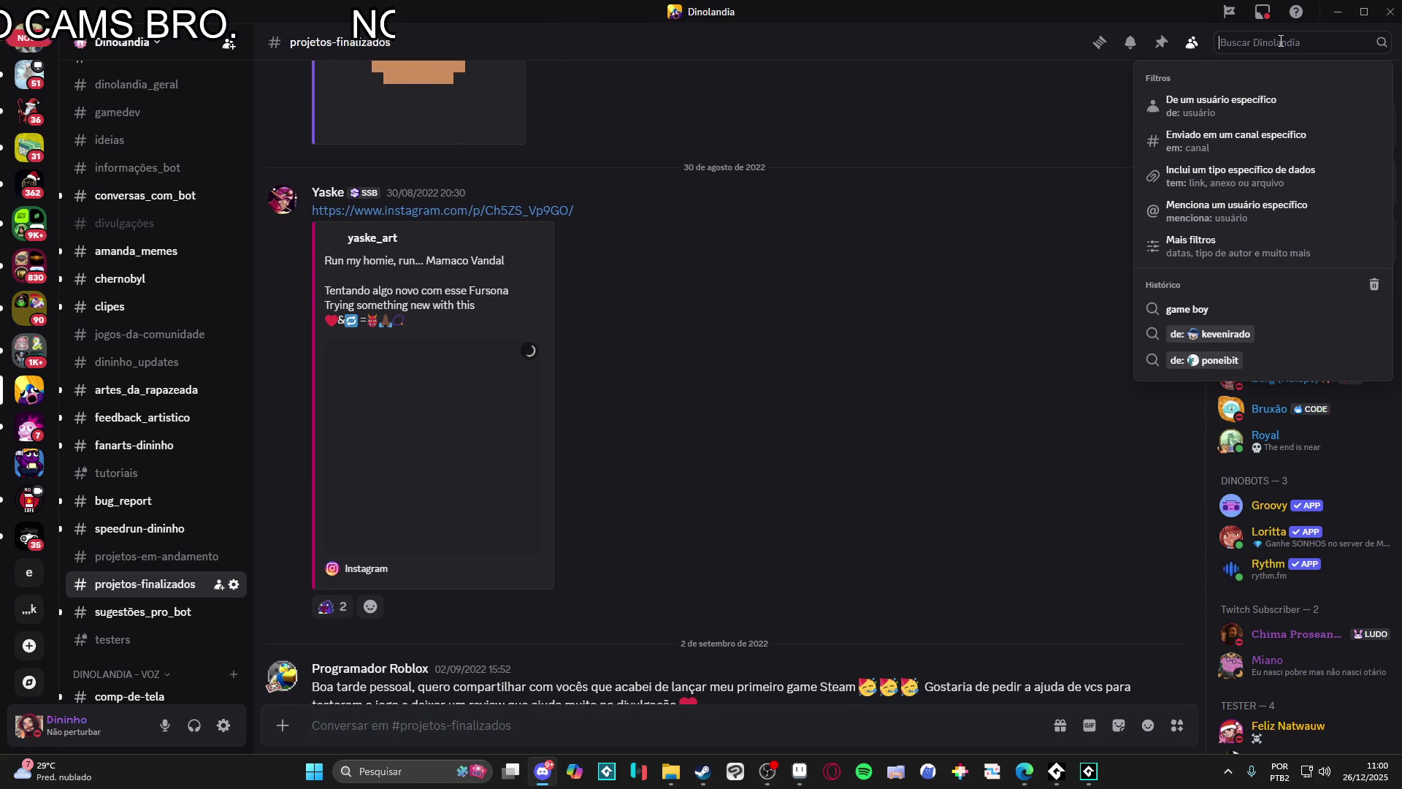
type("hg")
Step: Search the server for 'gatonho', returning 14 results
key("BackSpace")
key("BackSpace")
type("gatonho")
key("Return")
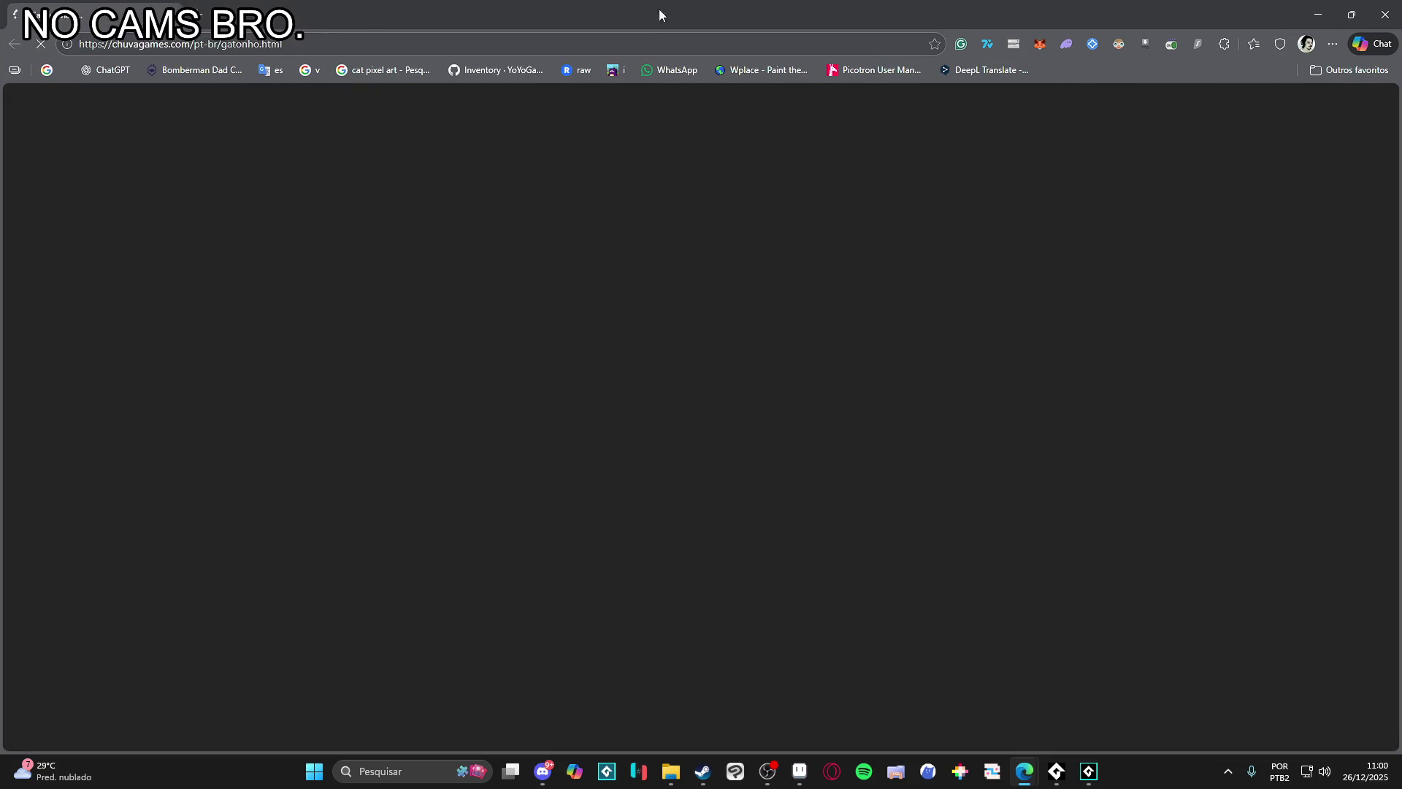
Step: Minimize Edge with the unloaded Gatonho page and return to the dog sprite
left_click(308, 47)
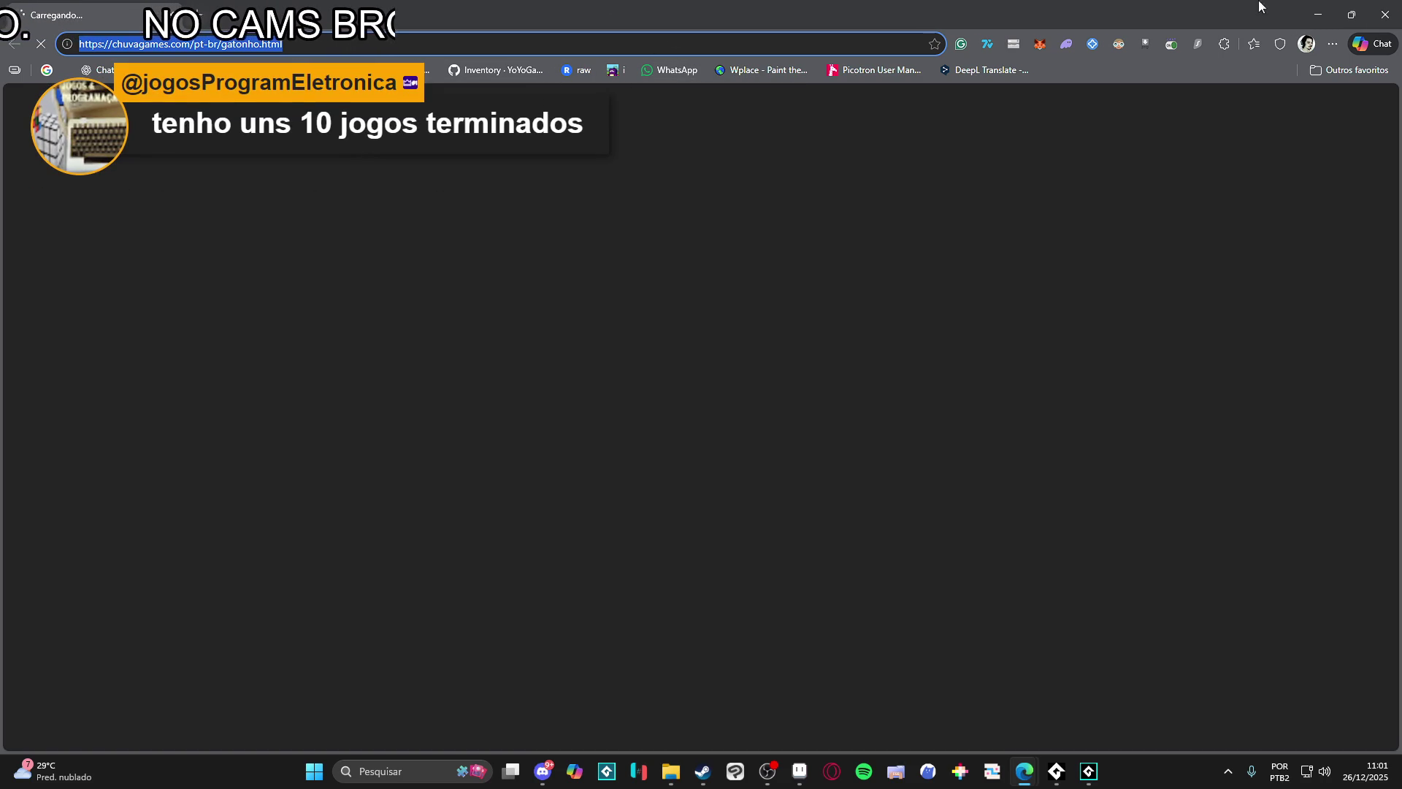
left_click(1318, 14)
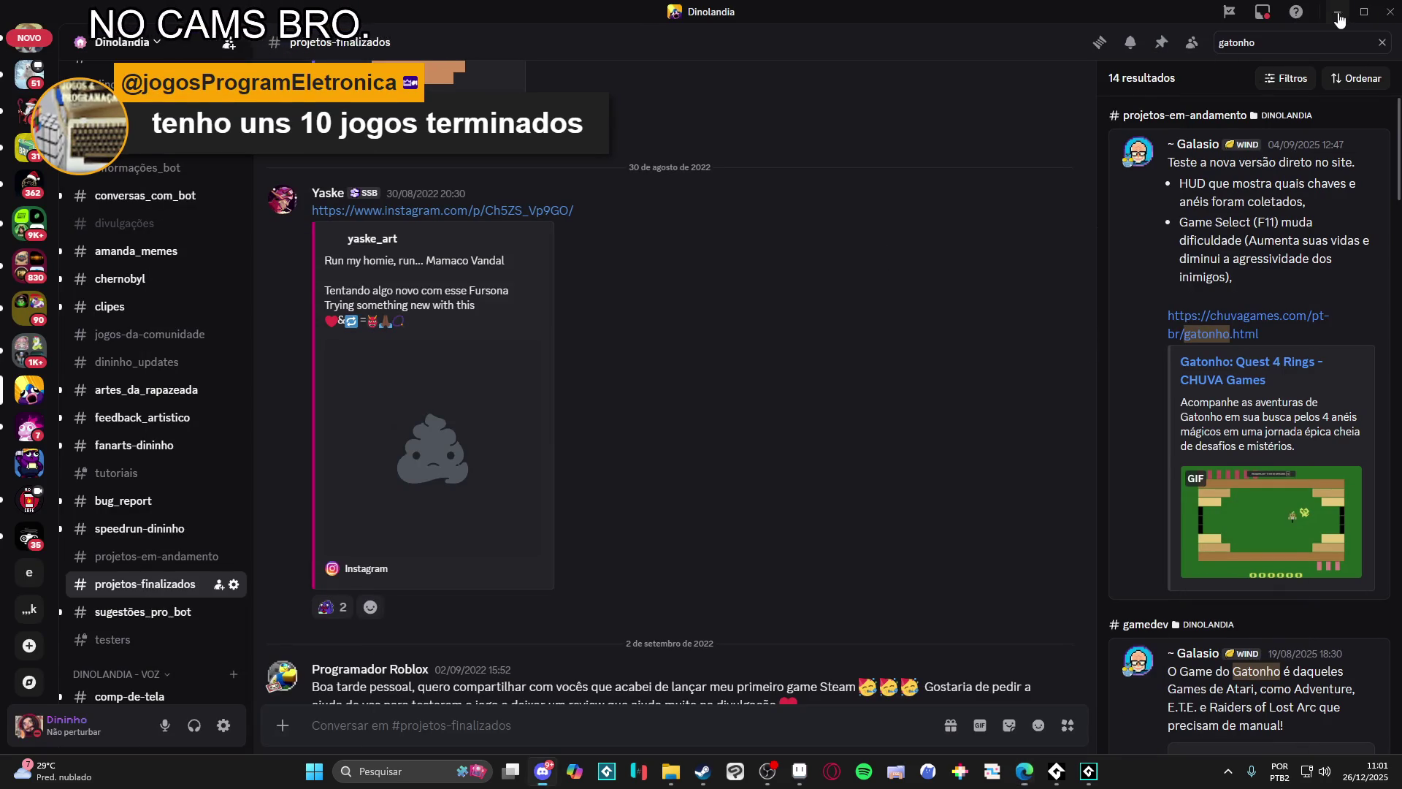
key("alt+Tab")
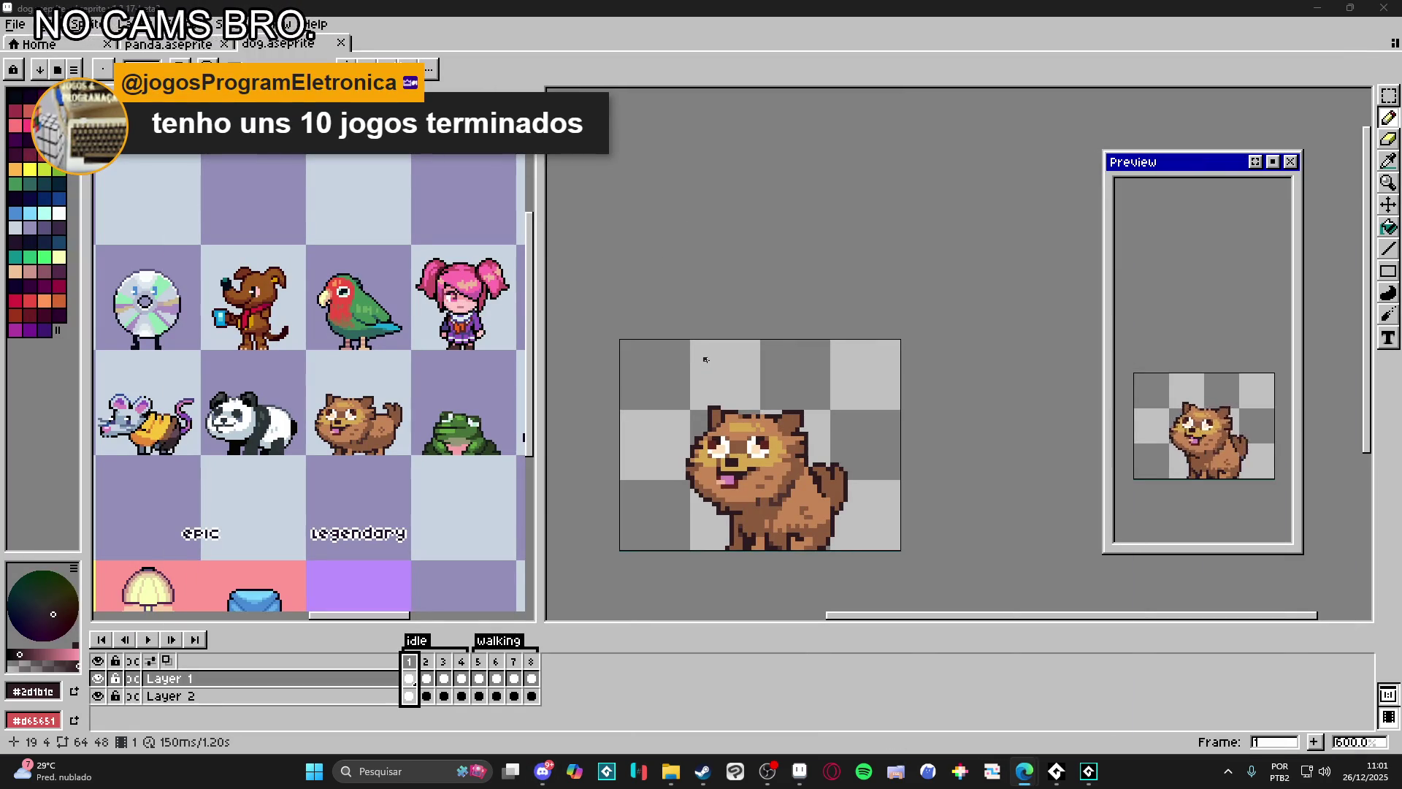
left_click_drag(805, 490, 882, 484)
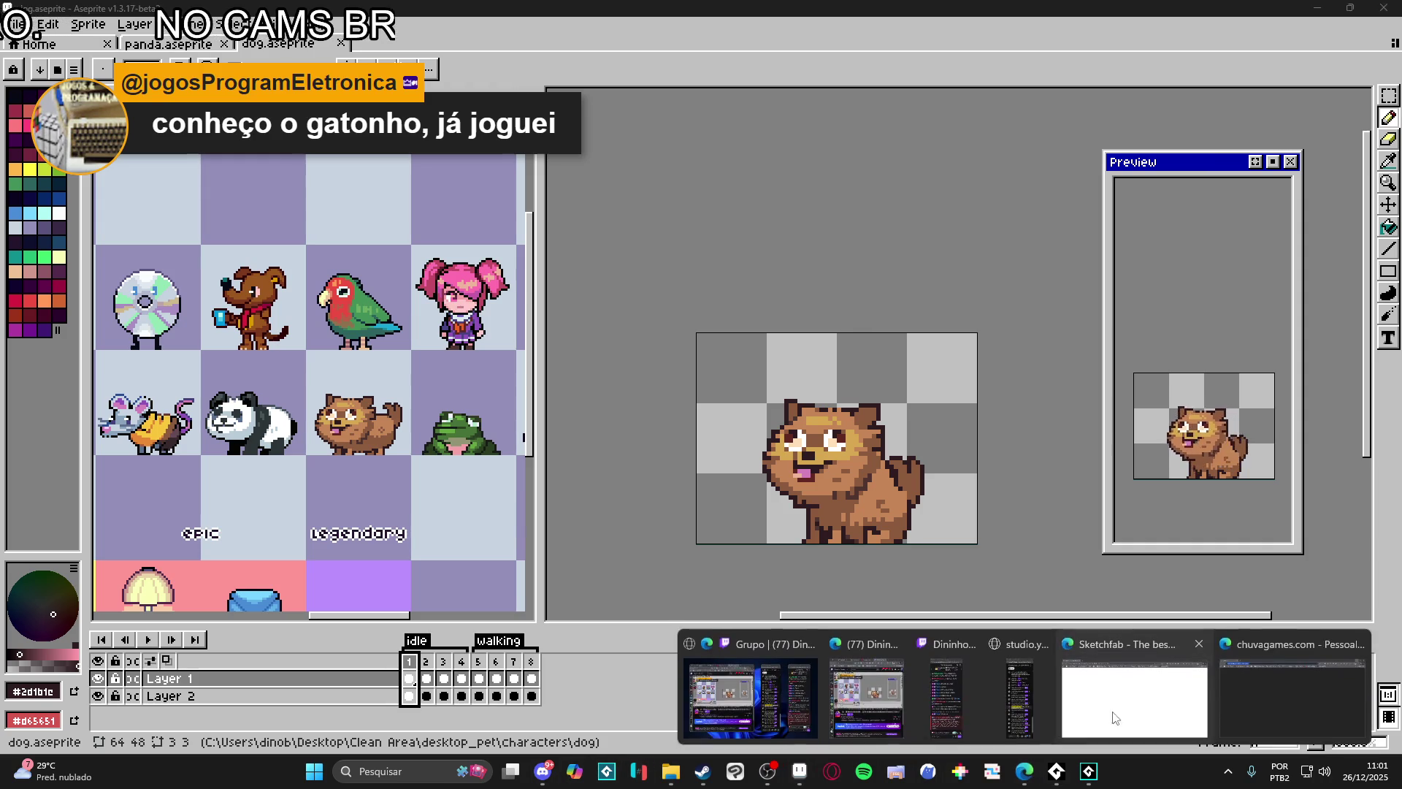
left_click(1273, 686)
left_click(1025, 771)
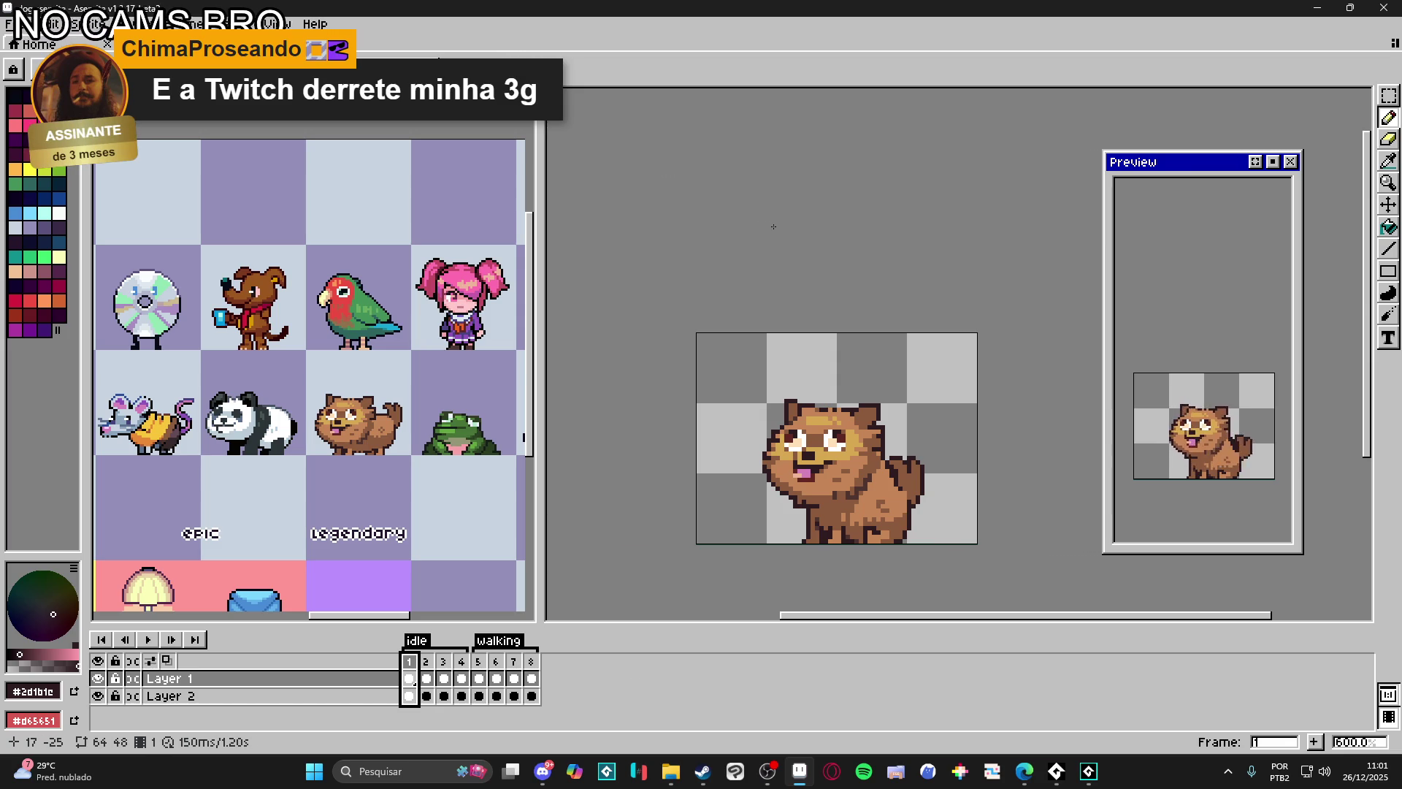
mouse_move(341, 324)
left_mouse_down()
mouse_move(417, 327)
mouse_move(343, 321)
mouse_move(357, 328)
left_mouse_up()
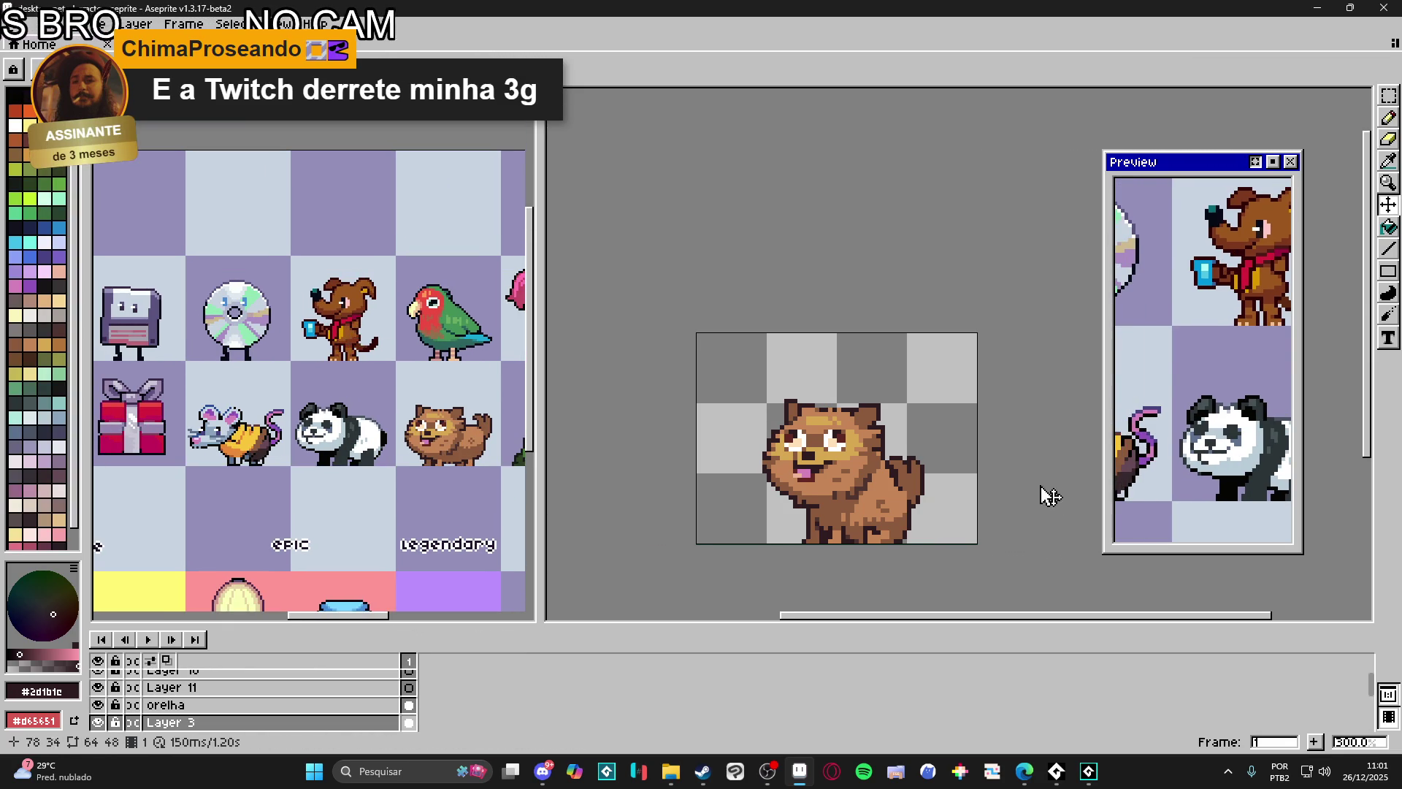
Step: Play the dog's idle and walking animation and return to the idle pose on frame 1
left_click(987, 502)
left_click_drag(986, 502, 962, 506)
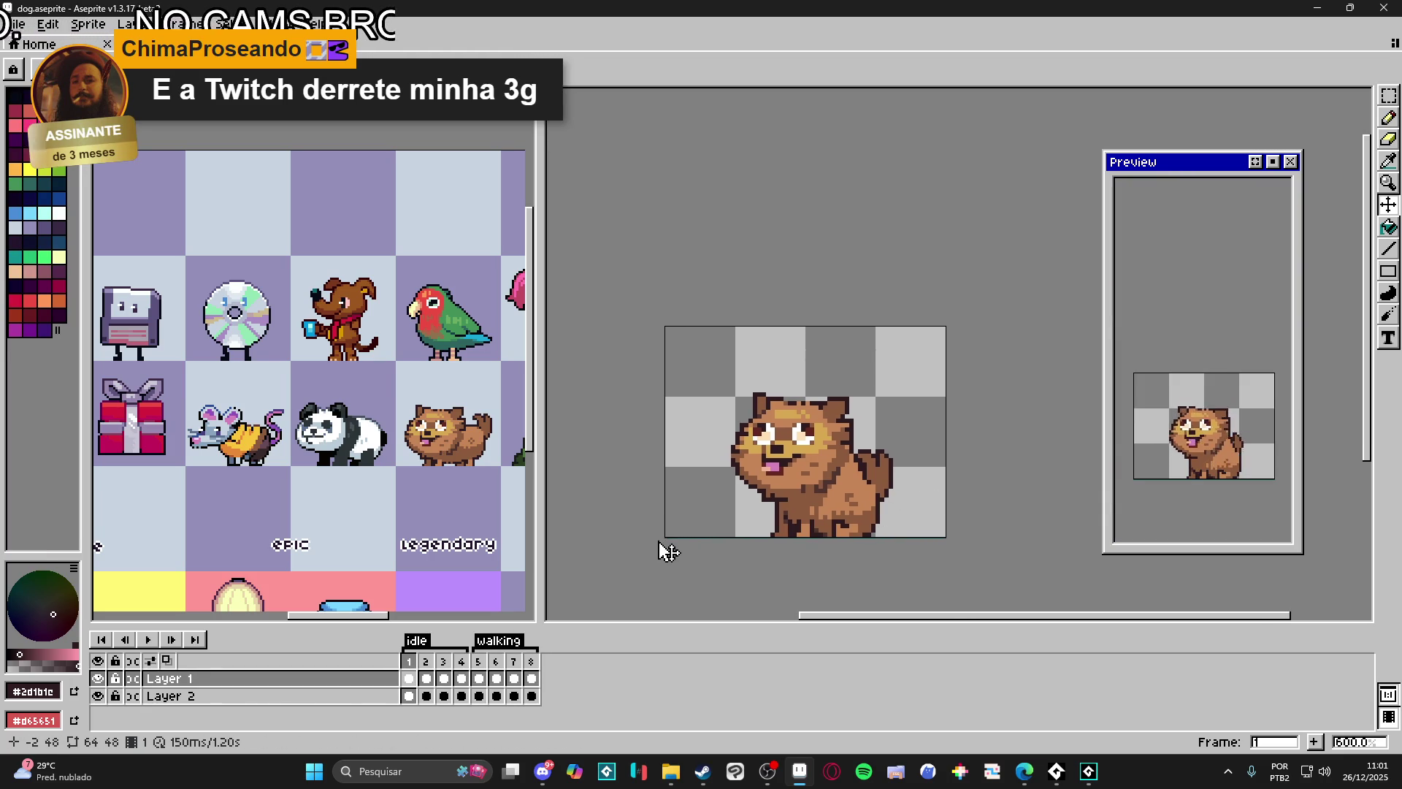
left_click(479, 678)
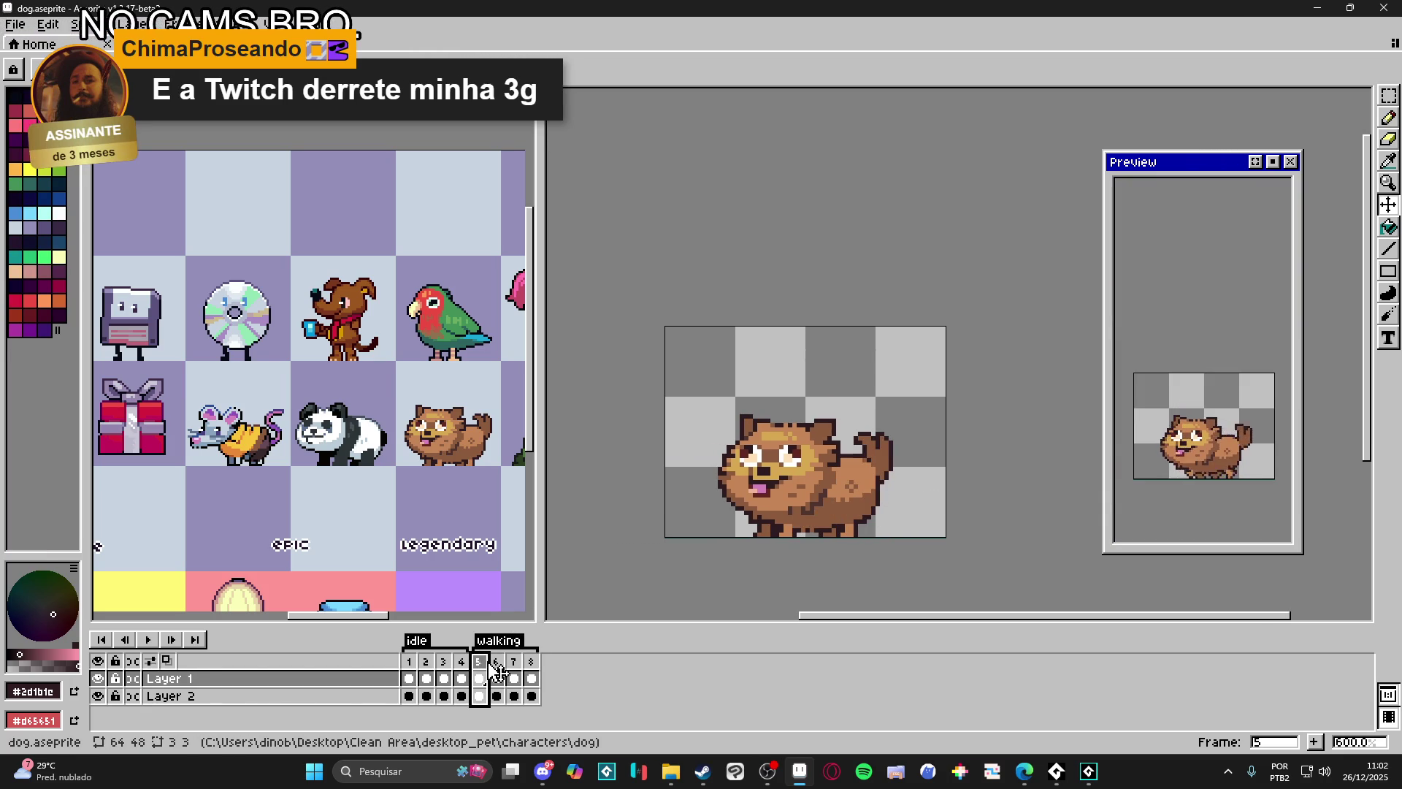
key("Return")
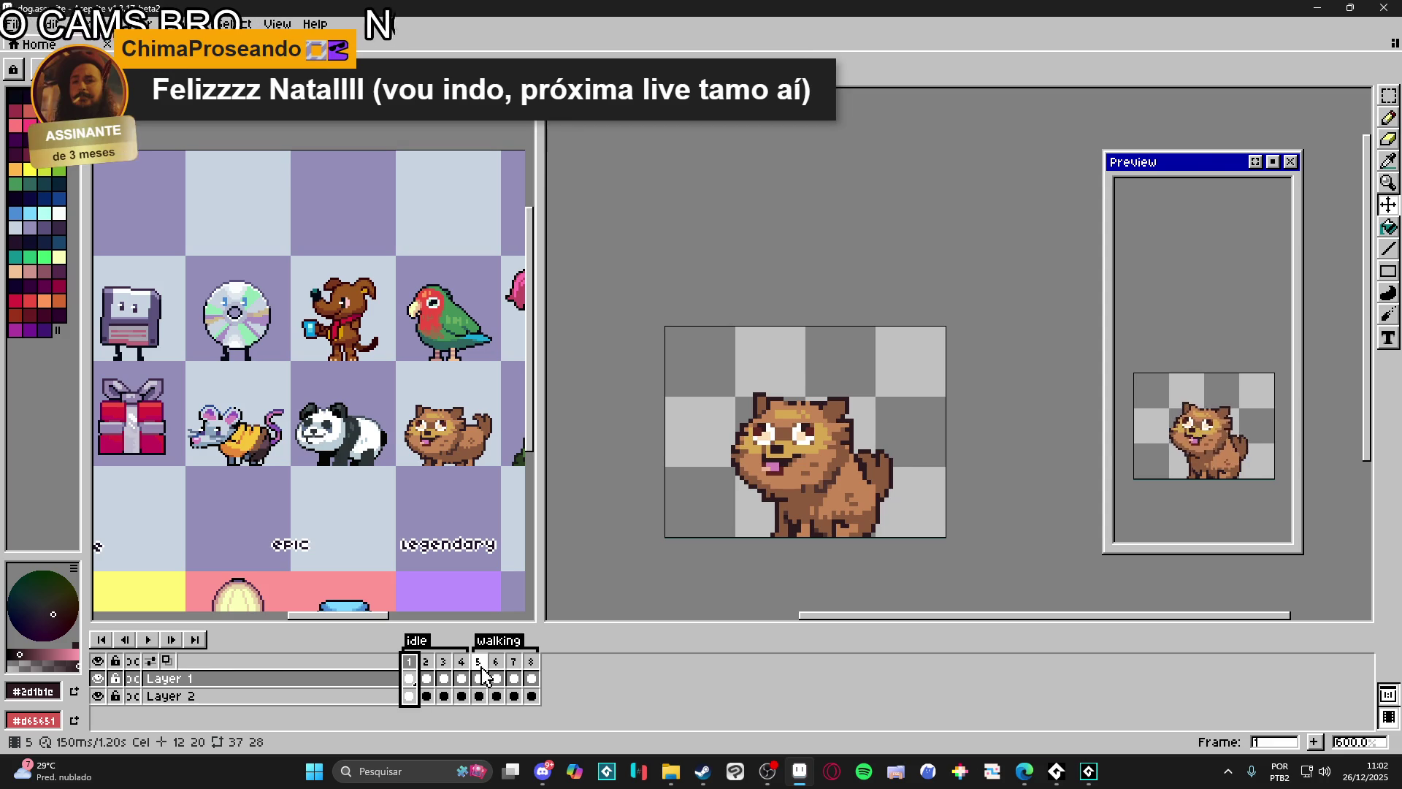
left_click(481, 670)
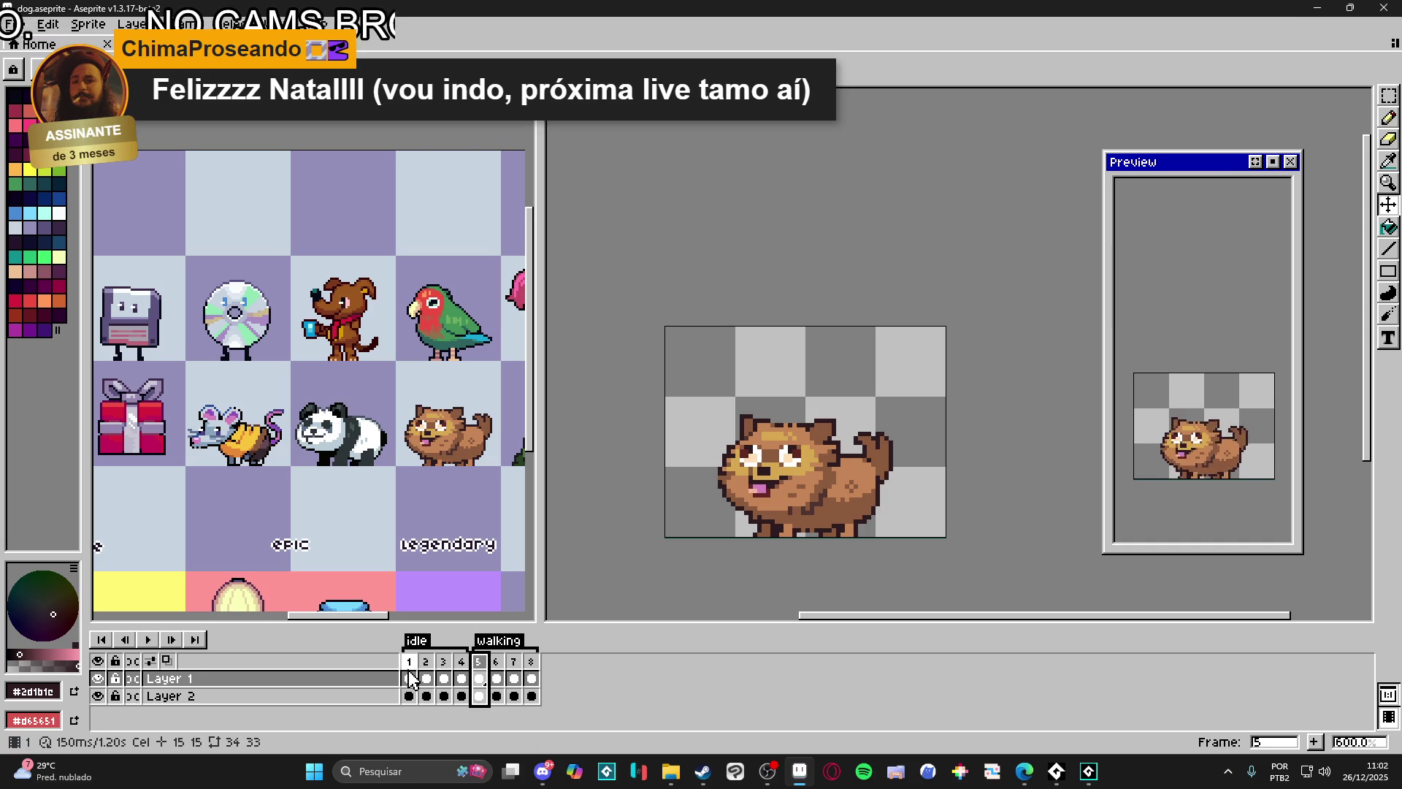
key("Home")
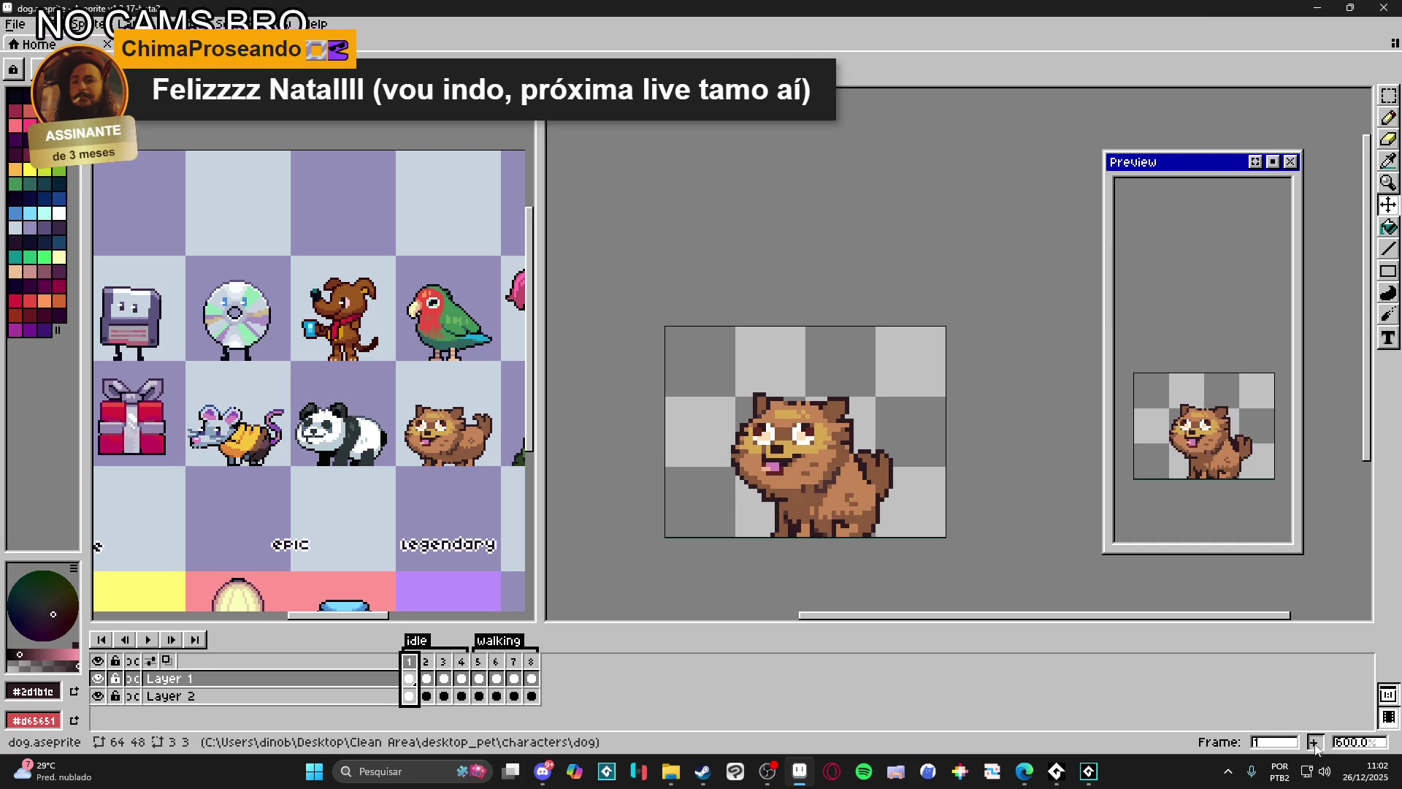
Step: Add a new frame after frame 1 and drag it toward the end of the animation
key("alt+n")
left_click_drag(441, 666, 549, 663)
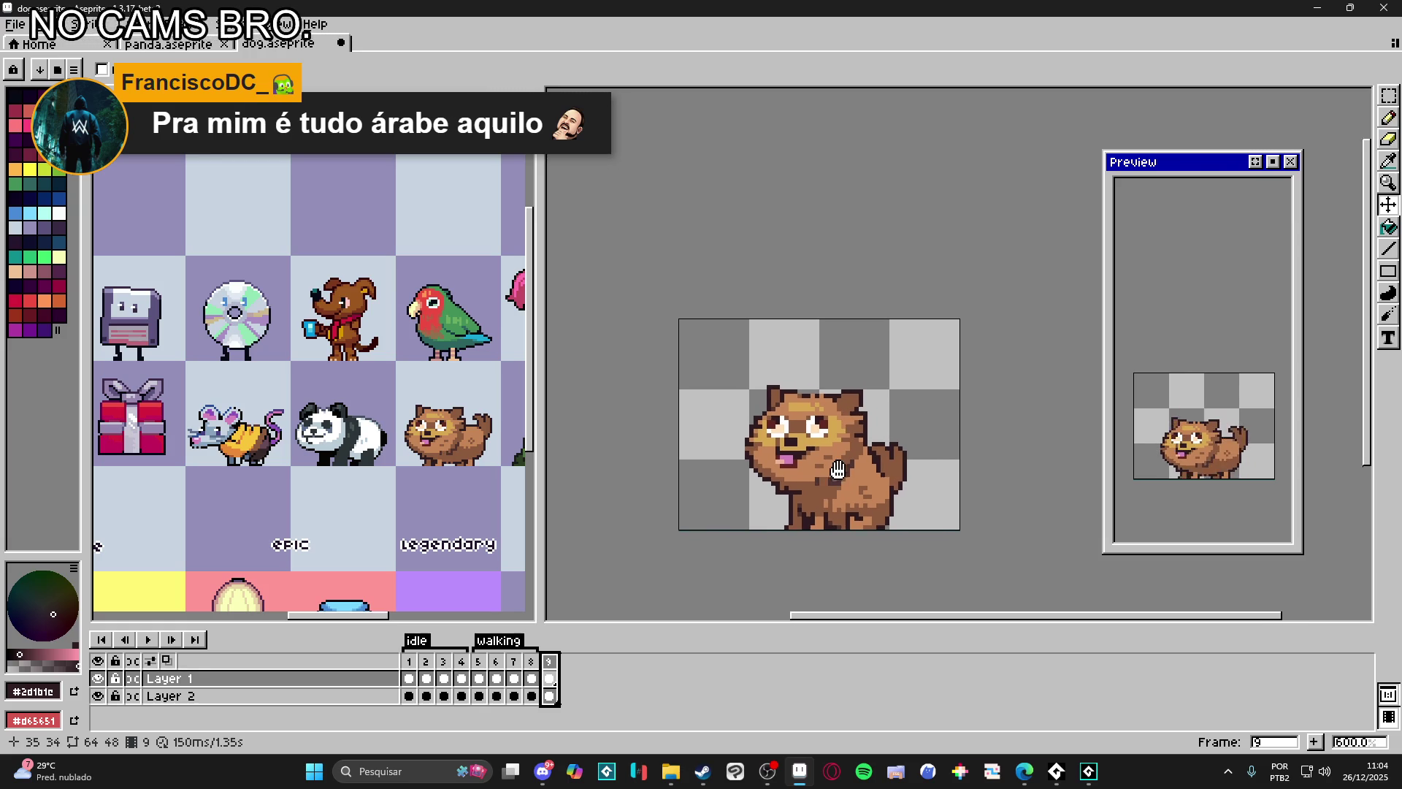
scroll(821, 490, "down", 2)
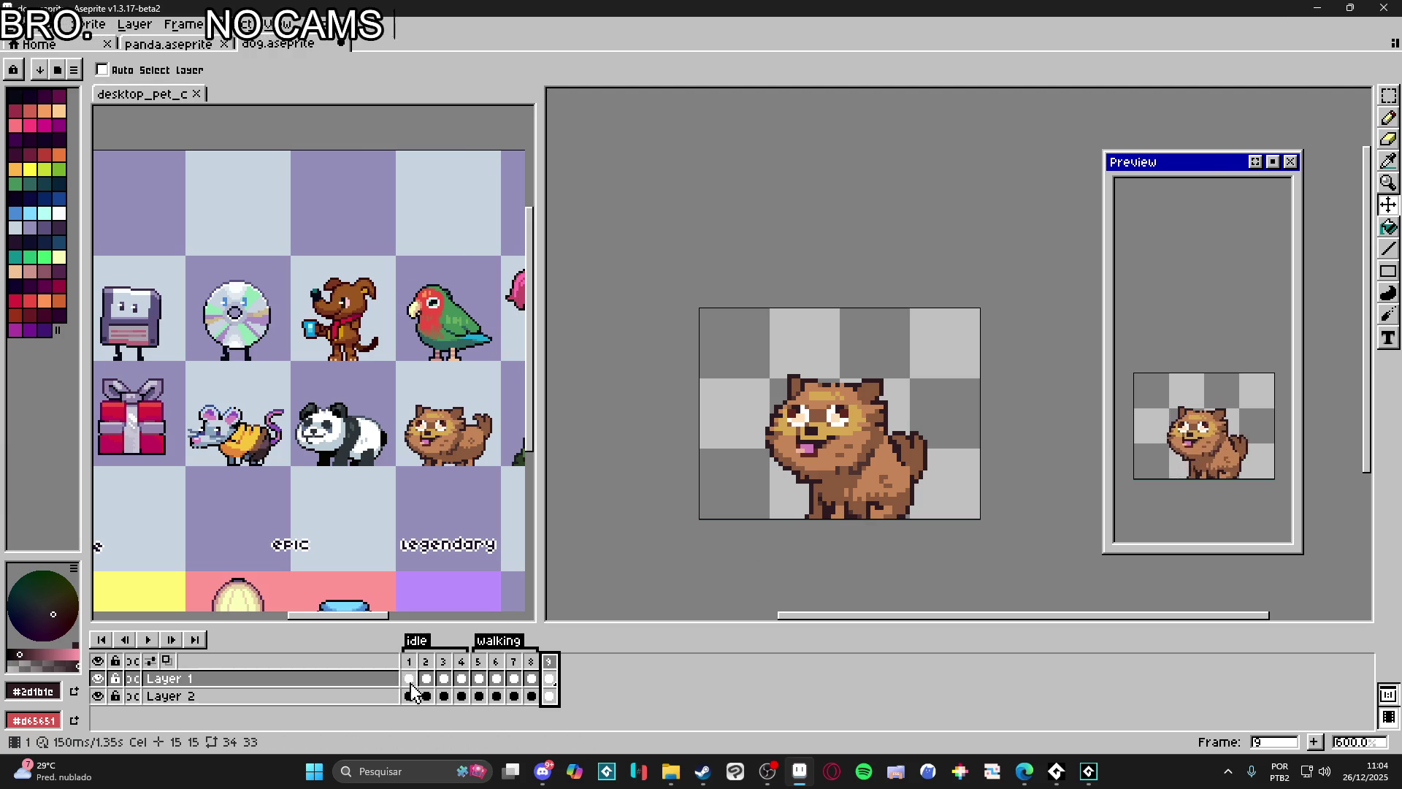
Step: Go back to the walking pose on frame 5
left_click(478, 670)
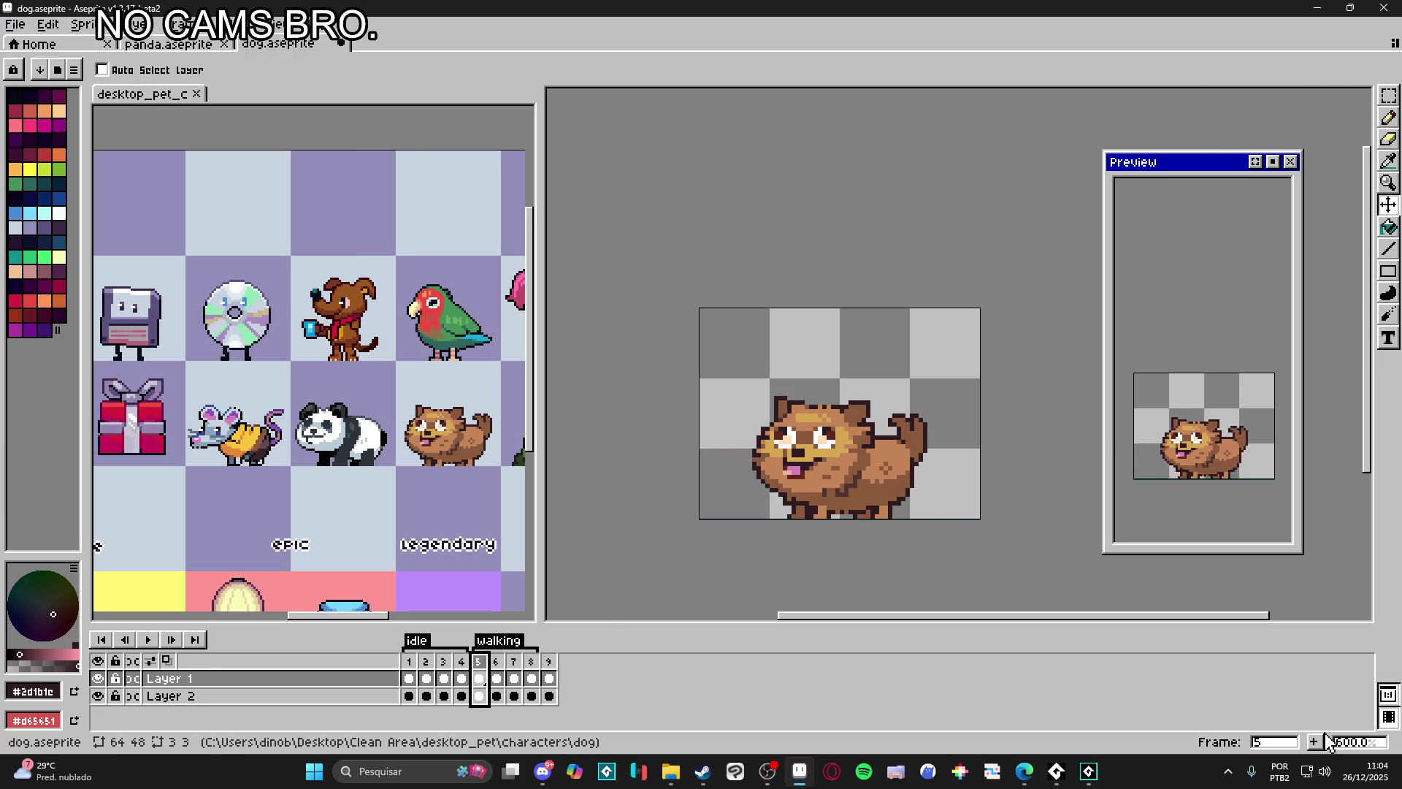
Step: Duplicate frame 5's walking pose to the end and delete the old frame 9, keeping nine frames
key("alt+n")
mouse_move(495, 676)
left_mouse_down()
mouse_move(558, 684)
mouse_move(560, 672)
left_mouse_up()
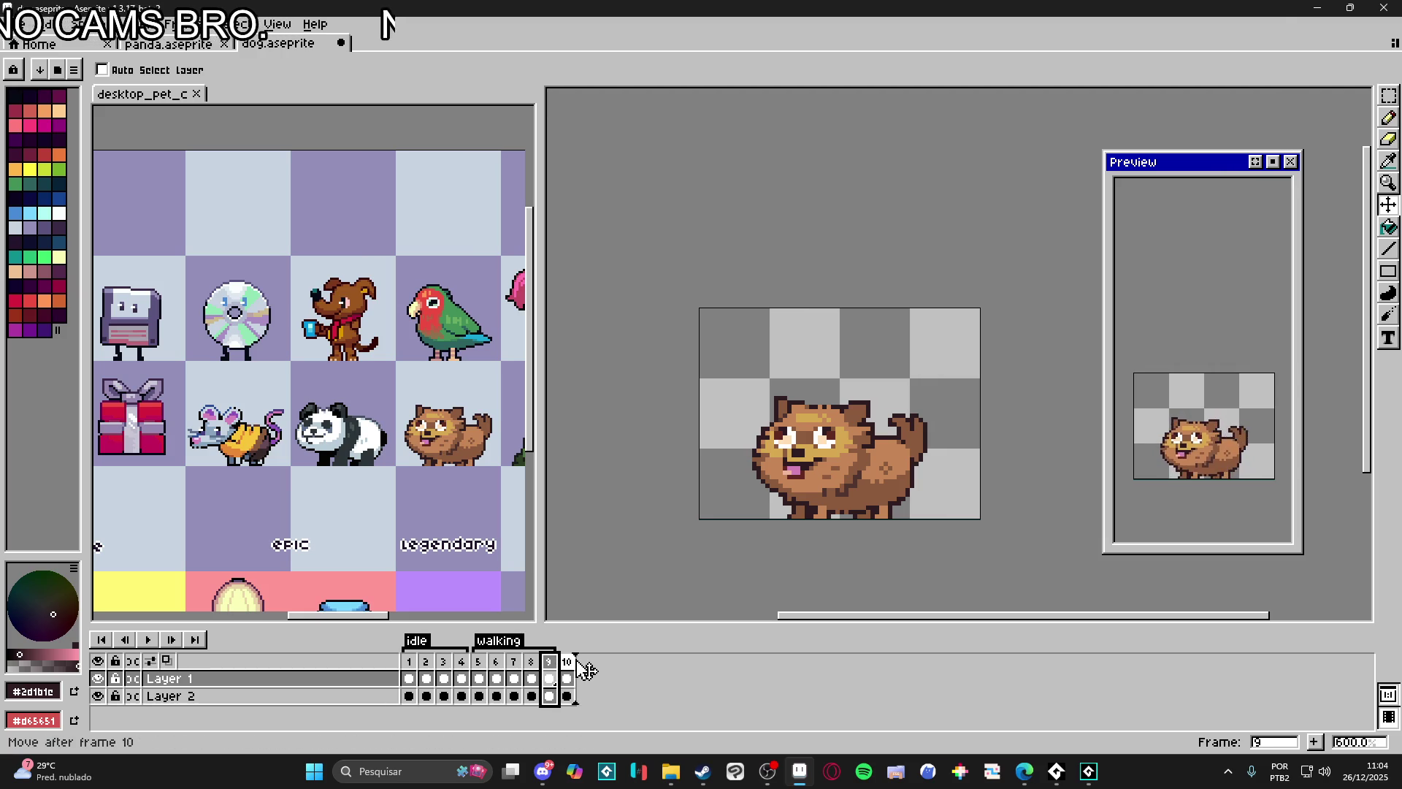
key("alt+c")
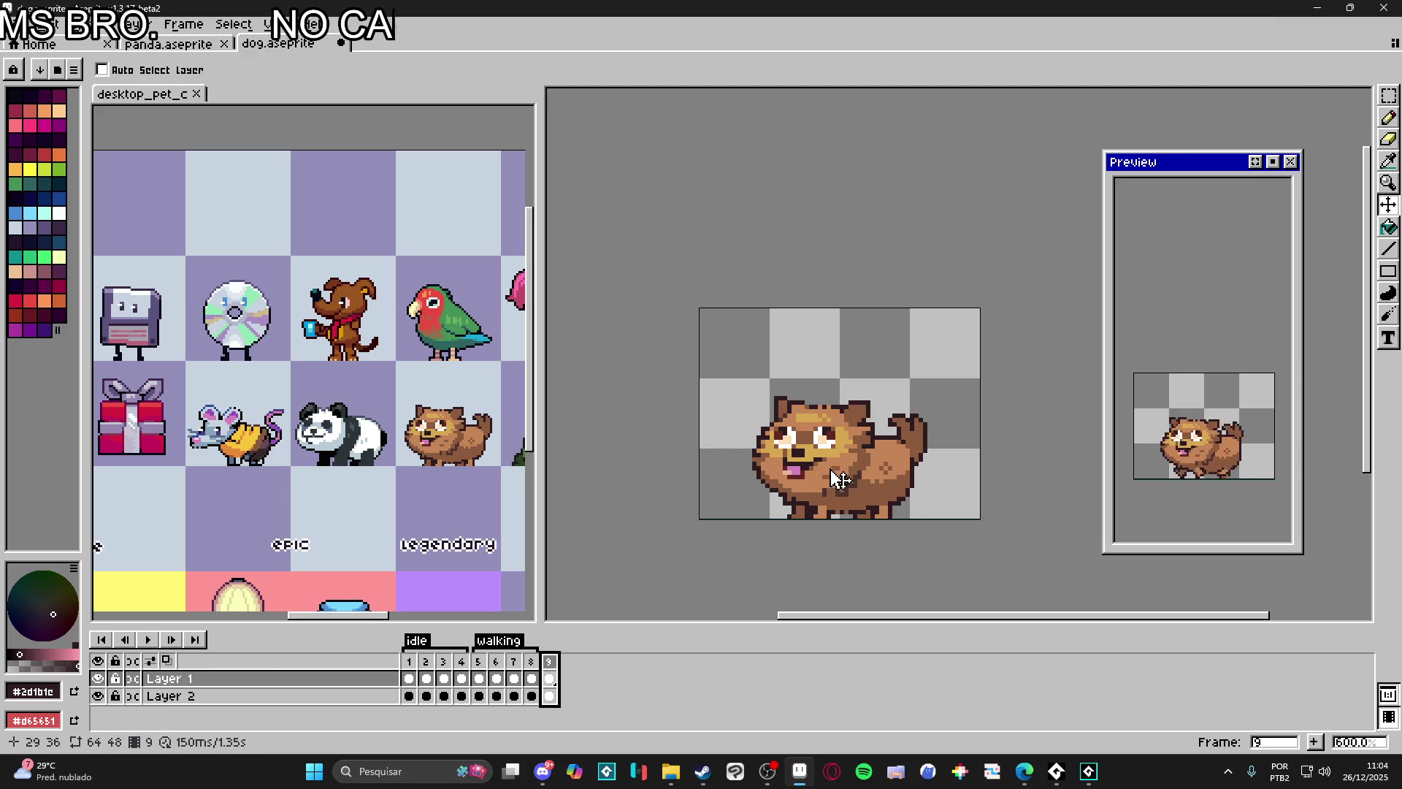
scroll(854, 488, "up", 1)
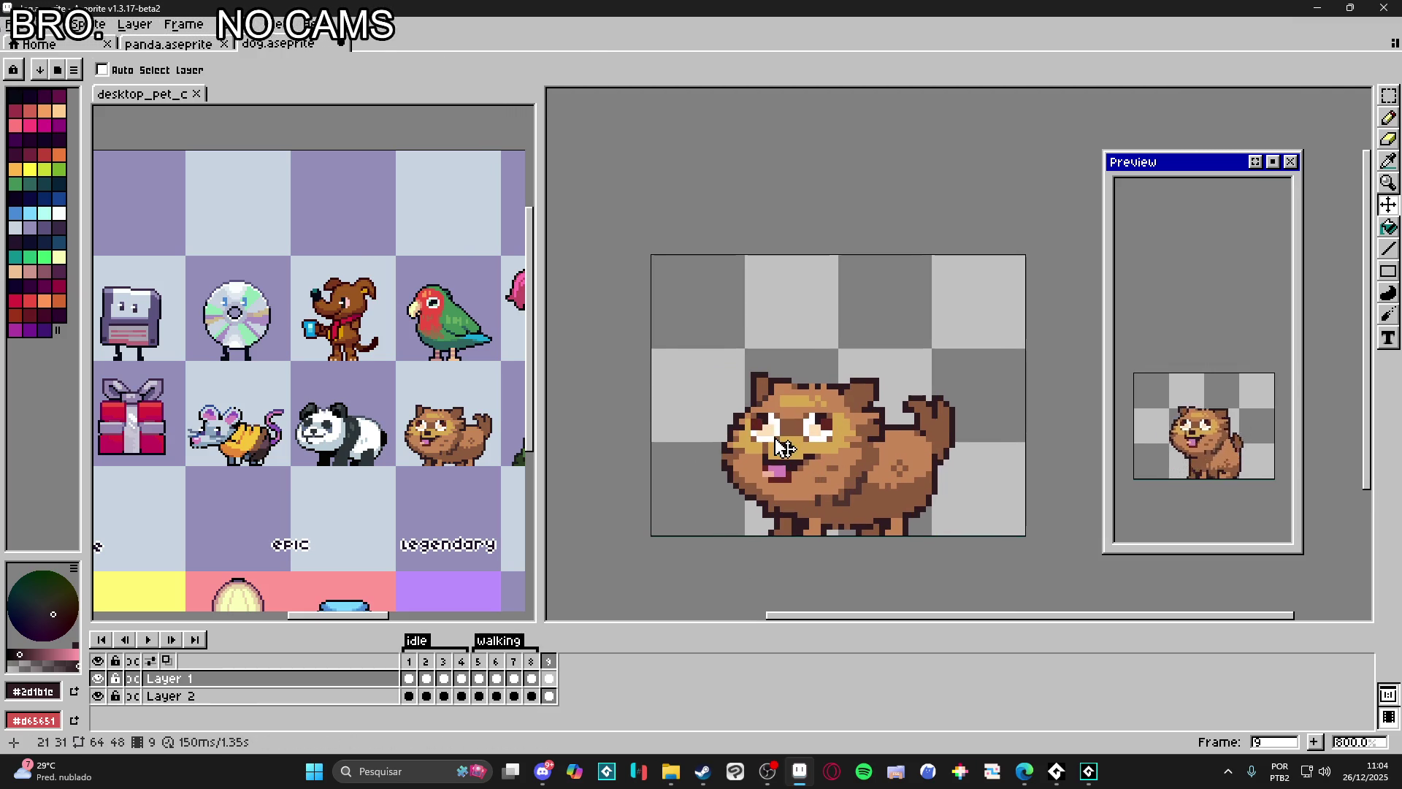
Step: Select and reposition the dog's head region with the rectangular marquee
key("m")
left_click_drag(698, 338, 872, 464)
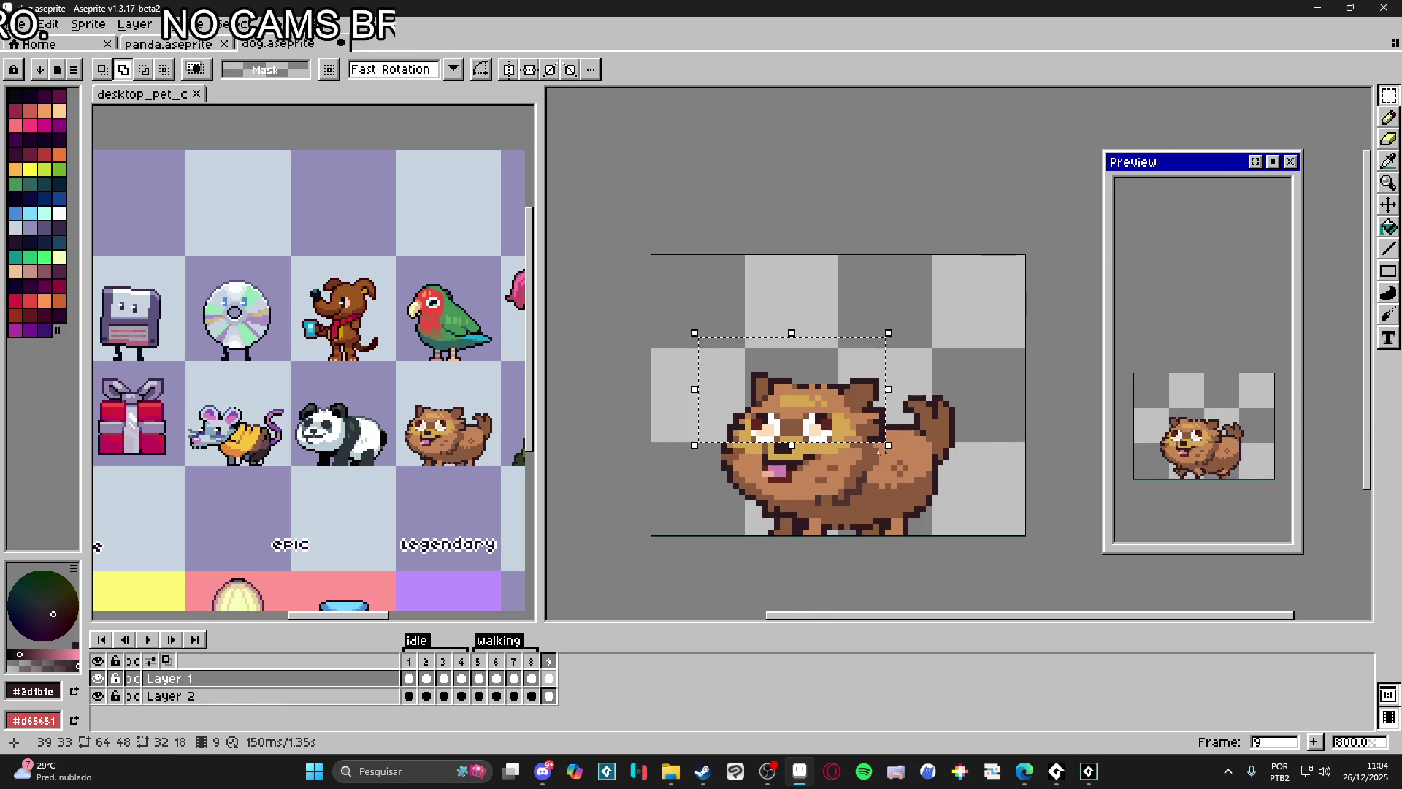
scroll(859, 458, "up", 2)
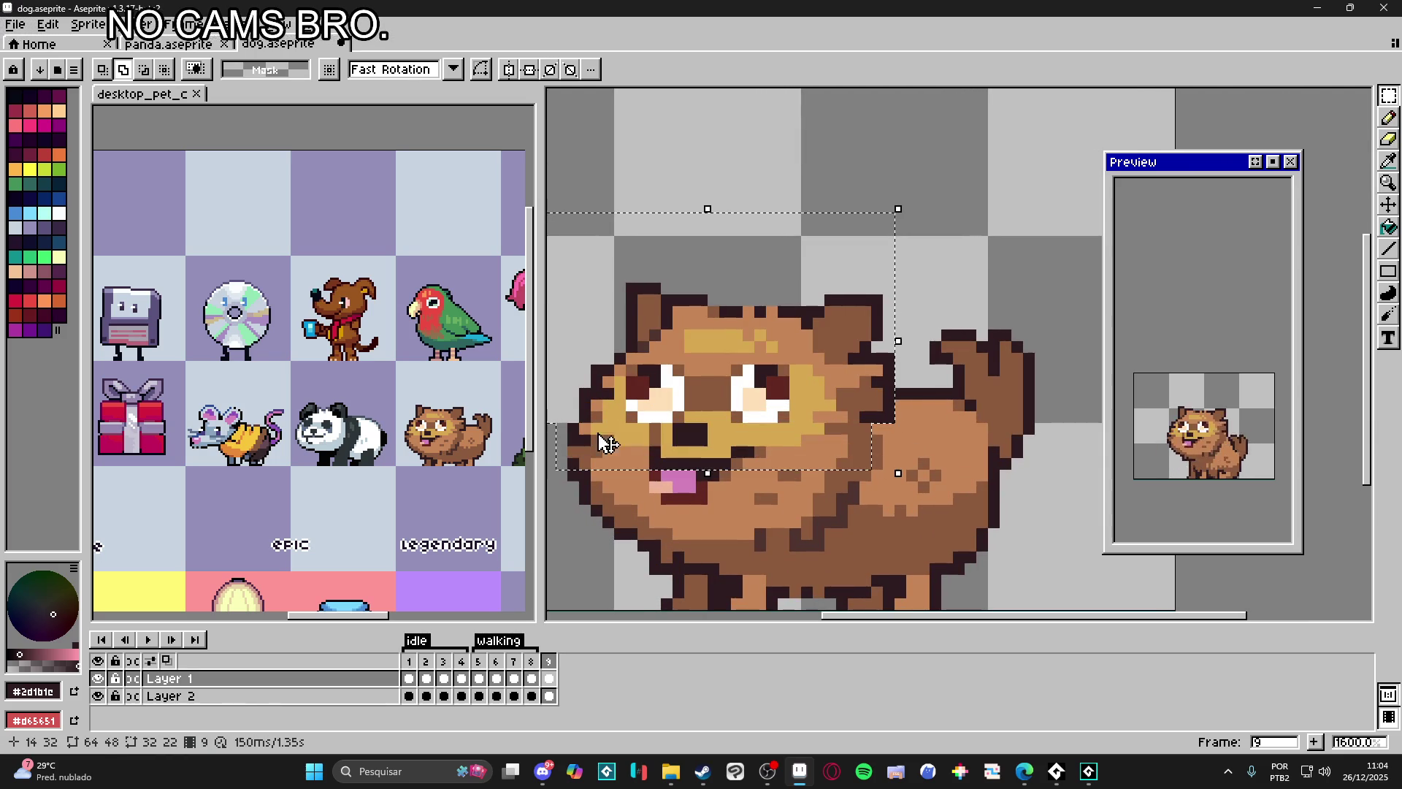
mouse_move(858, 456)
left_mouse_down()
mouse_move(876, 441)
mouse_move(777, 483)
left_mouse_up()
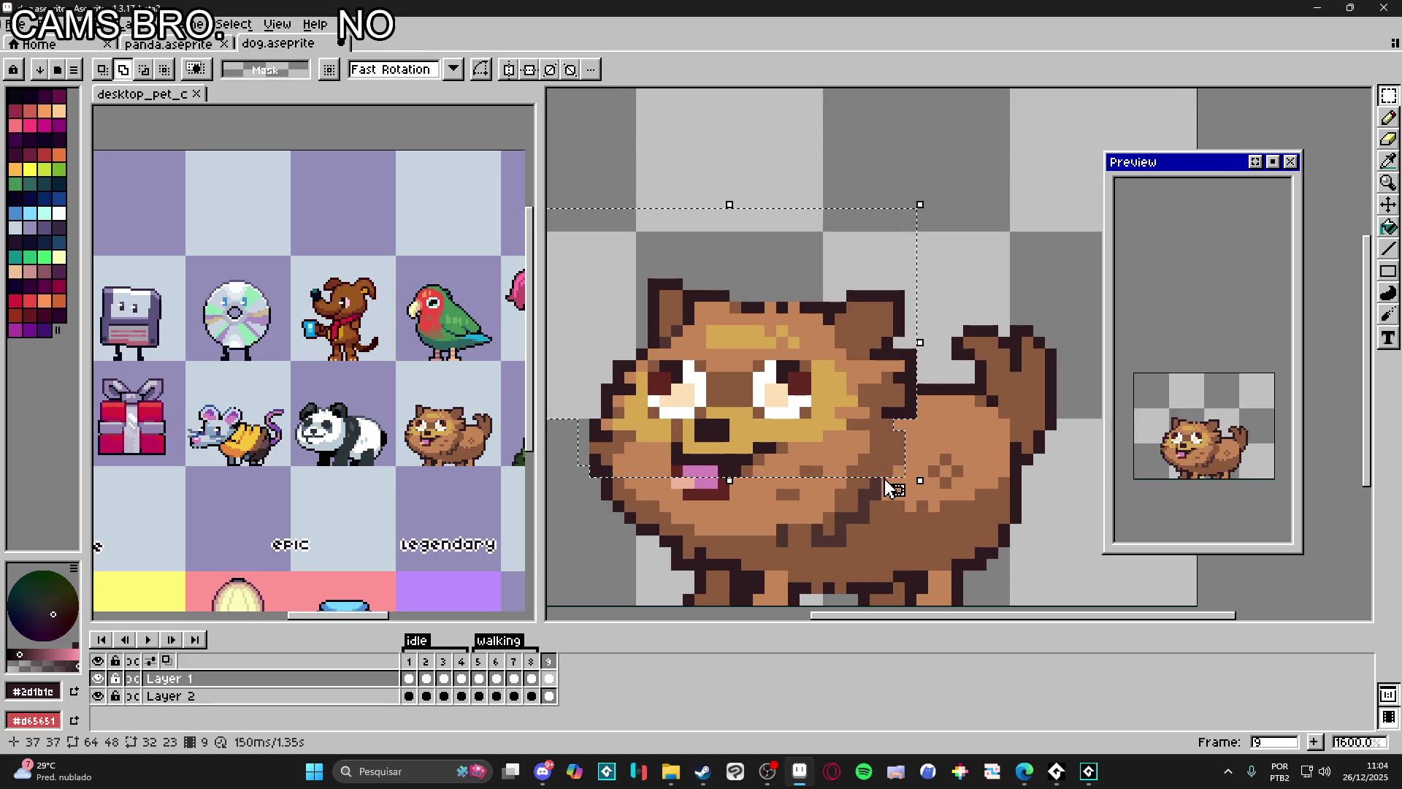
left_click_drag(601, 325, 882, 498)
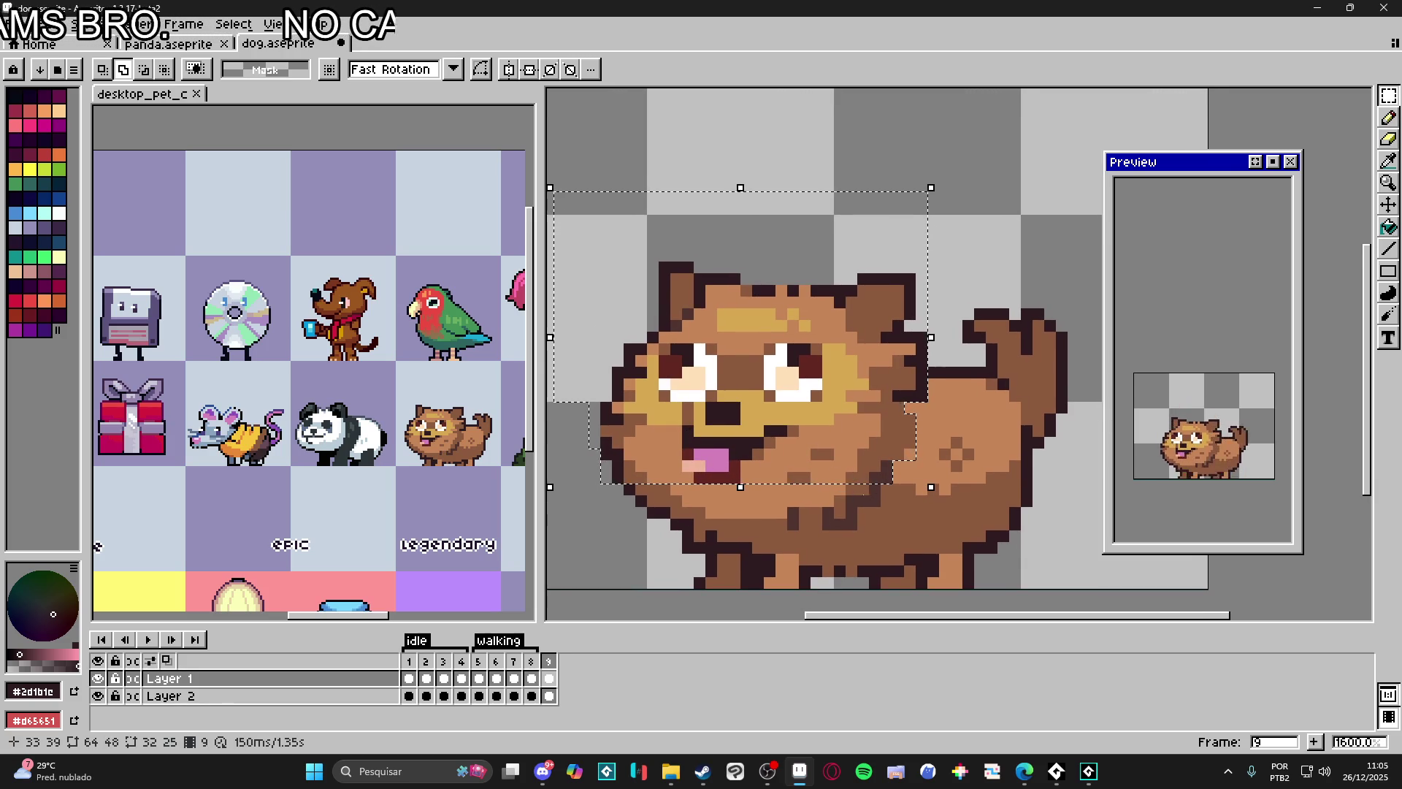
left_click_drag(590, 321, 882, 506)
scroll(730, 463, "left", 1)
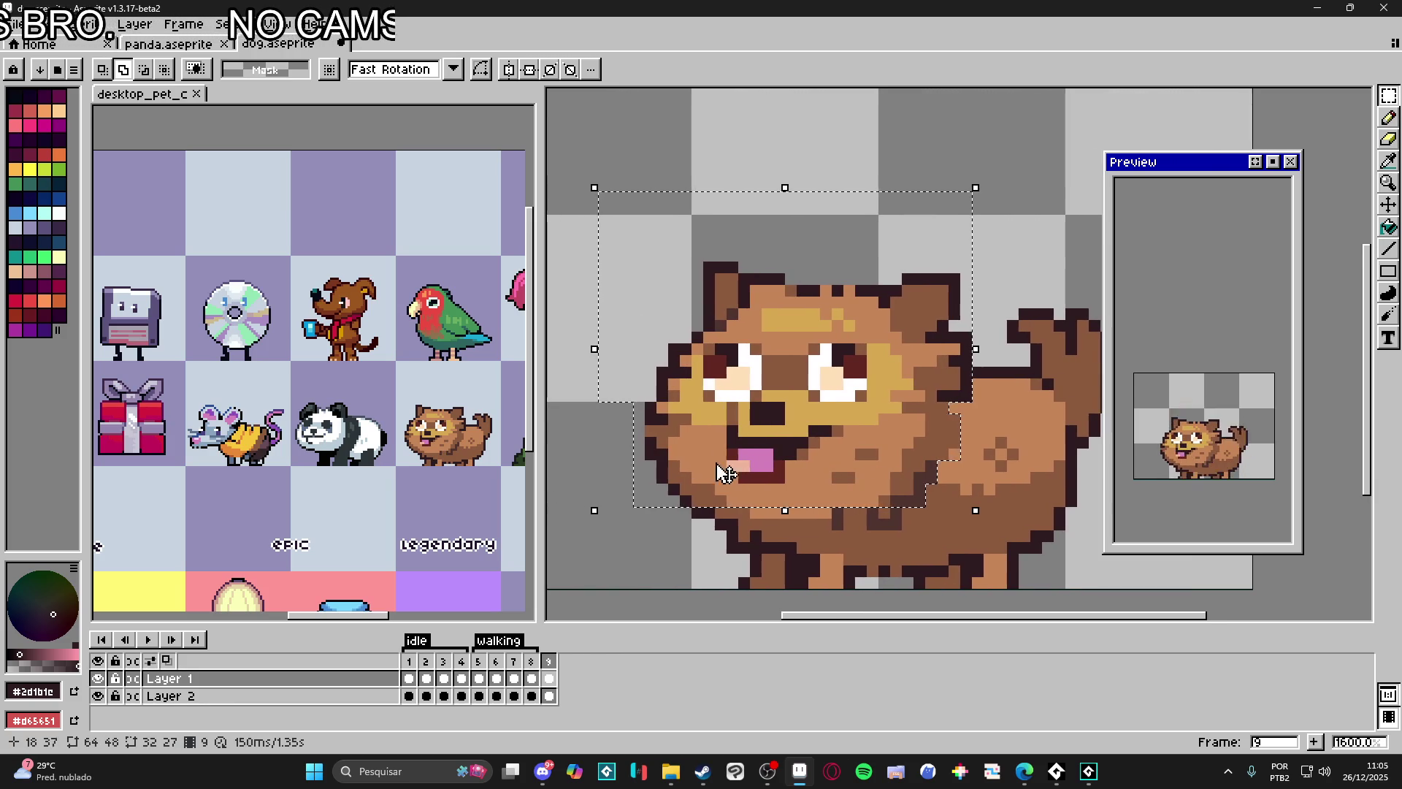
left_click_drag(685, 511, 684, 512)
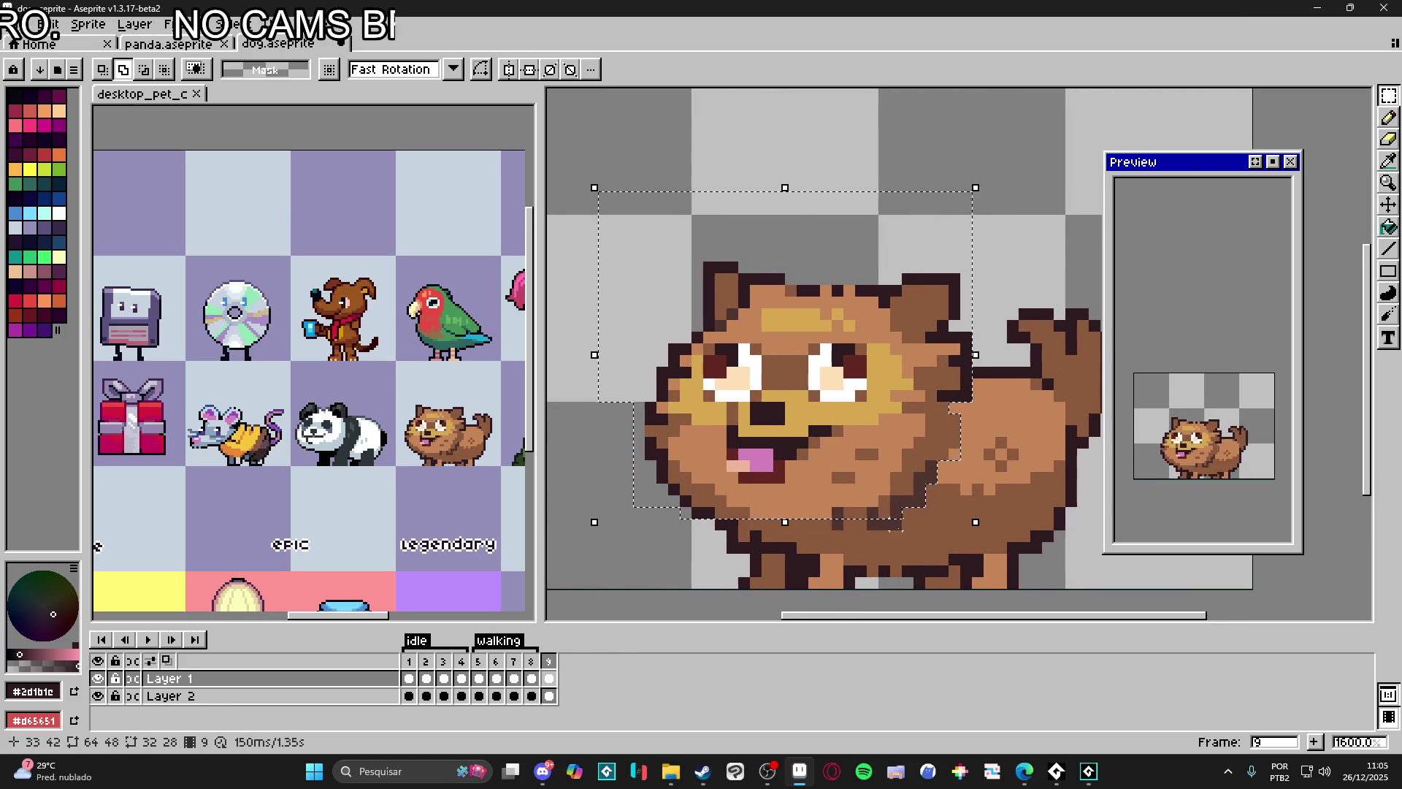
mouse_move(872, 523)
left_mouse_down()
mouse_move(893, 524)
mouse_move(816, 524)
mouse_move(733, 548)
left_mouse_up()
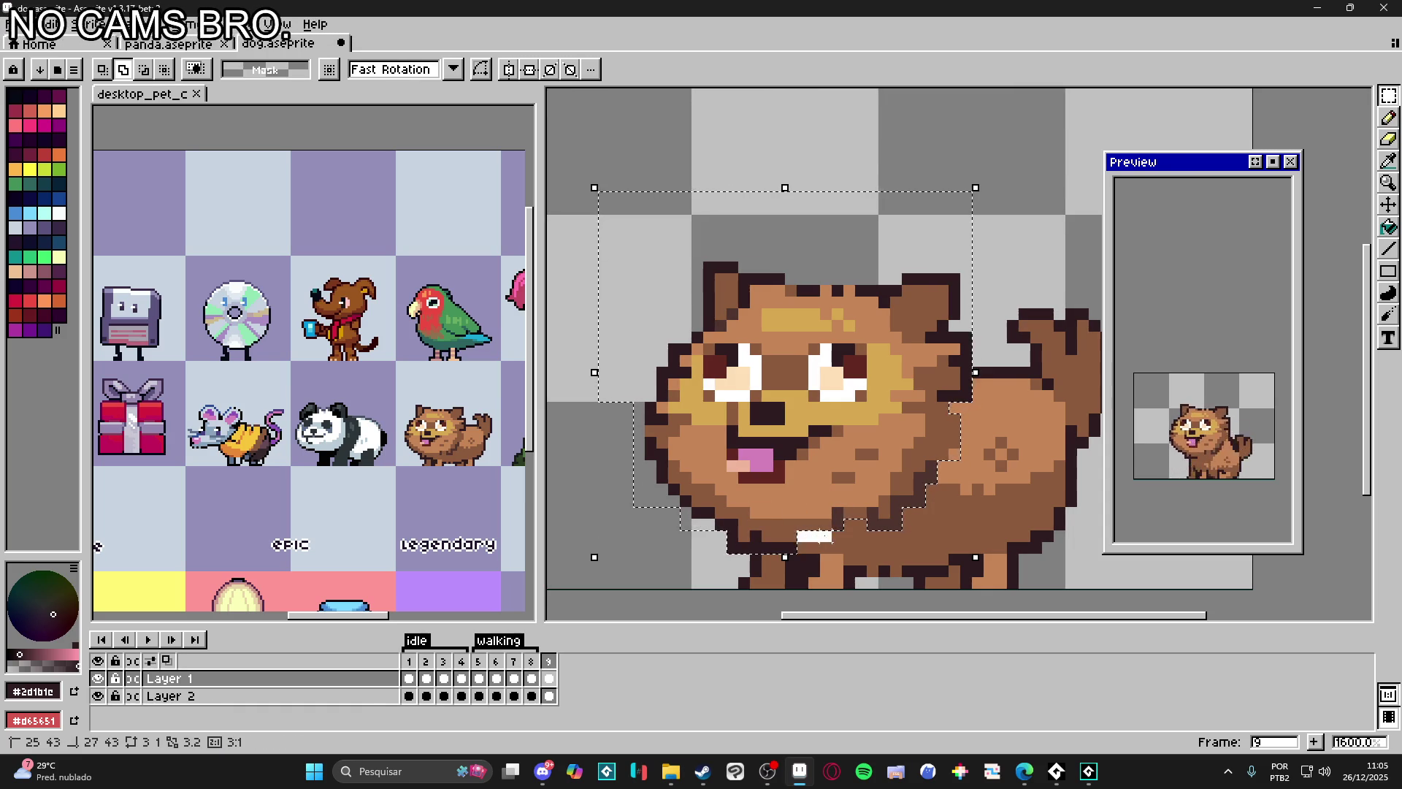
scroll(840, 541, "down", 1)
scroll(843, 534, "down", 1)
scroll(842, 533, "down", 1)
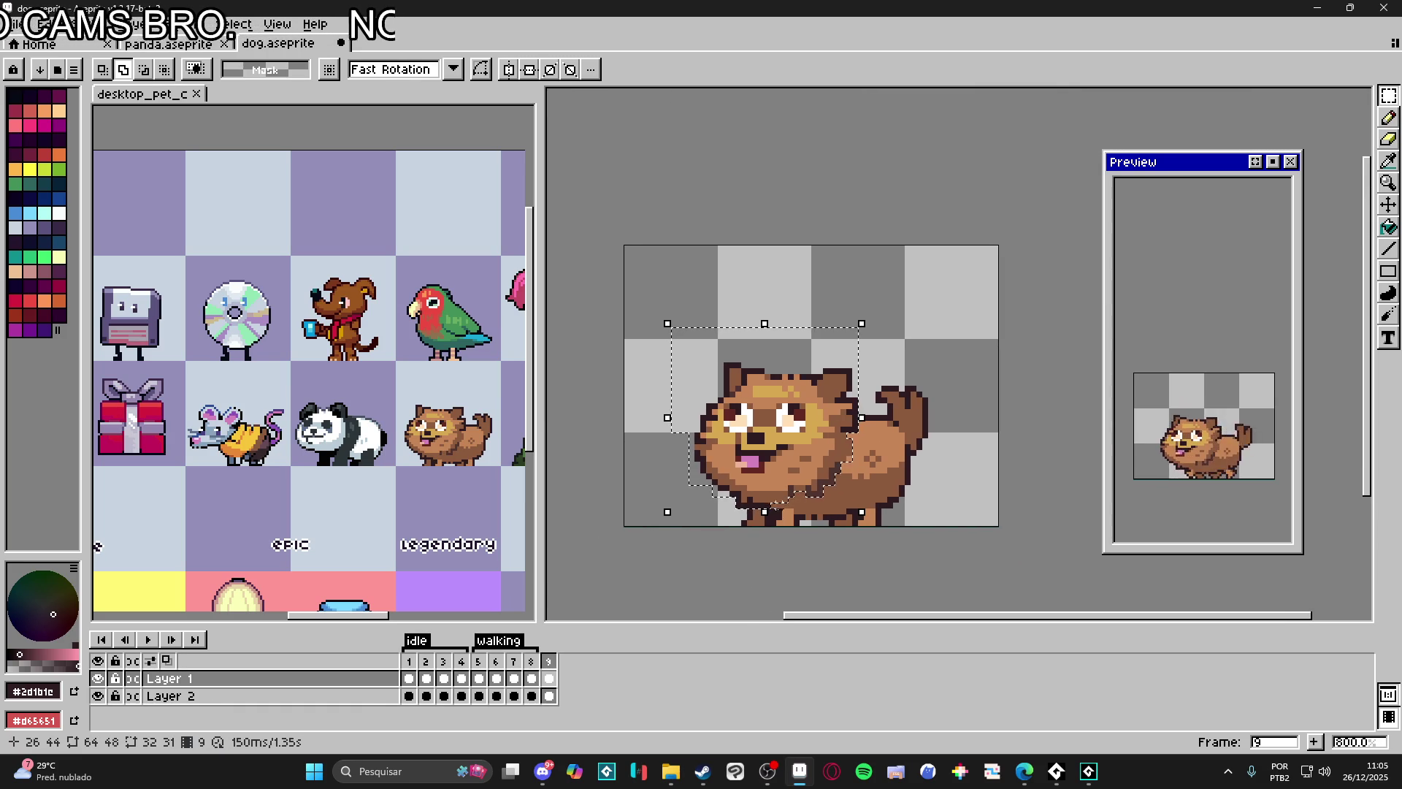
Step: Move the selected dog lower on the canvas for a crouched pose and drop it in place
left_click(786, 474)
left_click_drag(785, 473, 789, 500)
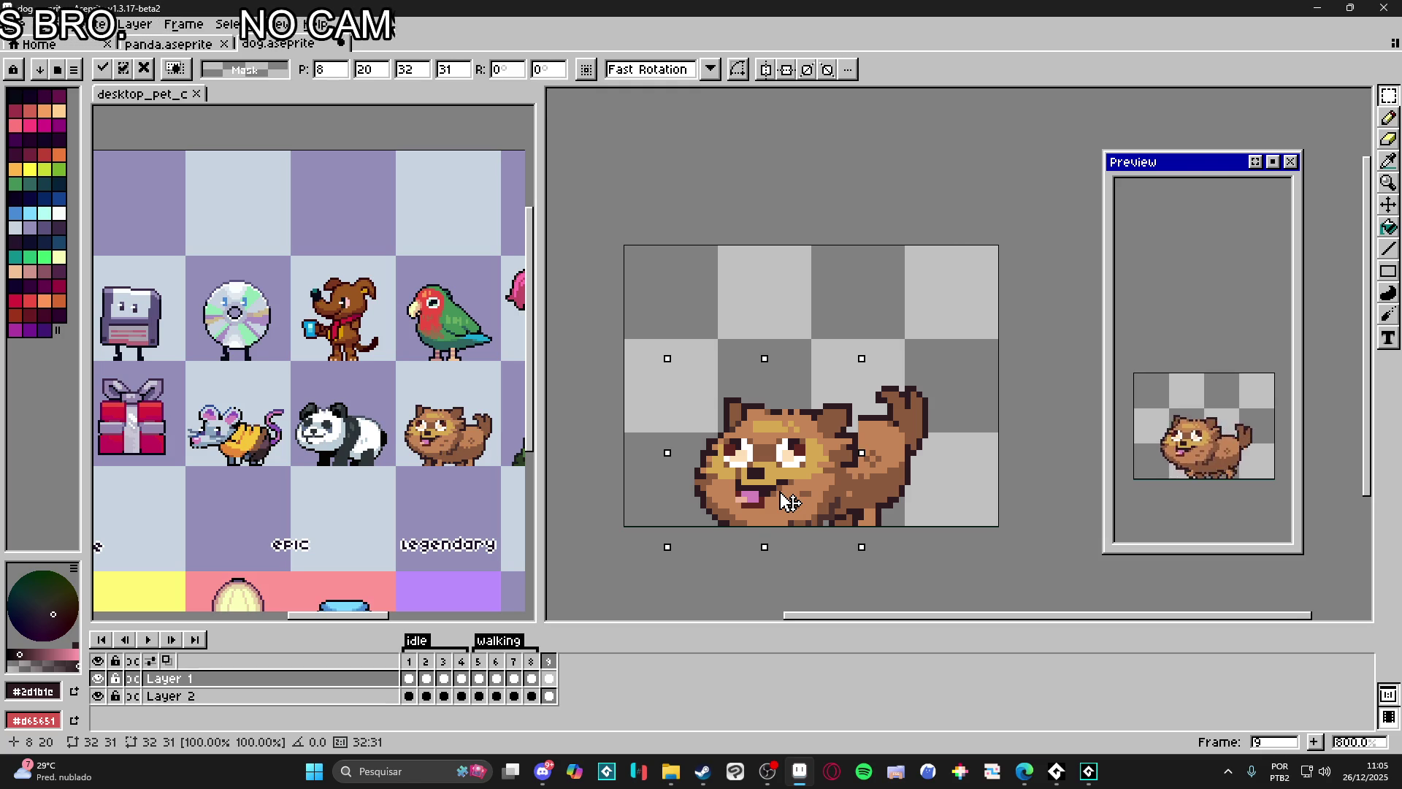
scroll(790, 500, "up", 1)
key("Return")
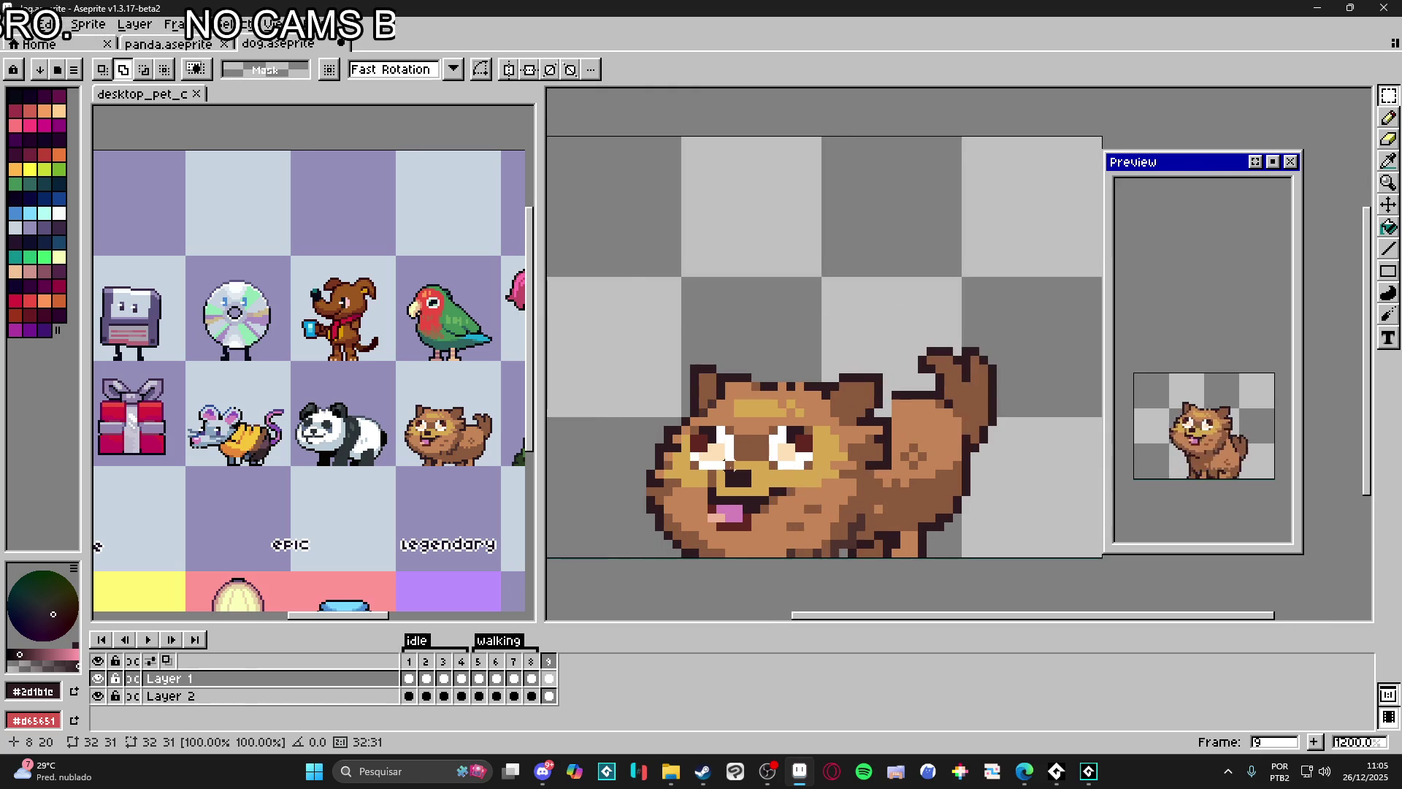
key("v")
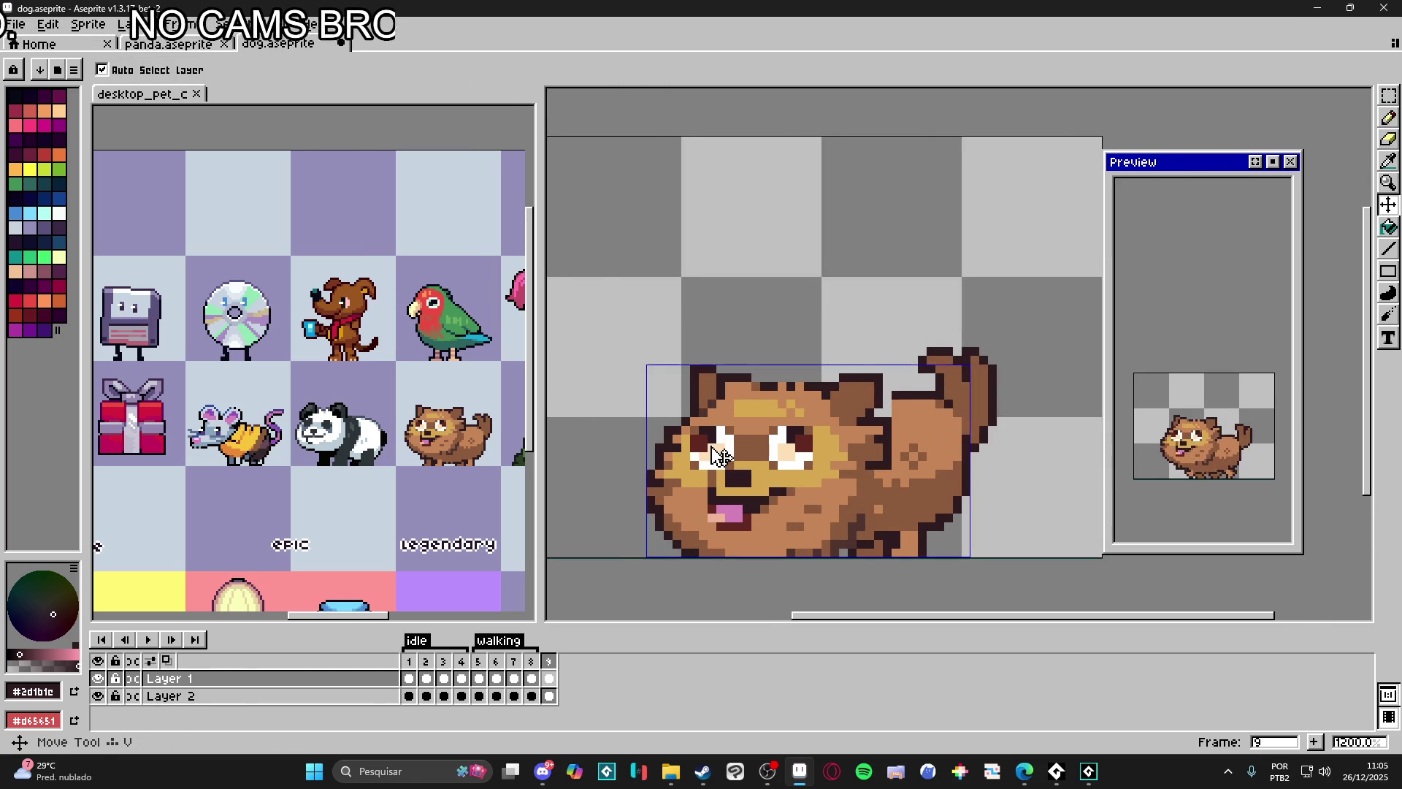
key("m")
scroll(719, 456, "up", 1)
scroll(697, 426, "up", 2)
Step: Select the eyes, nose and mouth, stretch the mouth taller and raise the face one pixel
left_click_drag(686, 414, 781, 509)
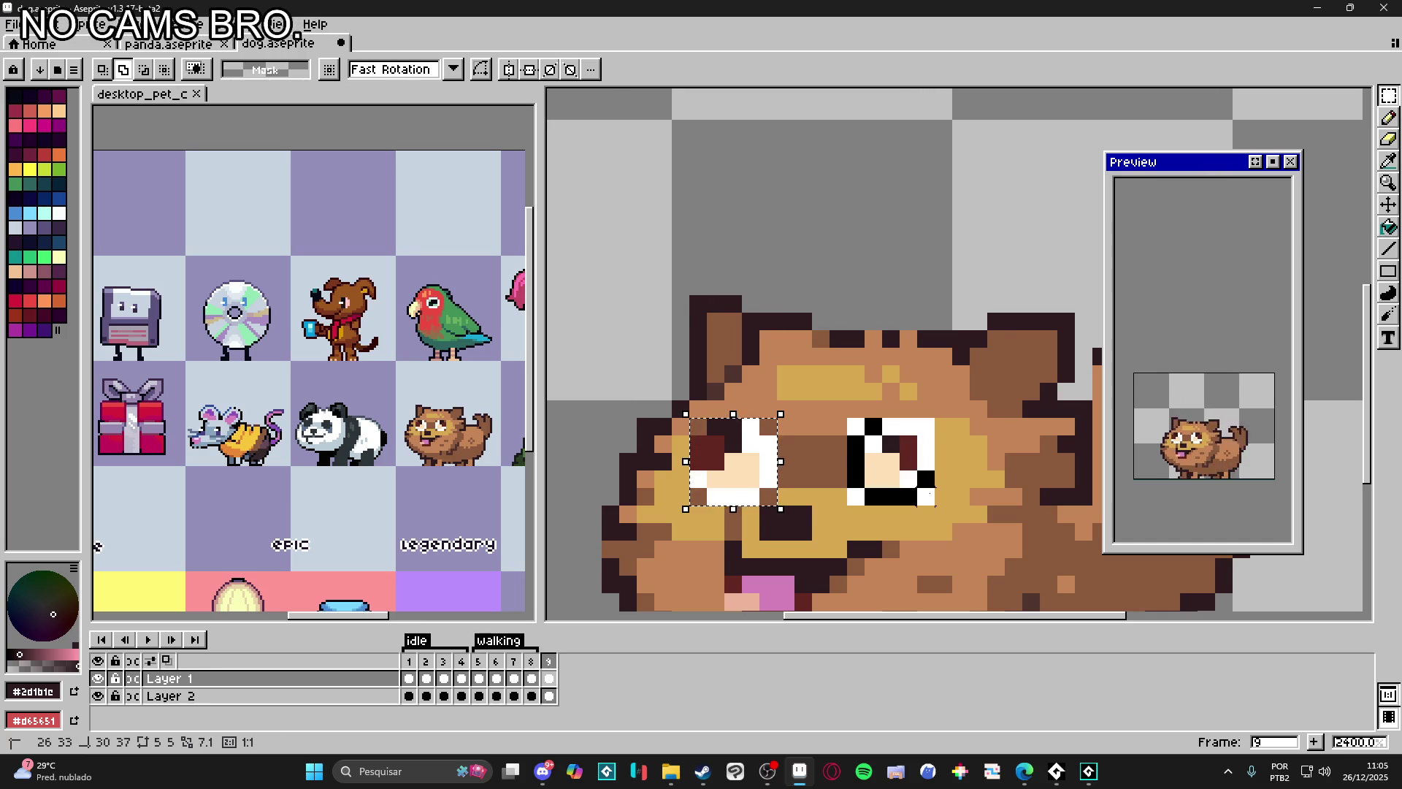
left_click_drag(686, 415, 938, 508)
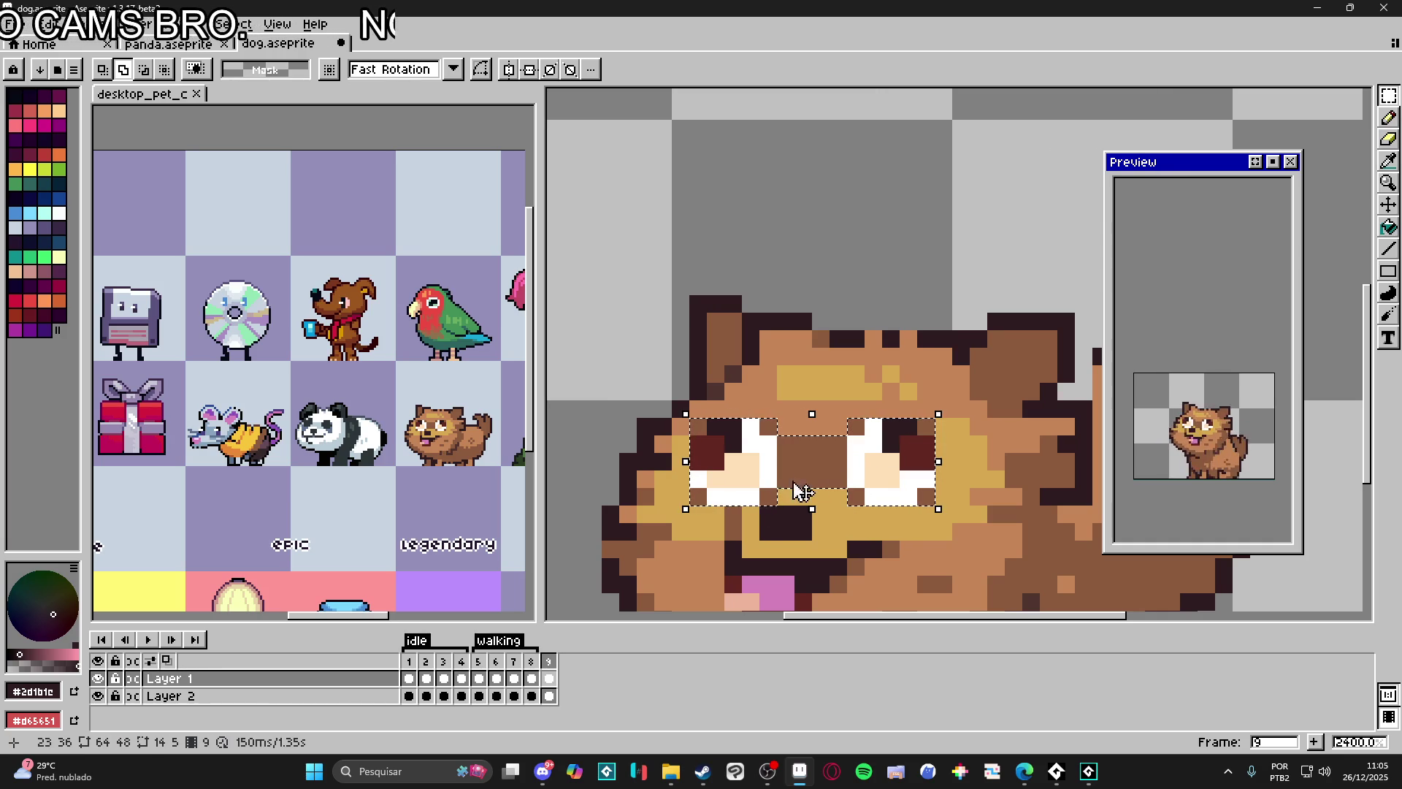
left_click_drag(726, 484, 846, 578)
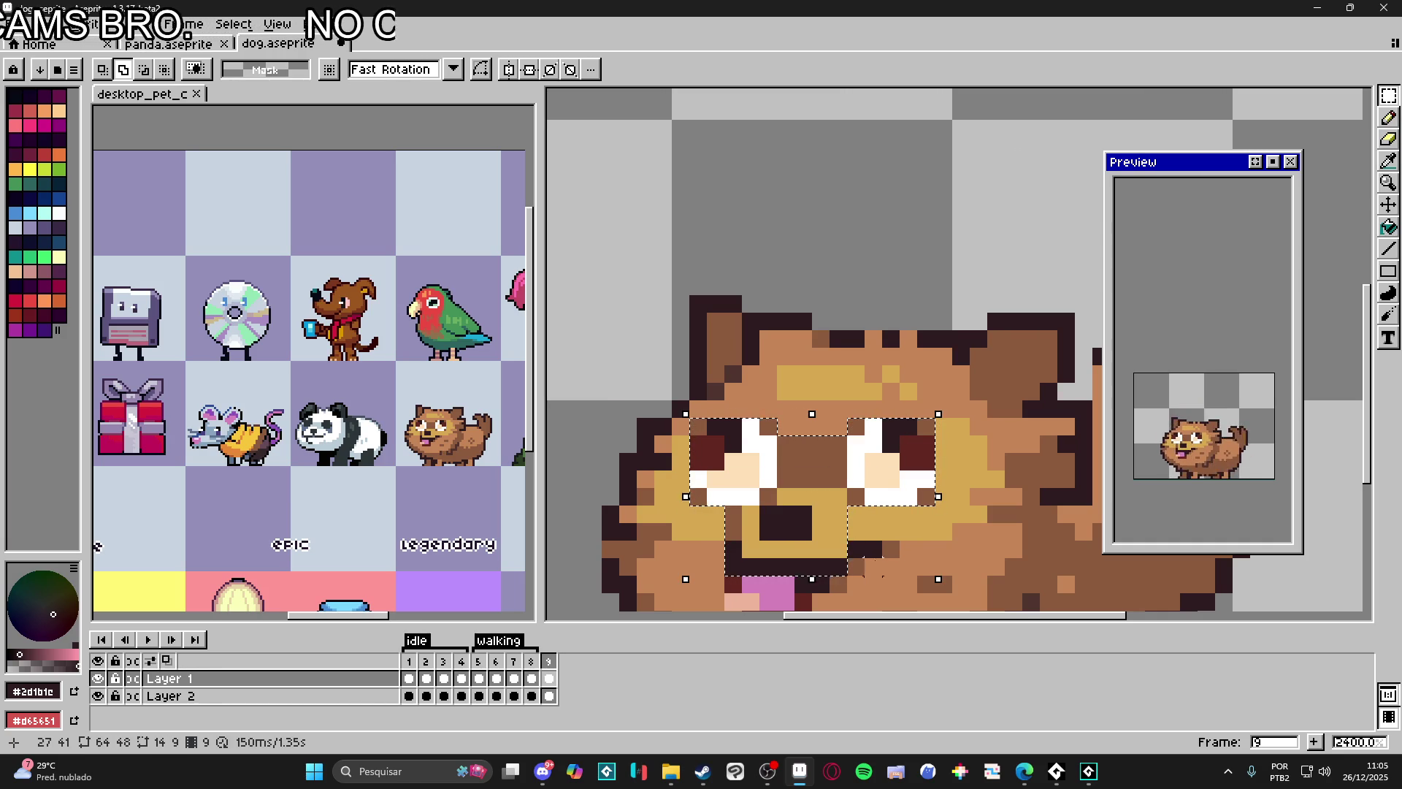
scroll(807, 476, "down", 2)
left_click_drag(825, 485, 825, 538)
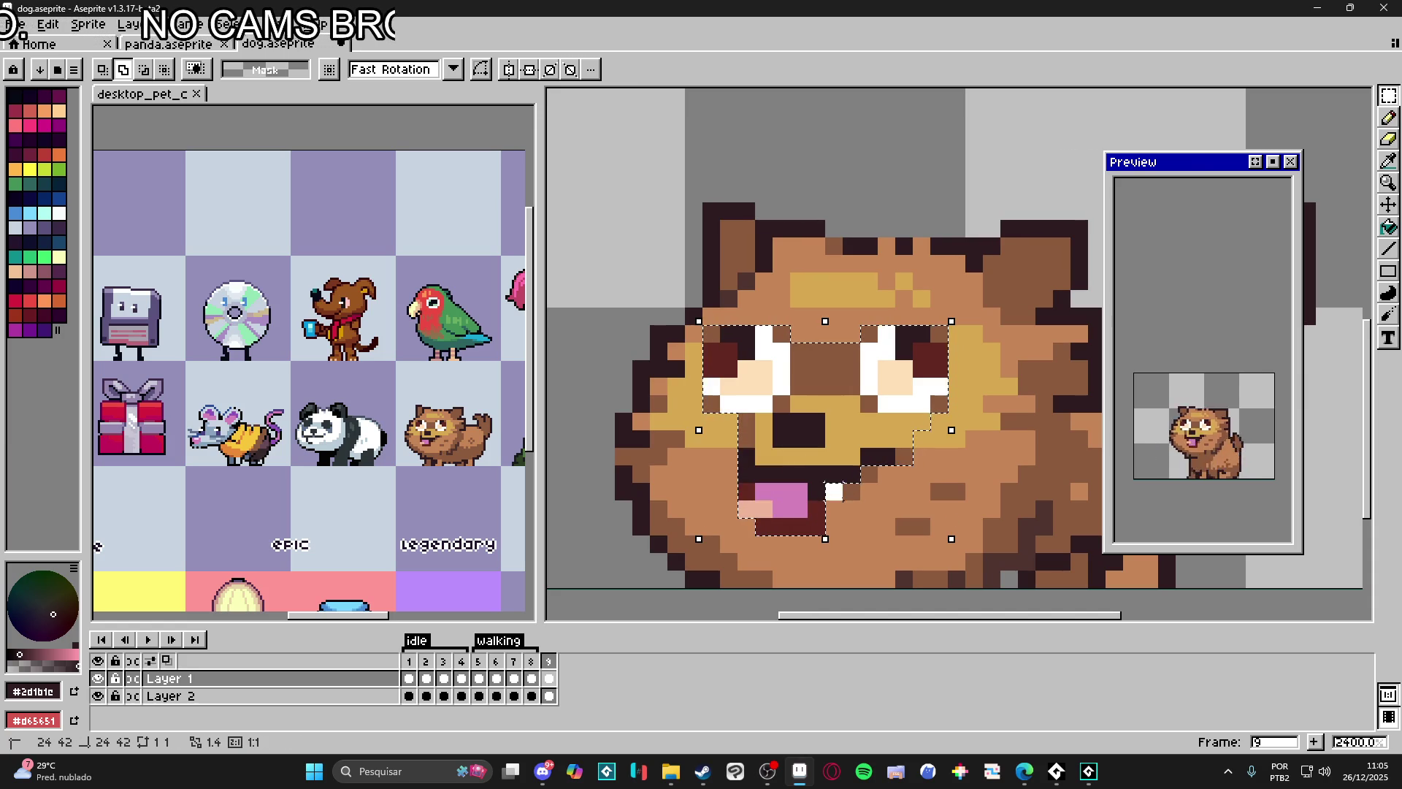
left_click_drag(844, 438, 850, 421)
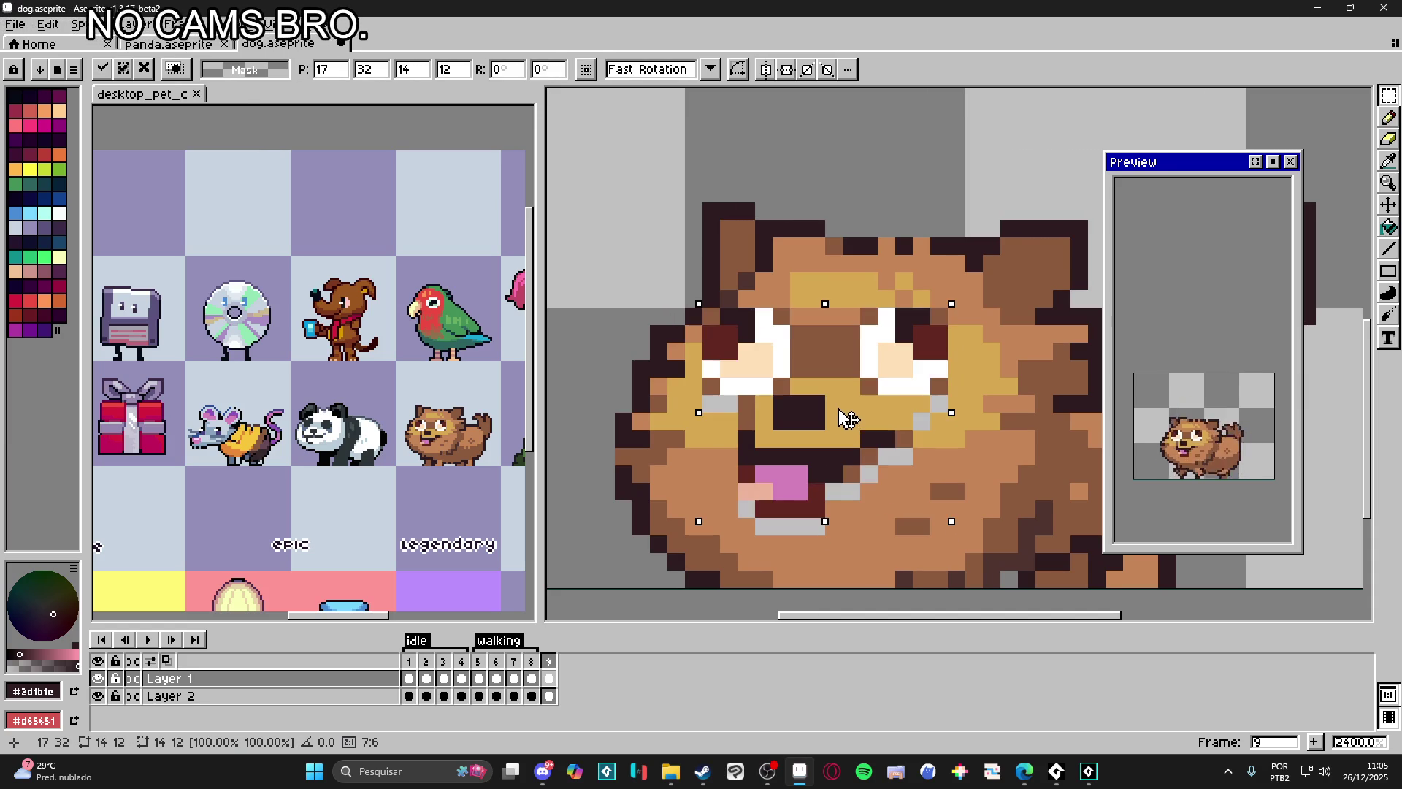
key("Return")
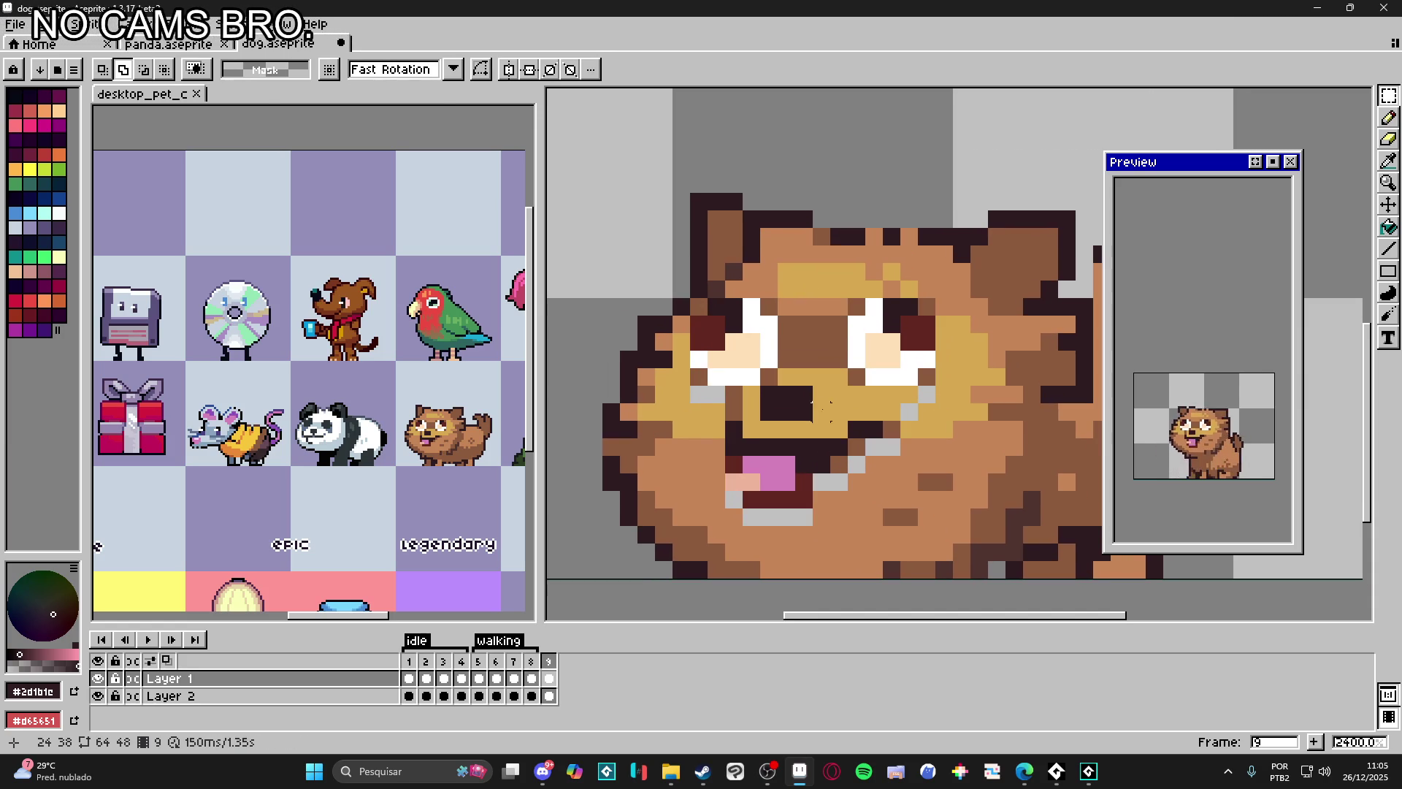
Step: Paint the grey gaps around the open mouth brown with the pencil
key("b")
left_click(892, 447)
Step: Fill remaining mouth gaps and sample the ear's brown to paint its left edge
left_click(839, 482)
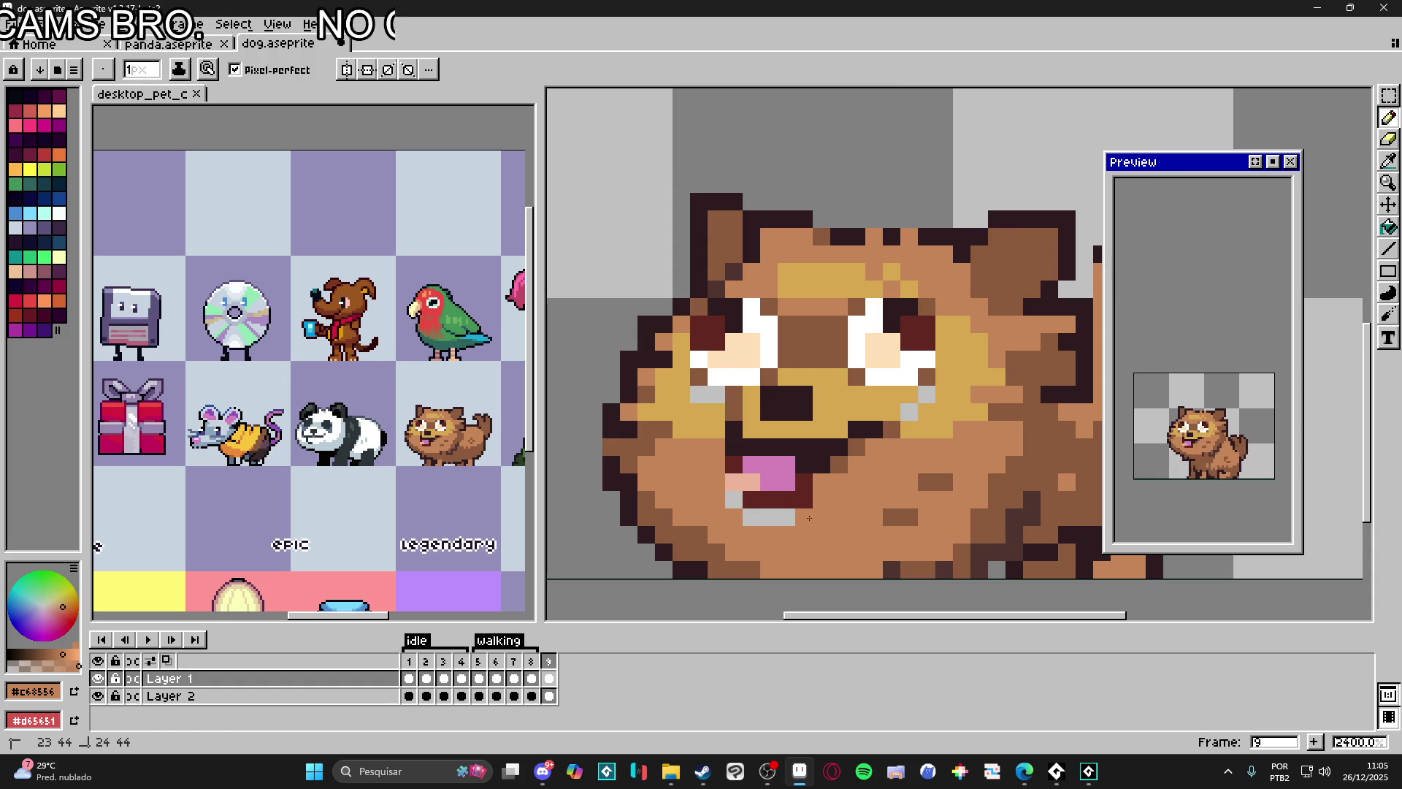
left_click_drag(755, 516, 733, 381)
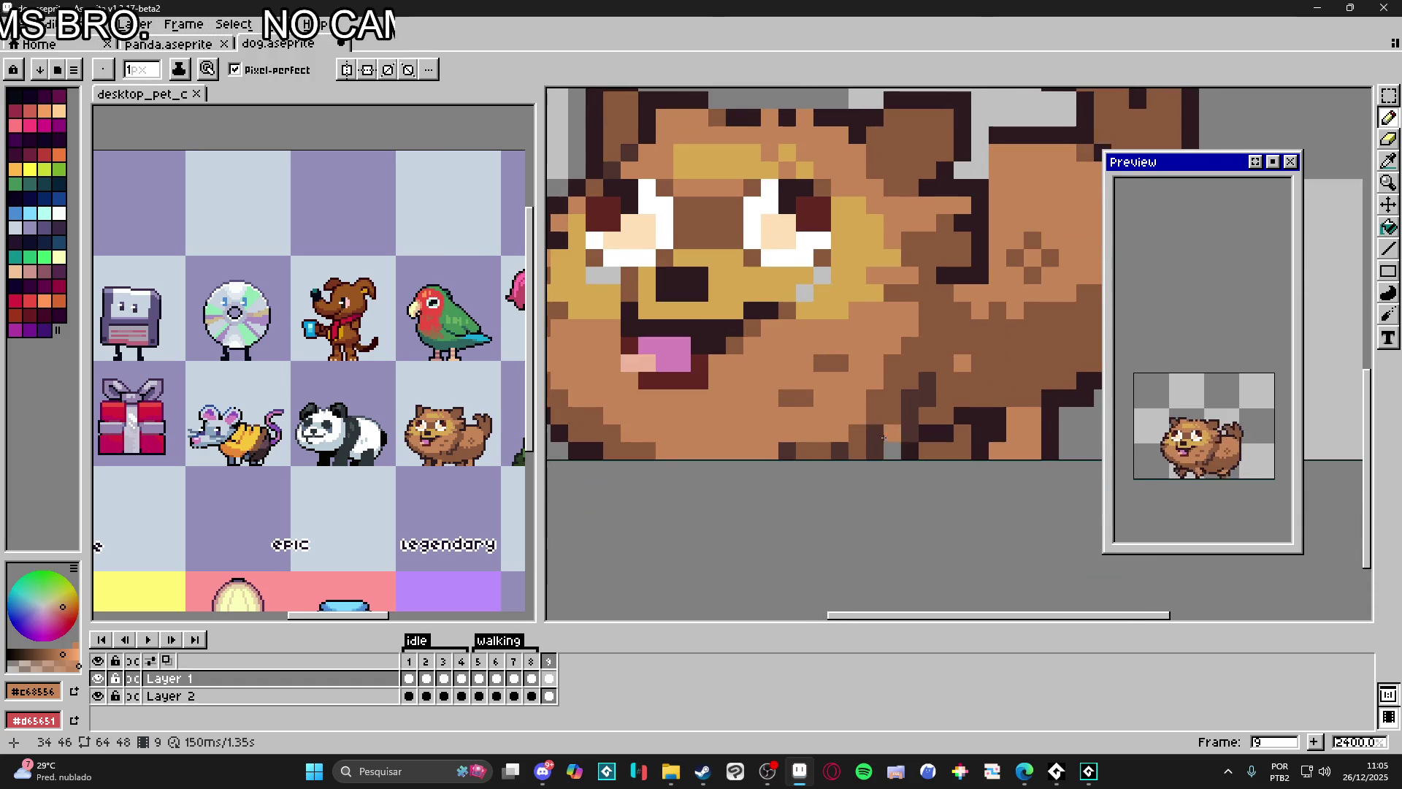
scroll(885, 434, "down", 2)
scroll(939, 510, "down", 1)
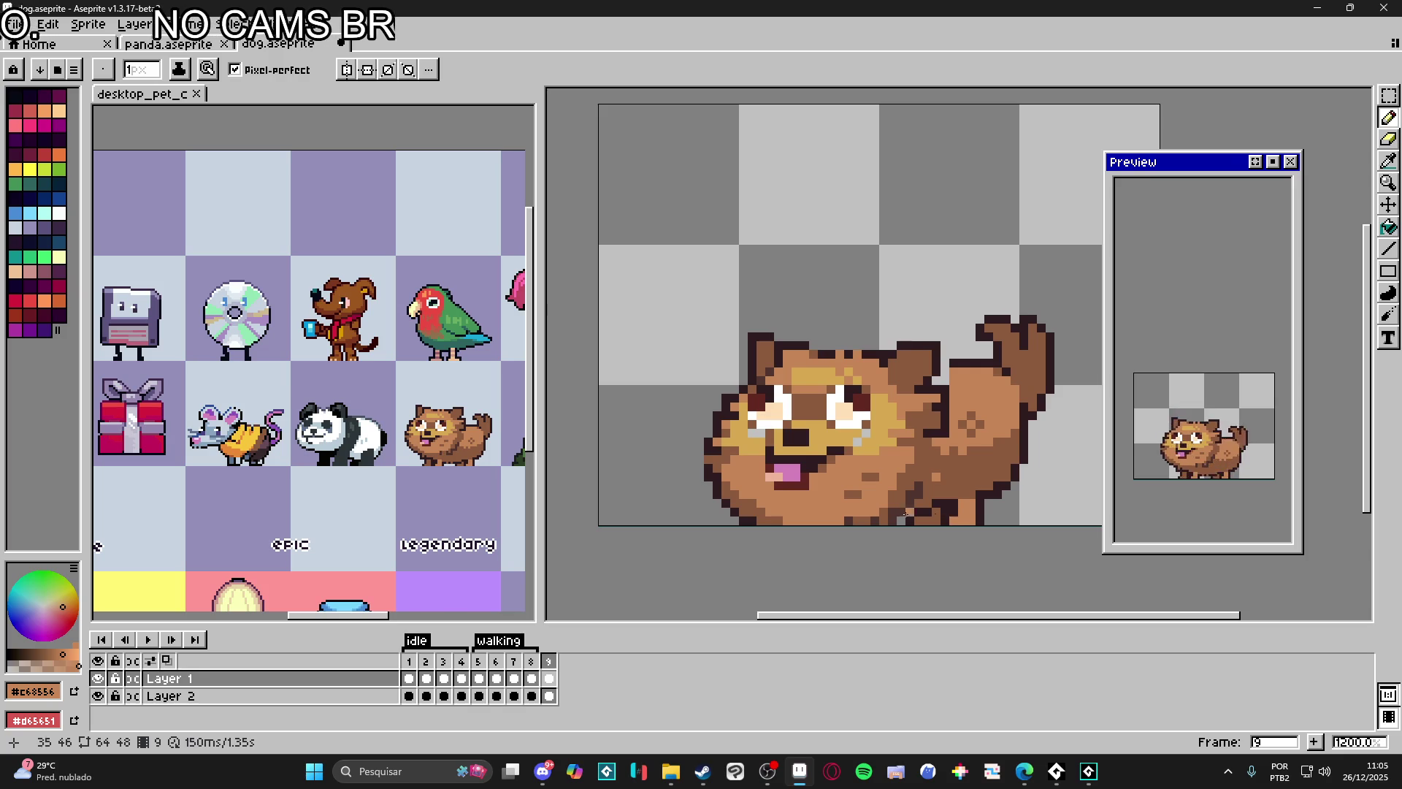
scroll(740, 510, "up", 1)
left_click(712, 494, "alt")
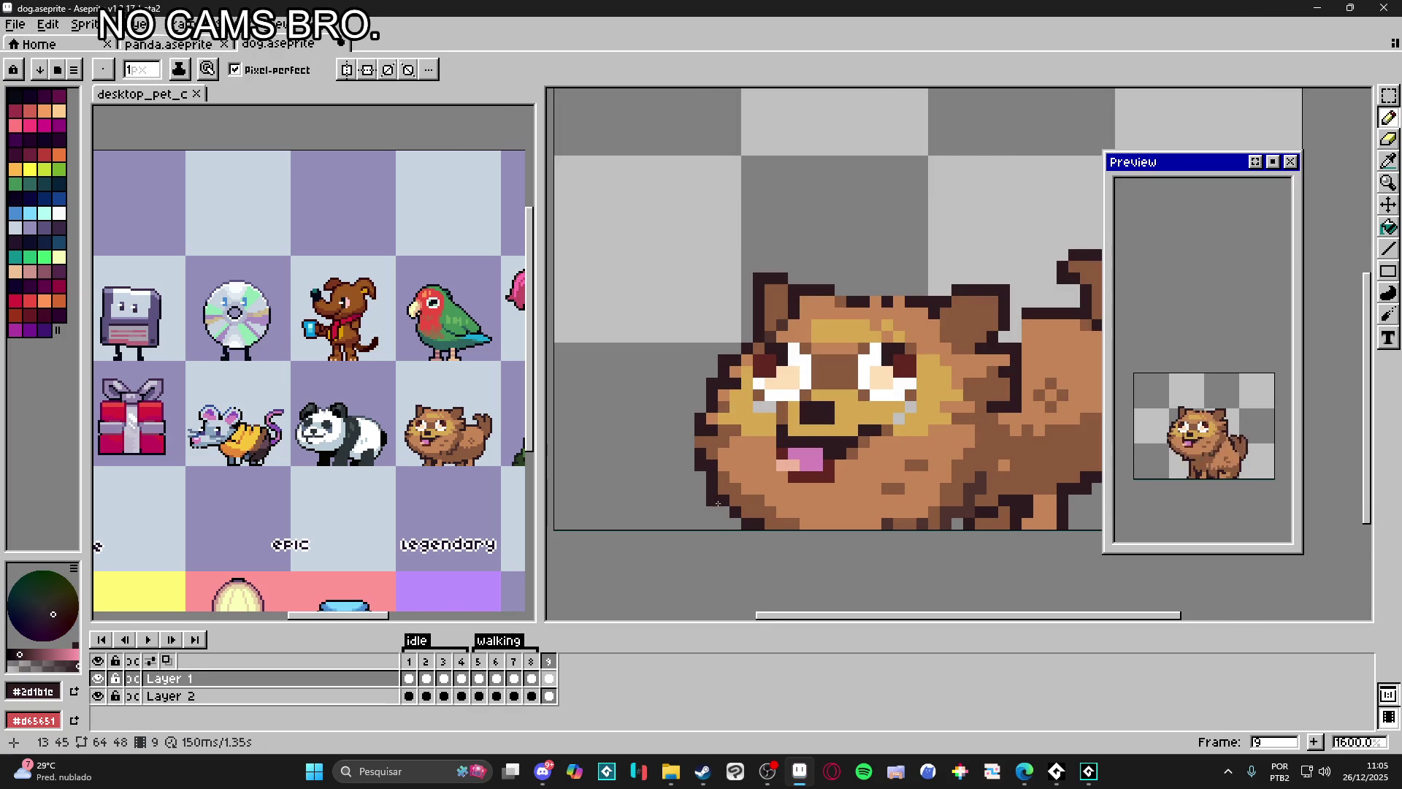
key("alt")
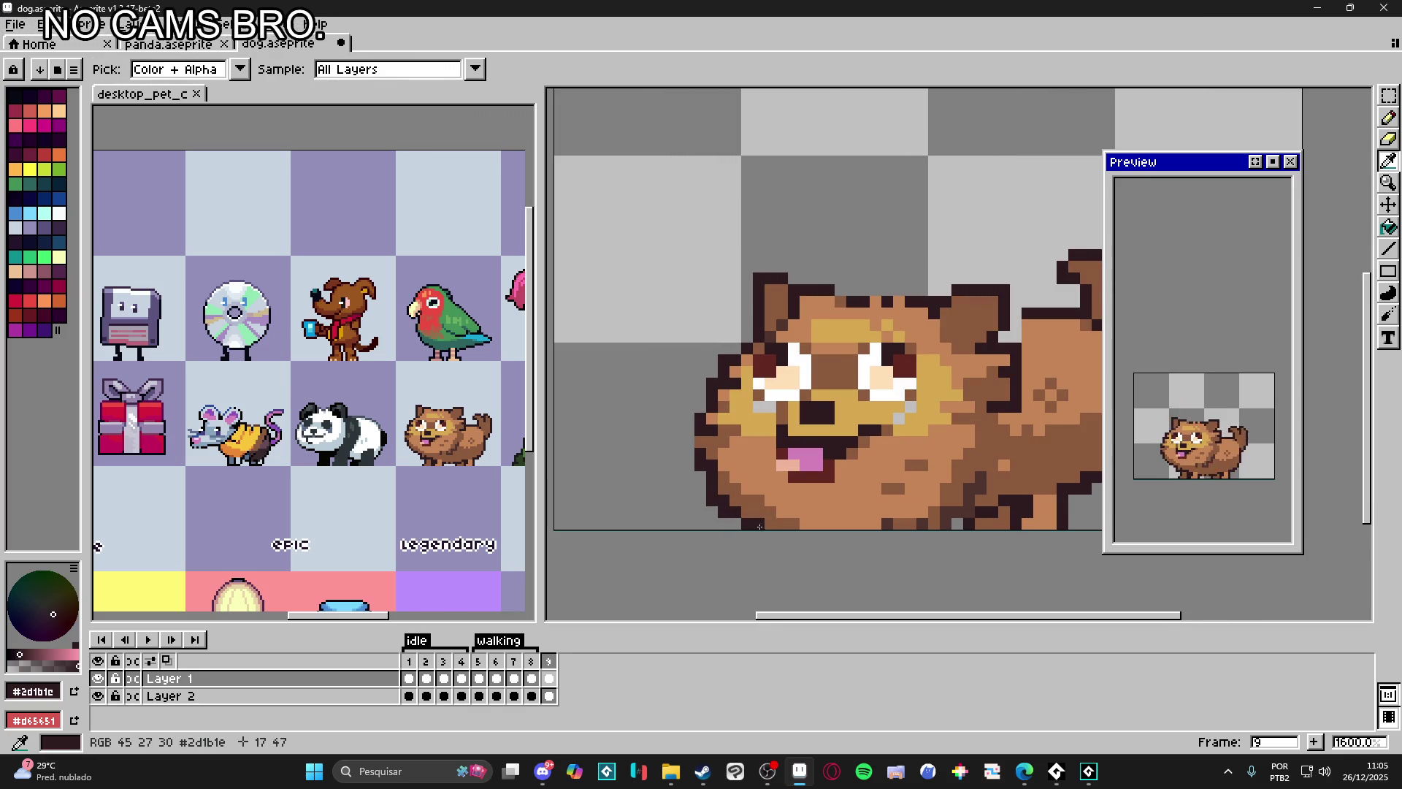
scroll(757, 482, "up", 1)
scroll(729, 395, "down", 1)
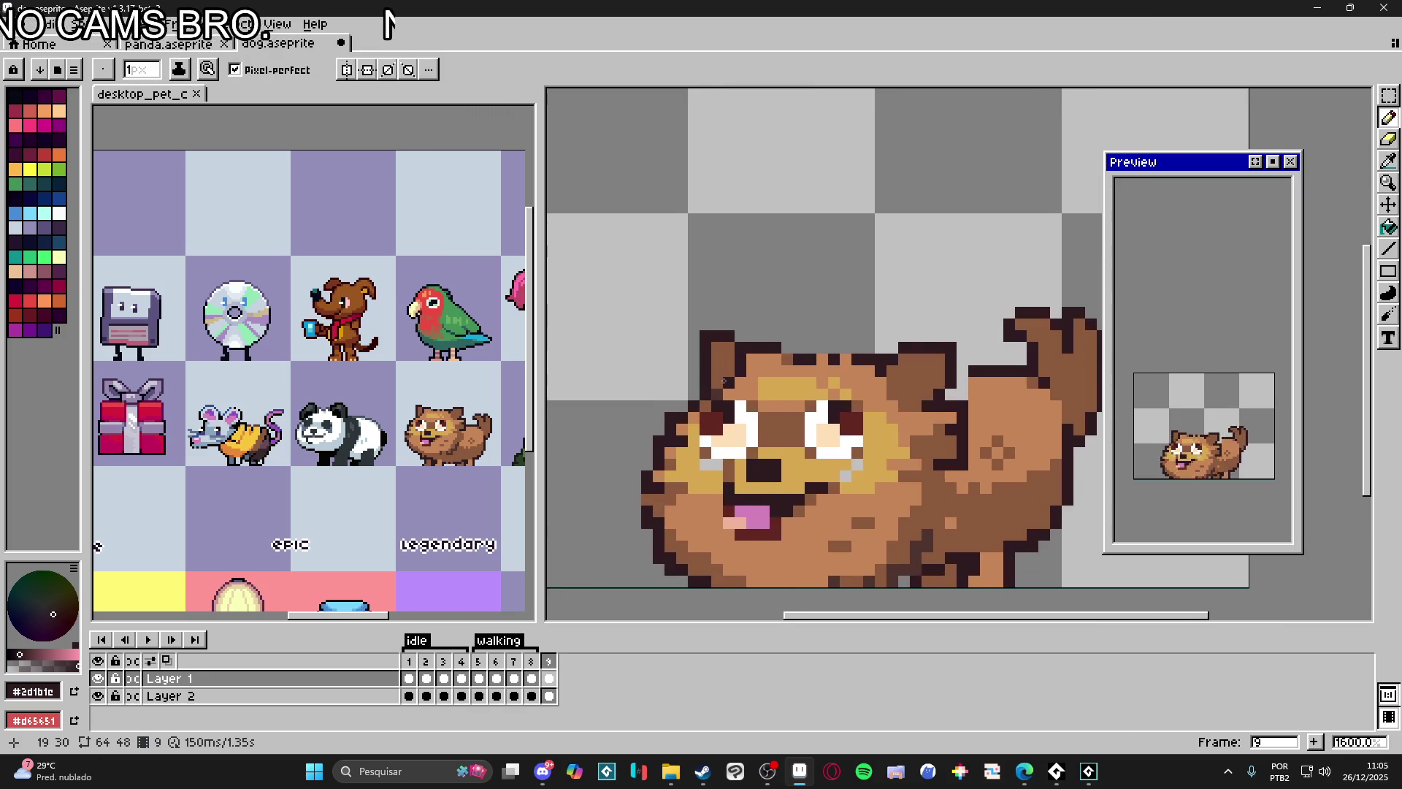
key("ctrl")
scroll(730, 355, "up", 1)
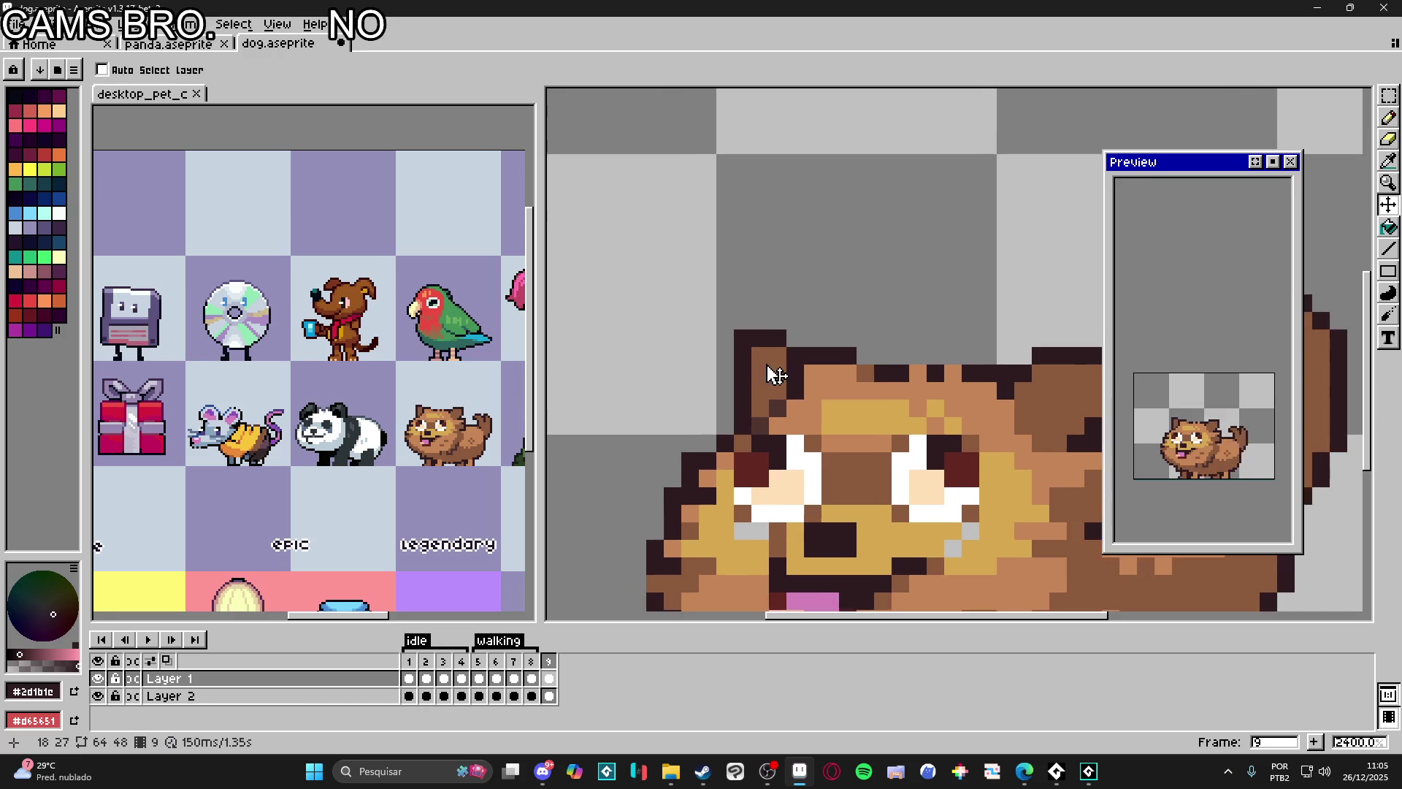
left_click(736, 385, "alt")
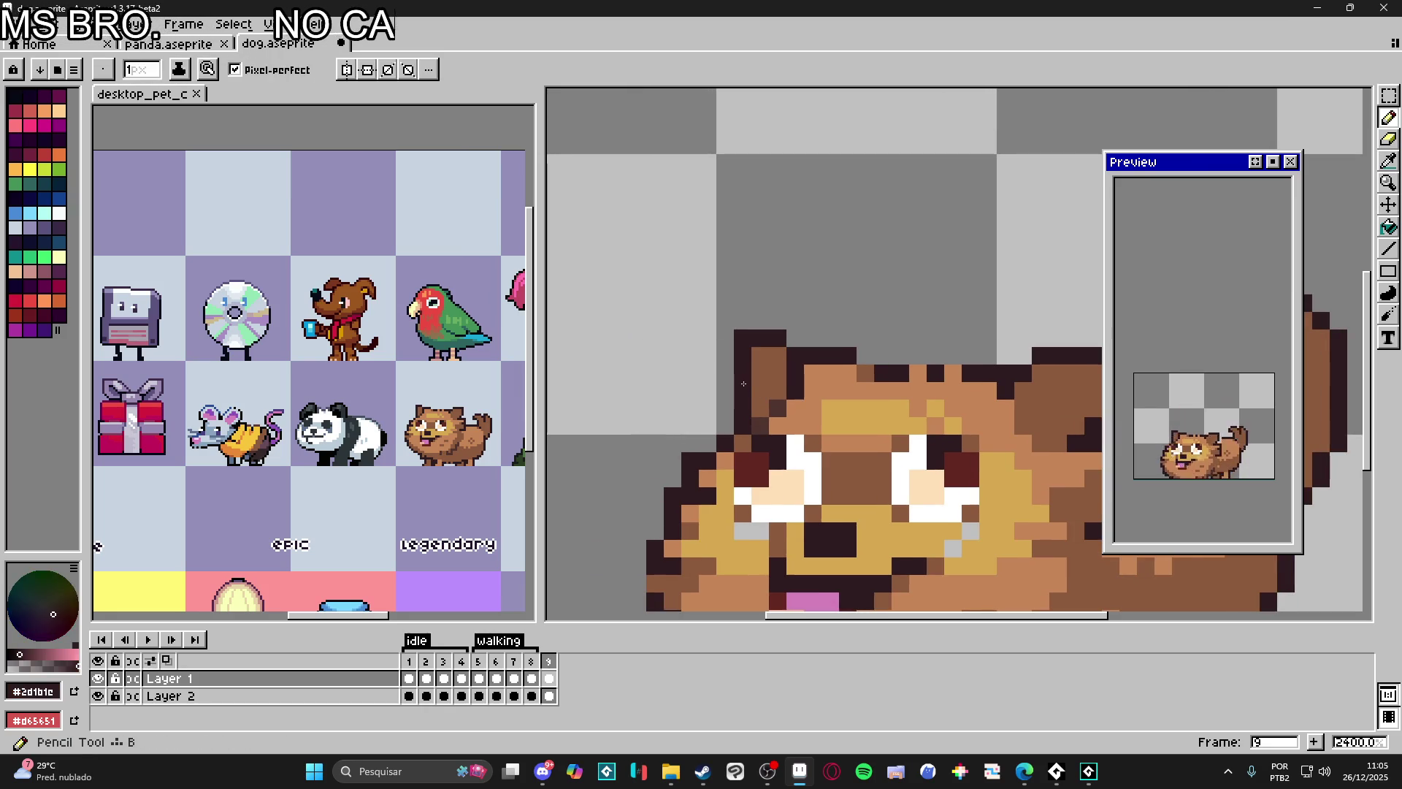
left_click(725, 391)
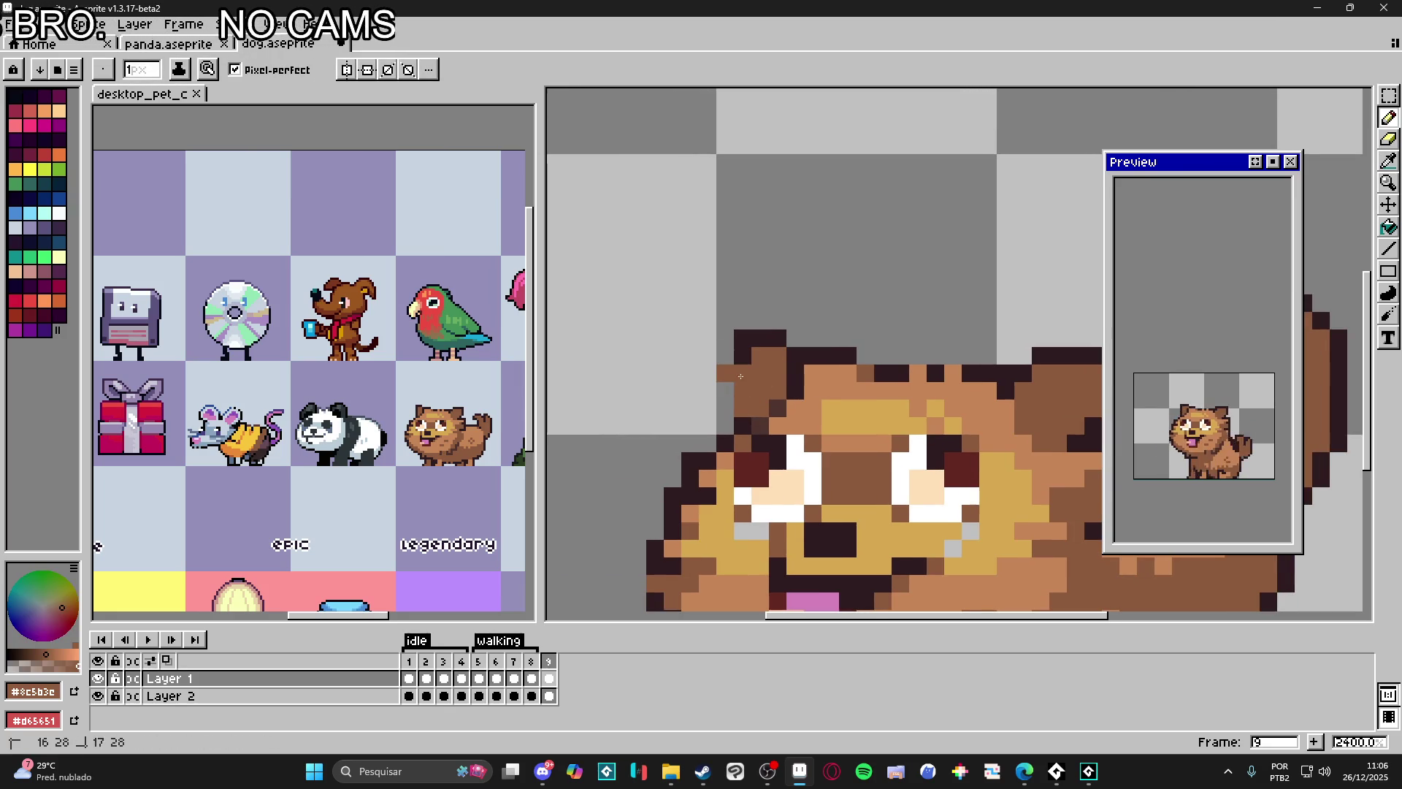
Step: Redraw the dark outline along the left ear, erasing stray pixels at its upper left
left_click(768, 337, "alt")
mouse_move(760, 357)
left_mouse_down()
mouse_move(775, 357)
mouse_move(741, 337)
mouse_move(725, 356)
mouse_move(740, 374)
mouse_move(776, 356)
left_mouse_up()
key("e")
key("b")
left_click(725, 374)
key("e")
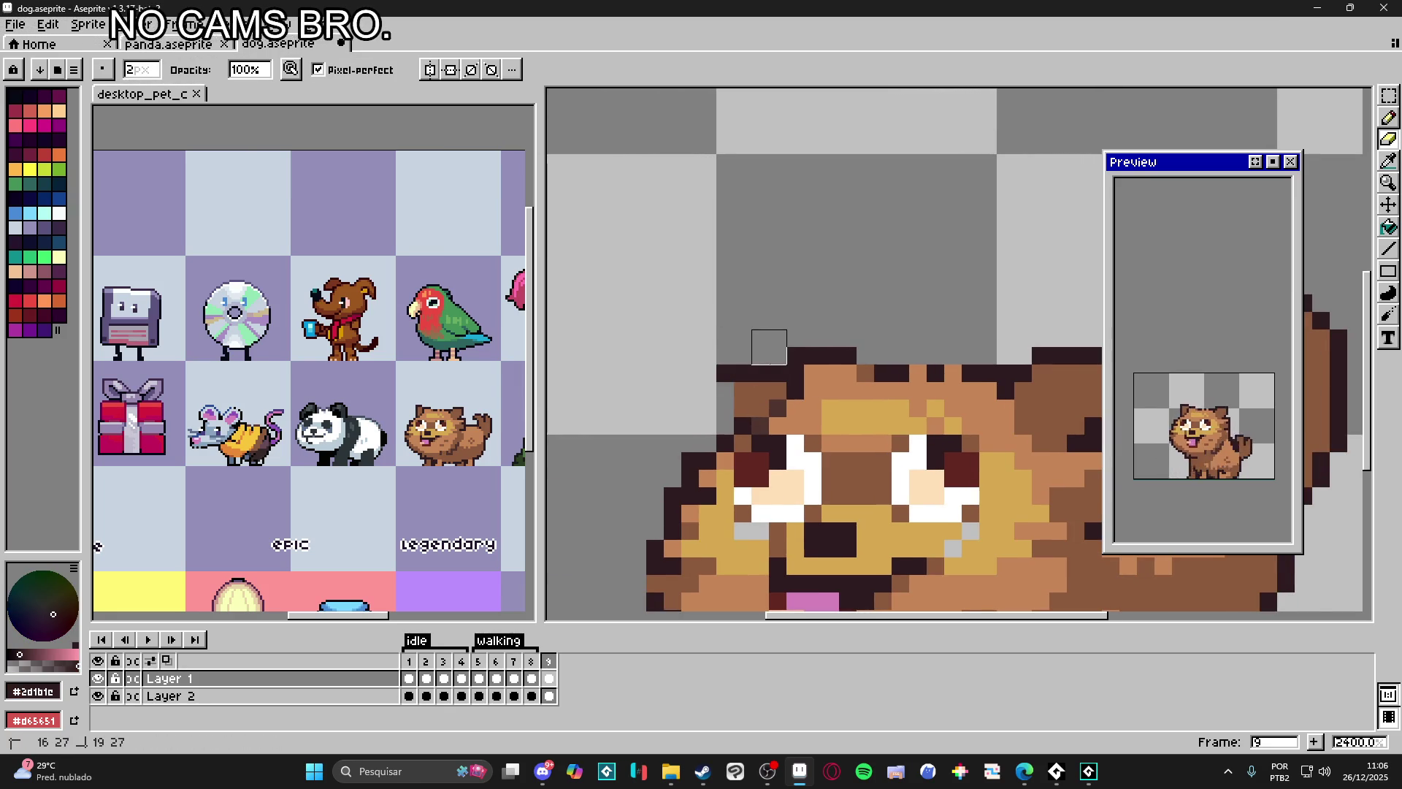
key("b")
left_click(725, 391)
left_click(726, 409)
scroll(763, 414, "down", 2)
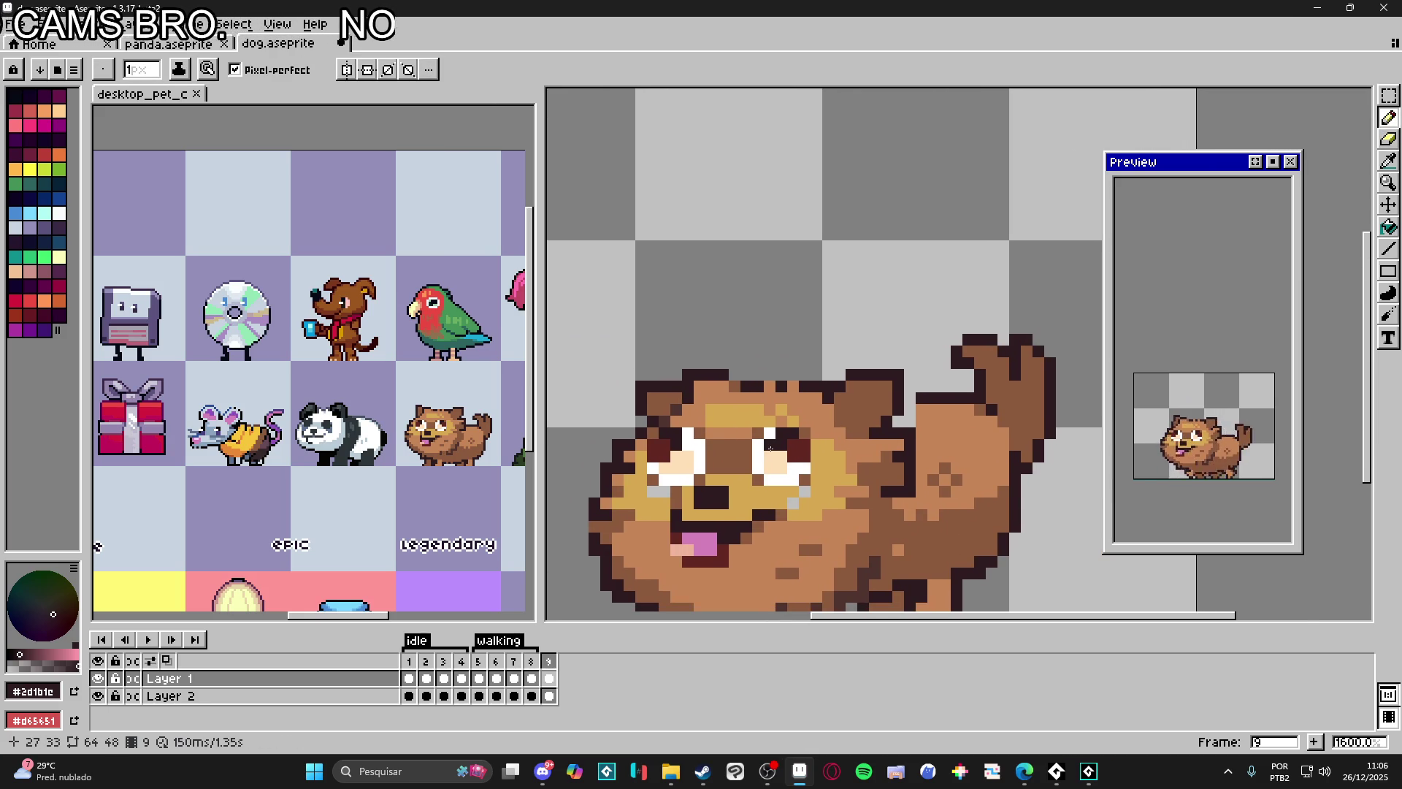
scroll(833, 394, "right", 2)
key("v")
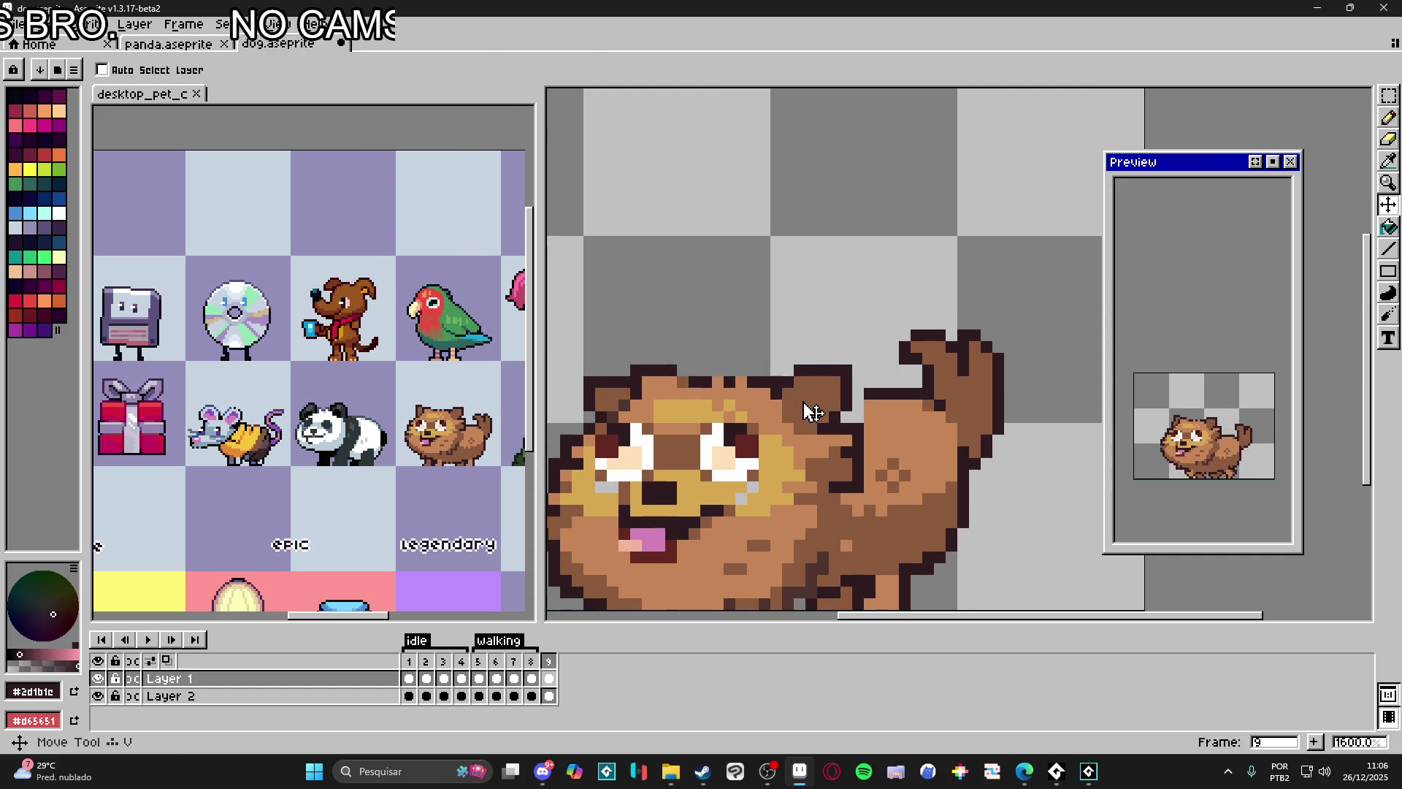
Step: Marquee the top of the dog's ear, drop the selection and return to the Pencil
key("m")
scroll(806, 379, "up", 1)
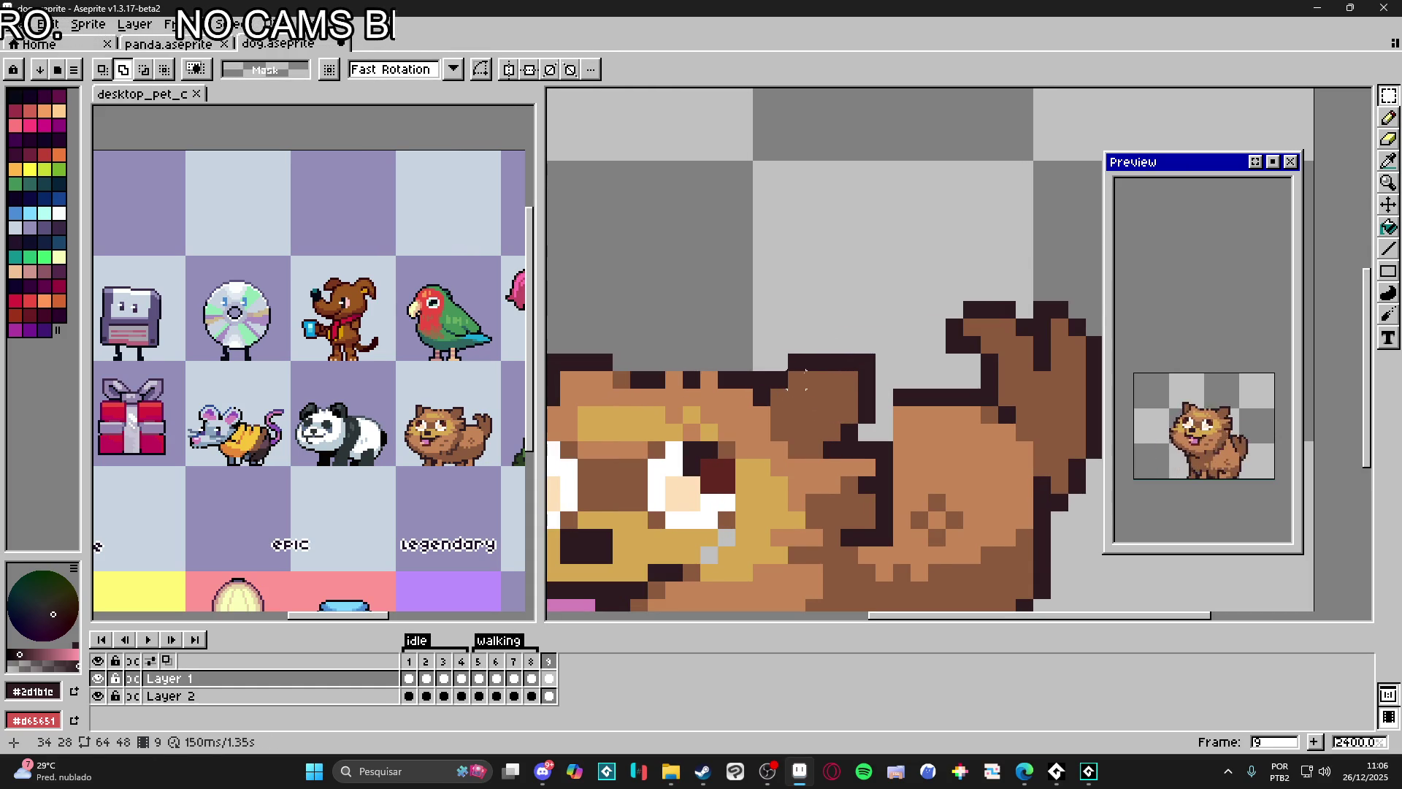
mouse_move(789, 356)
left_mouse_down()
mouse_move(839, 375)
mouse_move(878, 428)
left_mouse_up()
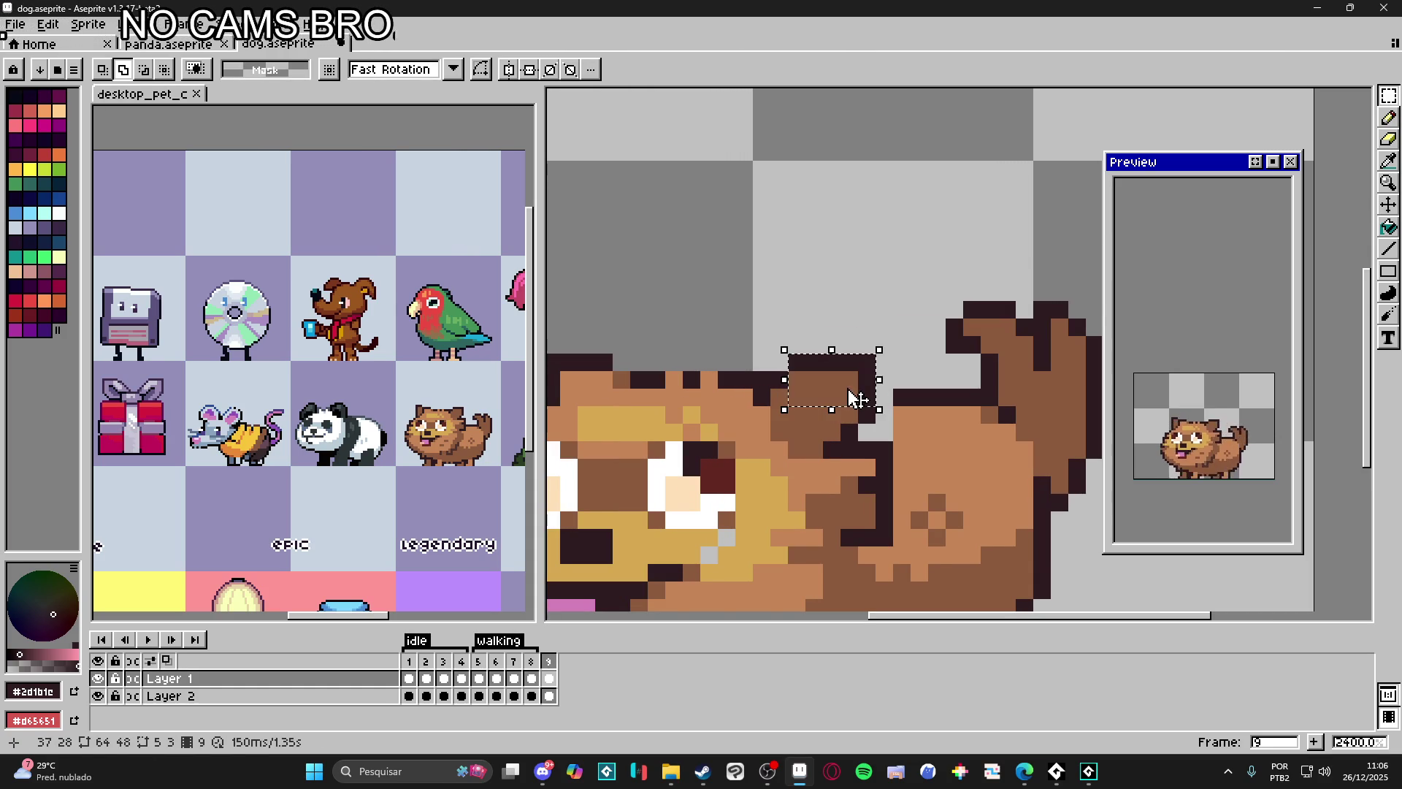
key("ctrl+d")
key("b")
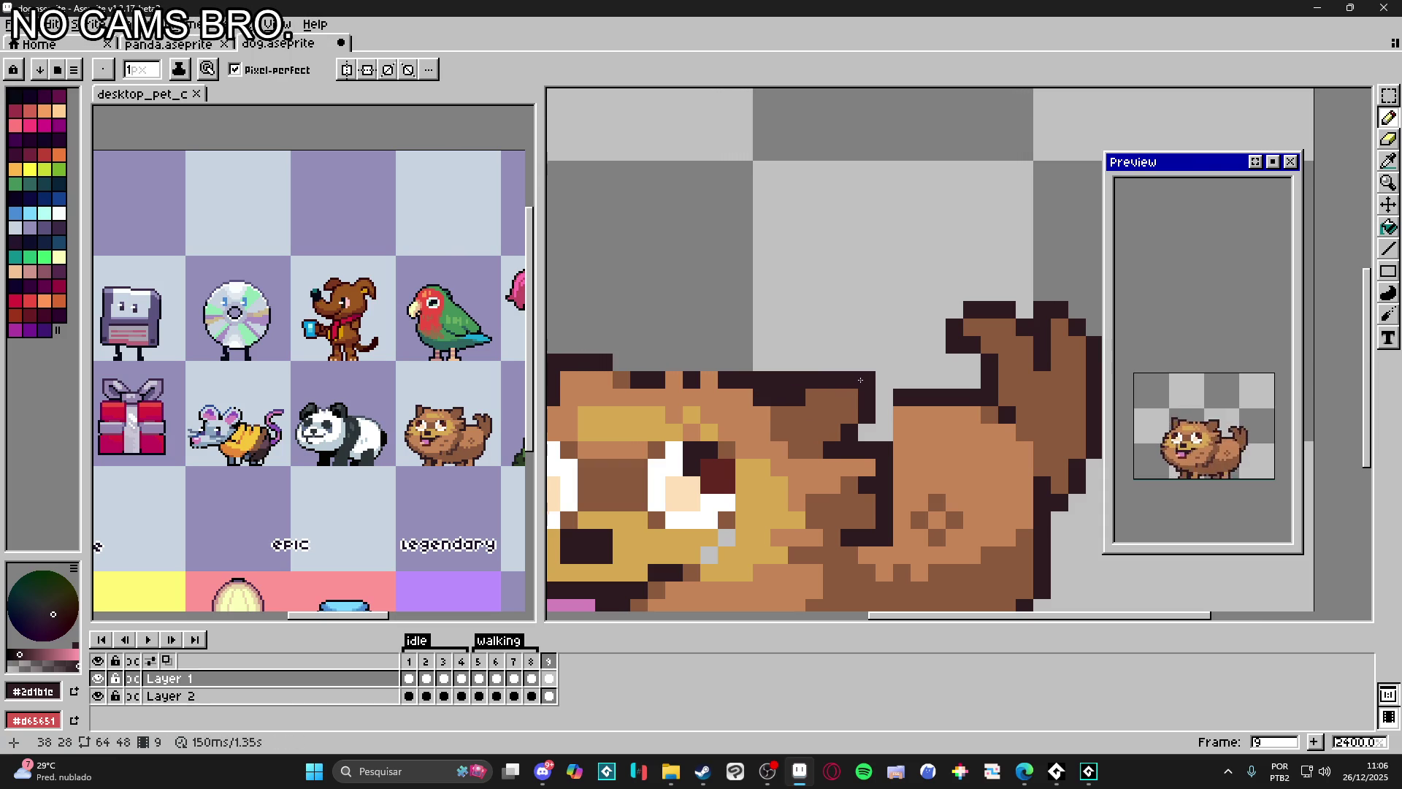
scroll(866, 400, "up", 1)
key("i")
key("b")
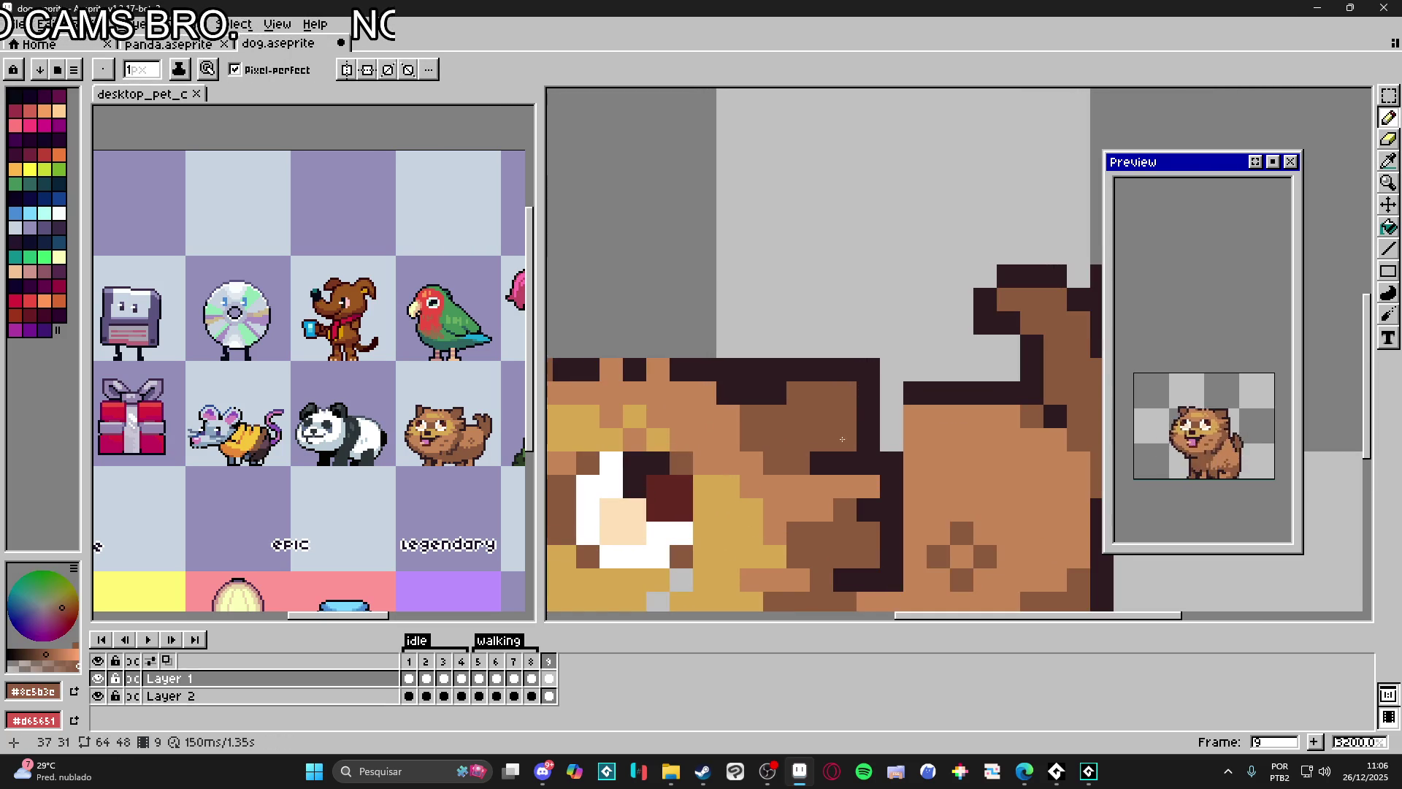
scroll(847, 445, "down", 1)
scroll(823, 402, "down", 1)
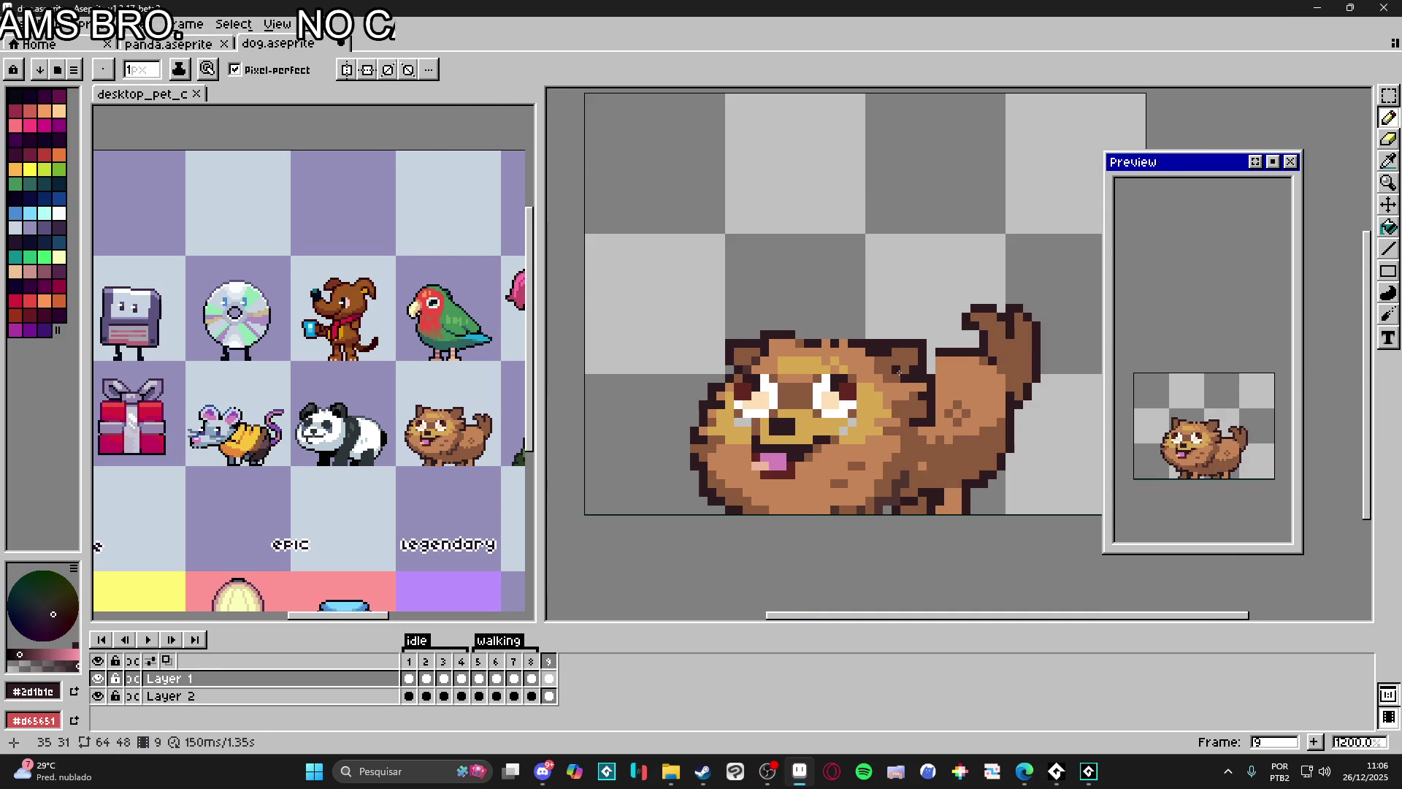
scroll(744, 425, "up", 1)
Step: Paint golden snout pixels and brown pixels beside the eye, checking frame 8, then undo the last stroke
left_click(745, 425, "alt")
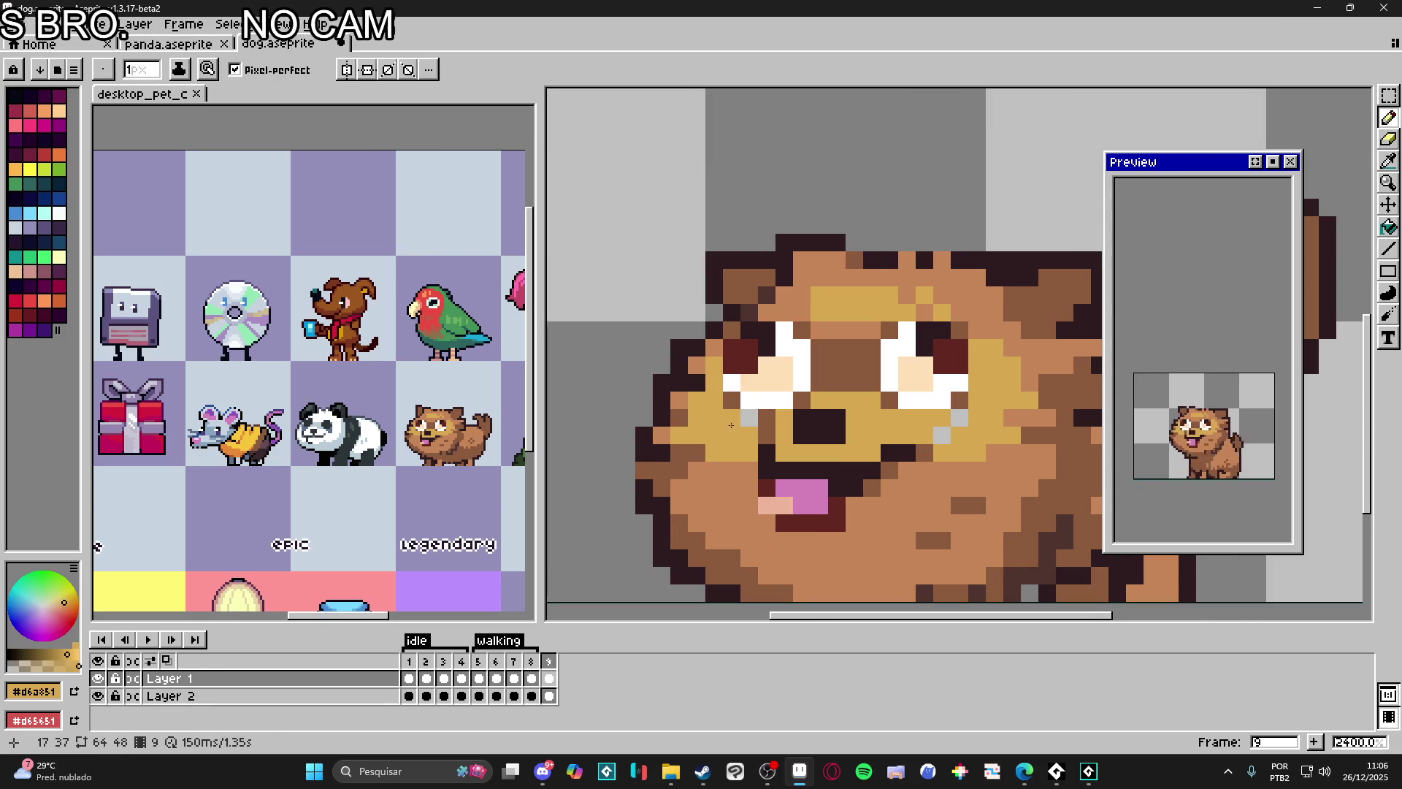
left_click(943, 435)
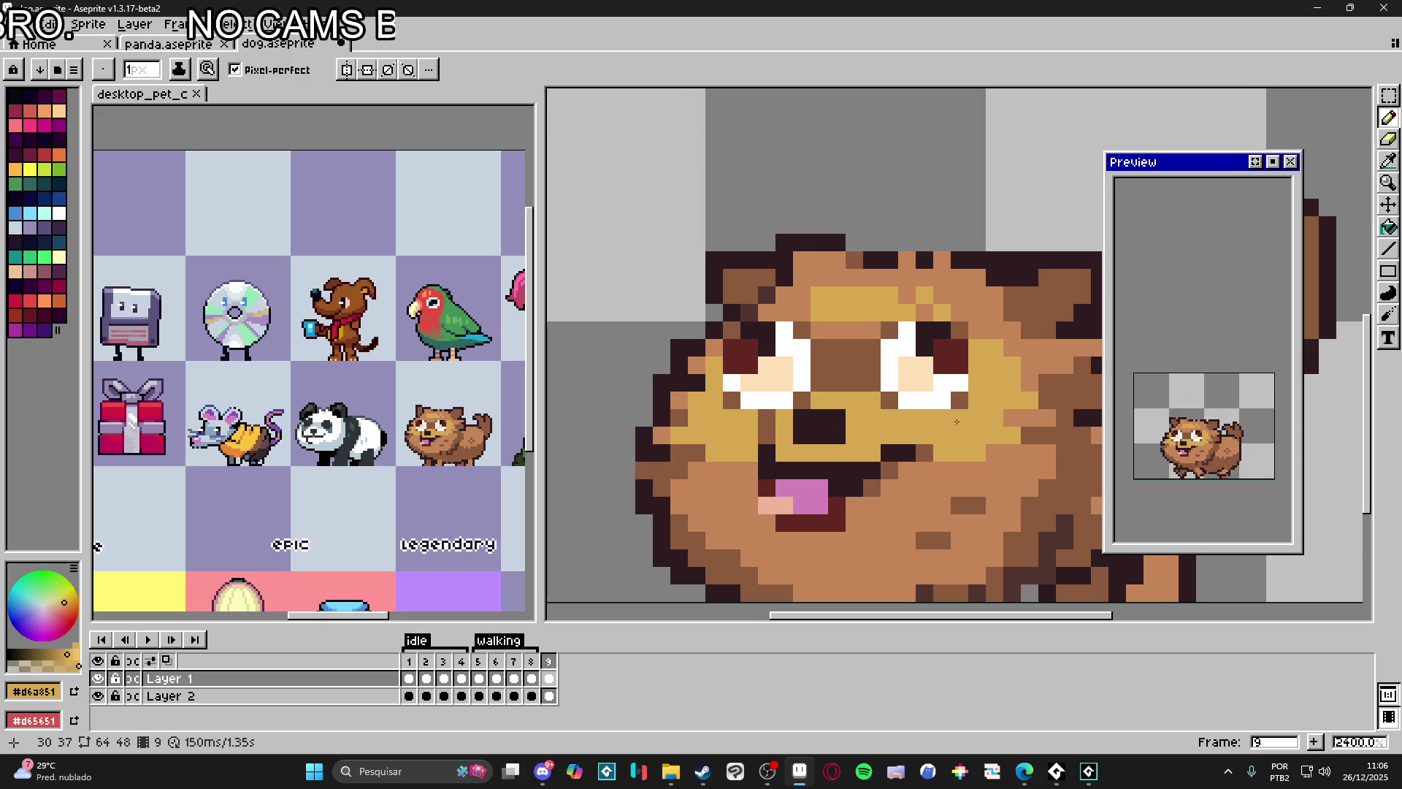
left_click(531, 678)
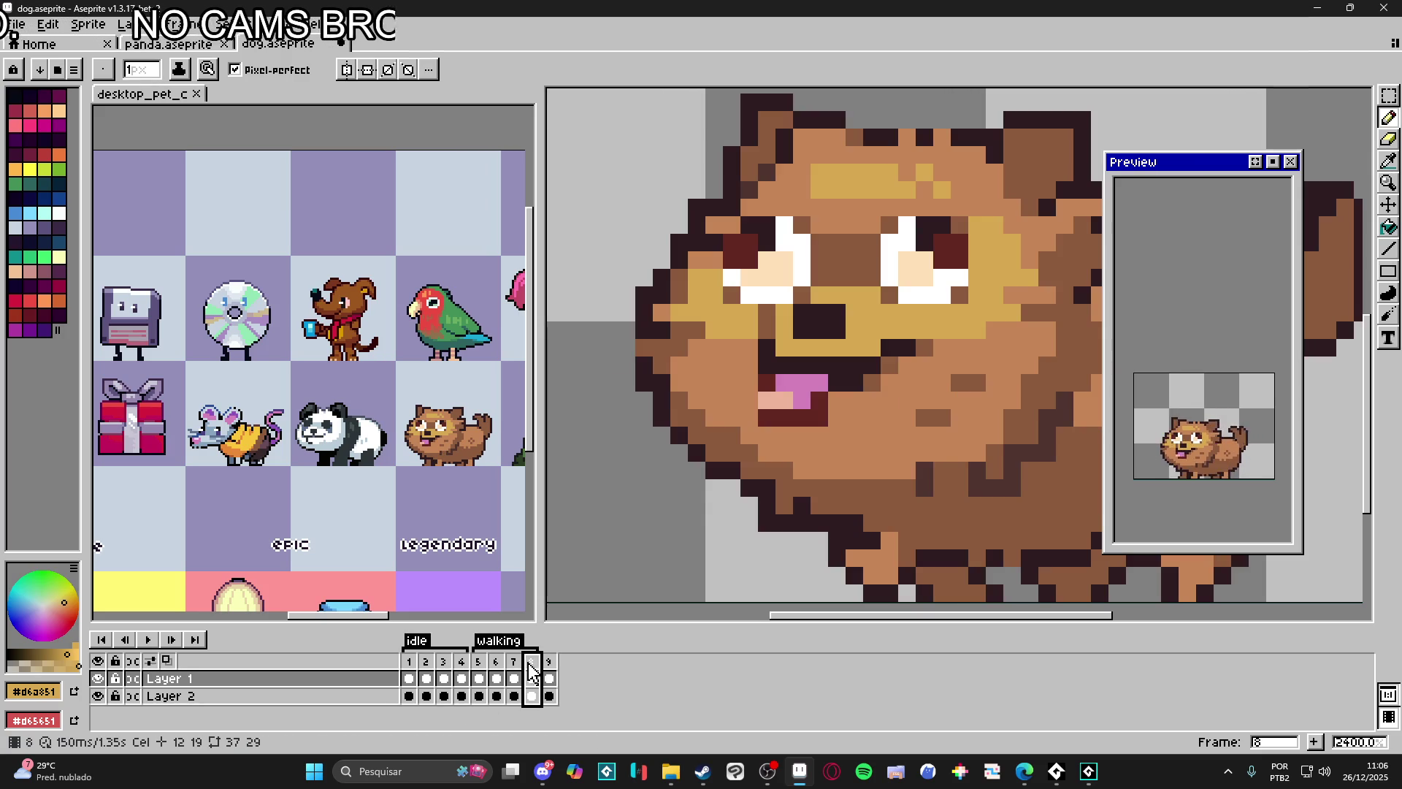
left_click(549, 678)
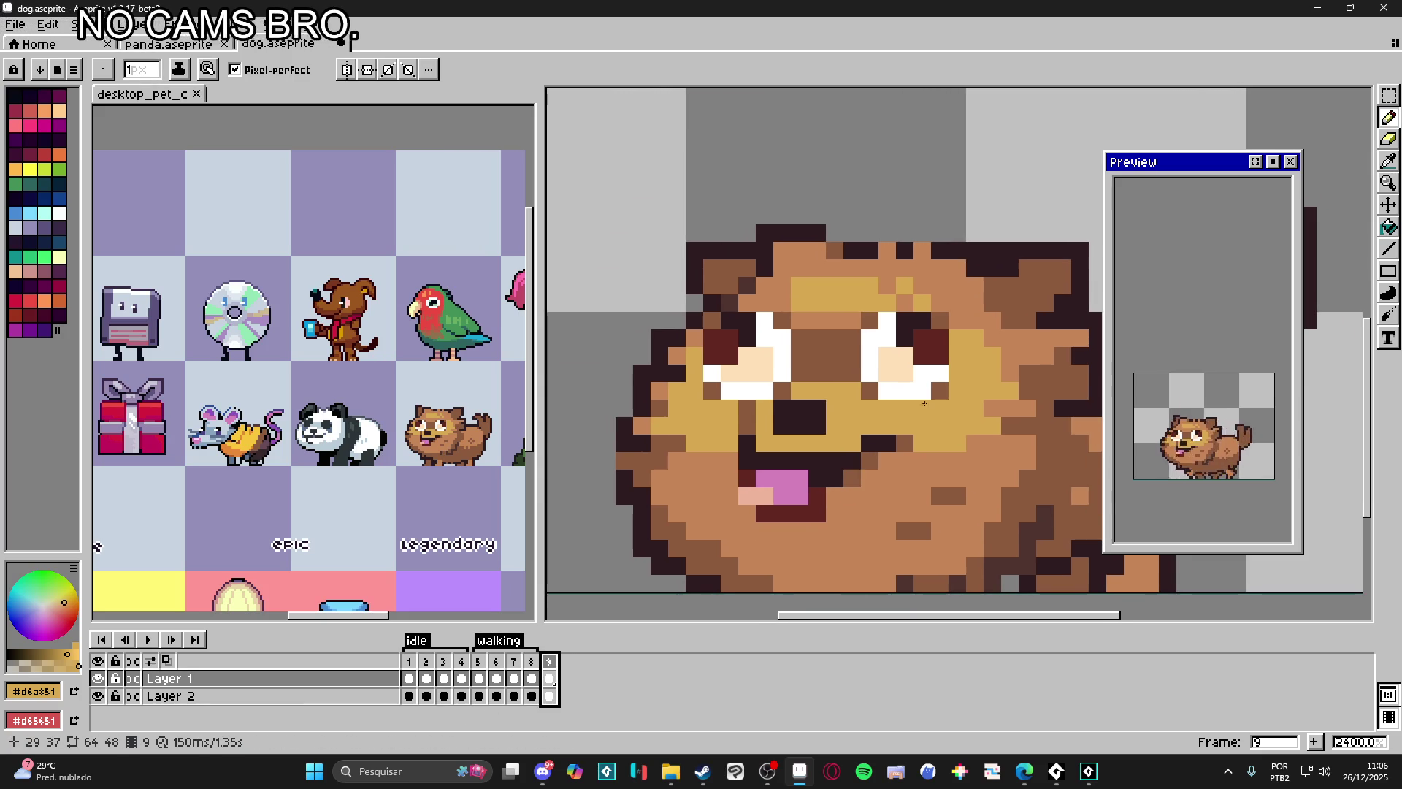
left_click(892, 400, "alt")
left_click(887, 393, "alt")
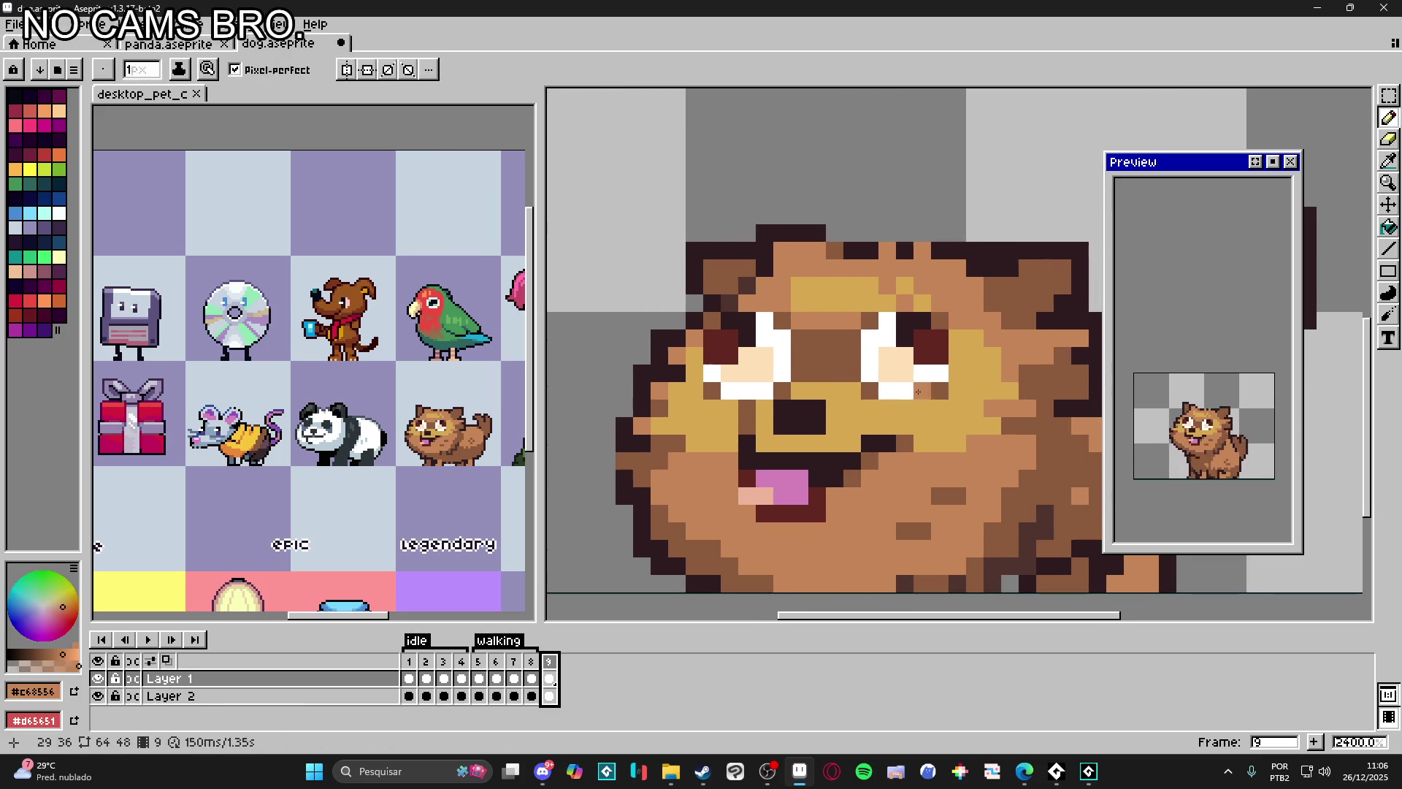
key("v")
key("b")
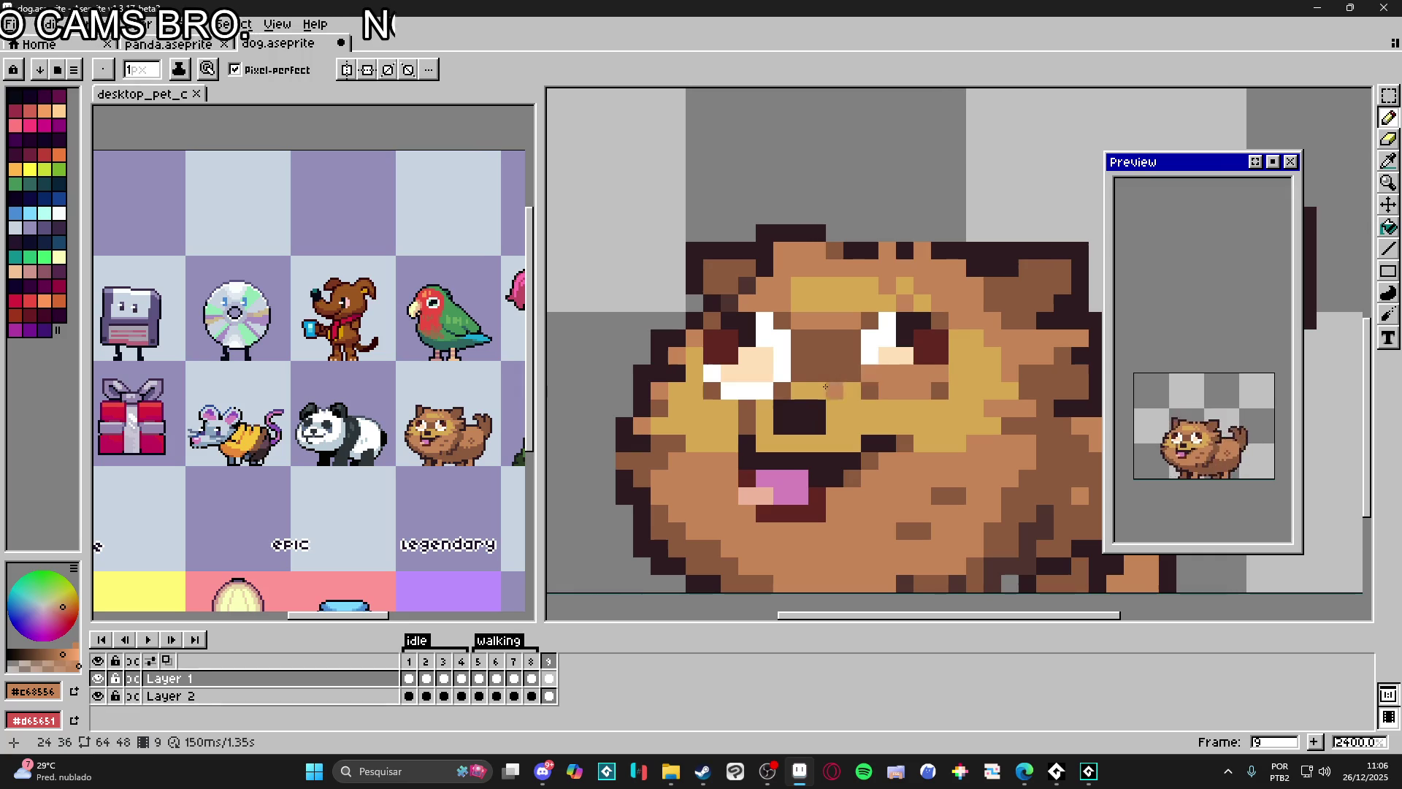
left_click(724, 378)
scroll(816, 427, "down", 3)
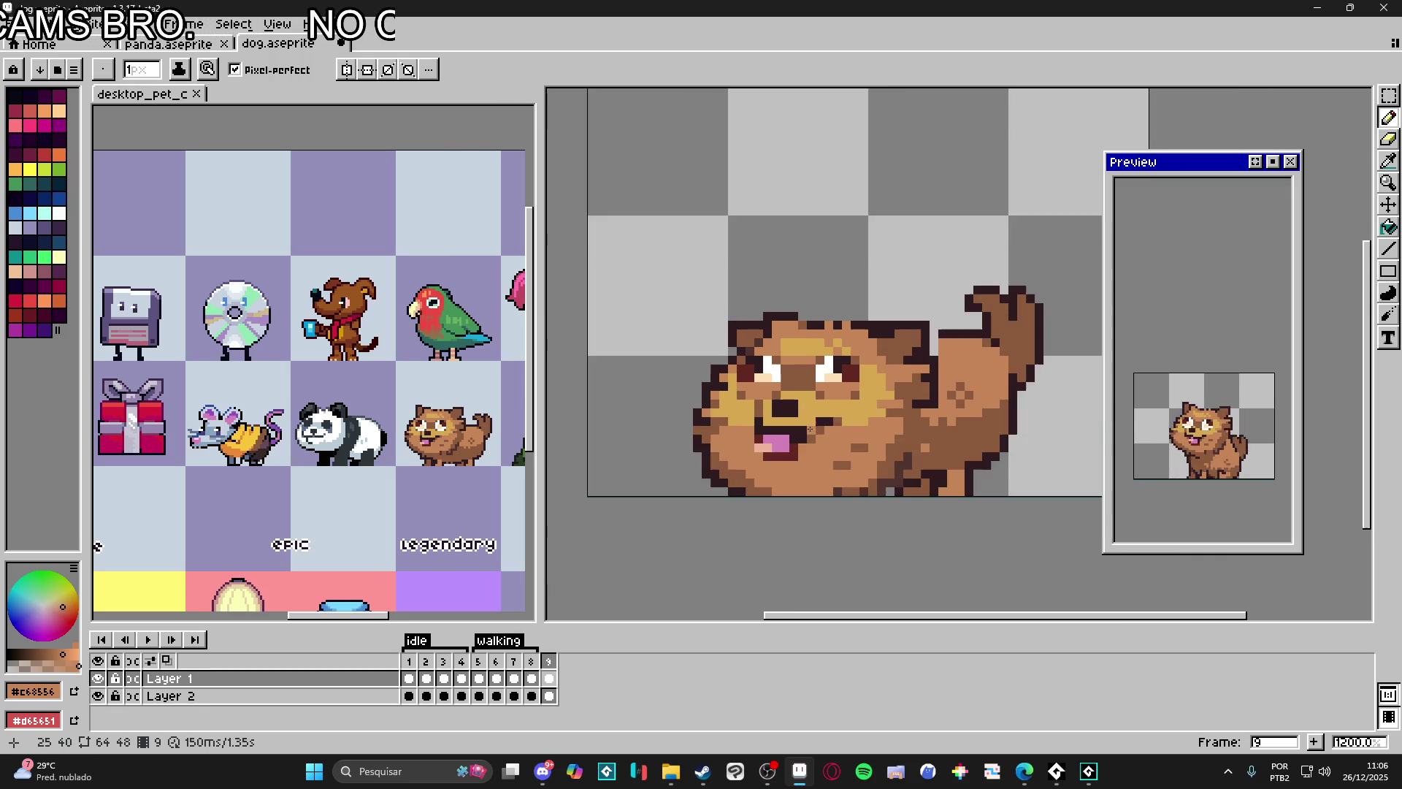
scroll(838, 377, "up", 1)
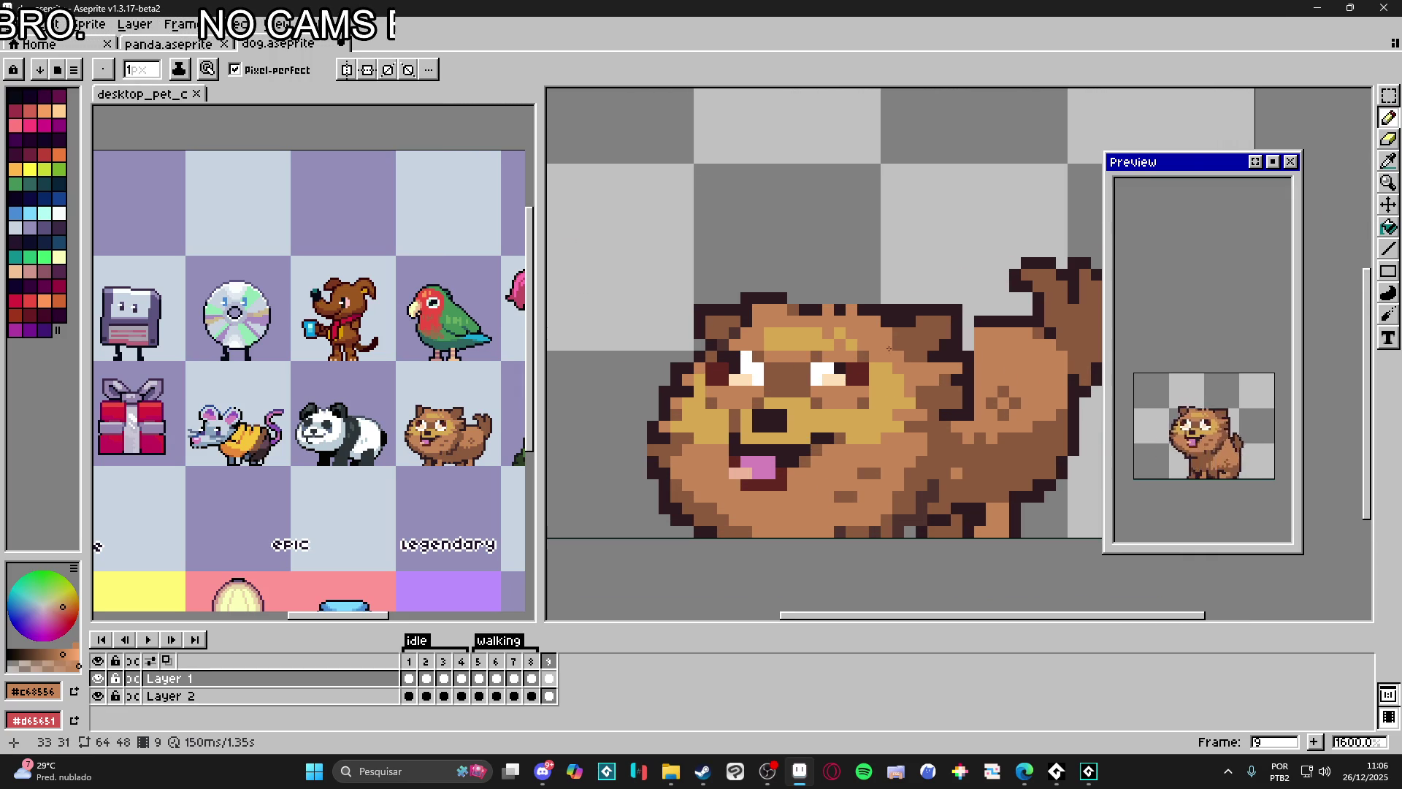
scroll(829, 428, "down", 1)
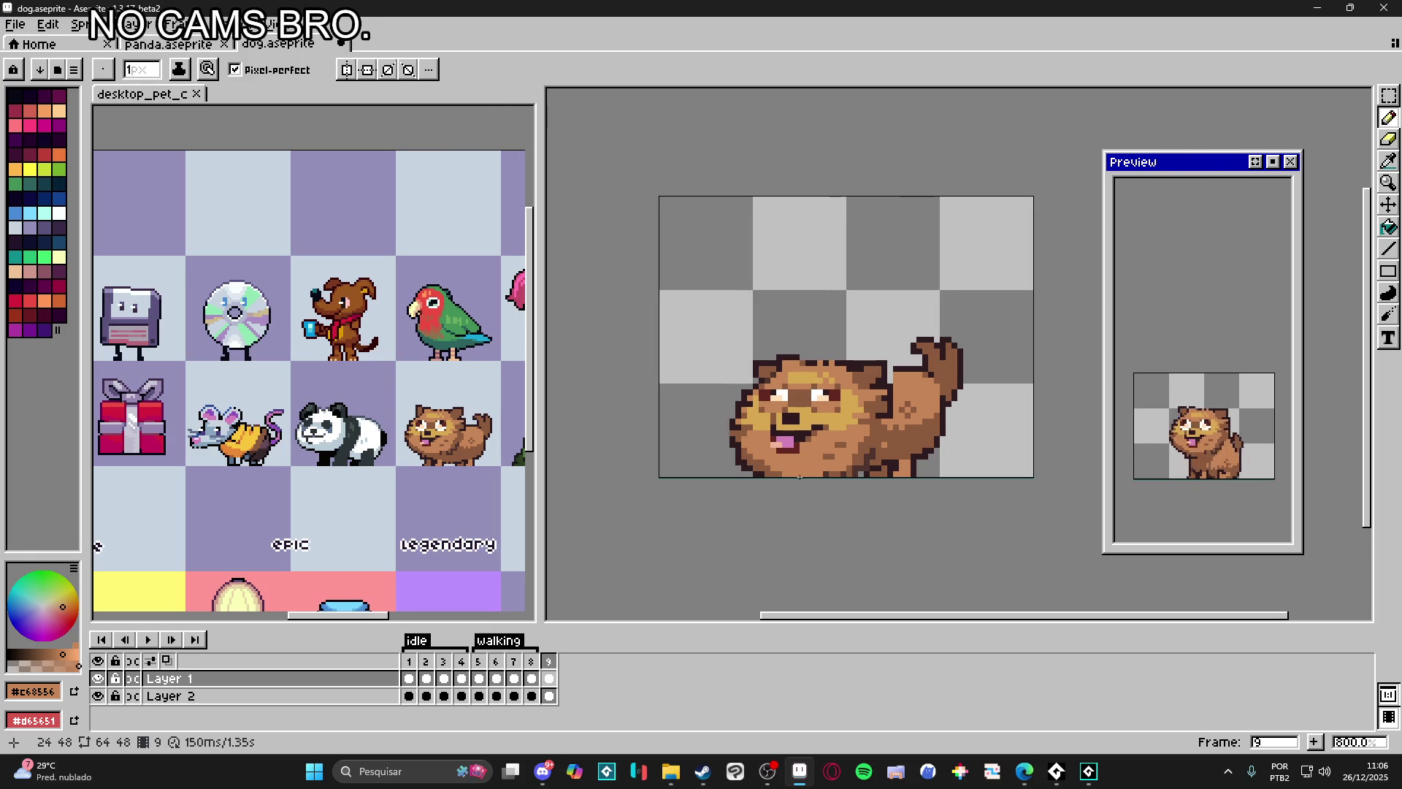
key("ctrl+z")
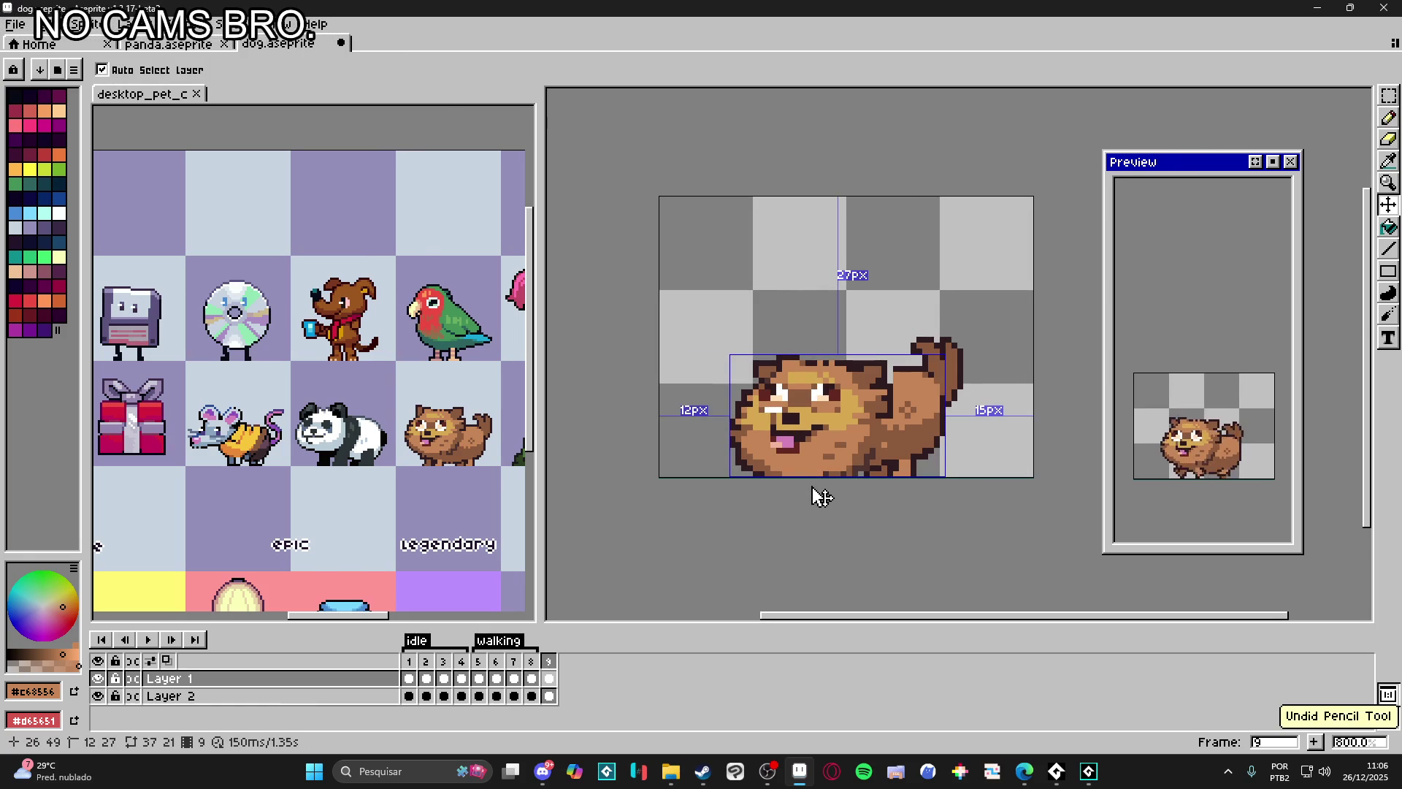
Step: Repaint the mouth pixels in fur colour and reshape the dog's mouth line
left_click_drag(815, 469, 805, 456)
scroll(805, 456, "up", 3)
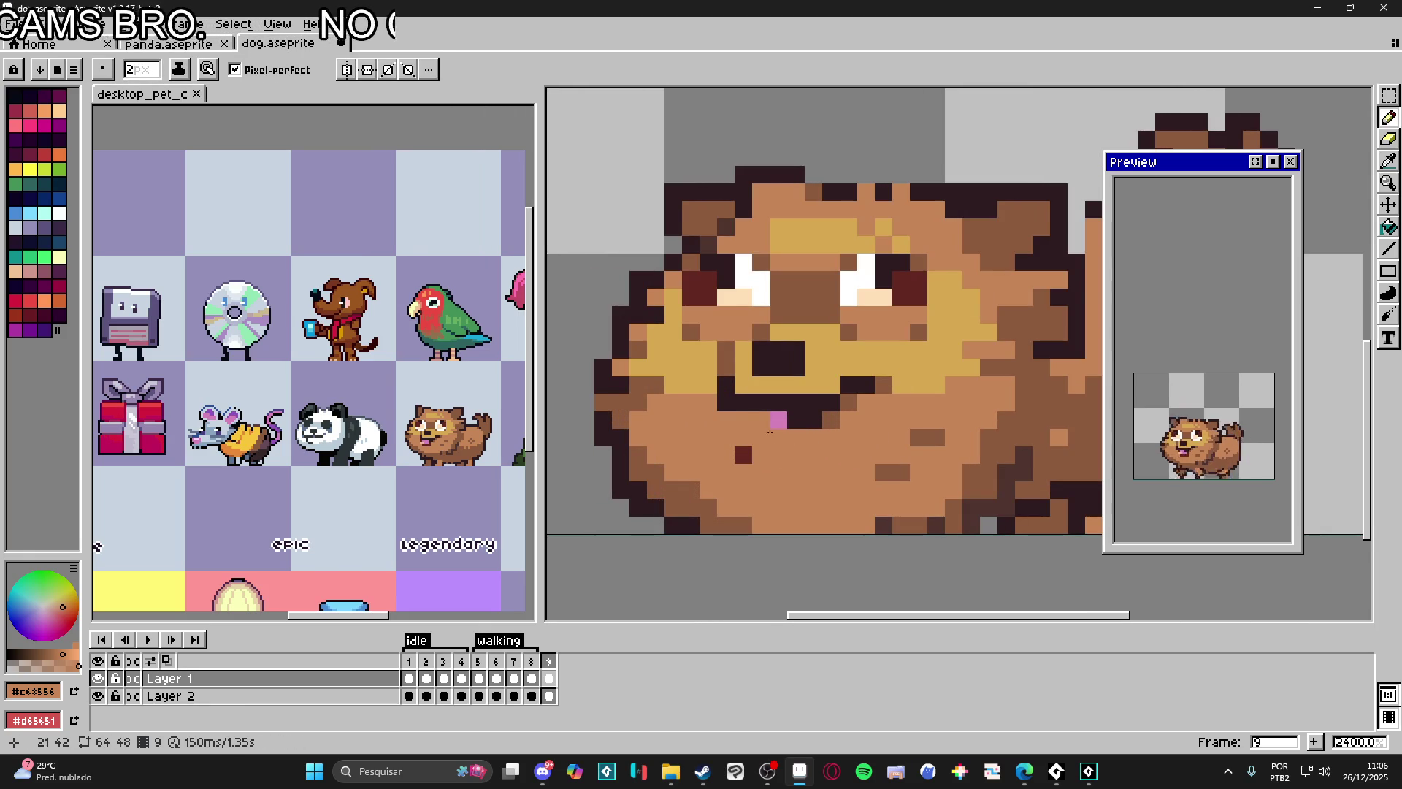
left_click(801, 418, "alt")
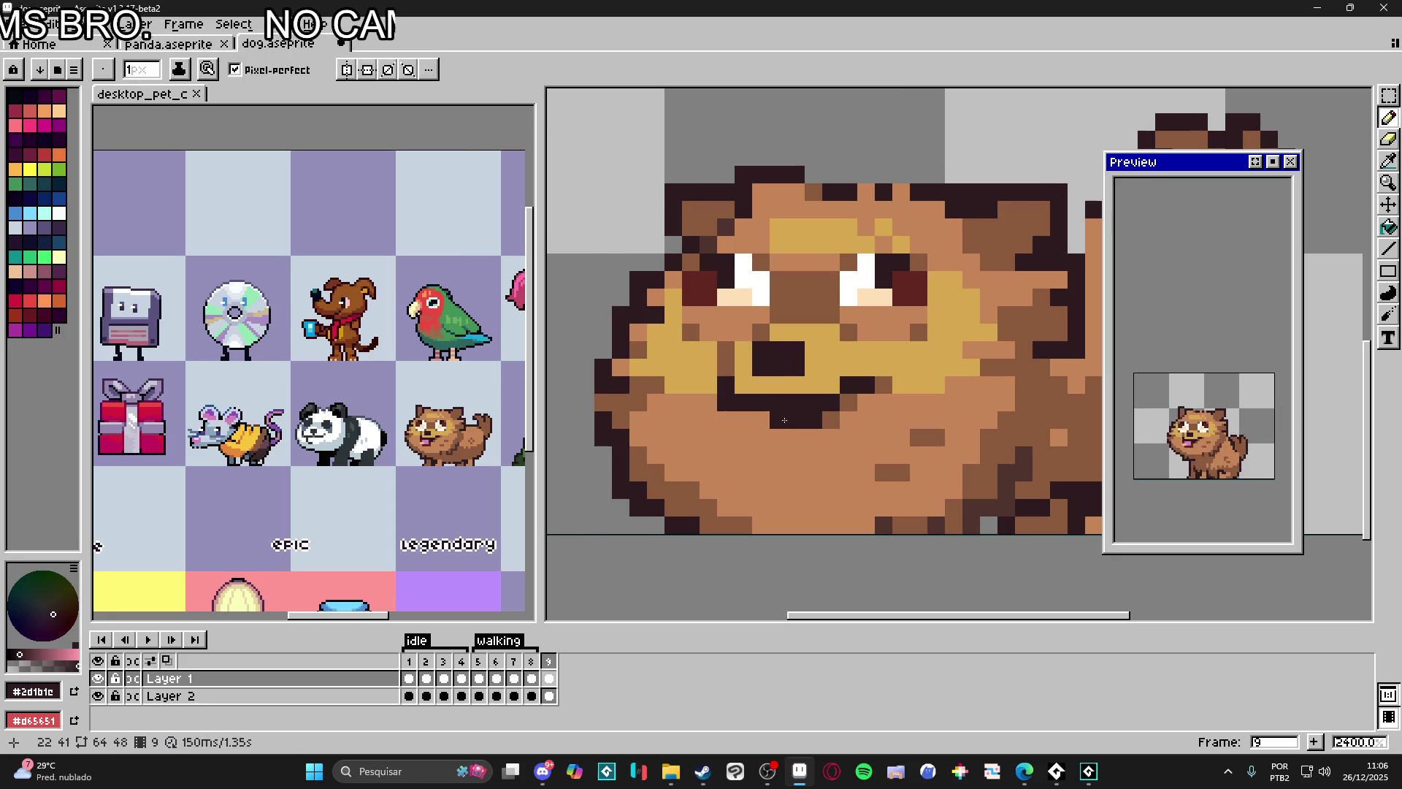
left_click(767, 433, "alt")
mouse_move(777, 419)
left_mouse_down()
mouse_move(817, 419)
mouse_move(787, 438)
left_mouse_up()
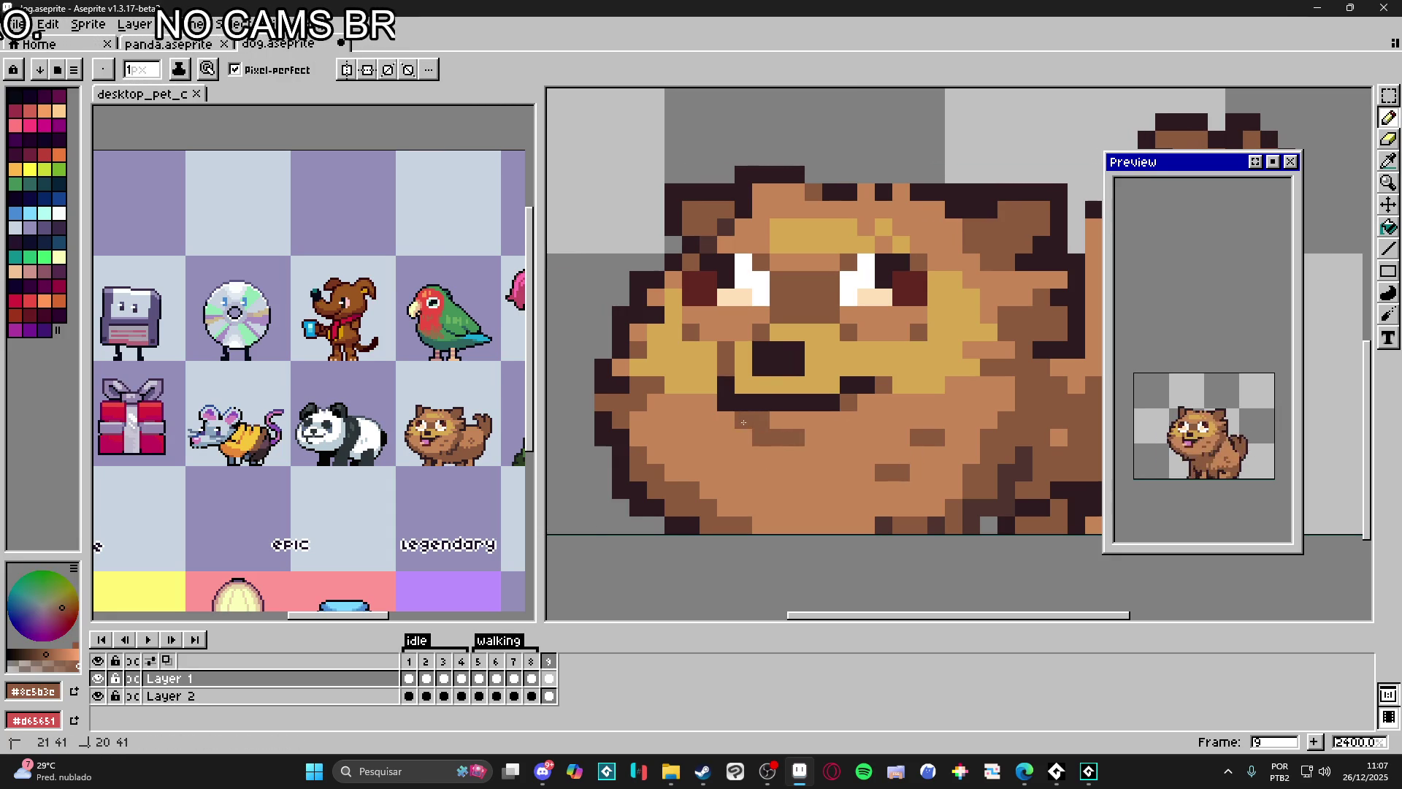
left_click_drag(853, 477, 845, 473)
scroll(849, 470, "down", 3)
scroll(852, 450, "down", 2)
scroll(854, 452, "up", 3)
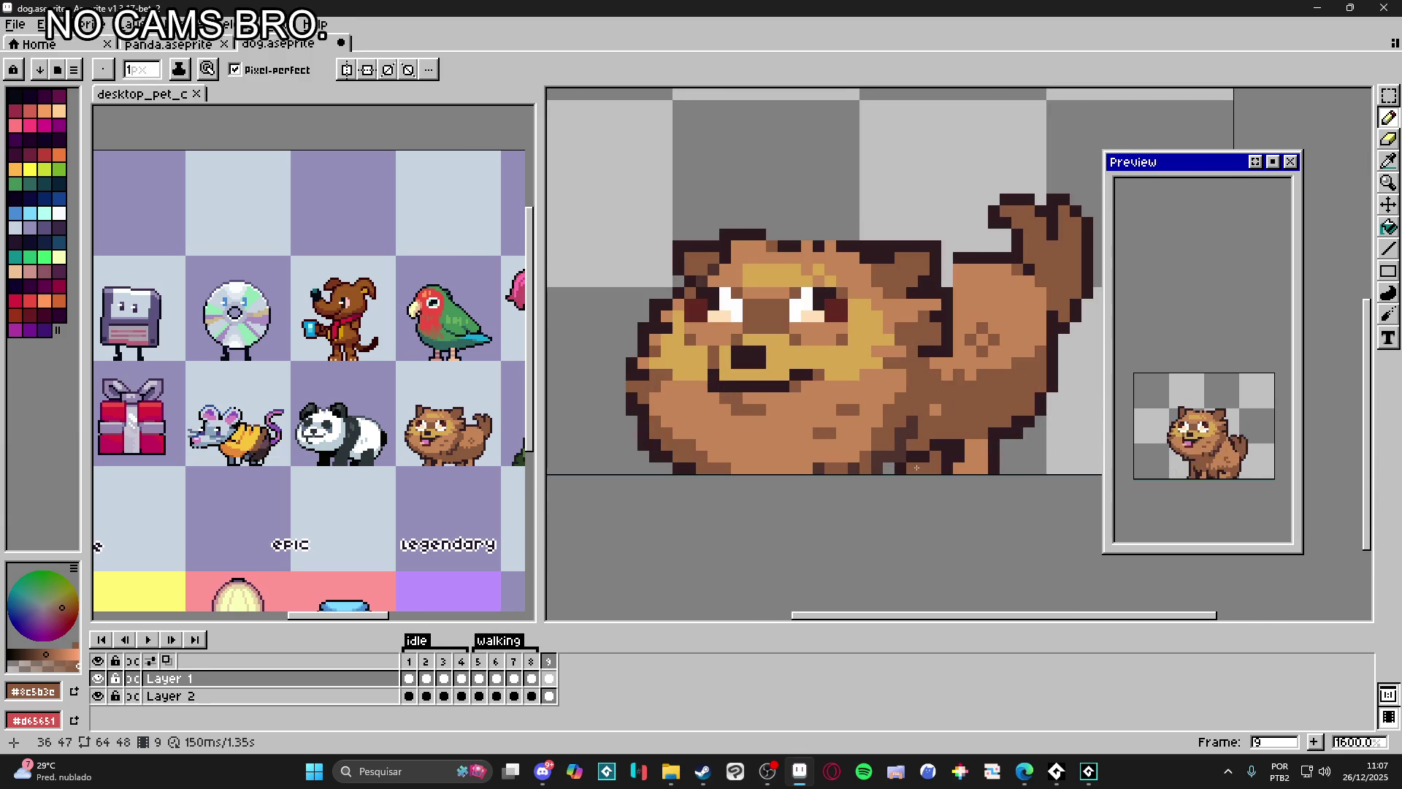
Step: Add dark outline pixels along the back, tidy with a 1px eraser and brown tones, comparing frame 8
left_click(907, 448, "alt")
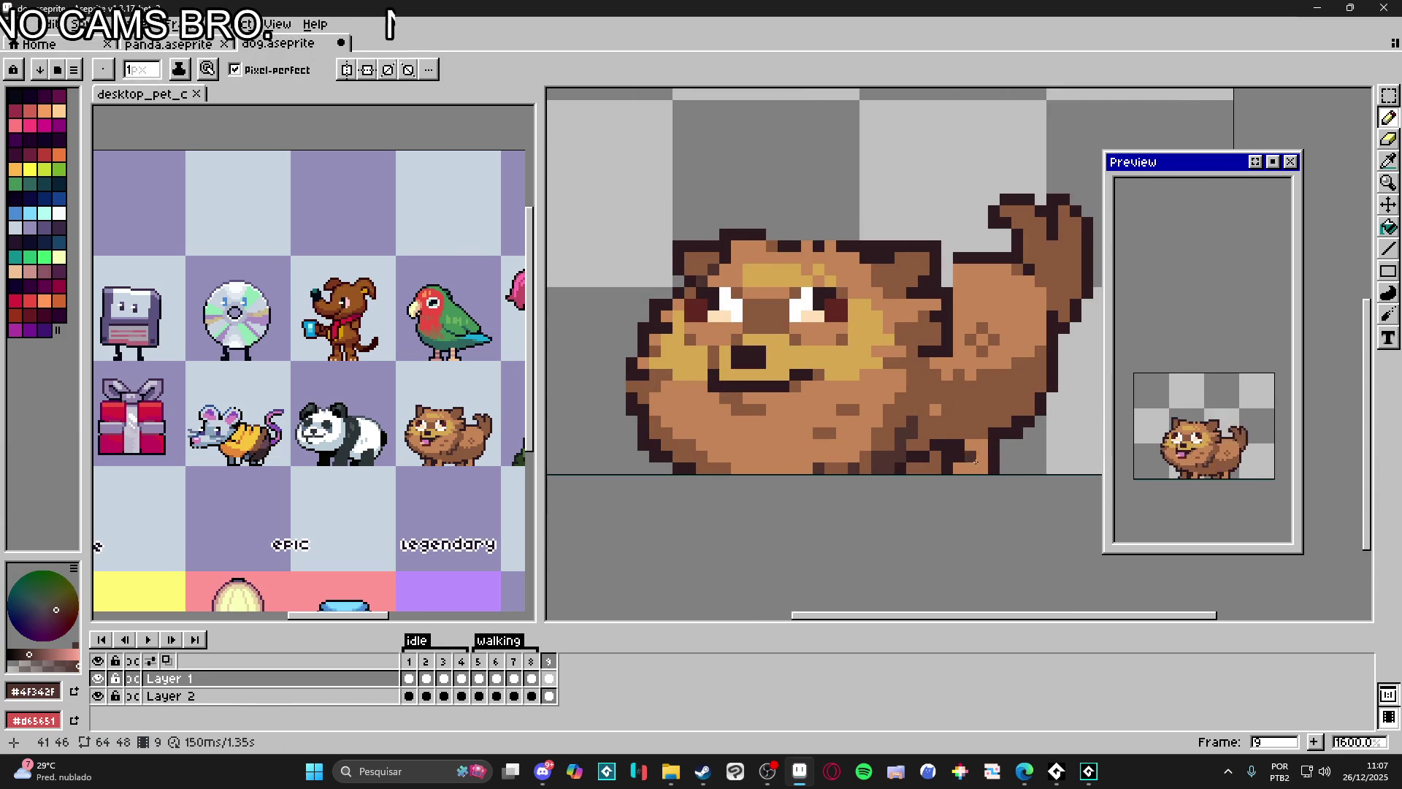
left_click(945, 286, "alt")
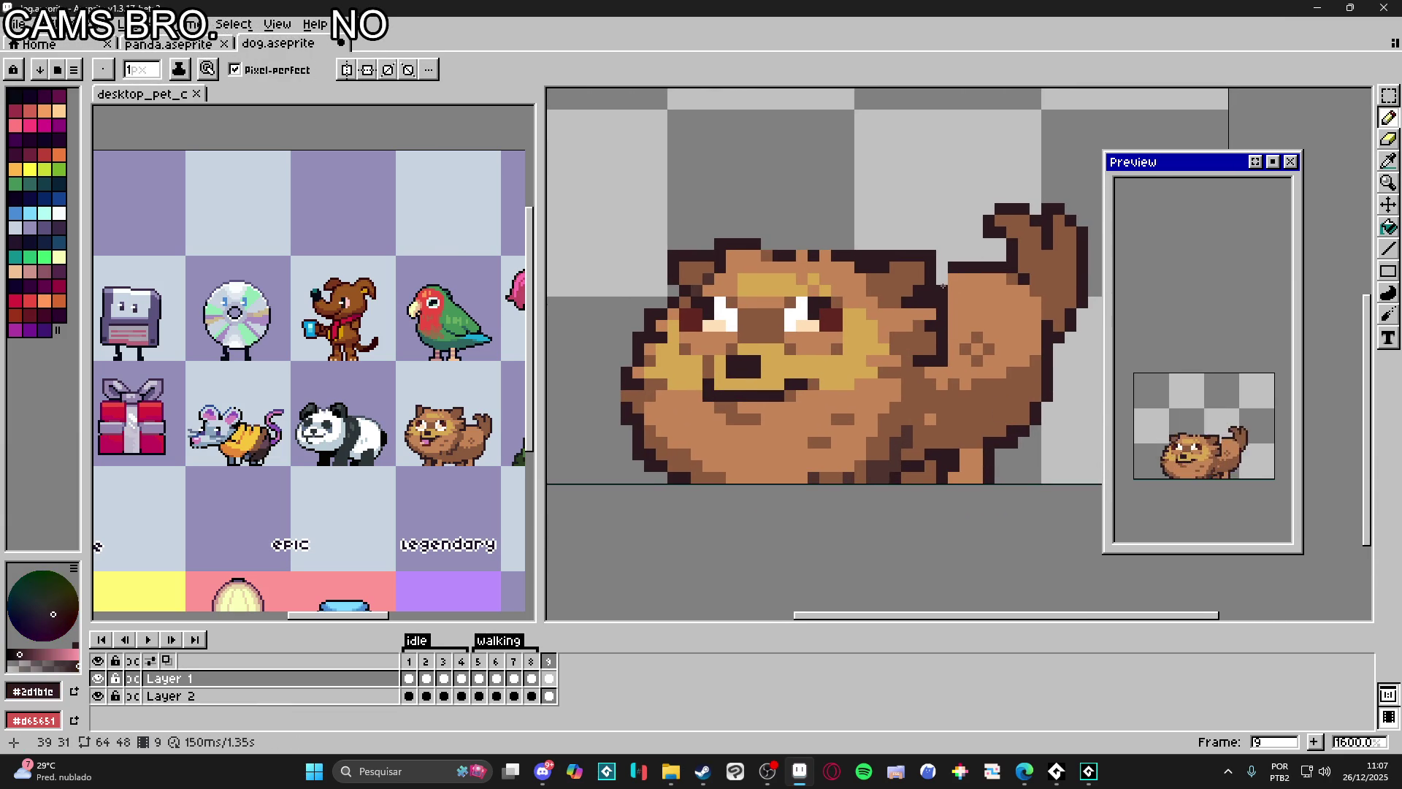
left_click(1000, 256)
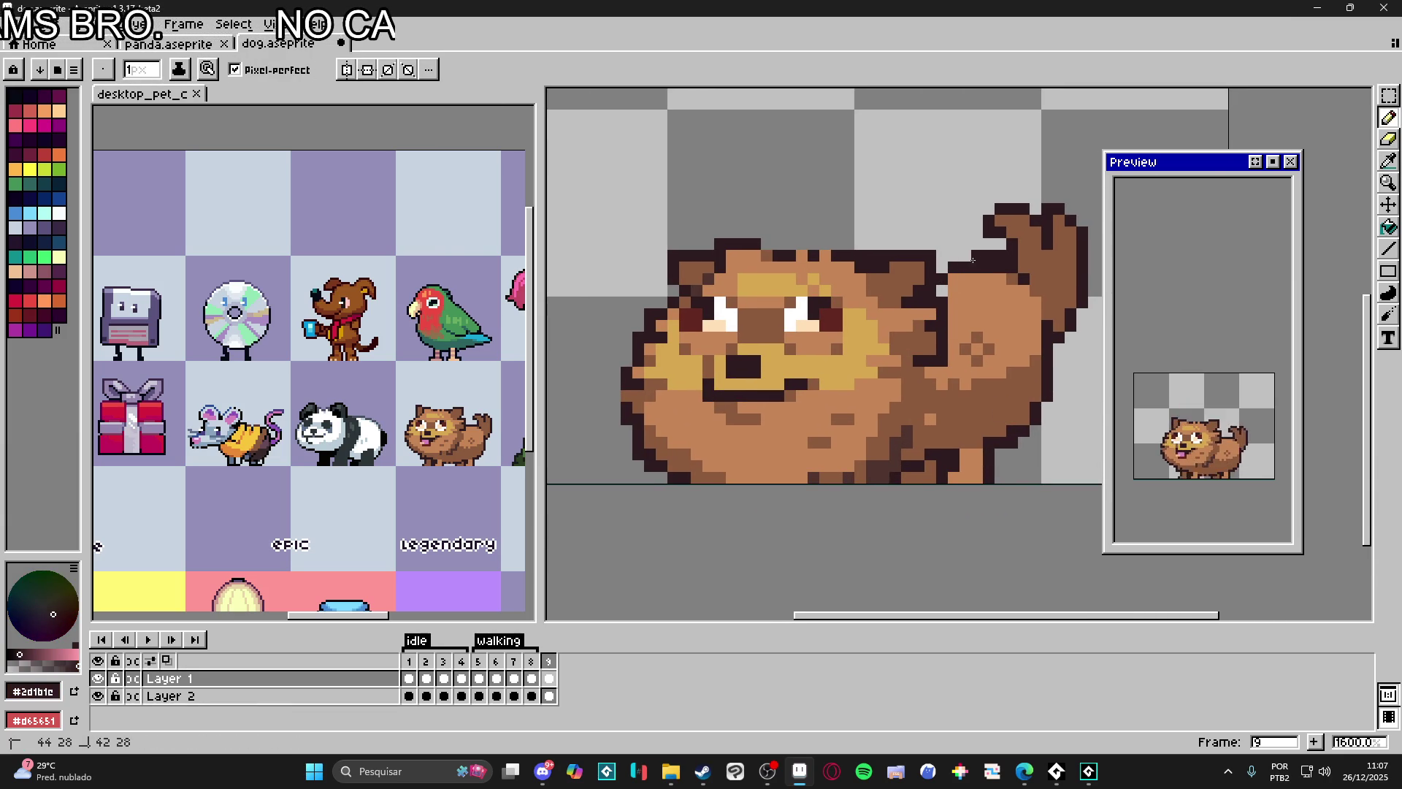
left_click(964, 262, "alt")
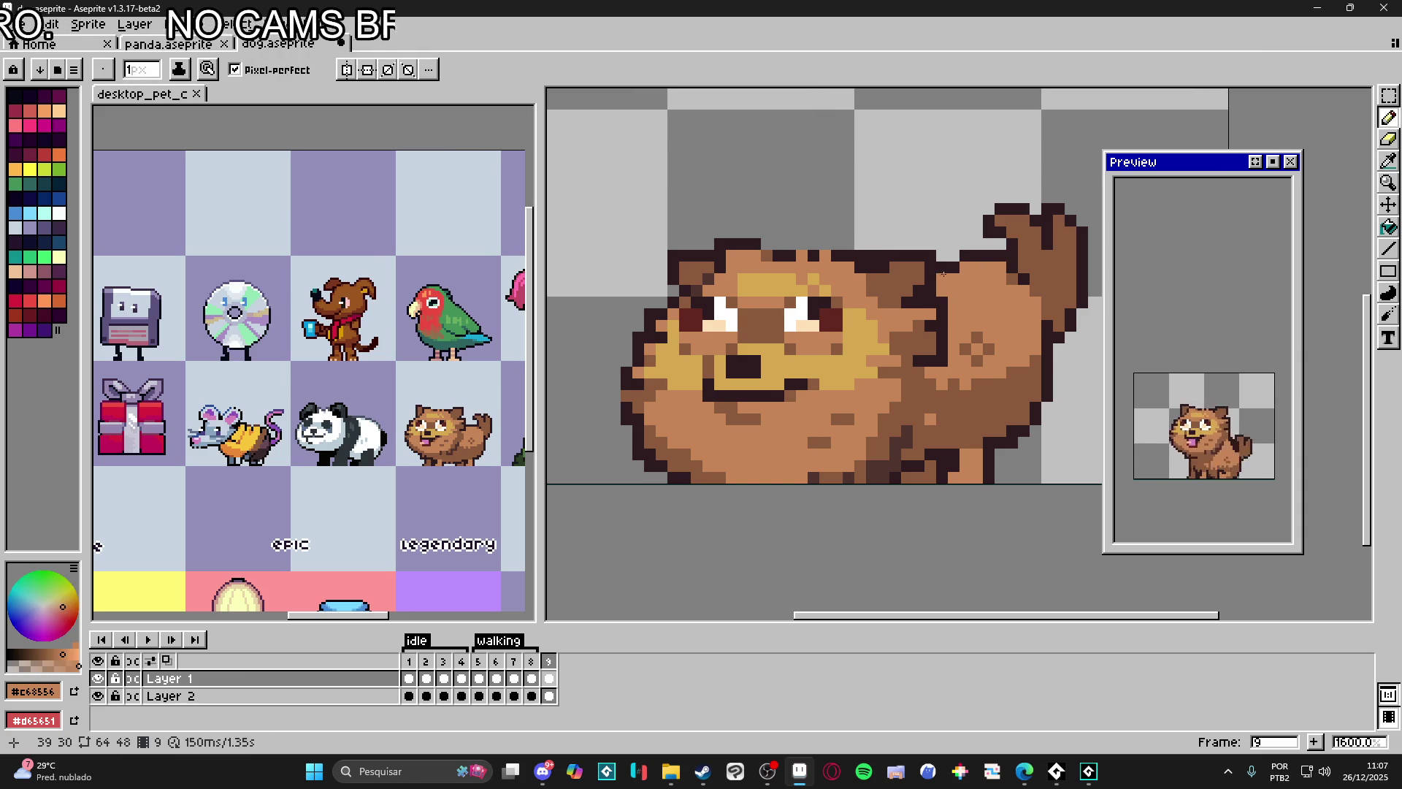
scroll(994, 403, "down", 1)
scroll(993, 401, "up", 1)
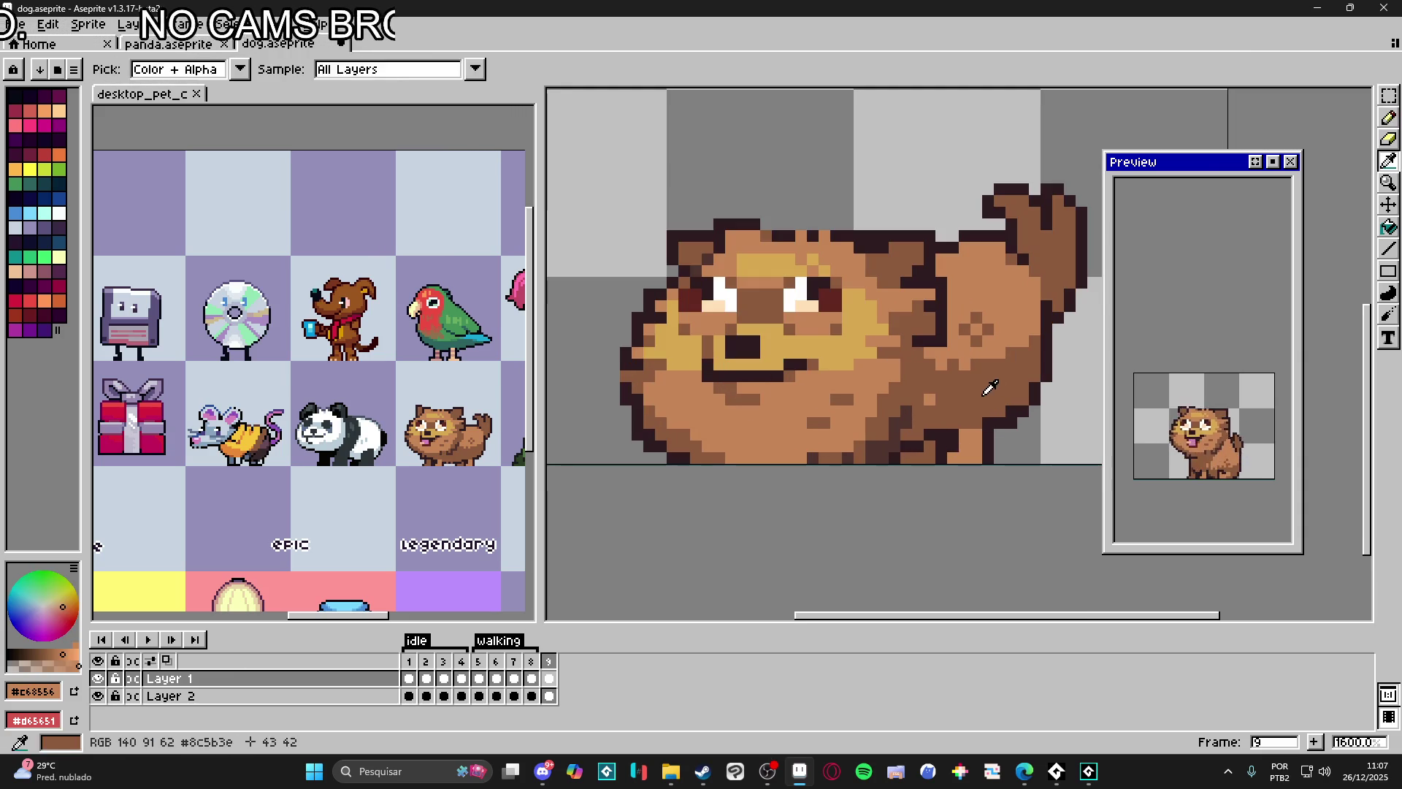
left_click(1043, 404, "alt")
key("e")
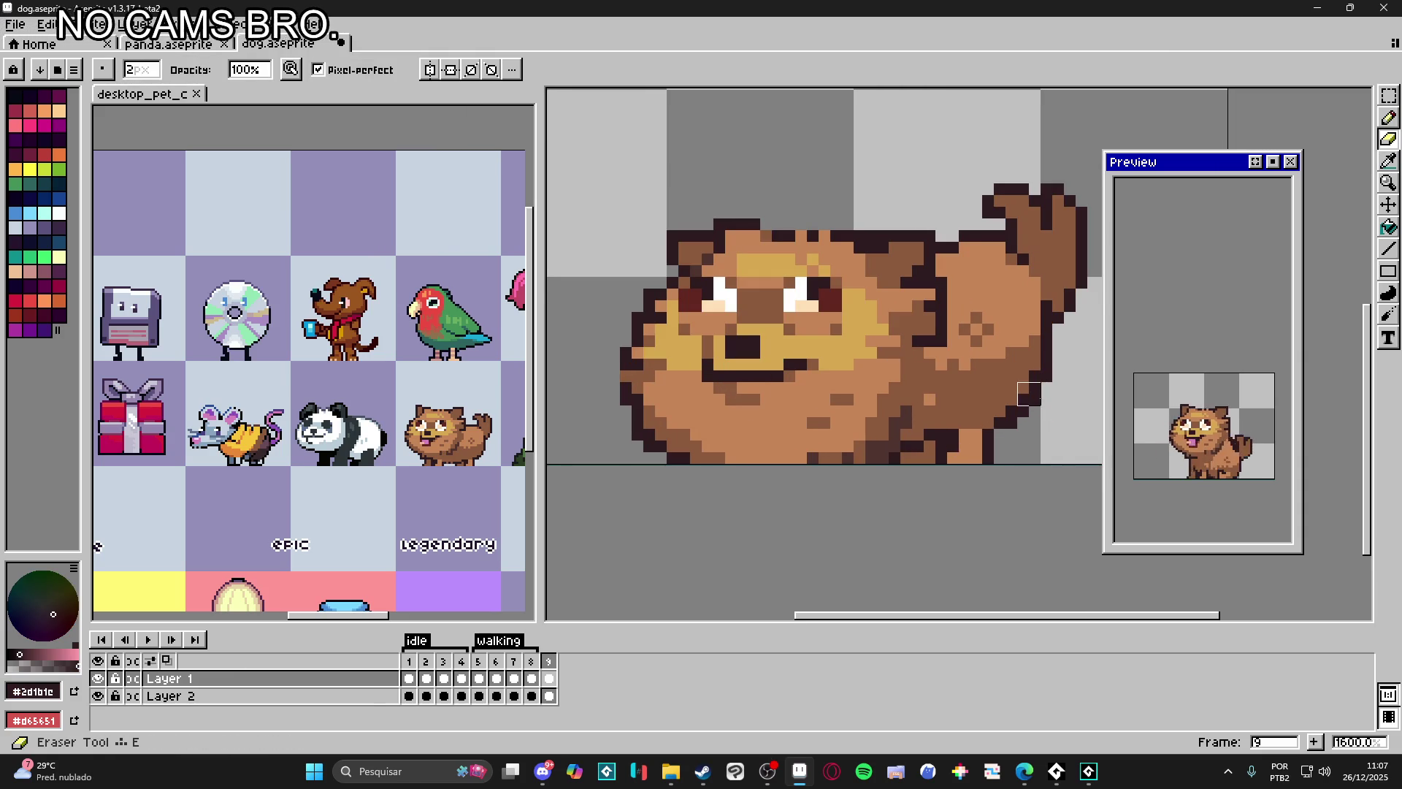
key("minus")
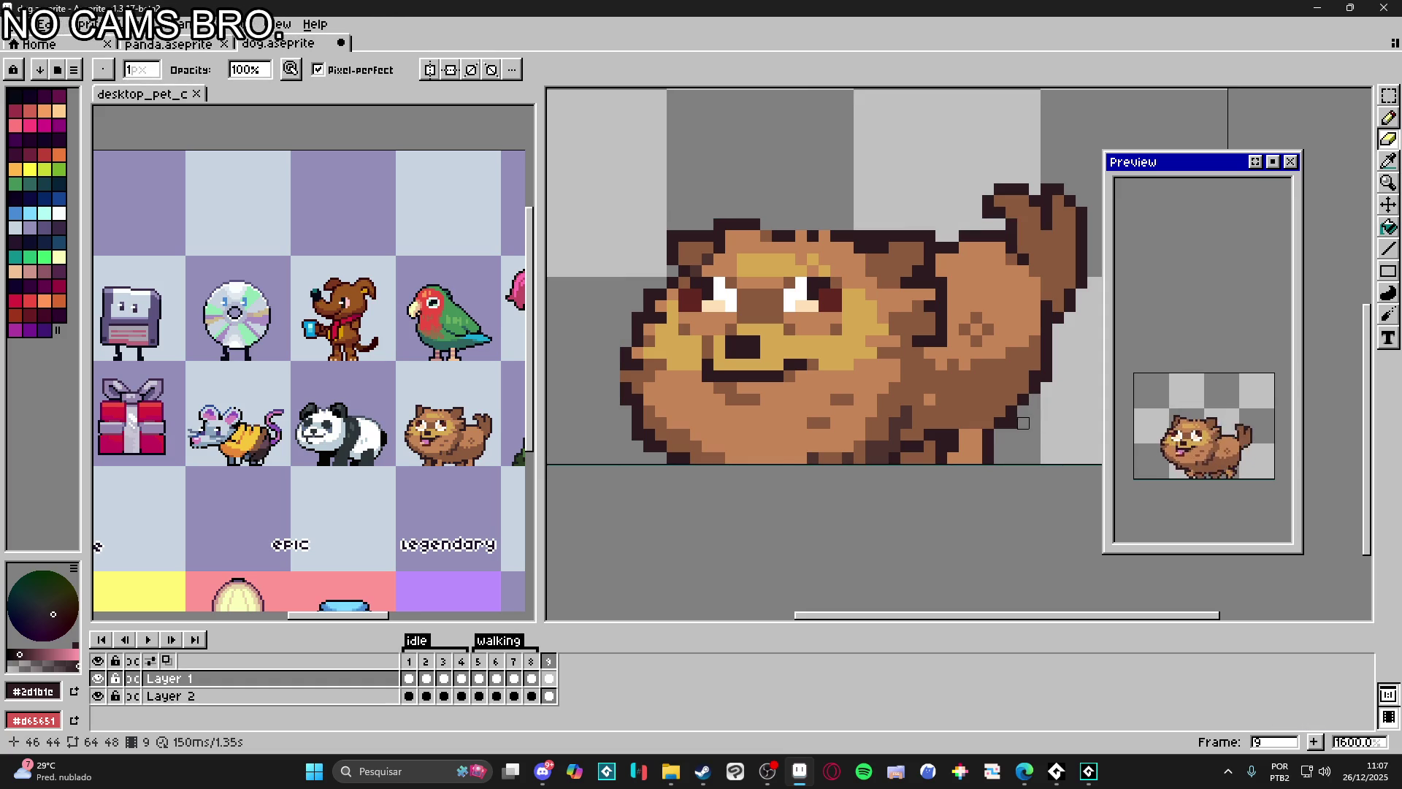
key("b")
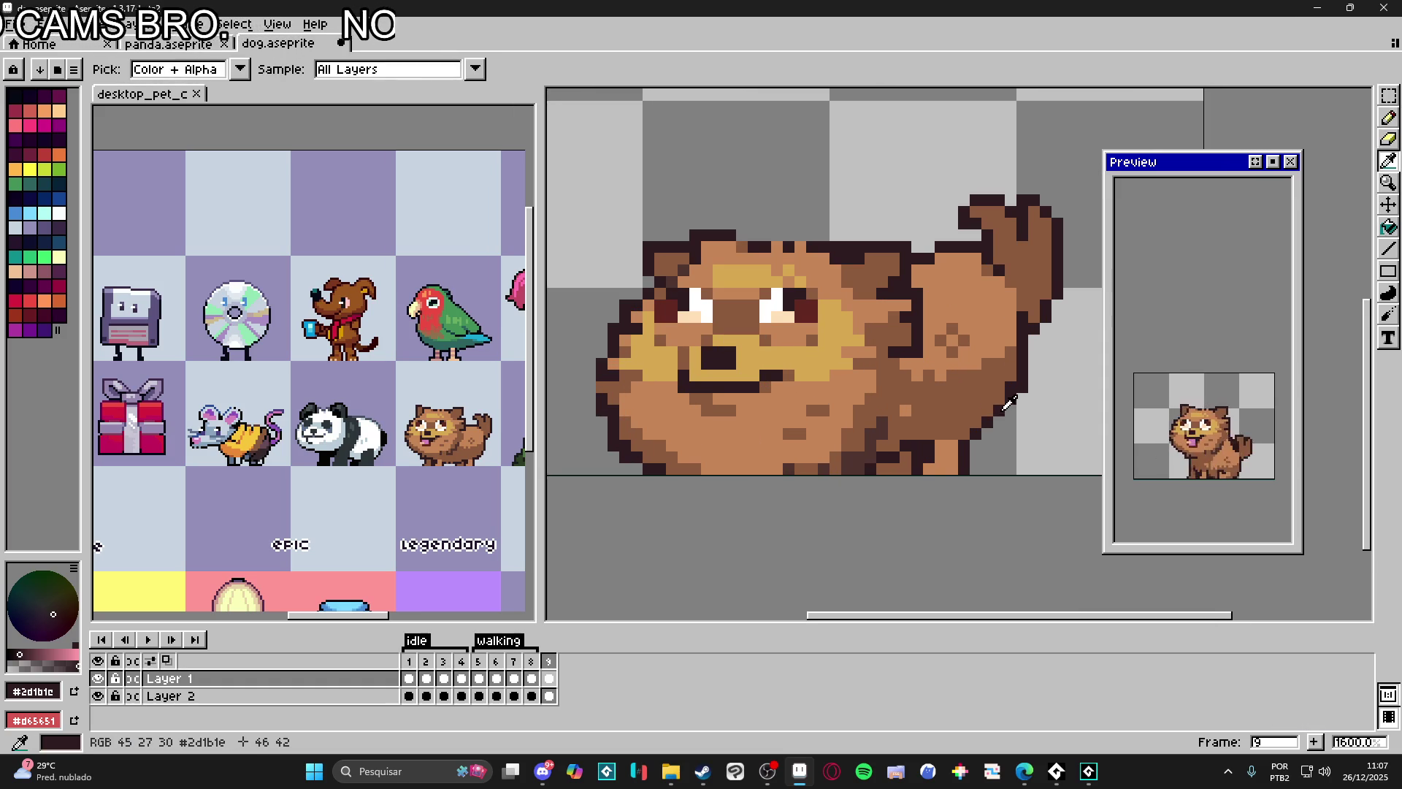
left_click(1004, 386, "alt")
scroll(993, 405, "left", 1)
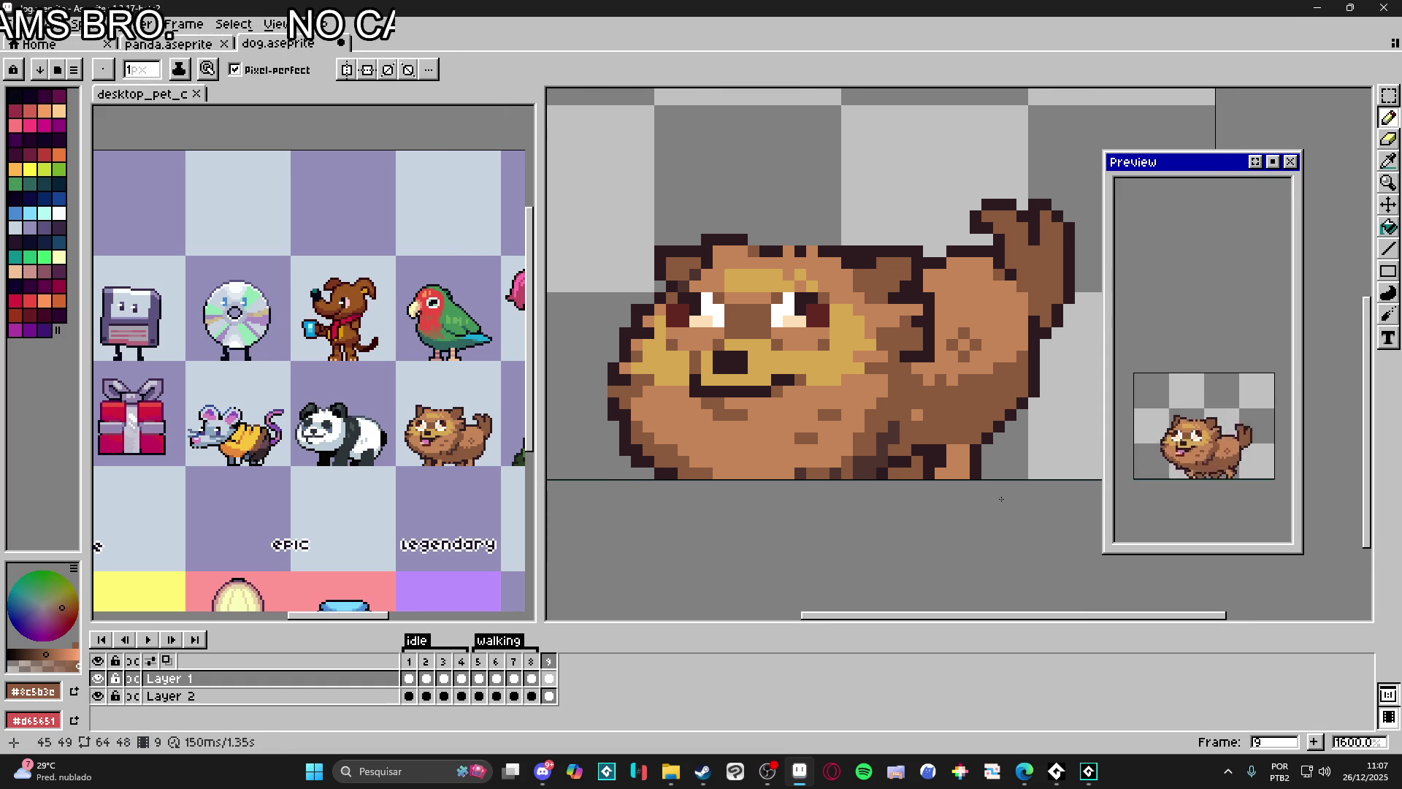
left_click(986, 450, "alt")
scroll(910, 449, "down", 1)
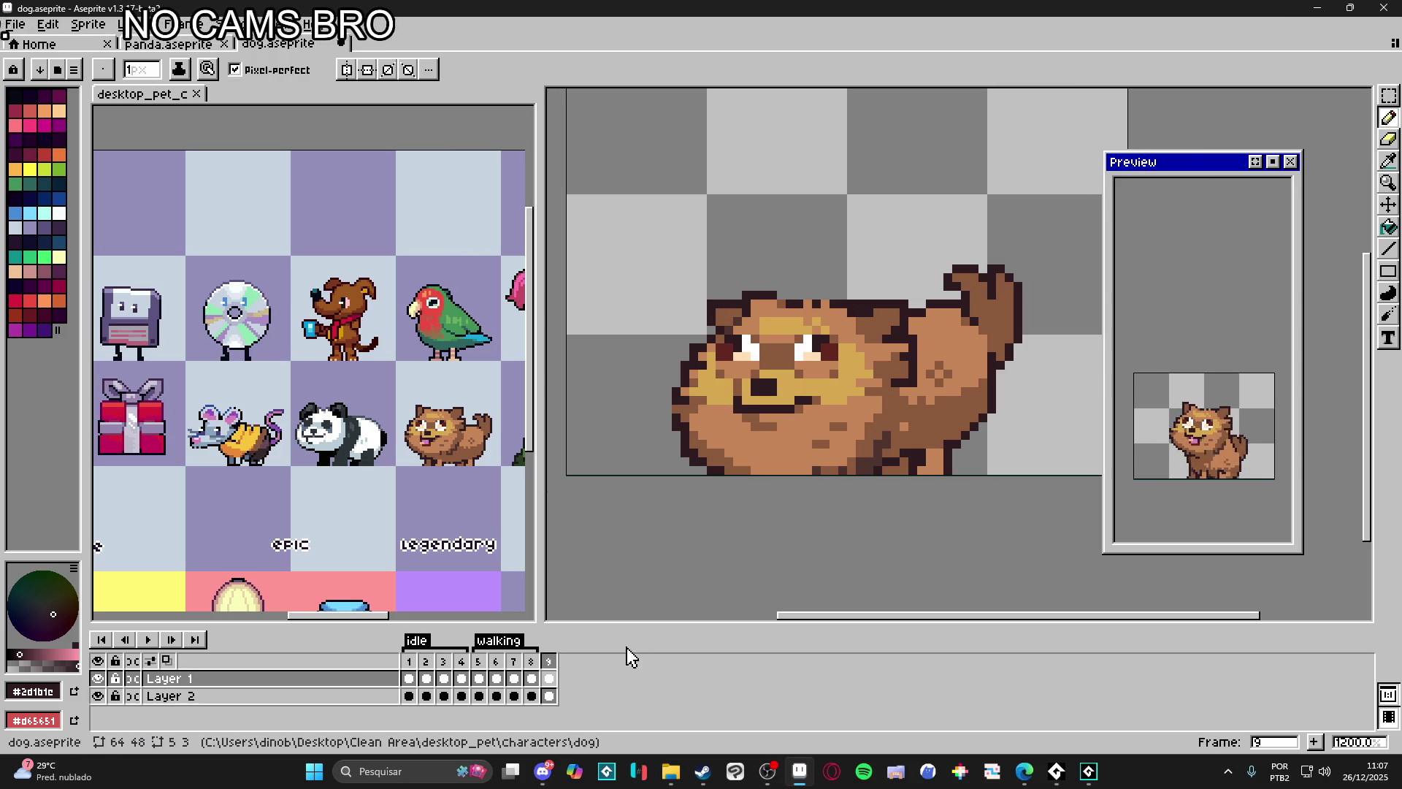
left_click(531, 671)
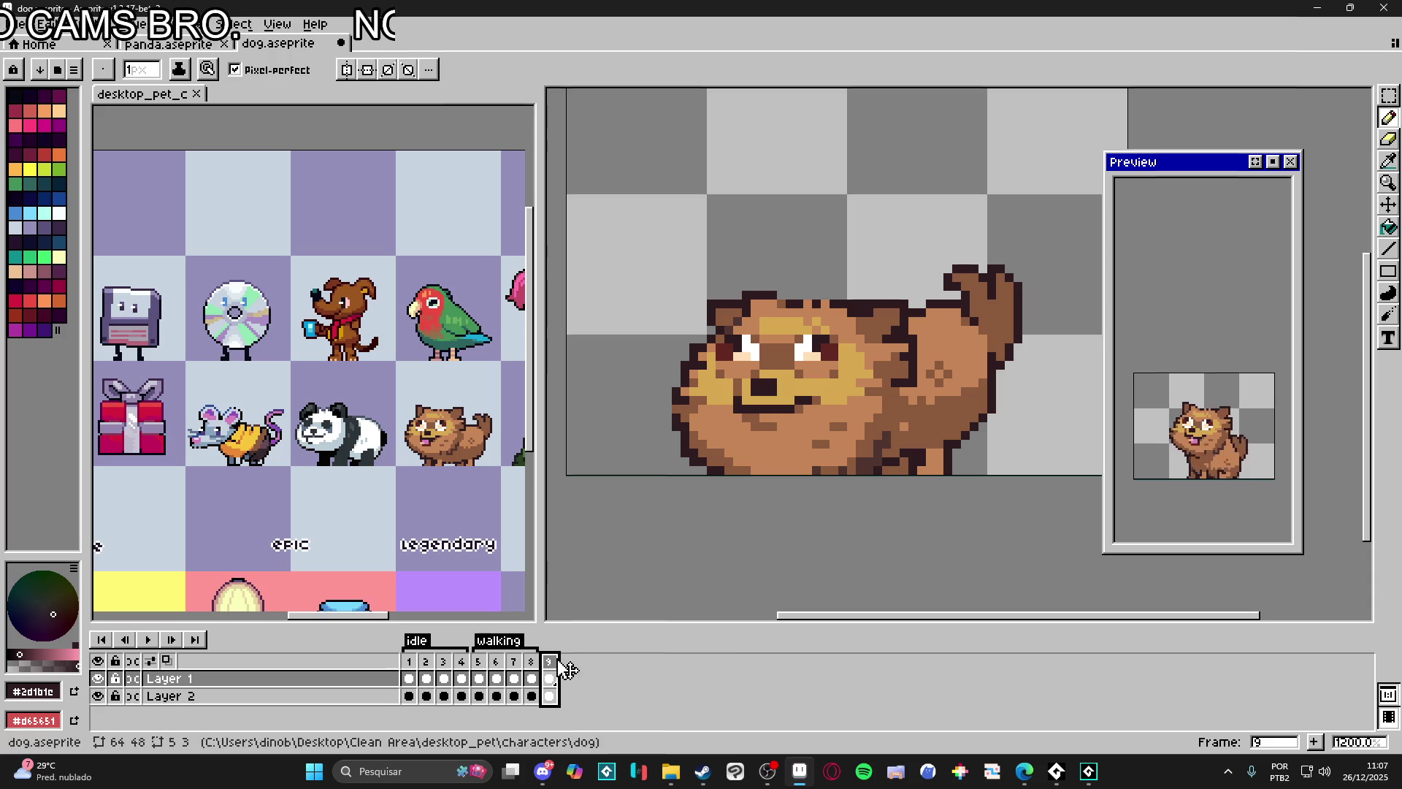
Step: Create a new tag on frame 9 named preparing_jump
right_click(552, 662)
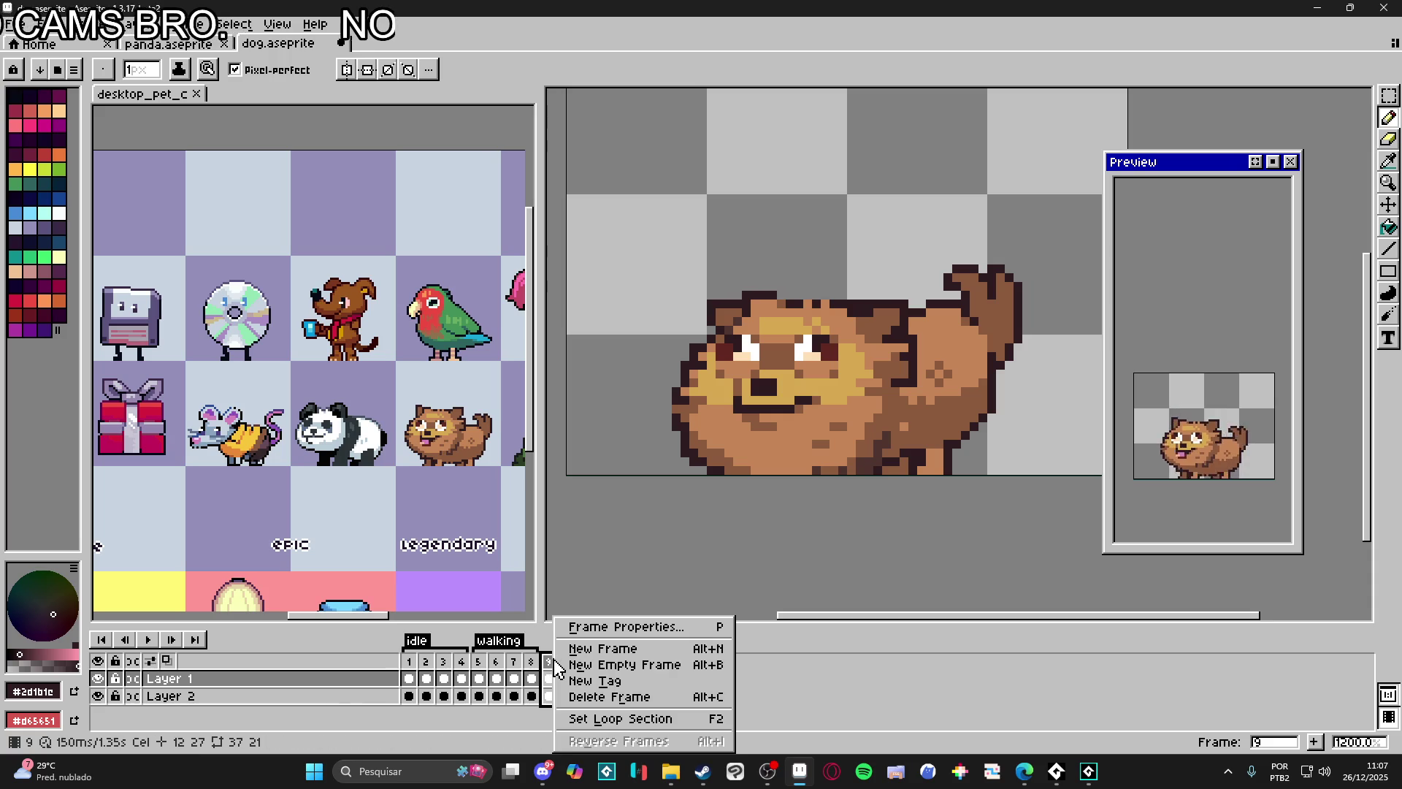
left_click(633, 681)
type("preparing_jump")
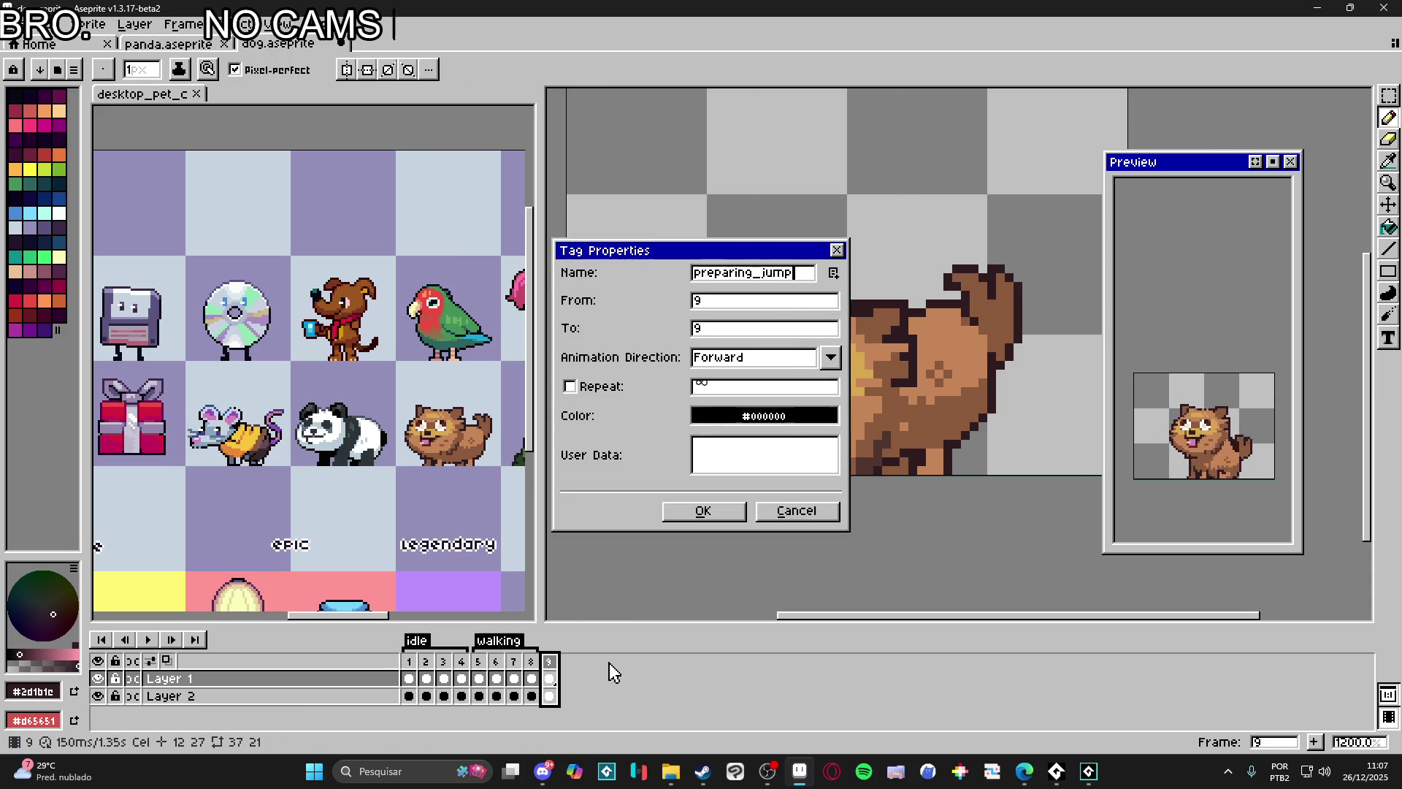
key("Return")
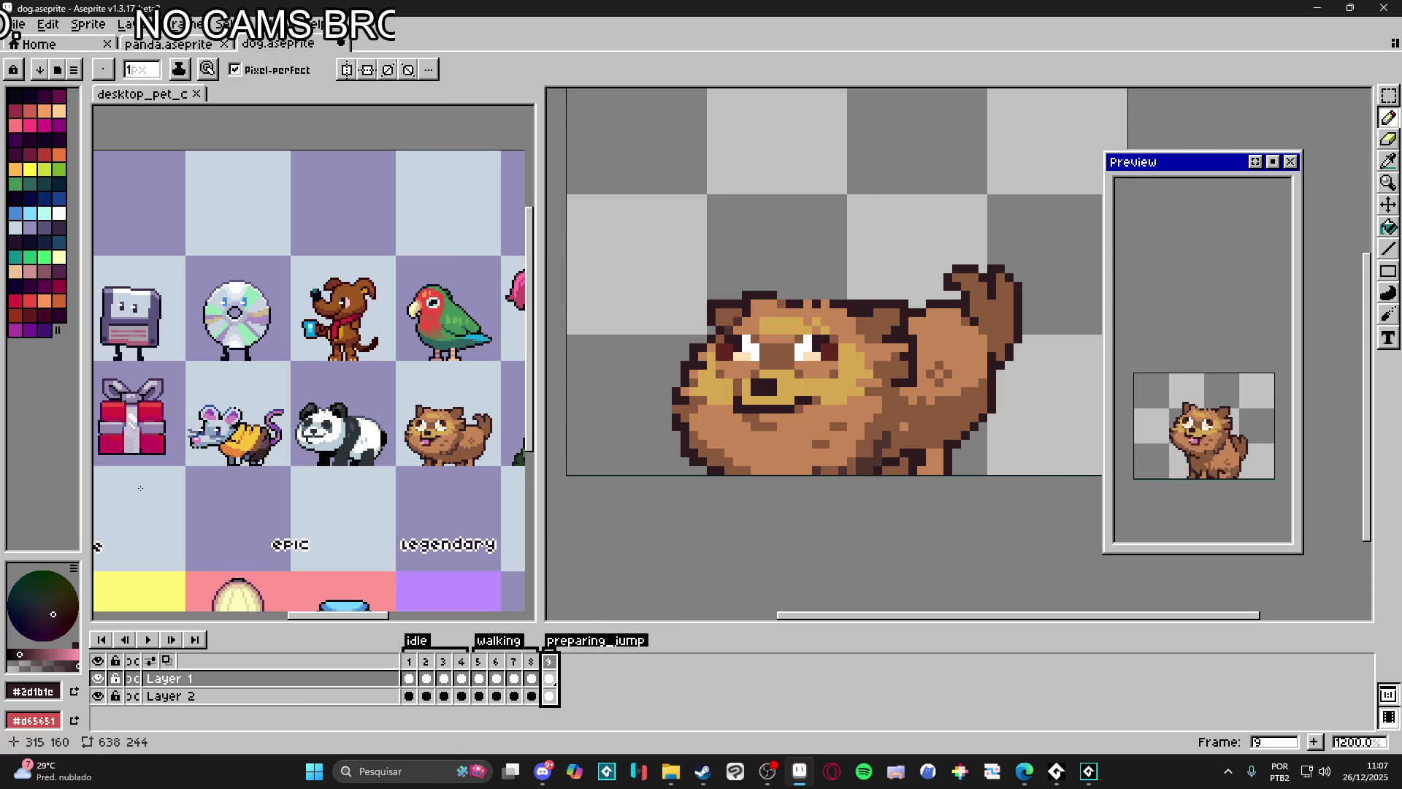
Step: Flip through frames 1, 2 and 5 to compare the idle and walking poses
left_click(408, 678)
left_click(427, 678)
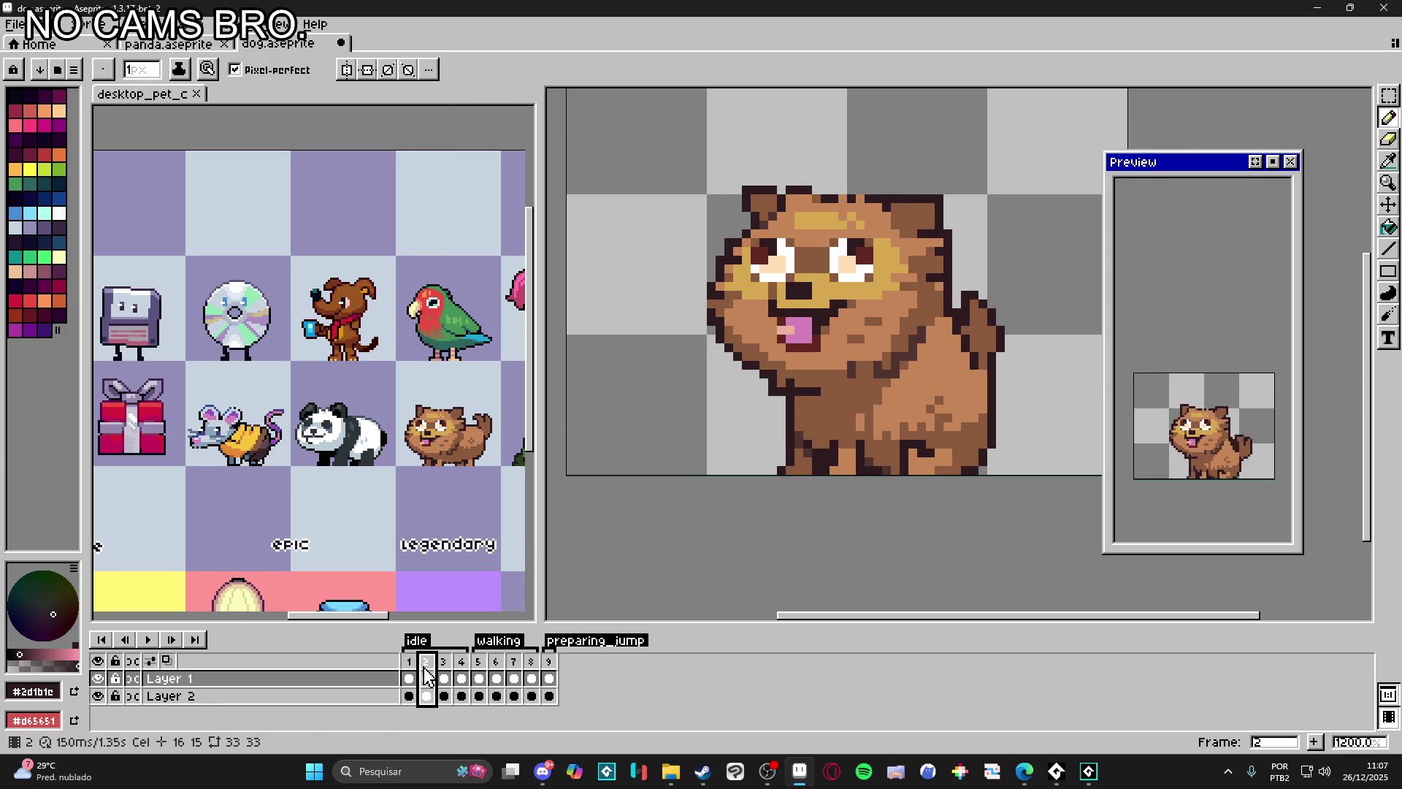
left_click(478, 677)
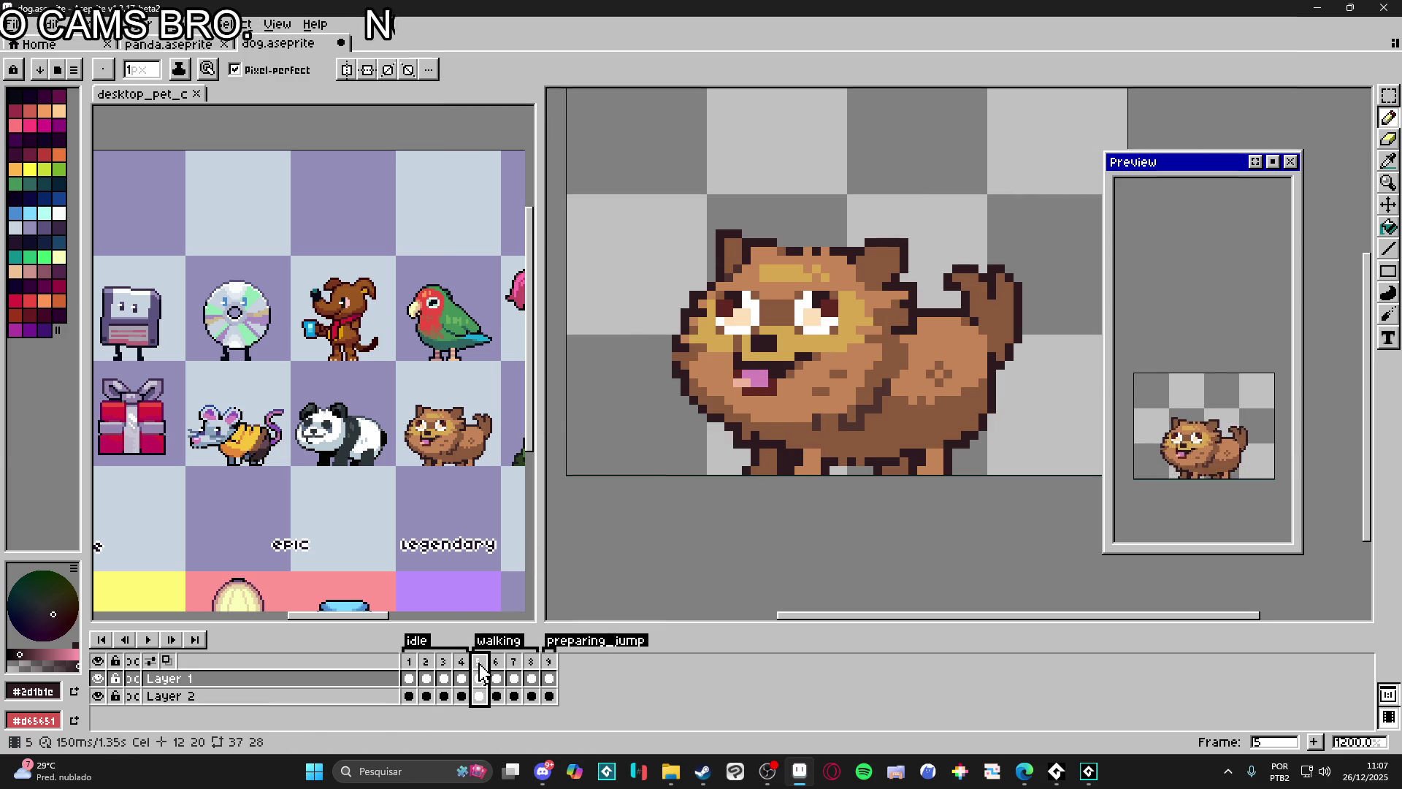
left_click(409, 661)
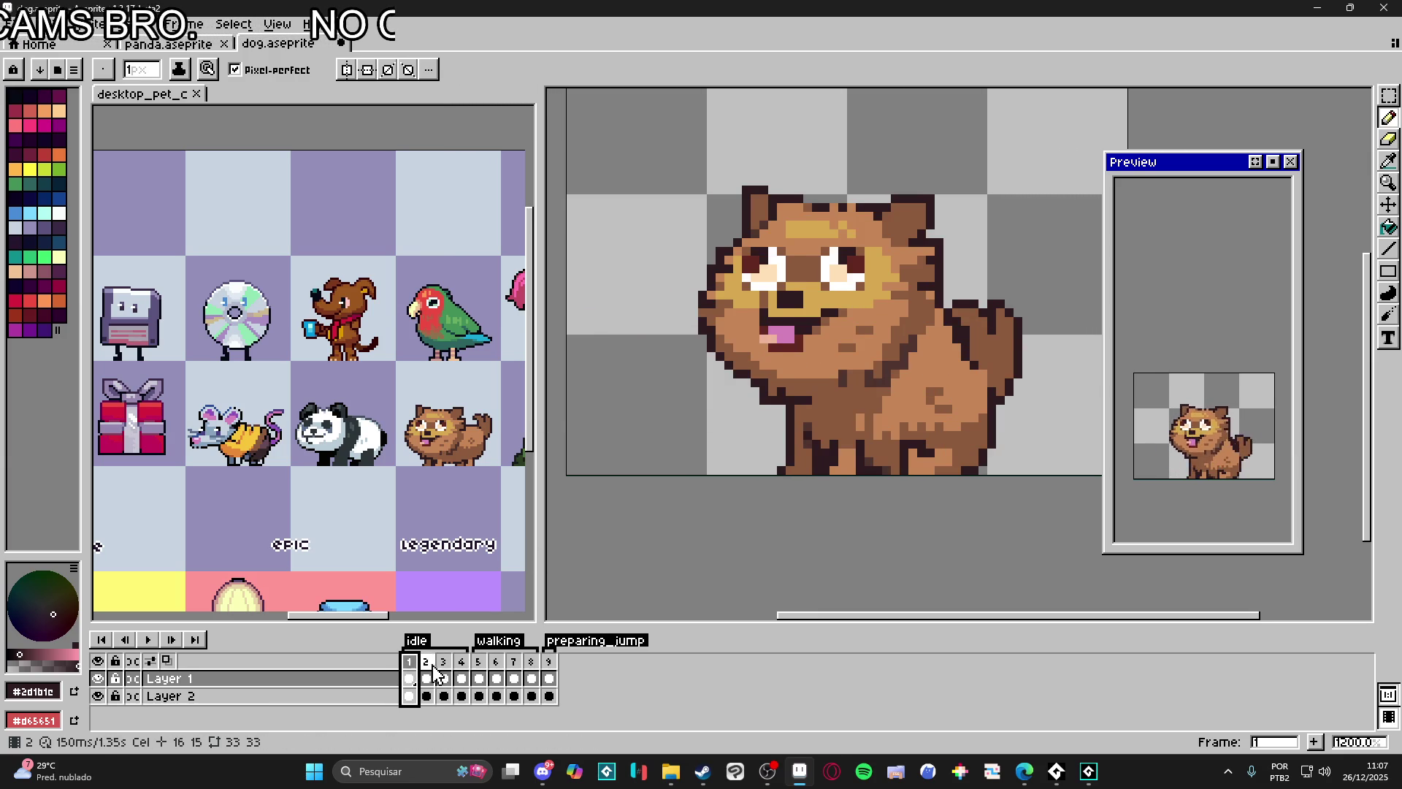
left_click(426, 677)
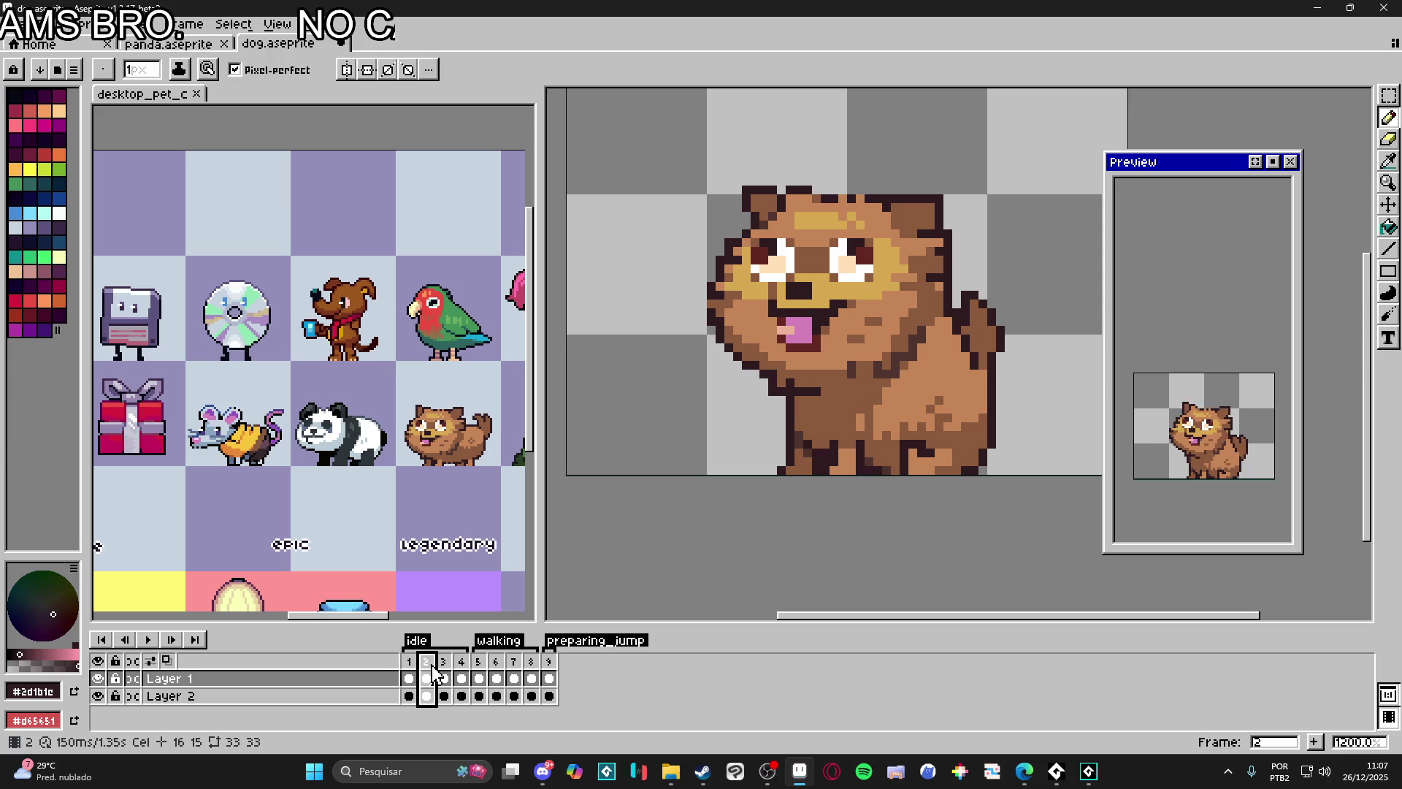
left_click(478, 678)
key("v")
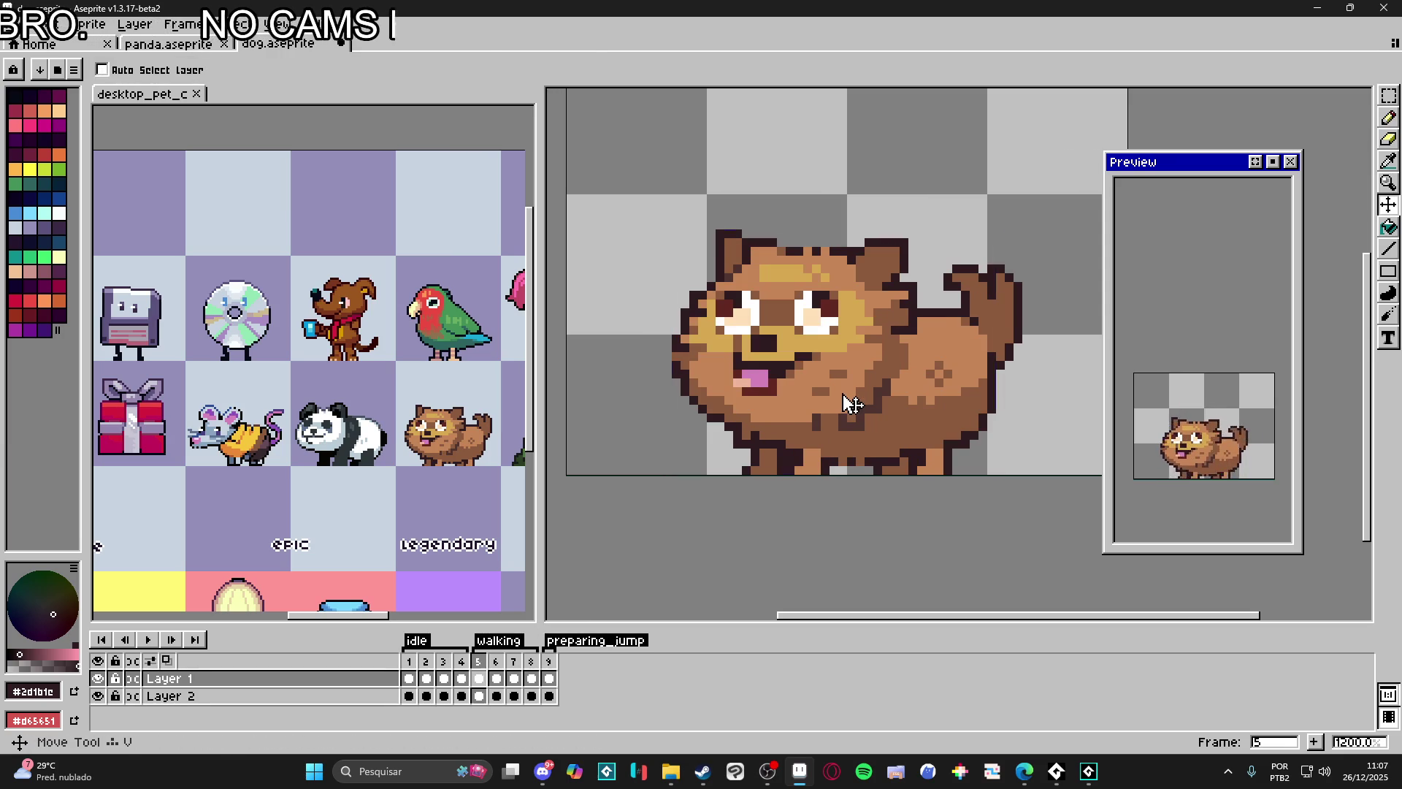
Step: Duplicate the current frame and move it to the end as frame 10
key("m")
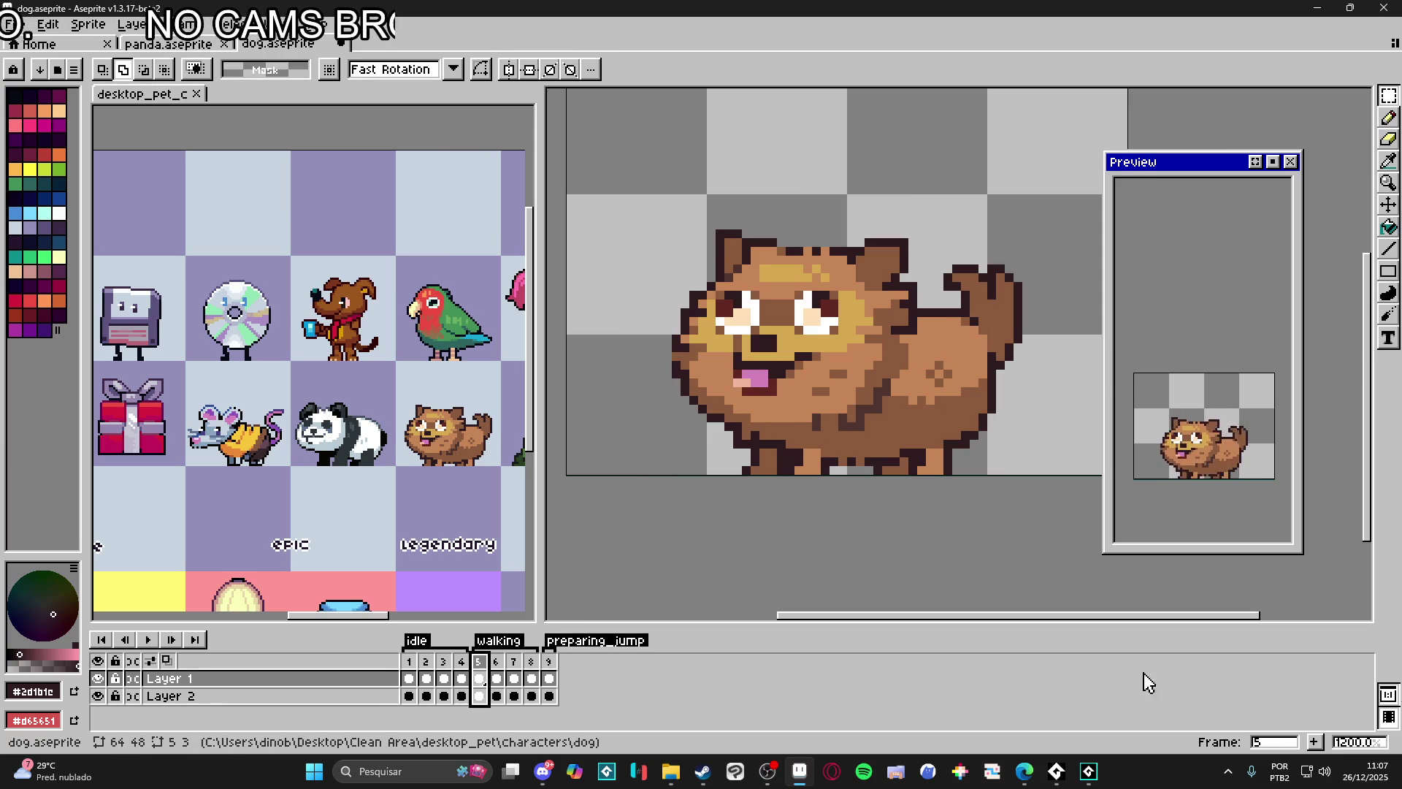
key("alt+n")
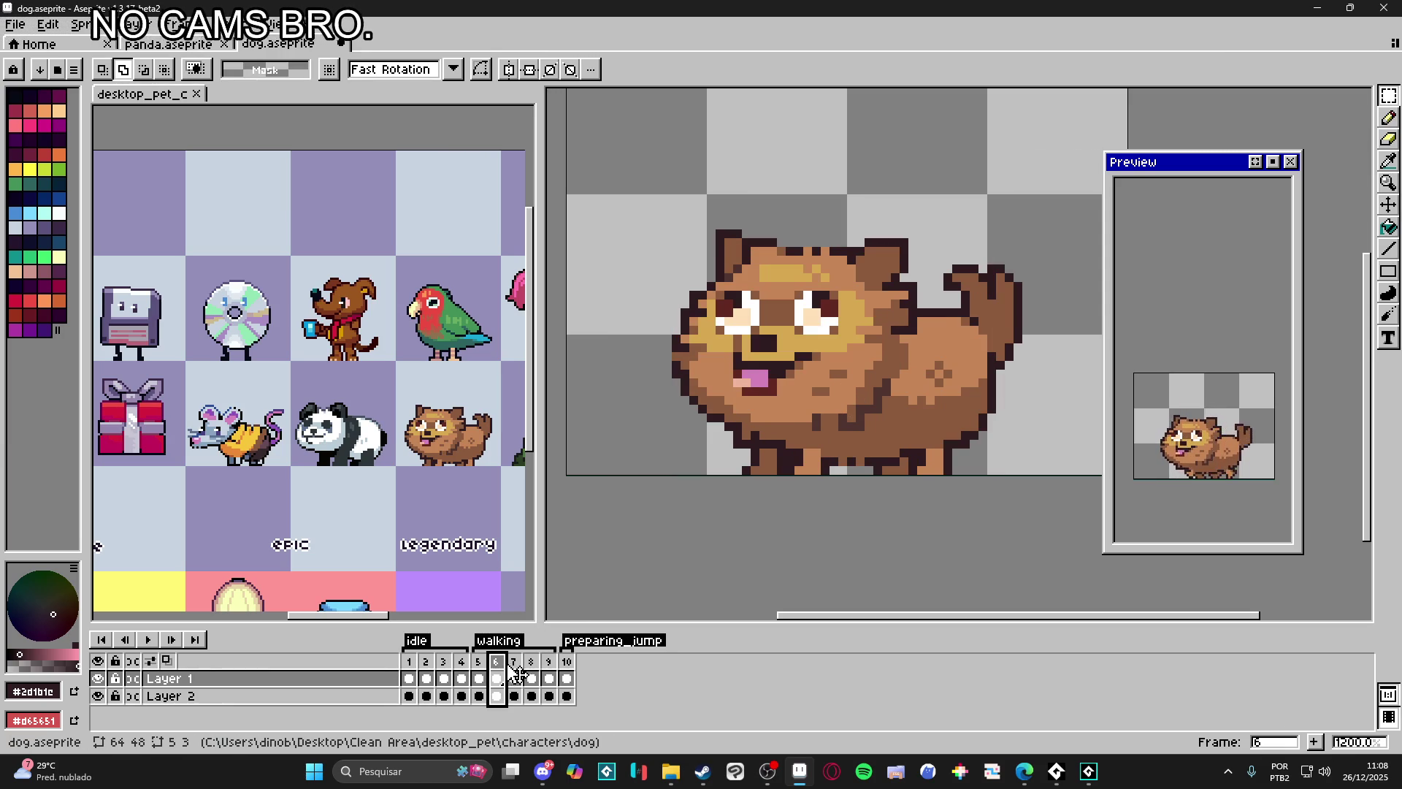
left_click_drag(511, 668, 553, 673)
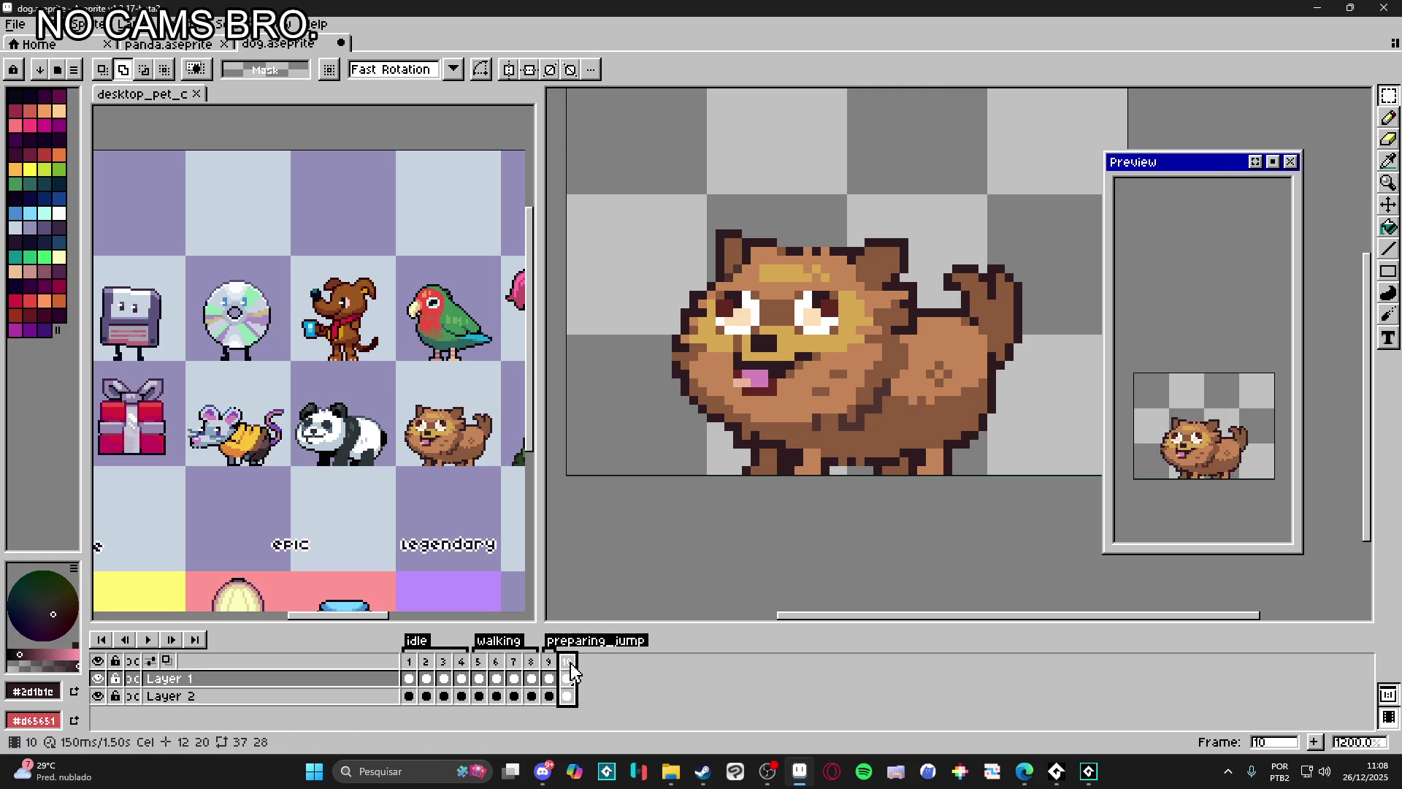
double_click(568, 662)
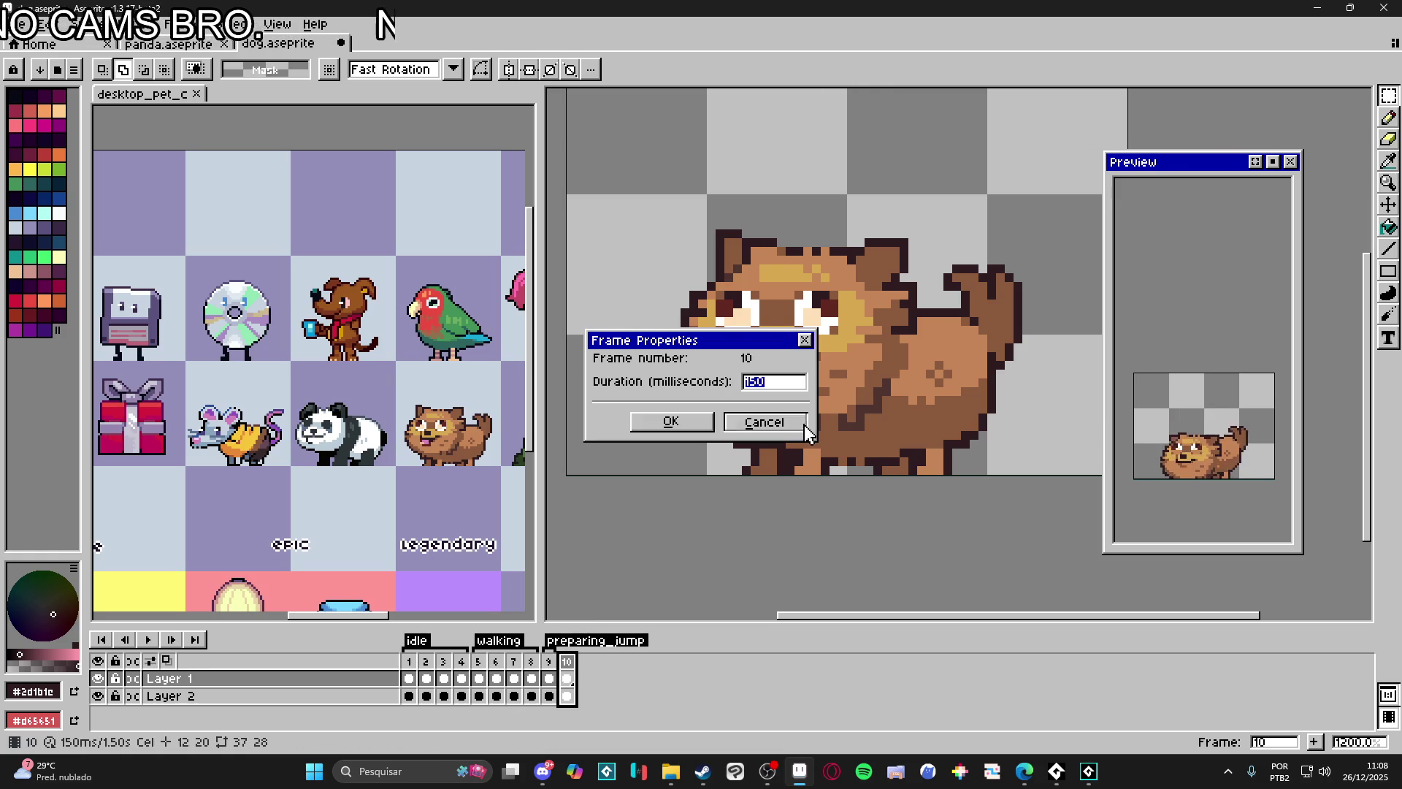
left_click(801, 425)
Step: Create a new tag on frame 10 named jumping
right_click(578, 662)
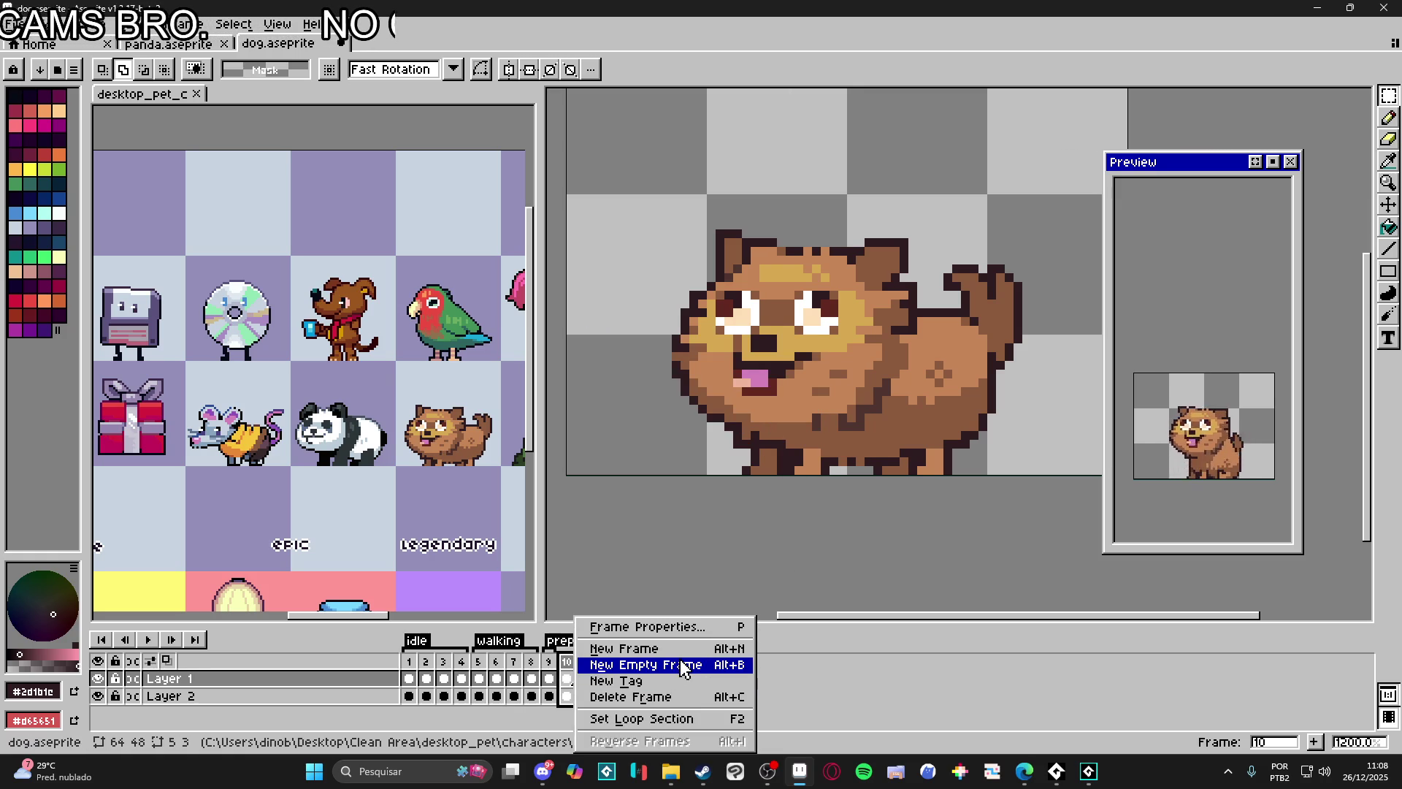
left_click(635, 680)
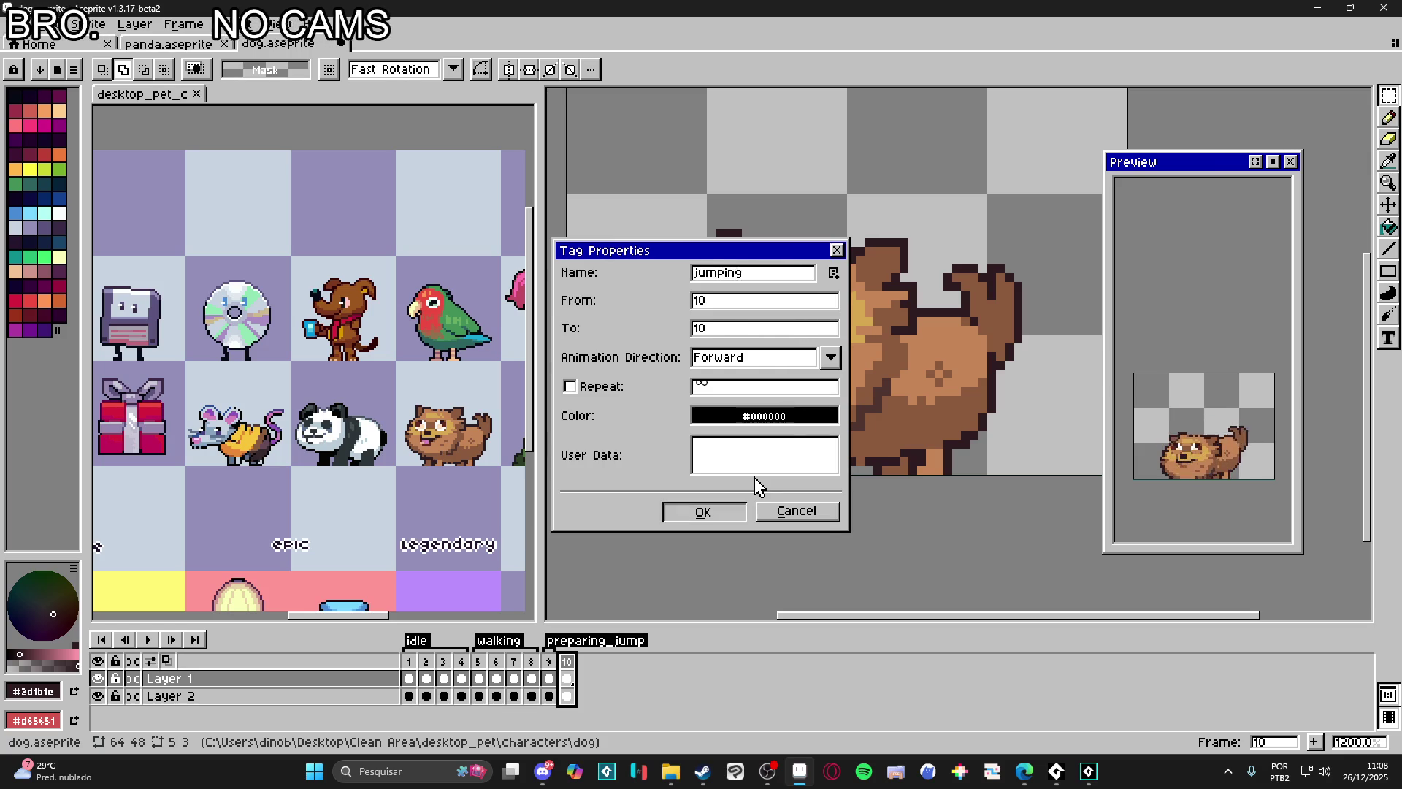
key("Return")
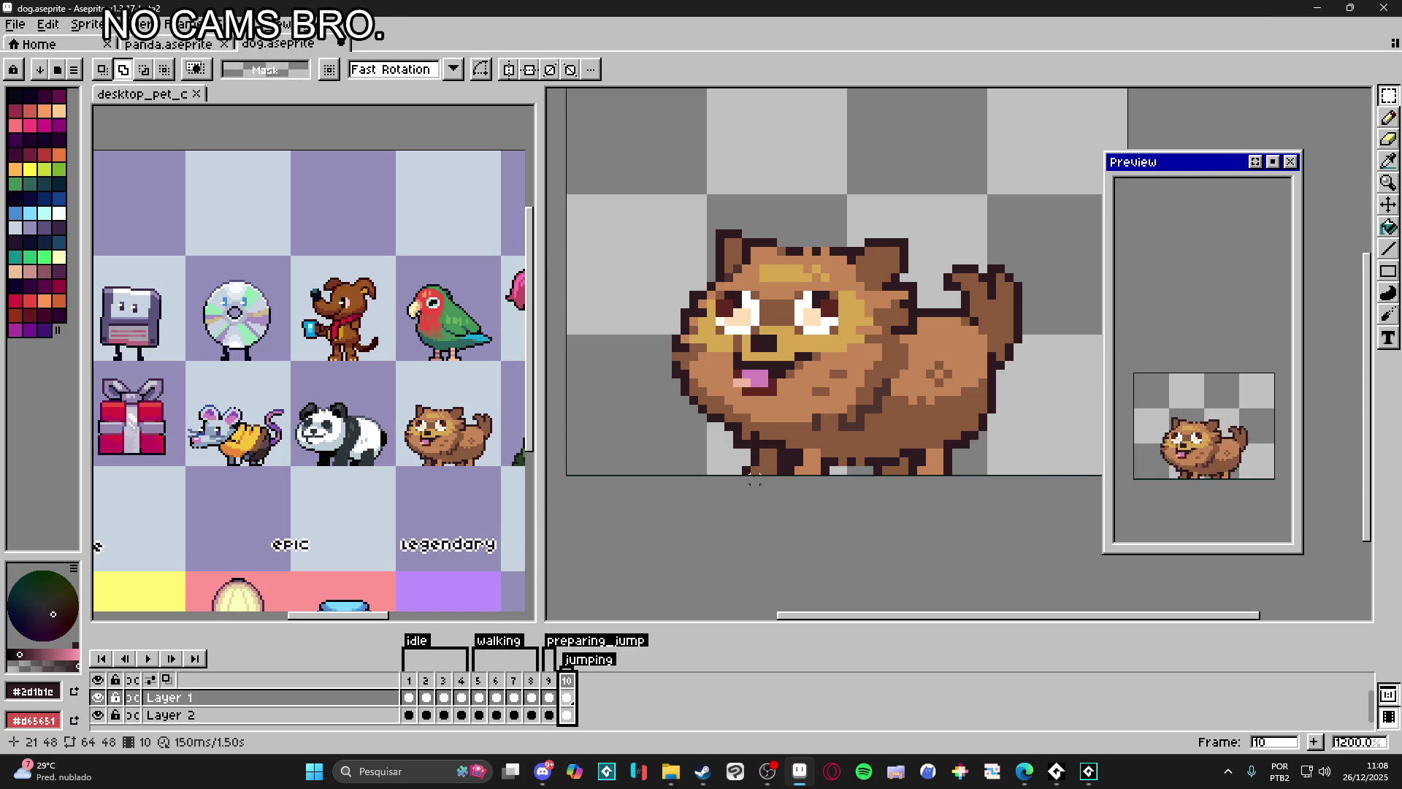
scroll(472, 442, "down", 3)
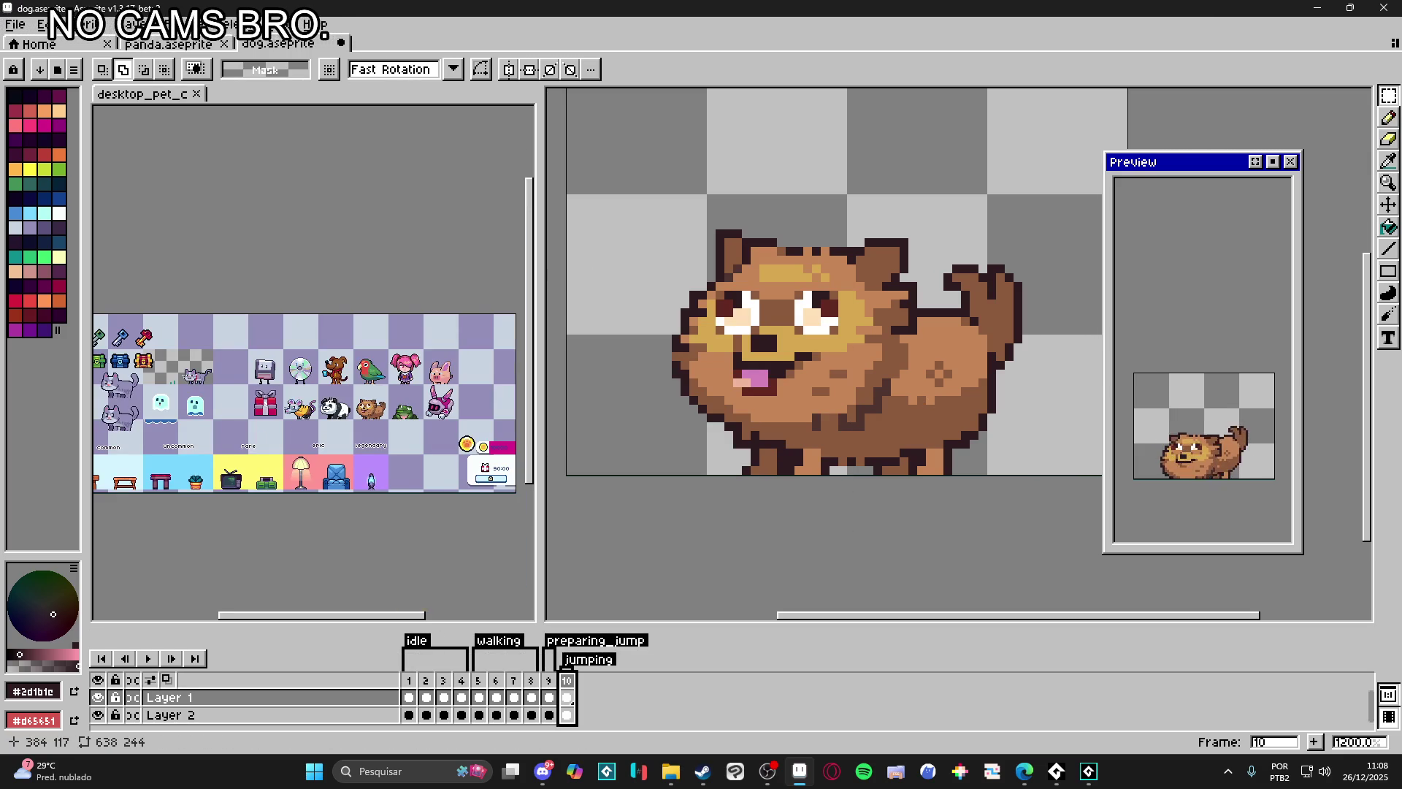
Step: Reposition the reference and dog views, undoing an accidental move of the dog
left_click_drag(331, 400, 380, 409)
left_click_drag(895, 440, 865, 445)
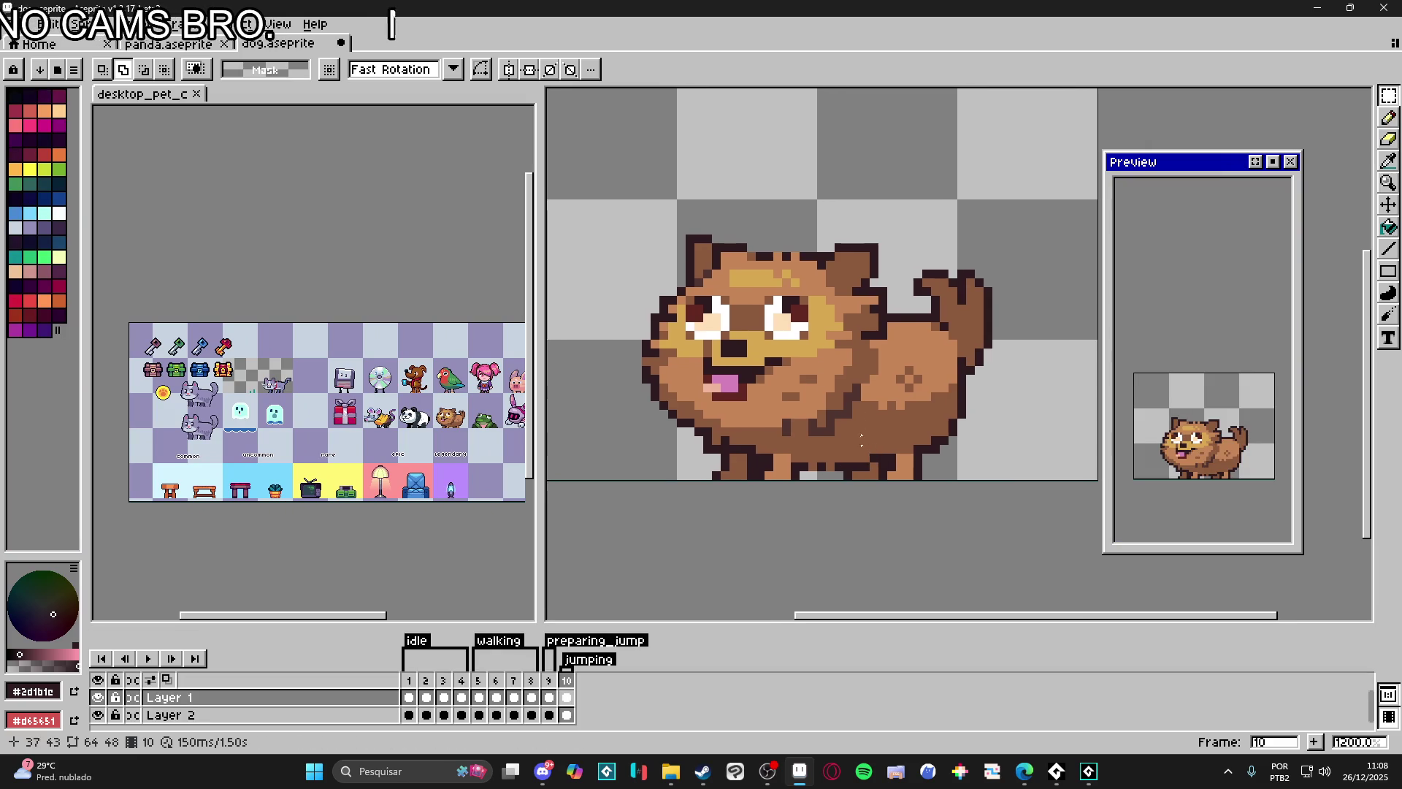
key("v")
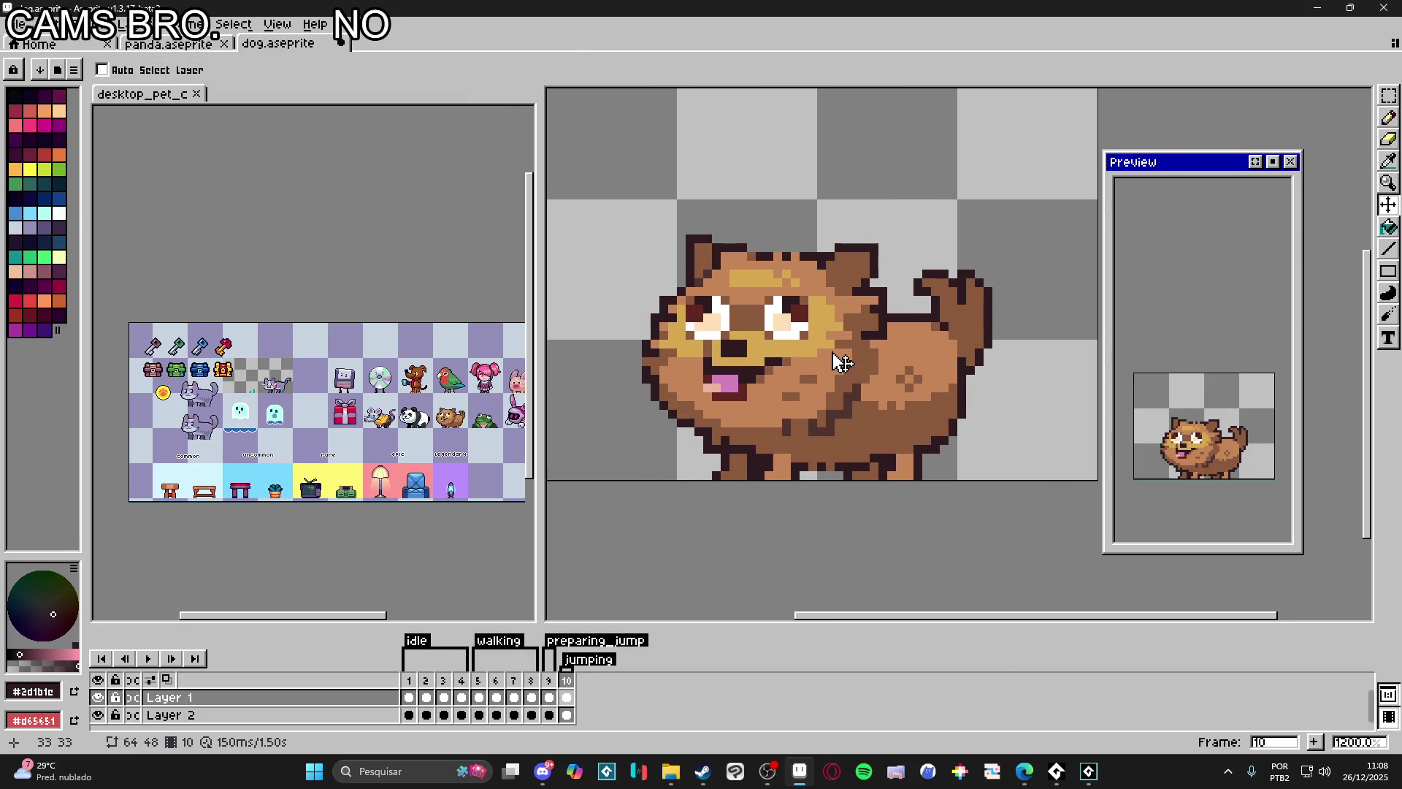
scroll(841, 363, "down", 1)
scroll(820, 363, "up", 1)
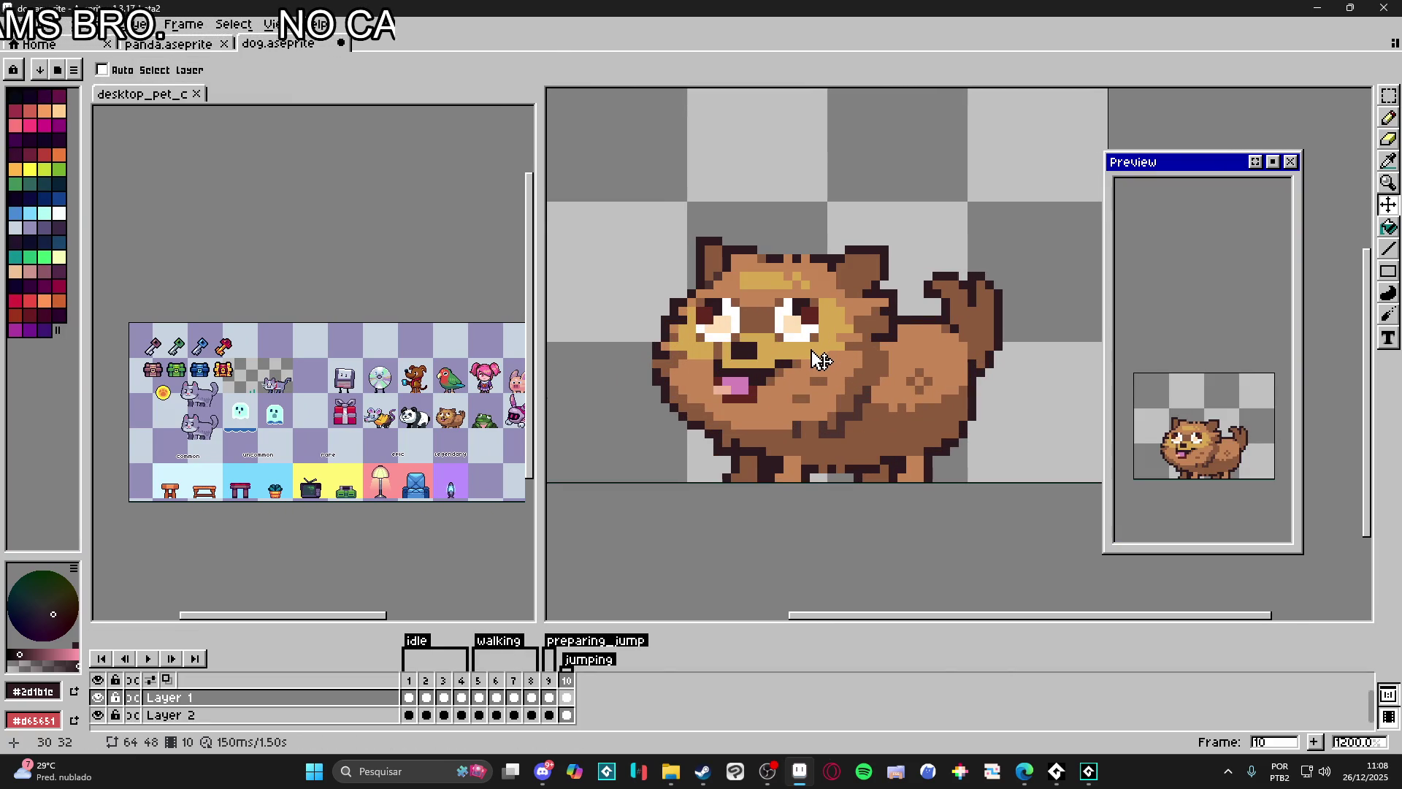
left_click_drag(817, 355, 822, 384)
key("ctrl+z")
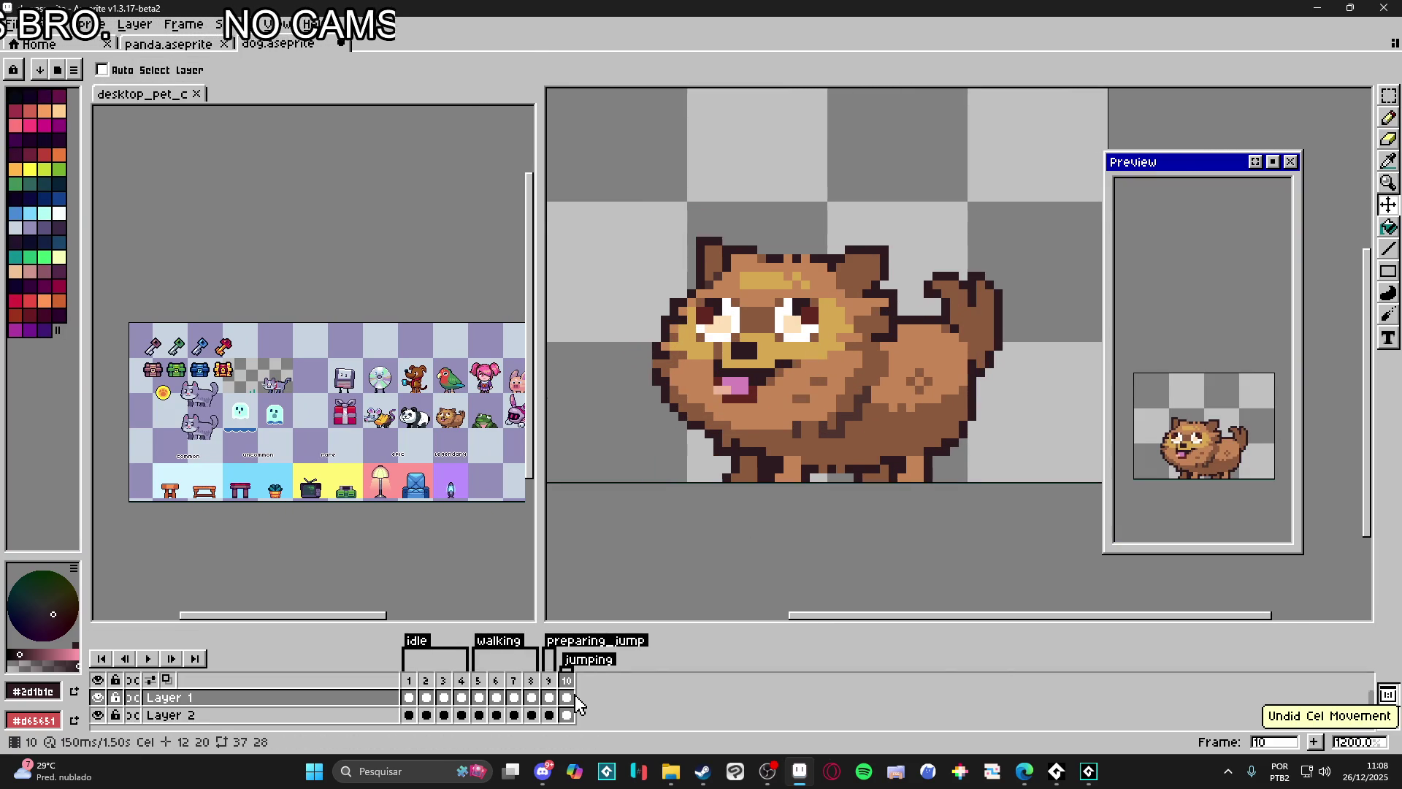
Step: Pick Layer 1's frame 10 cel with Auto Select Layer off, select the whole dog and begin rotating it 45 degrees
left_click(568, 714)
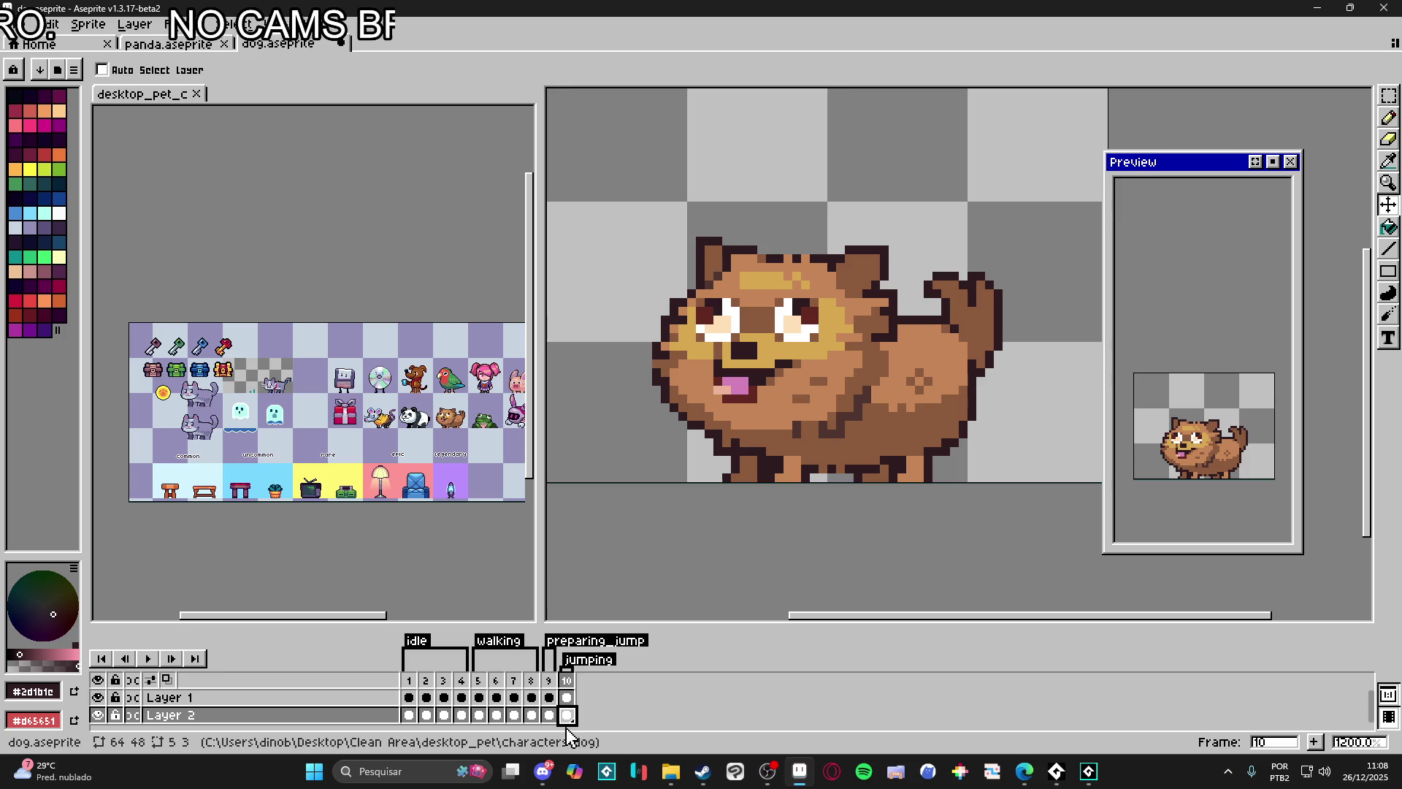
key("ctrl+z")
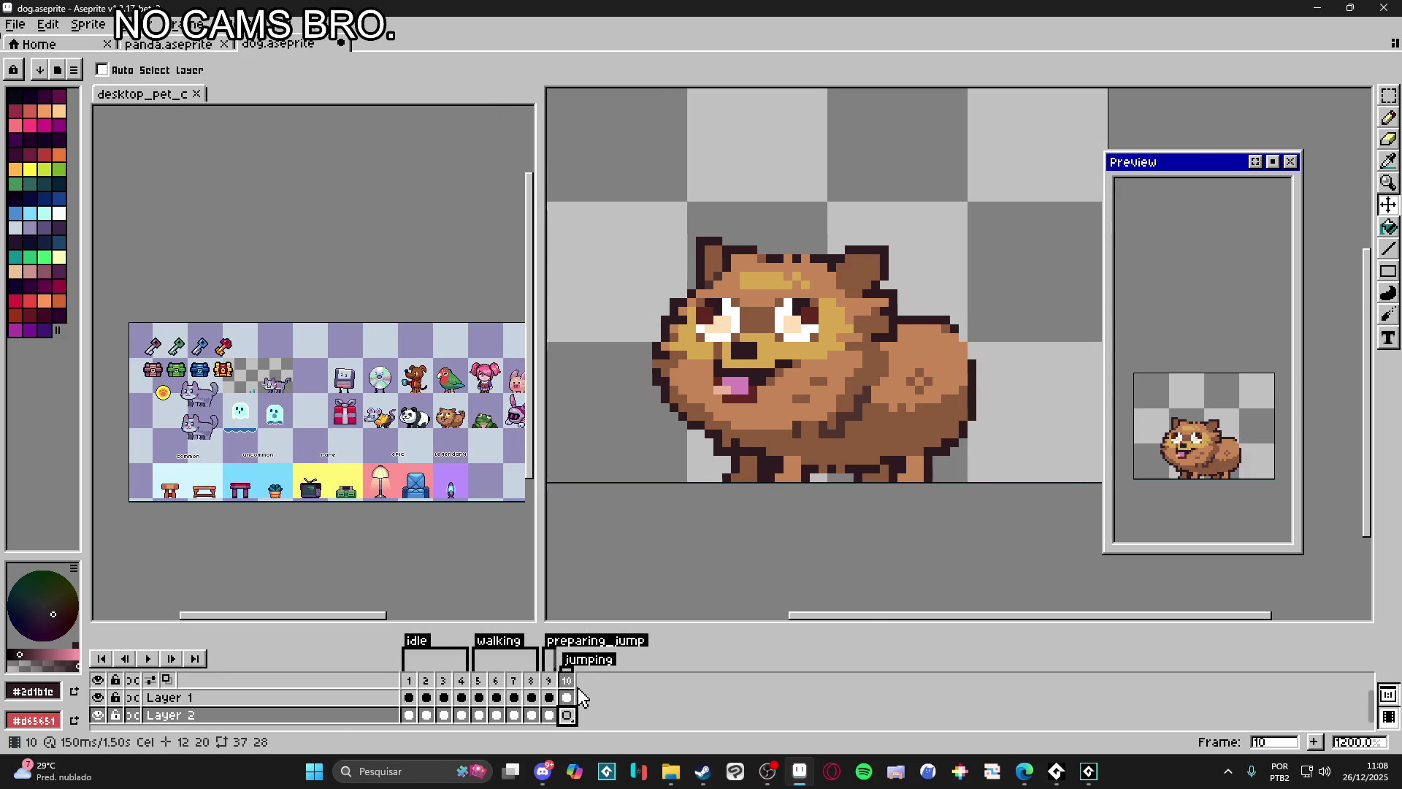
left_click(566, 697)
key("ctrl+y")
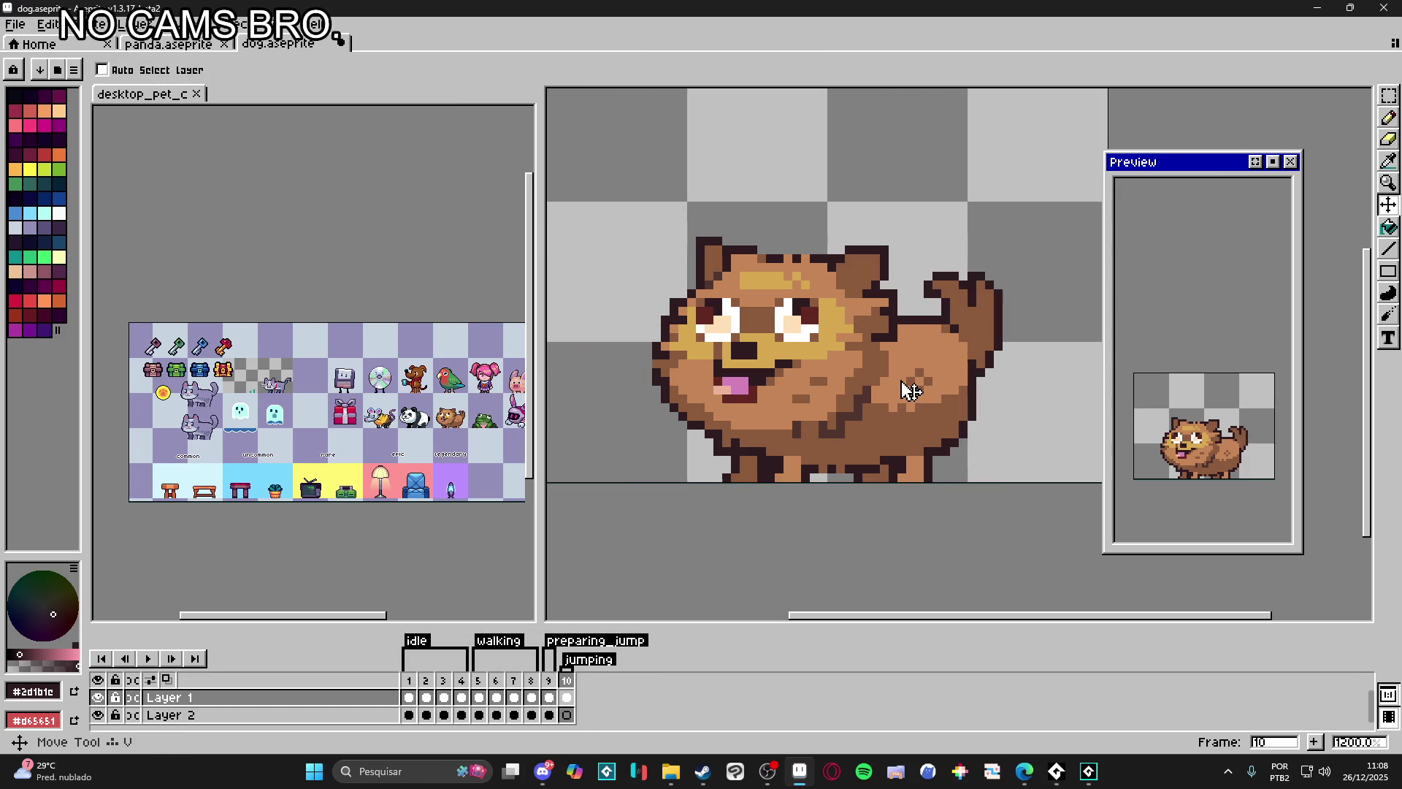
scroll(908, 429, "down", 1)
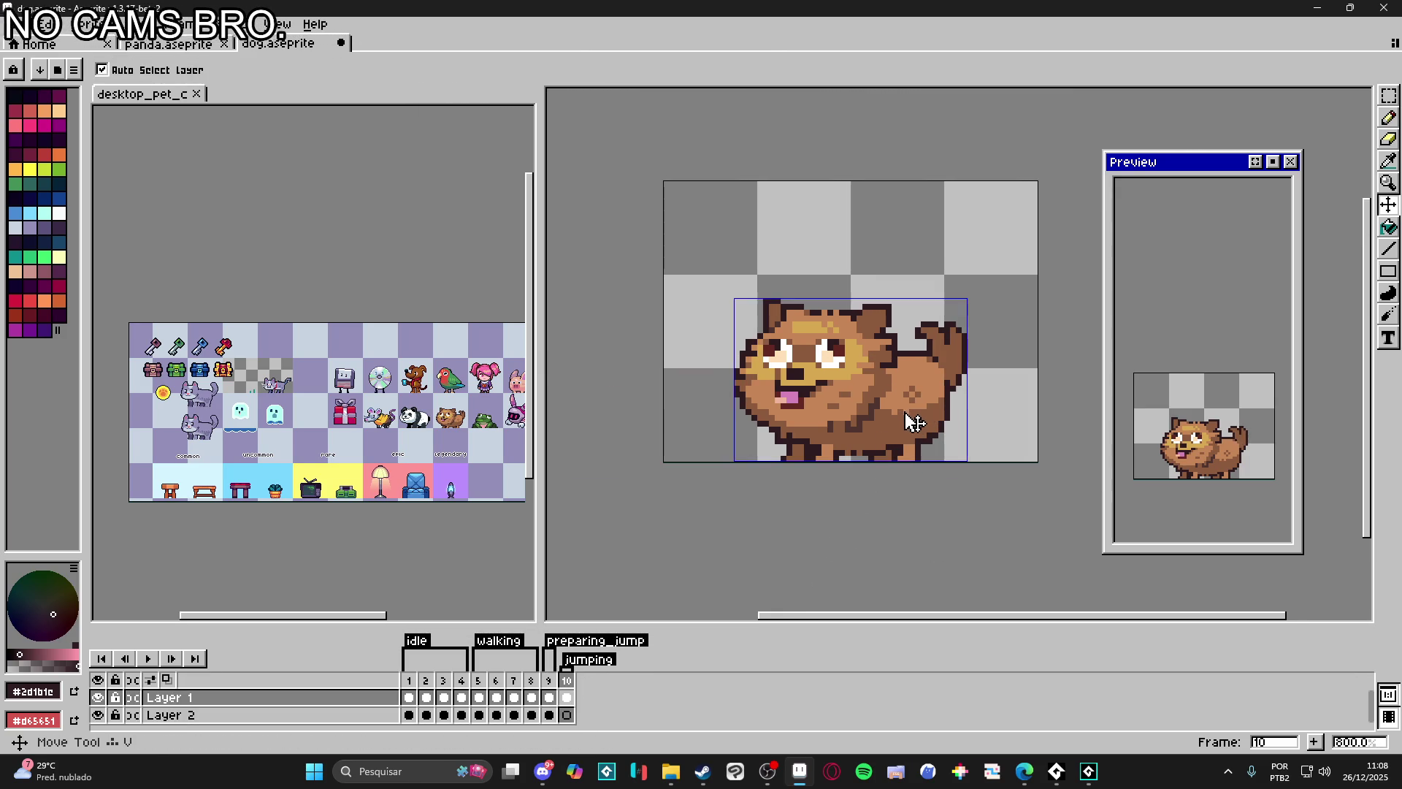
scroll(865, 383, "up", 1)
key("m")
scroll(780, 326, "down", 1)
key("ctrl+a")
mouse_move(934, 277)
left_mouse_down()
mouse_move(953, 404)
mouse_move(887, 345)
mouse_move(890, 371)
left_mouse_up()
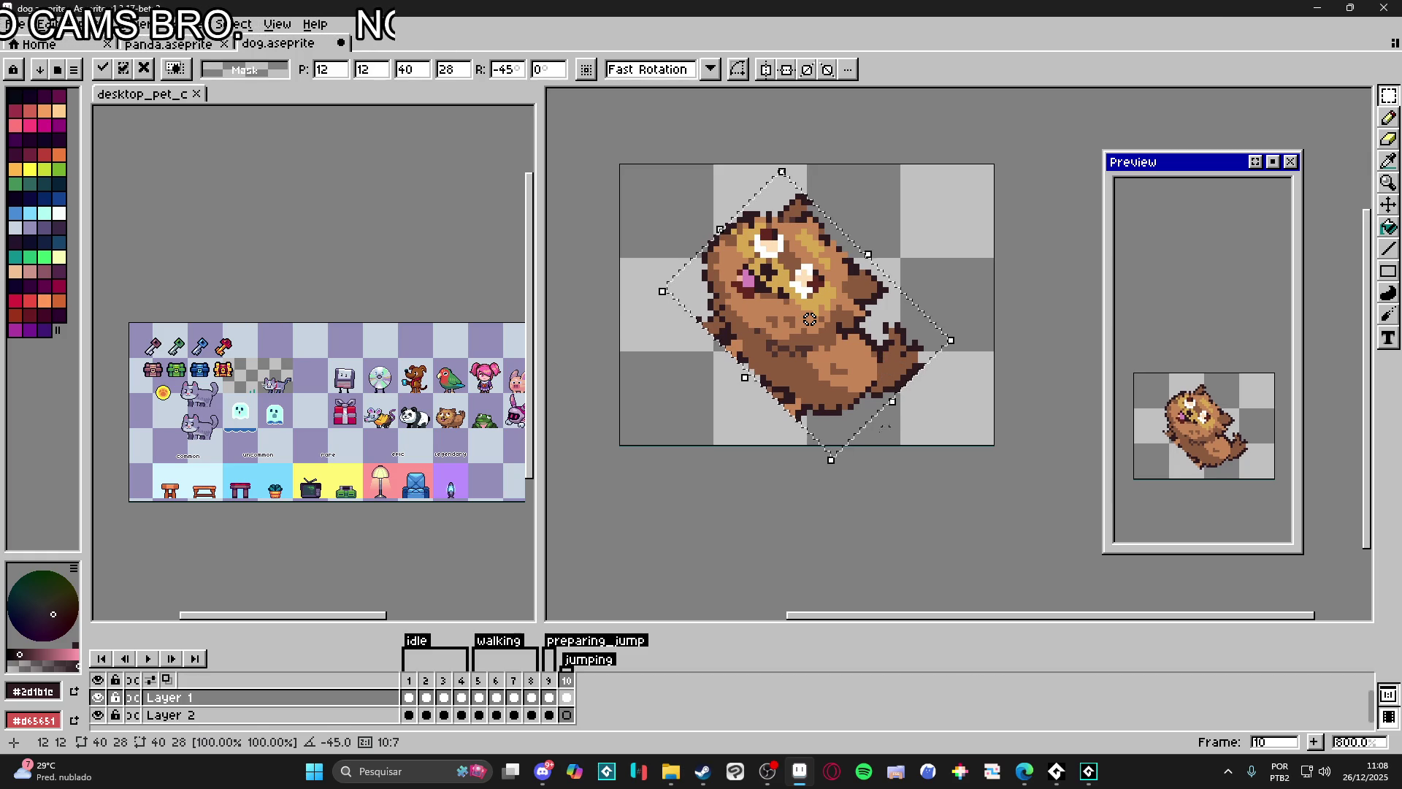
Step: Commit the roughly 45-degree rotation of frame 10's dog
left_click(856, 460)
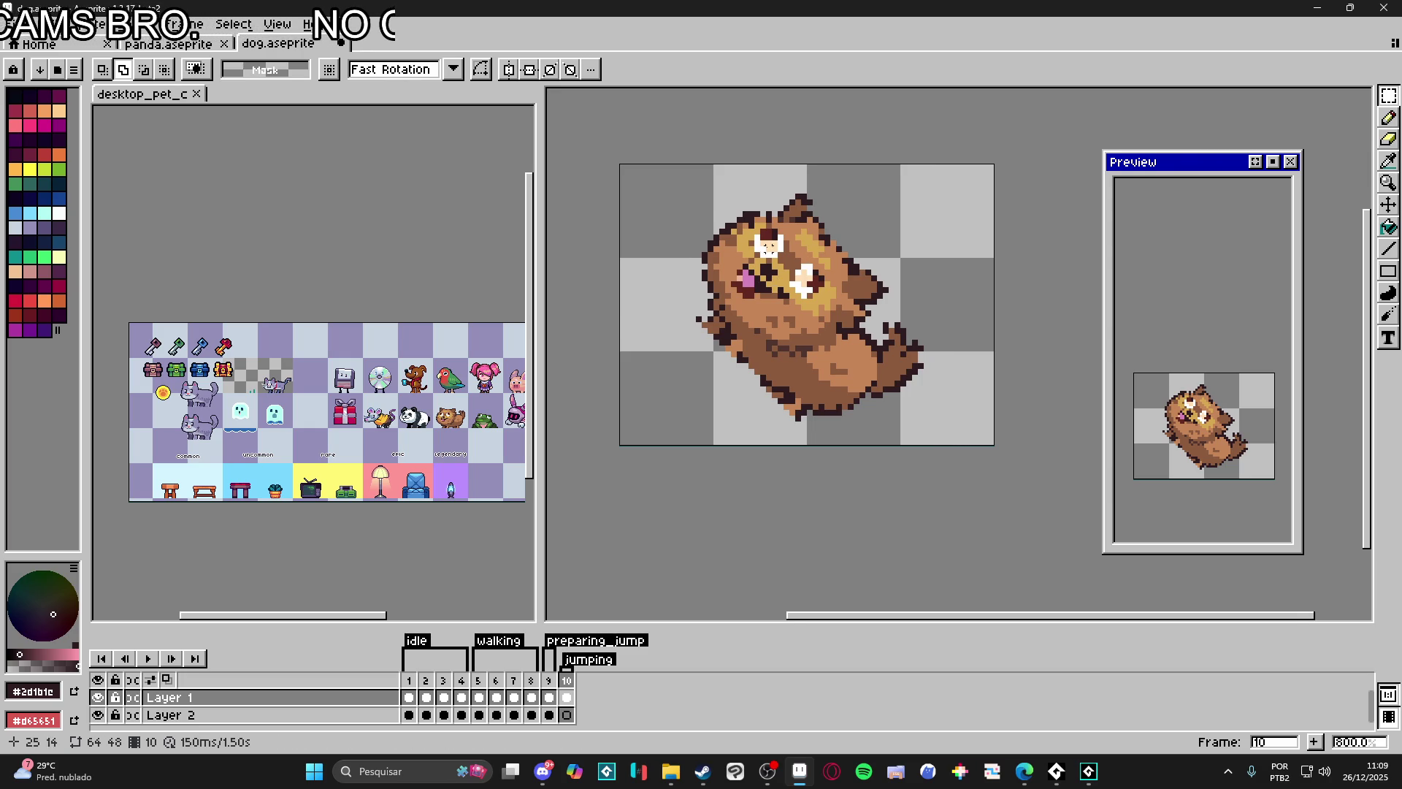
scroll(811, 211, "up", 3)
key("e")
Step: Clean the rotated dog's outline, alternating Pencil in #2d1b1e and Eraser
key("b")
scroll(810, 211, "down", 3)
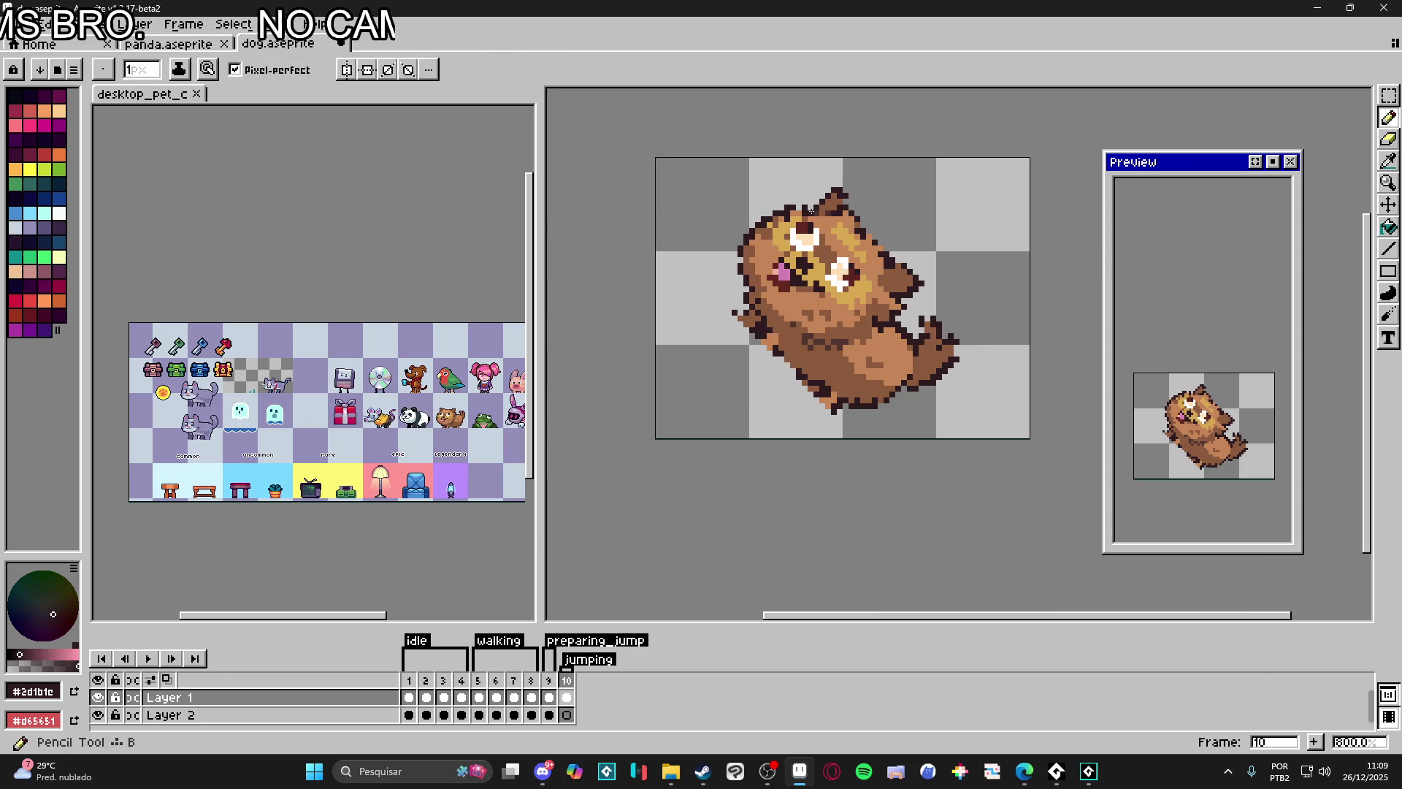
scroll(932, 264, "up", 2)
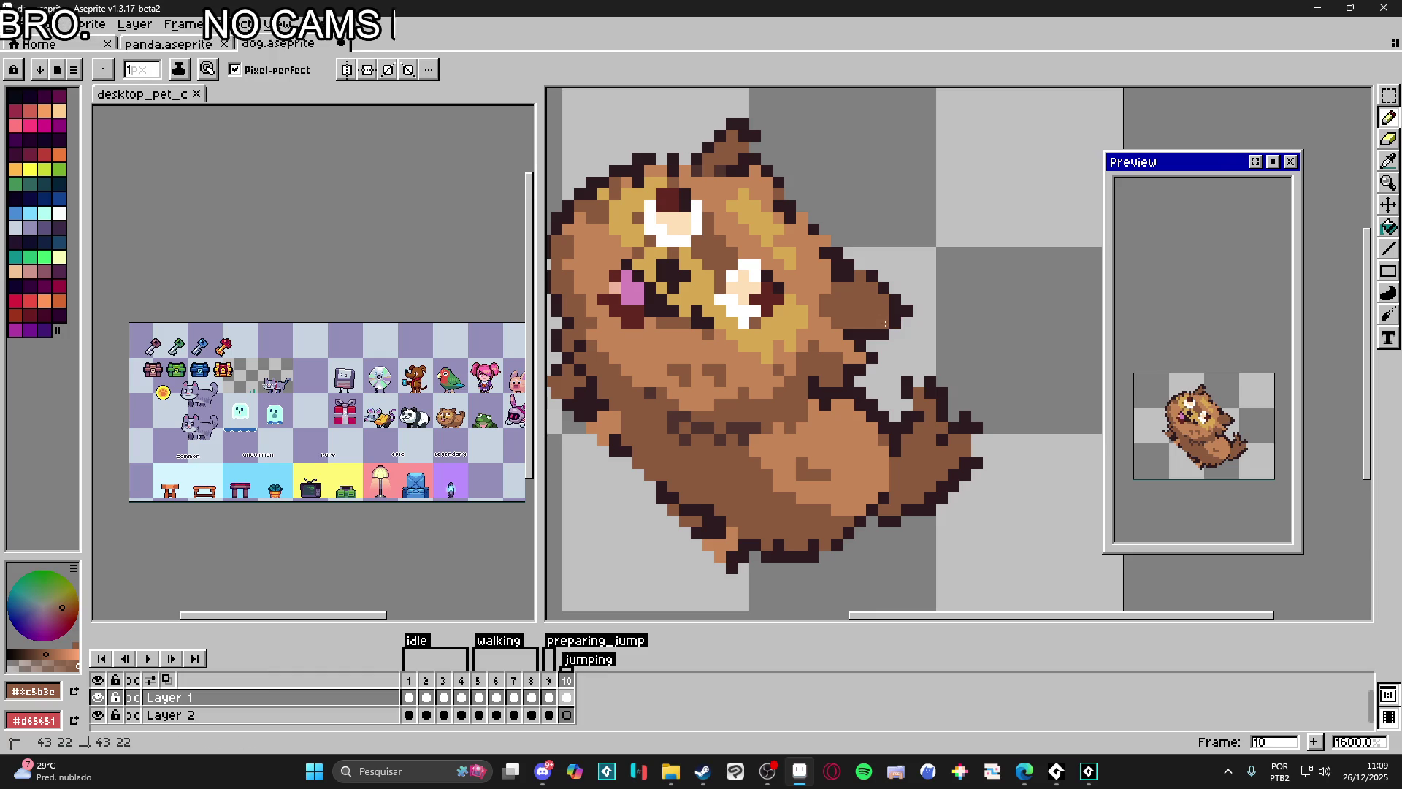
key("e")
key("b")
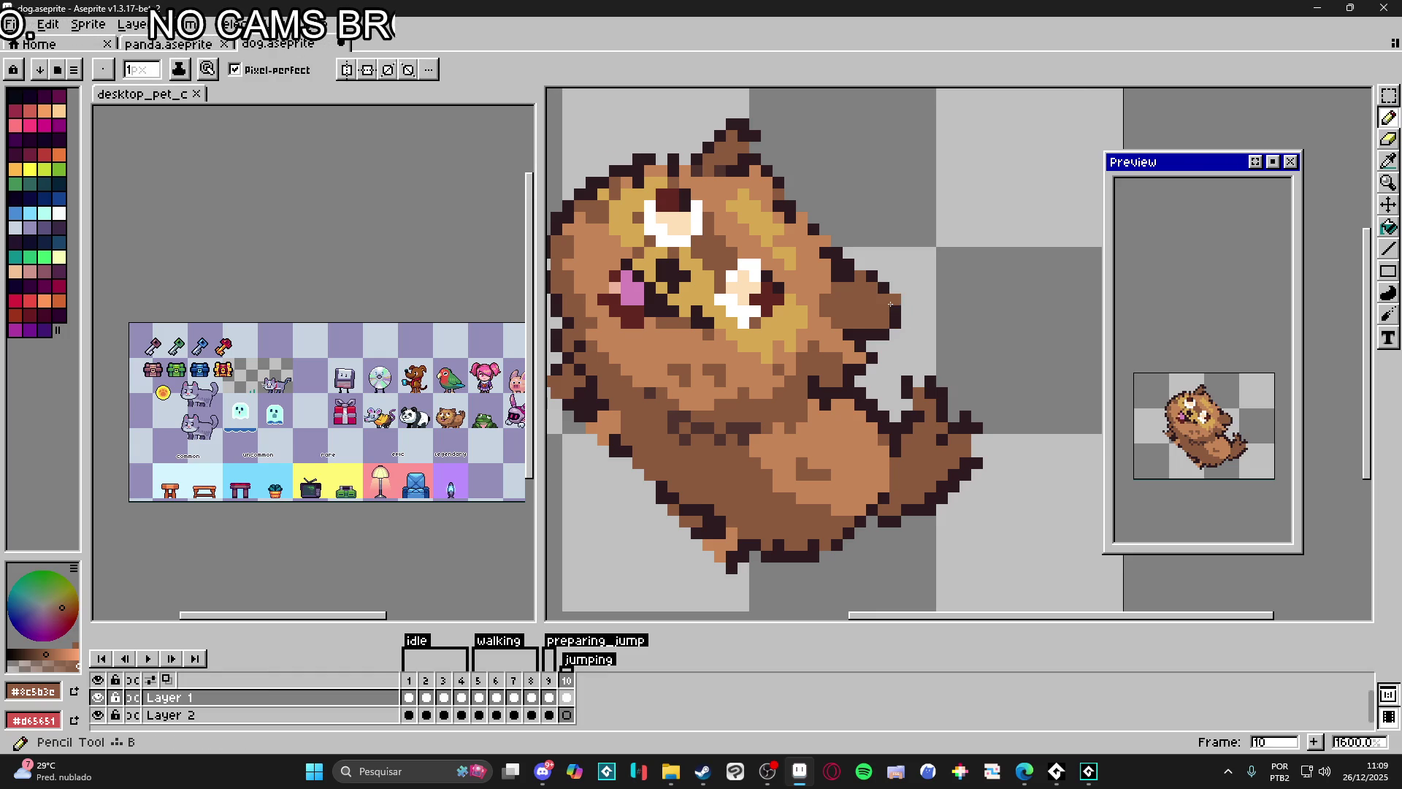
left_click(853, 270, "alt")
scroll(857, 273, "up", 1)
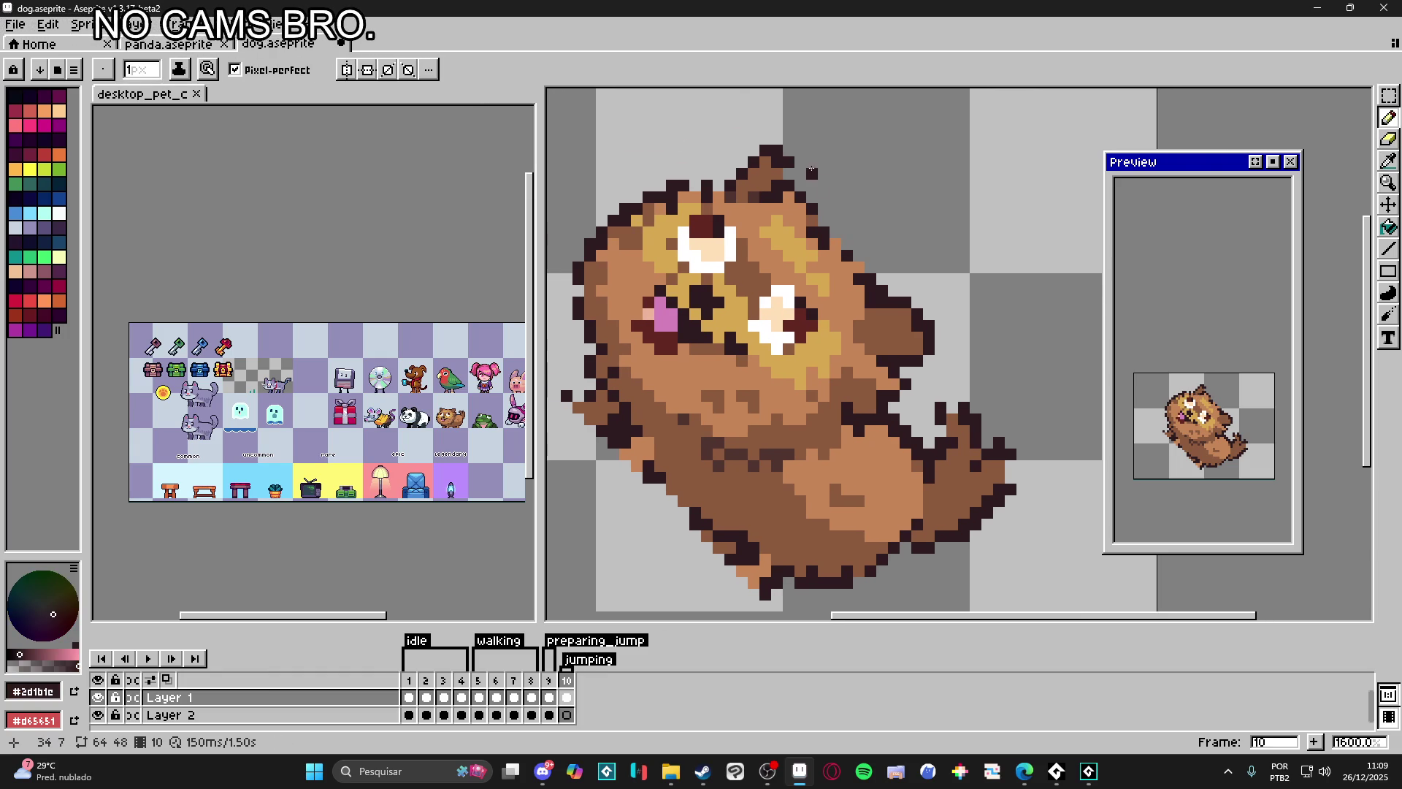
key("e")
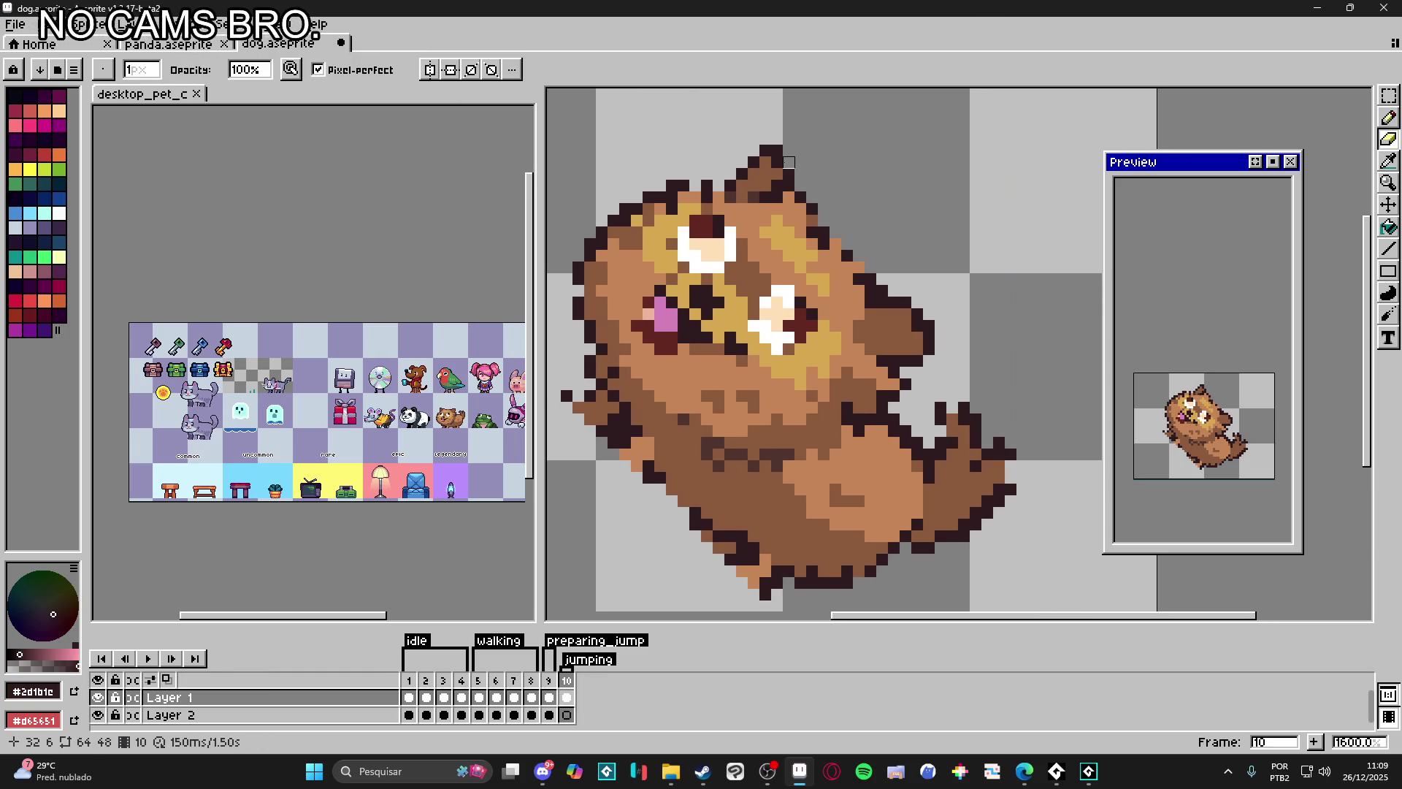
key("b")
scroll(742, 196, "up", 1)
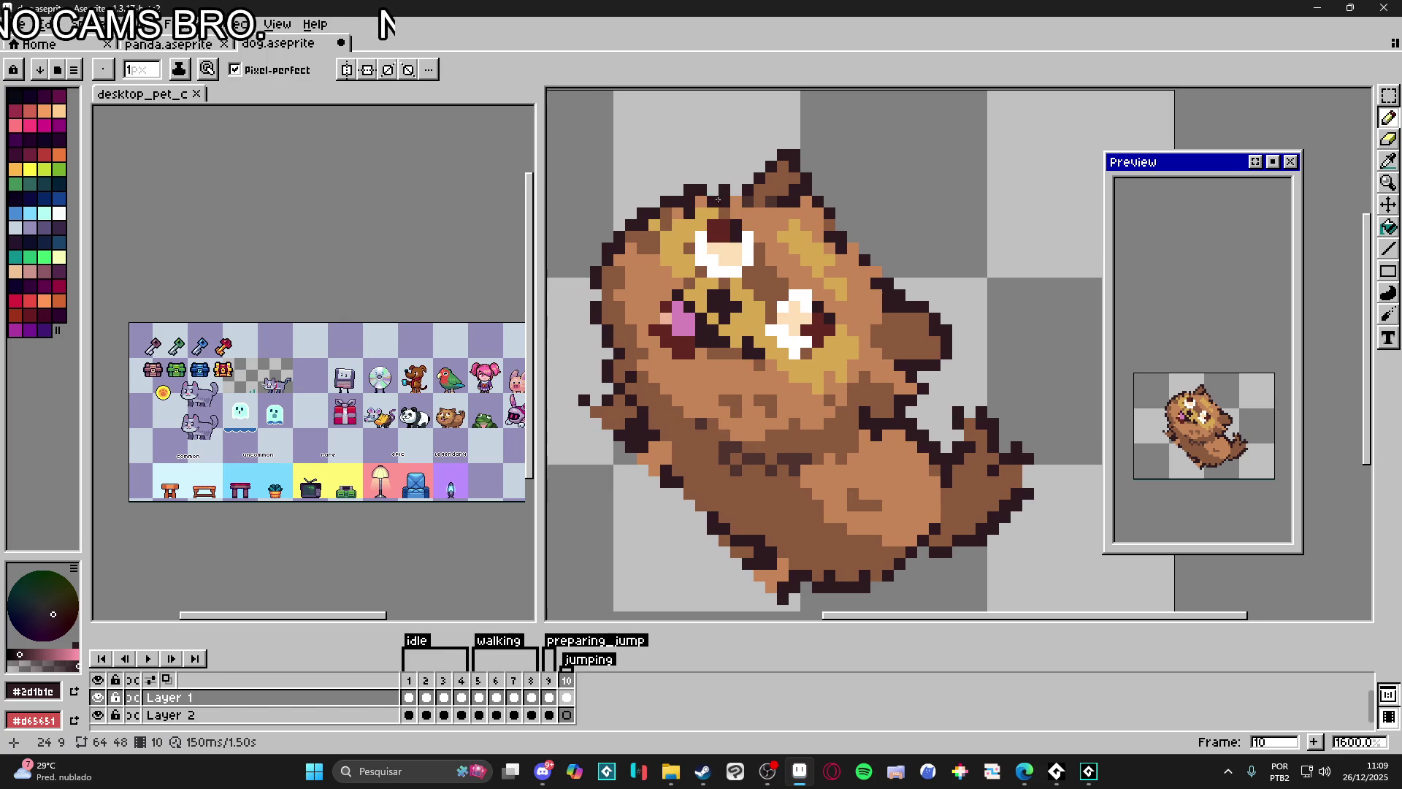
scroll(708, 201, "left", 1)
key("e")
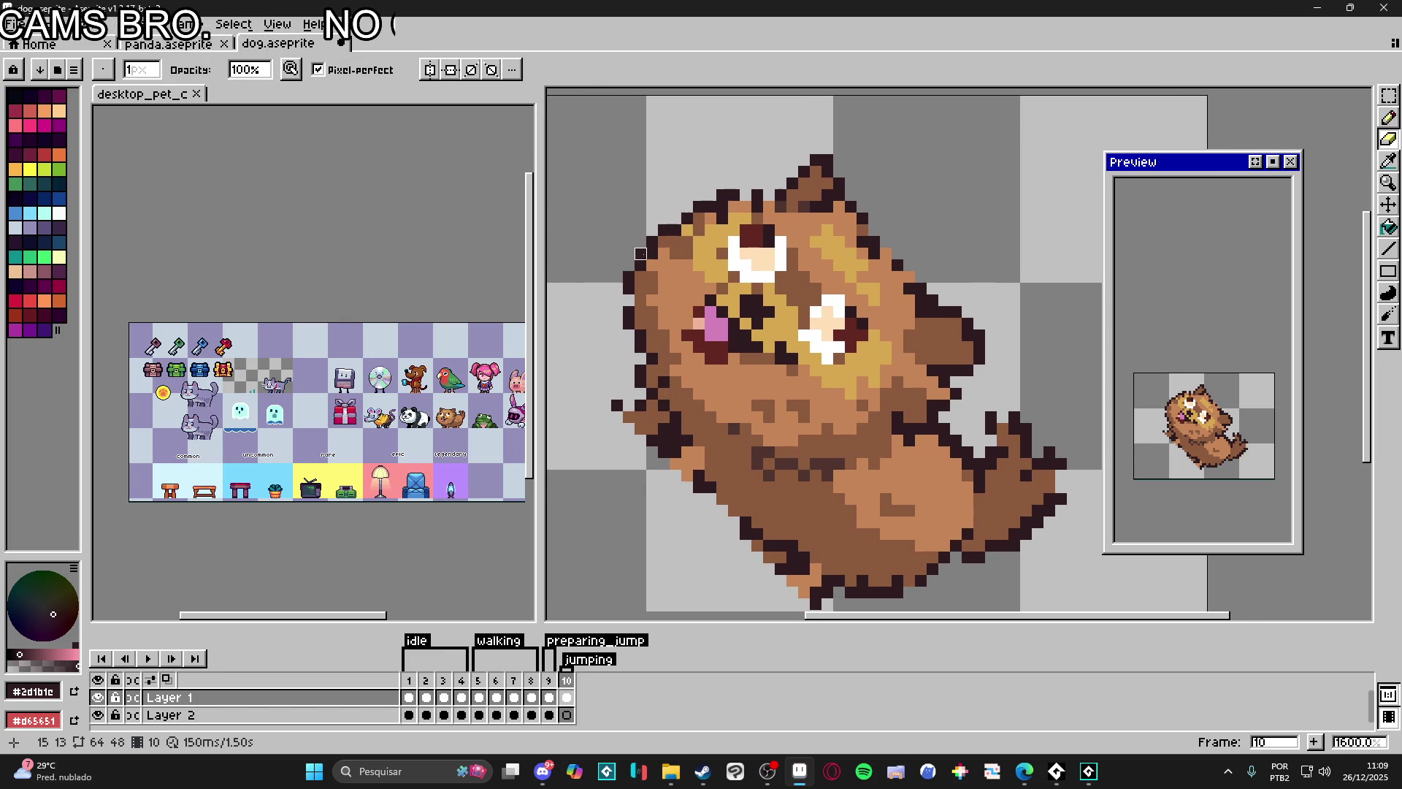
key("b")
scroll(715, 208, "left", 1)
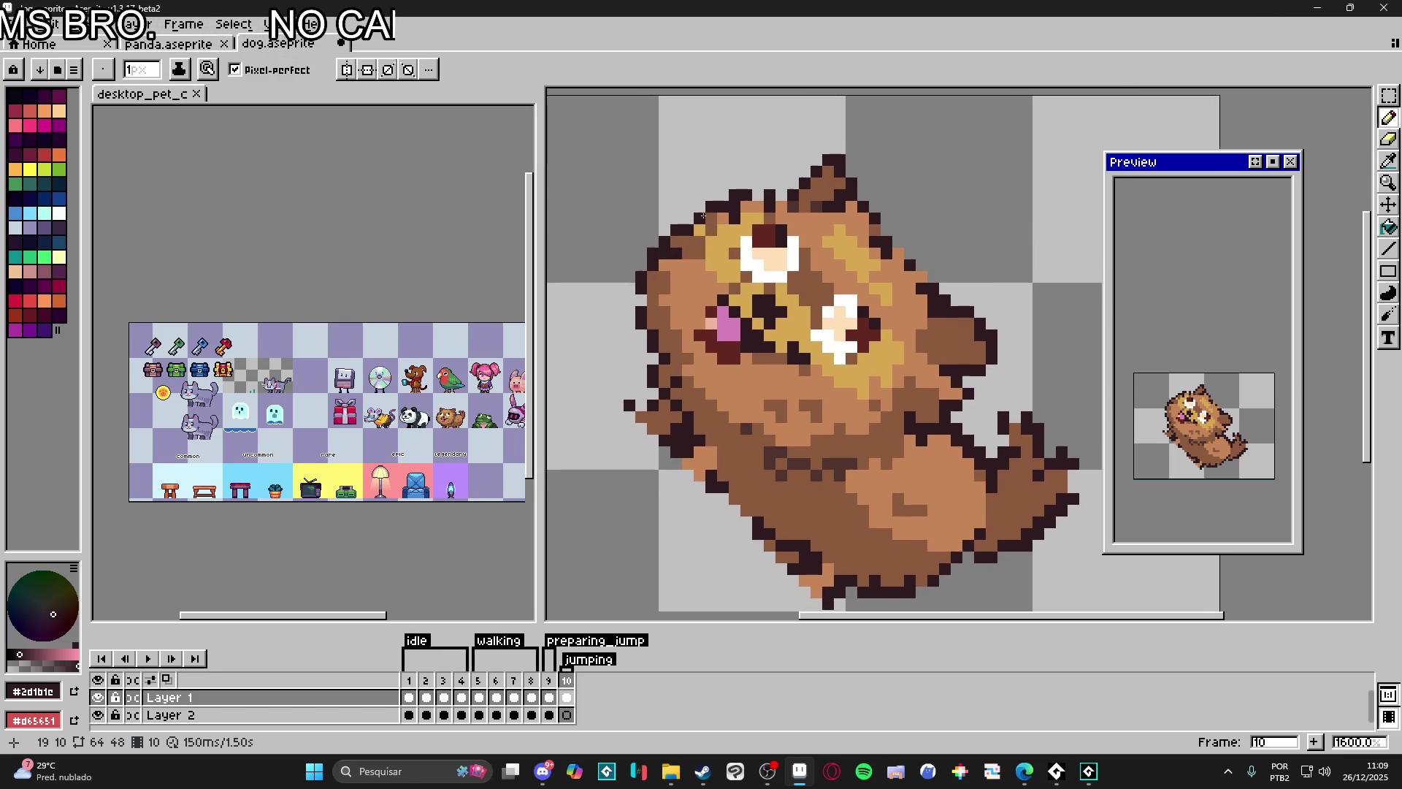
scroll(714, 207, "left", 2)
scroll(719, 194, "down", 1)
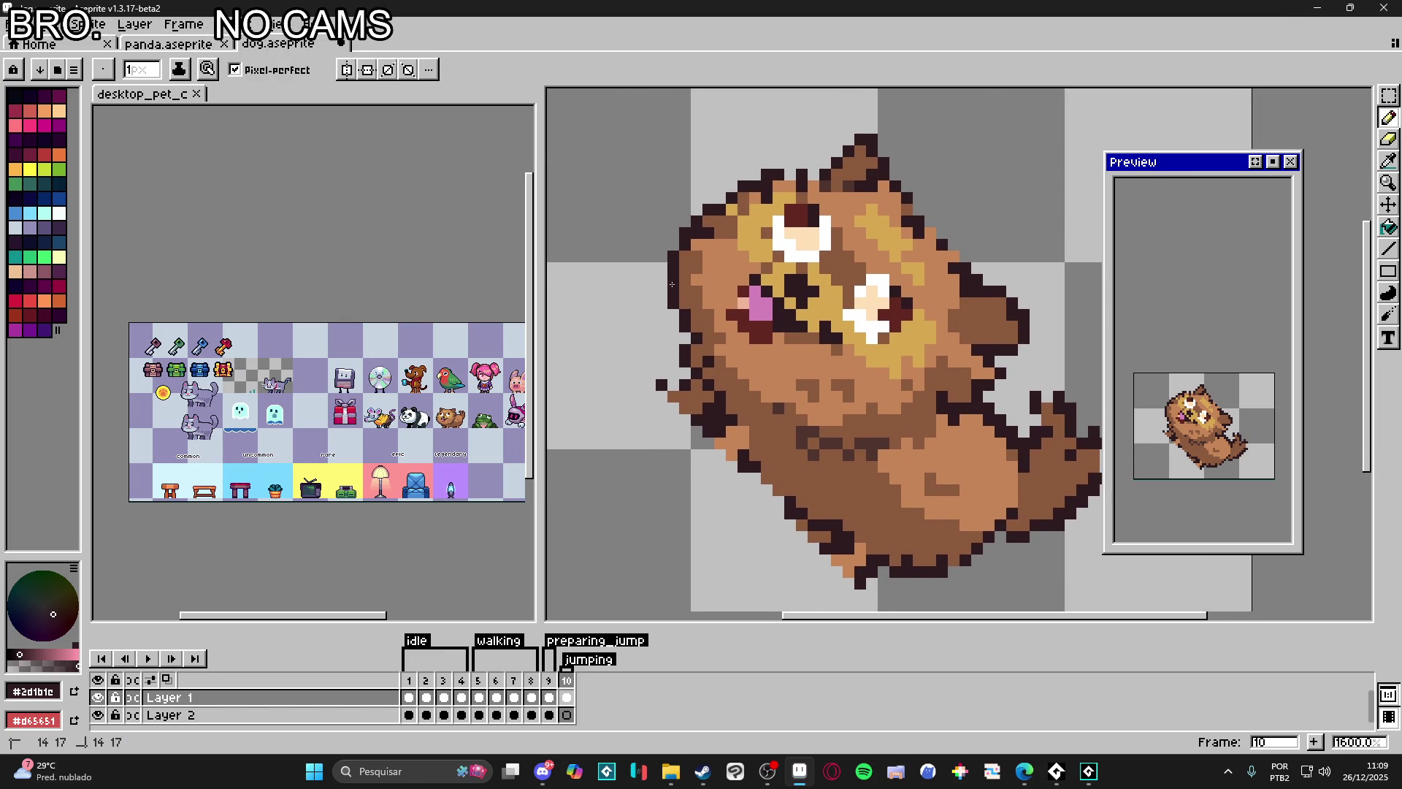
scroll(671, 284, "down", 1)
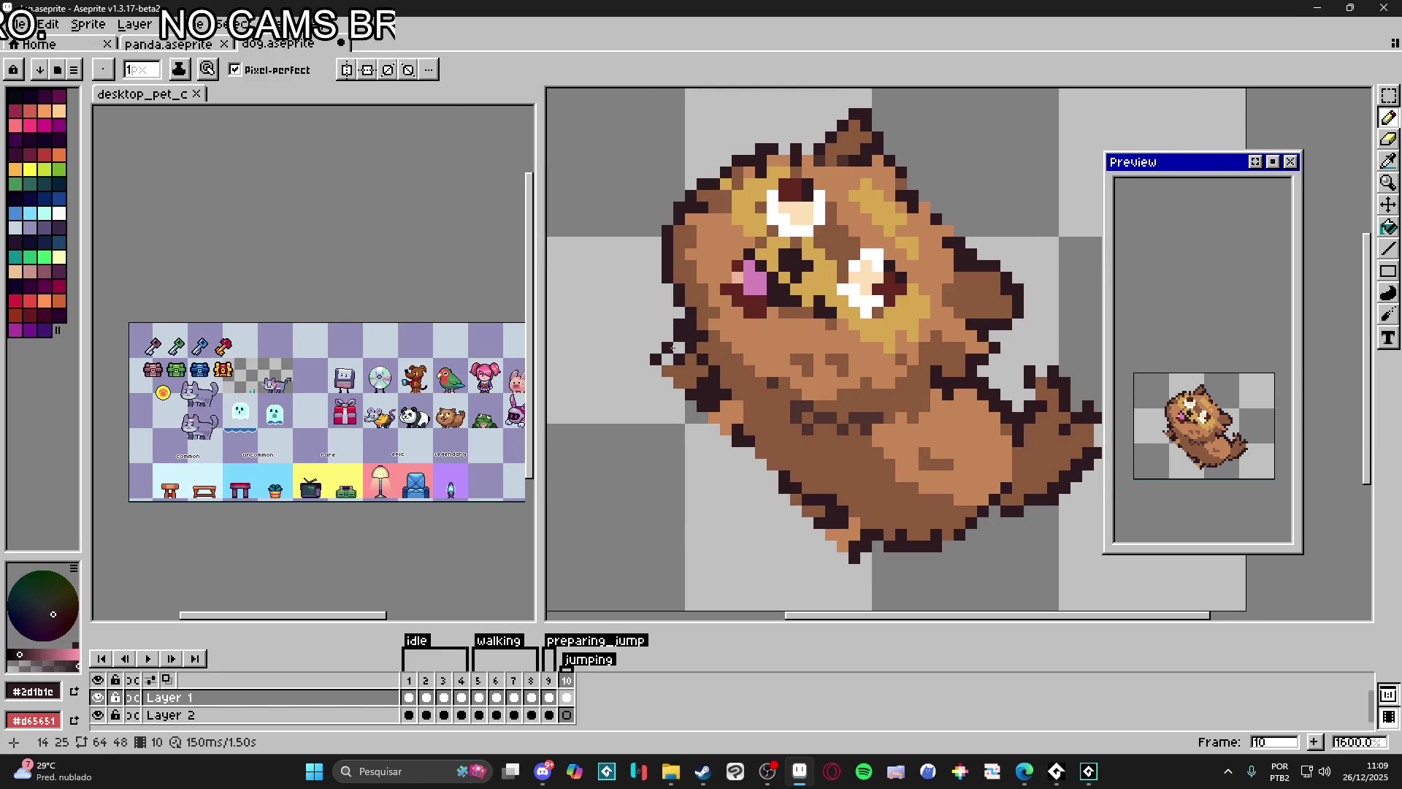
key("e")
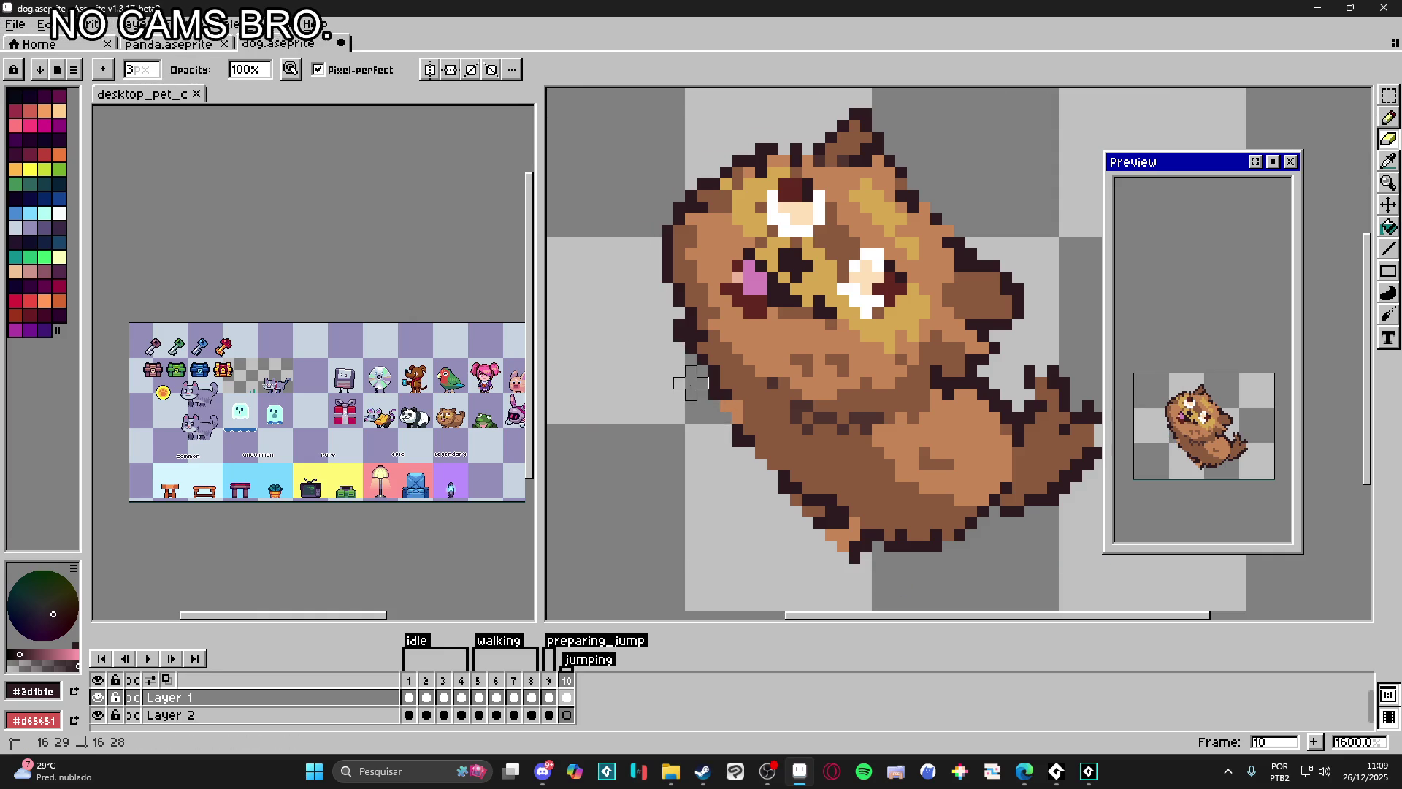
scroll(760, 416, "right", 1)
key("b")
Step: Draw a dark leg outline across the belly with body browns, then undo the last stroke
key("alt")
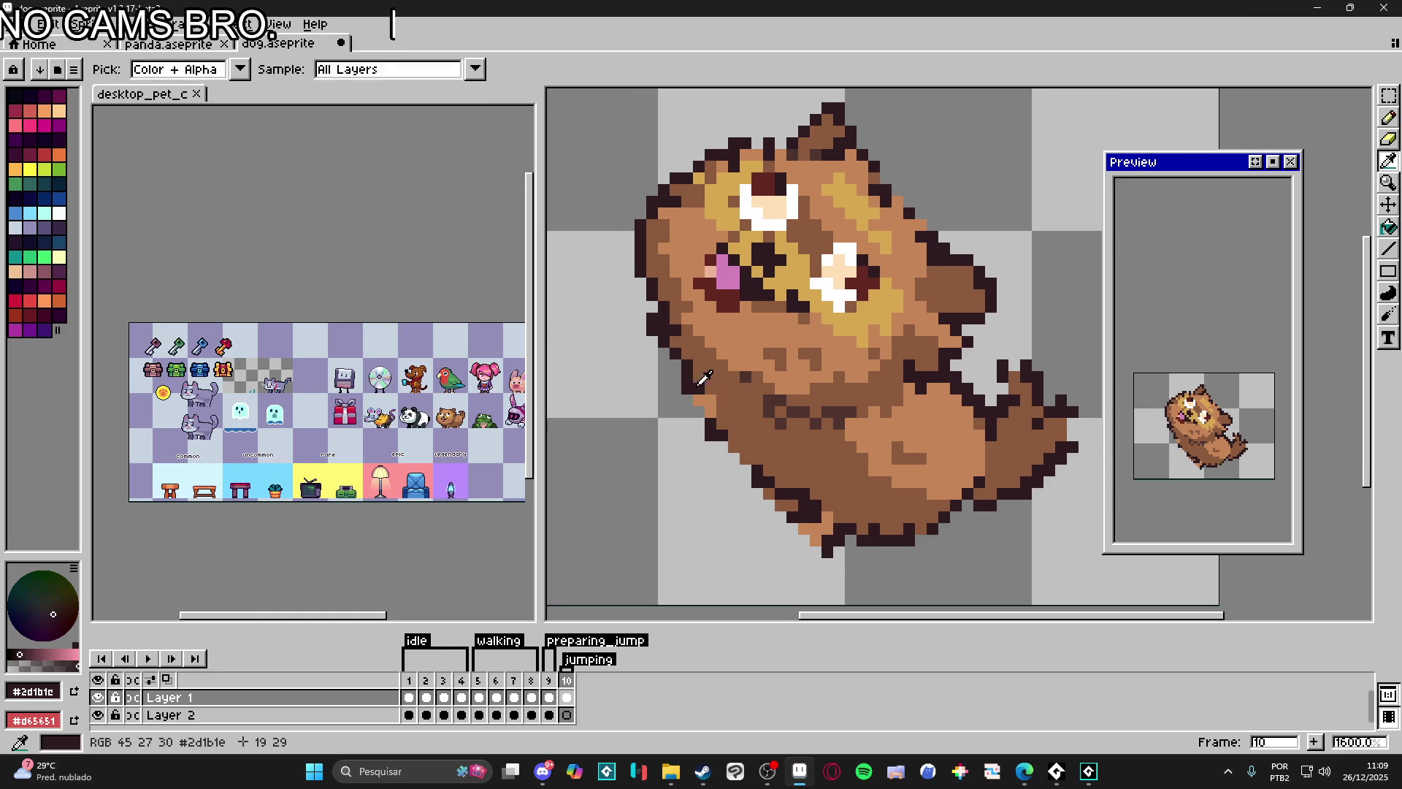
left_click(701, 412, "alt")
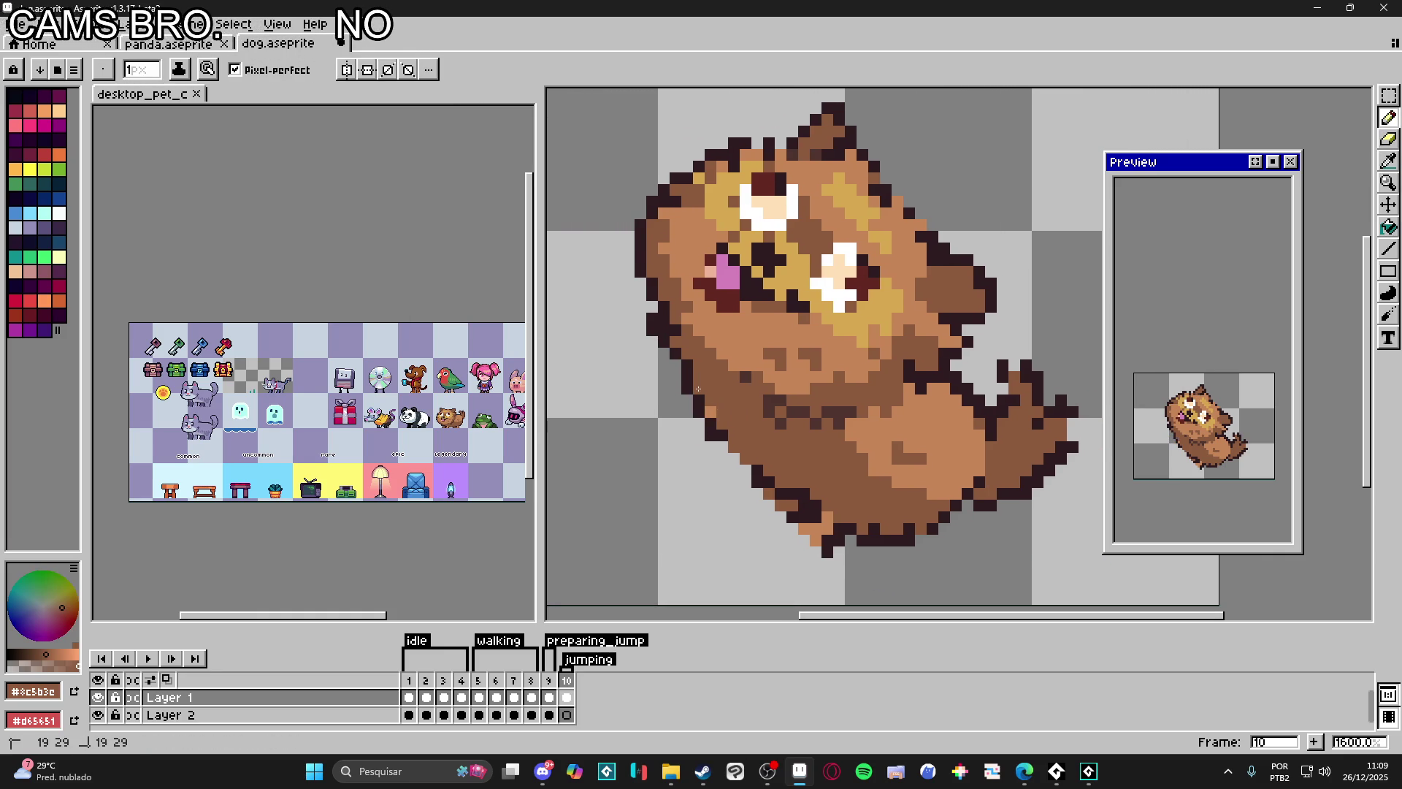
key("alt")
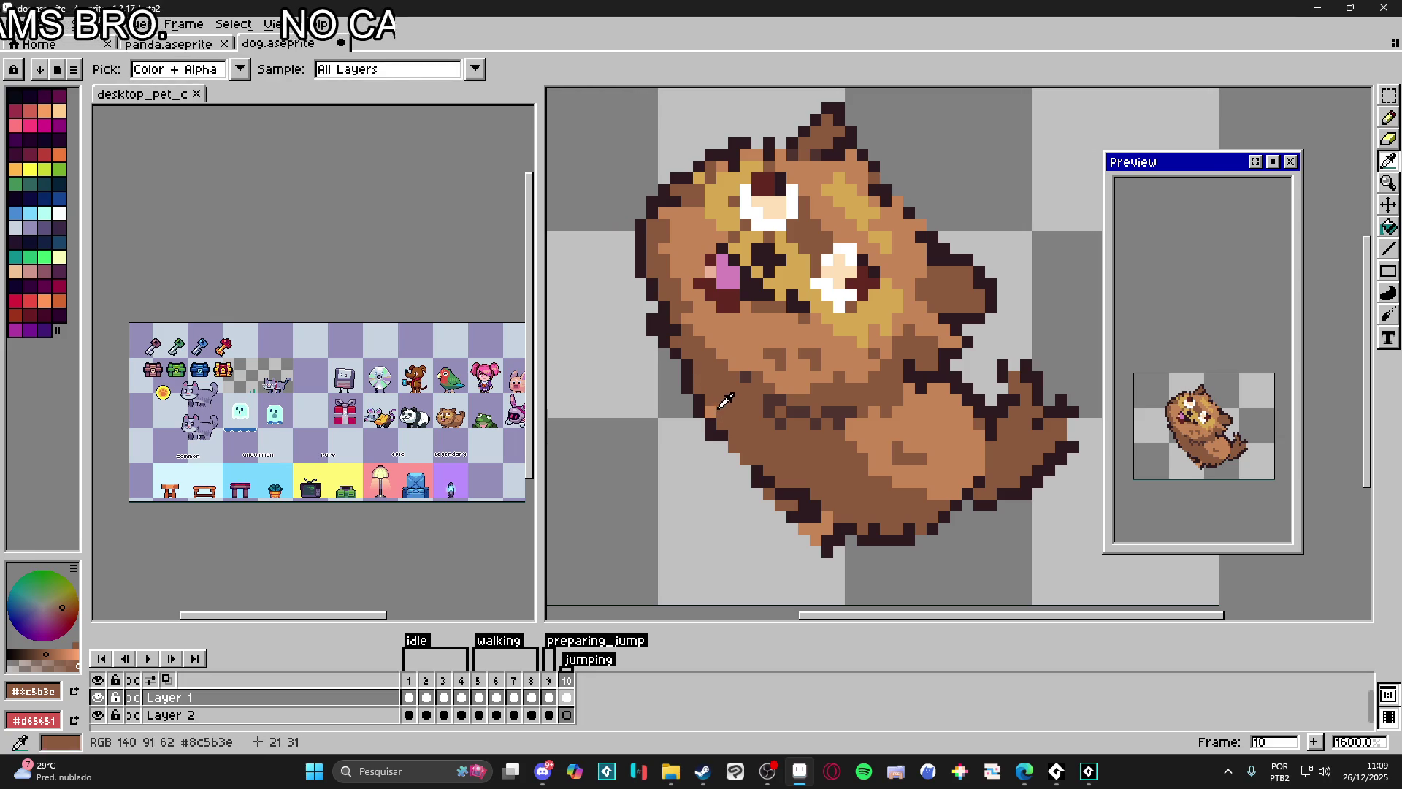
scroll(714, 429, "up", 1)
key("alt")
left_click(723, 439, "alt")
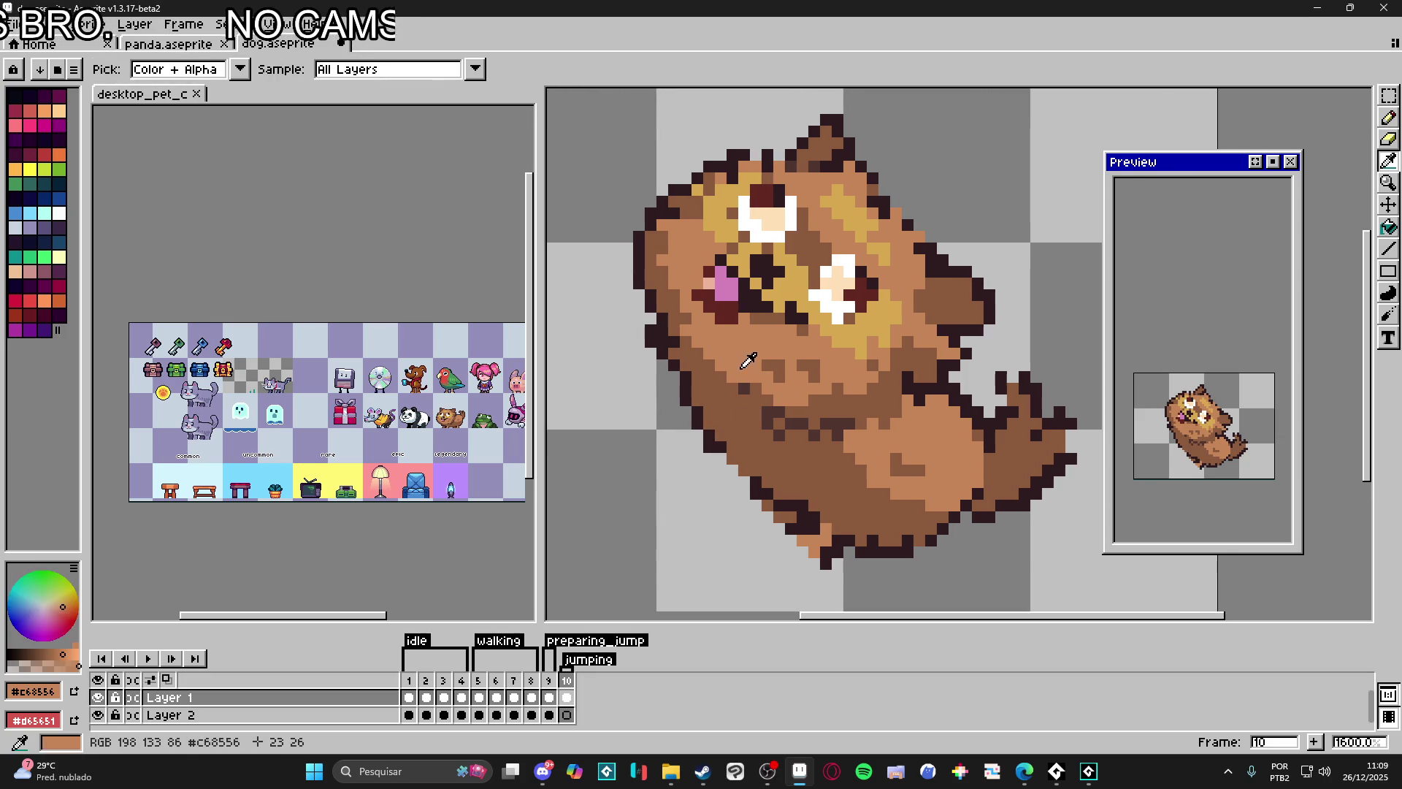
left_click_drag(719, 392, 718, 356)
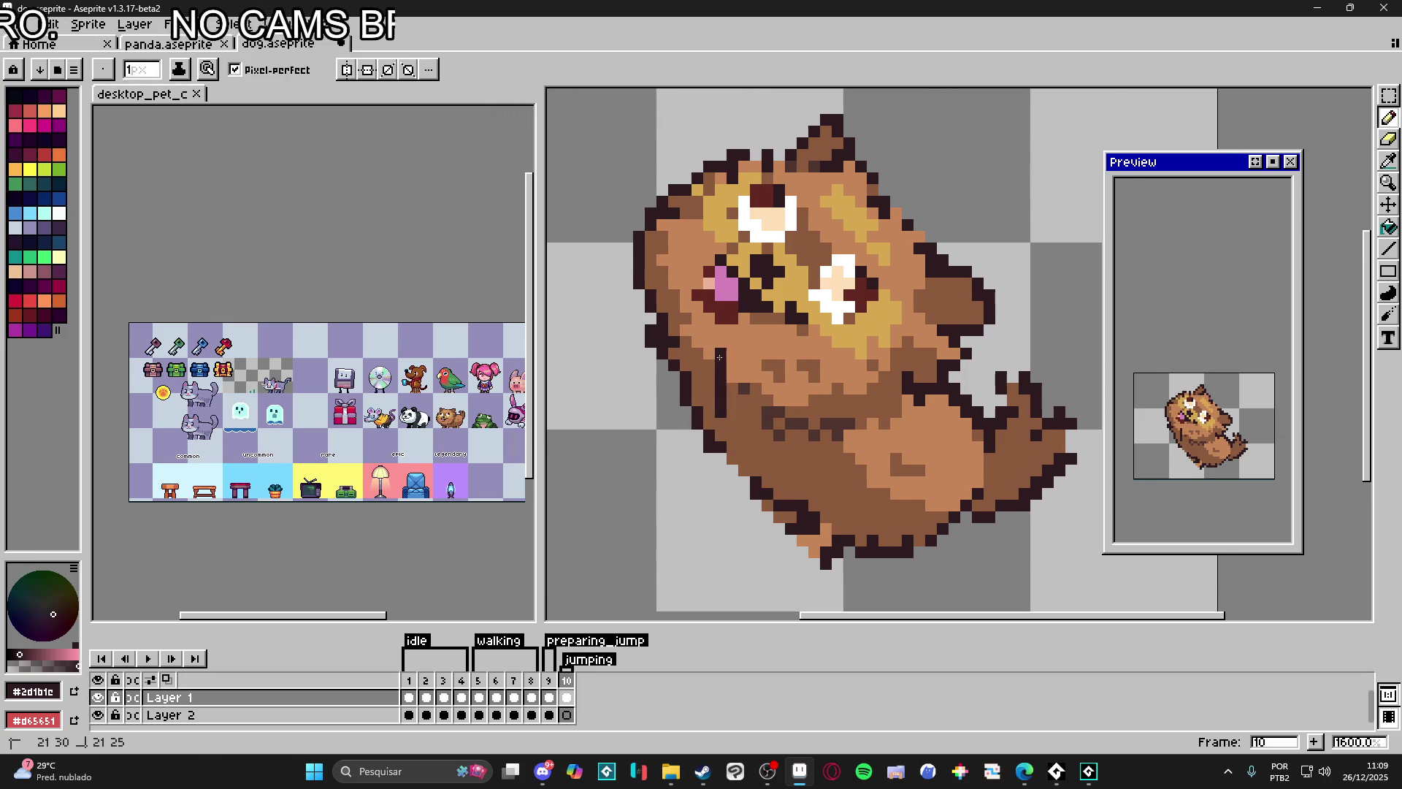
left_click(772, 353, "shift")
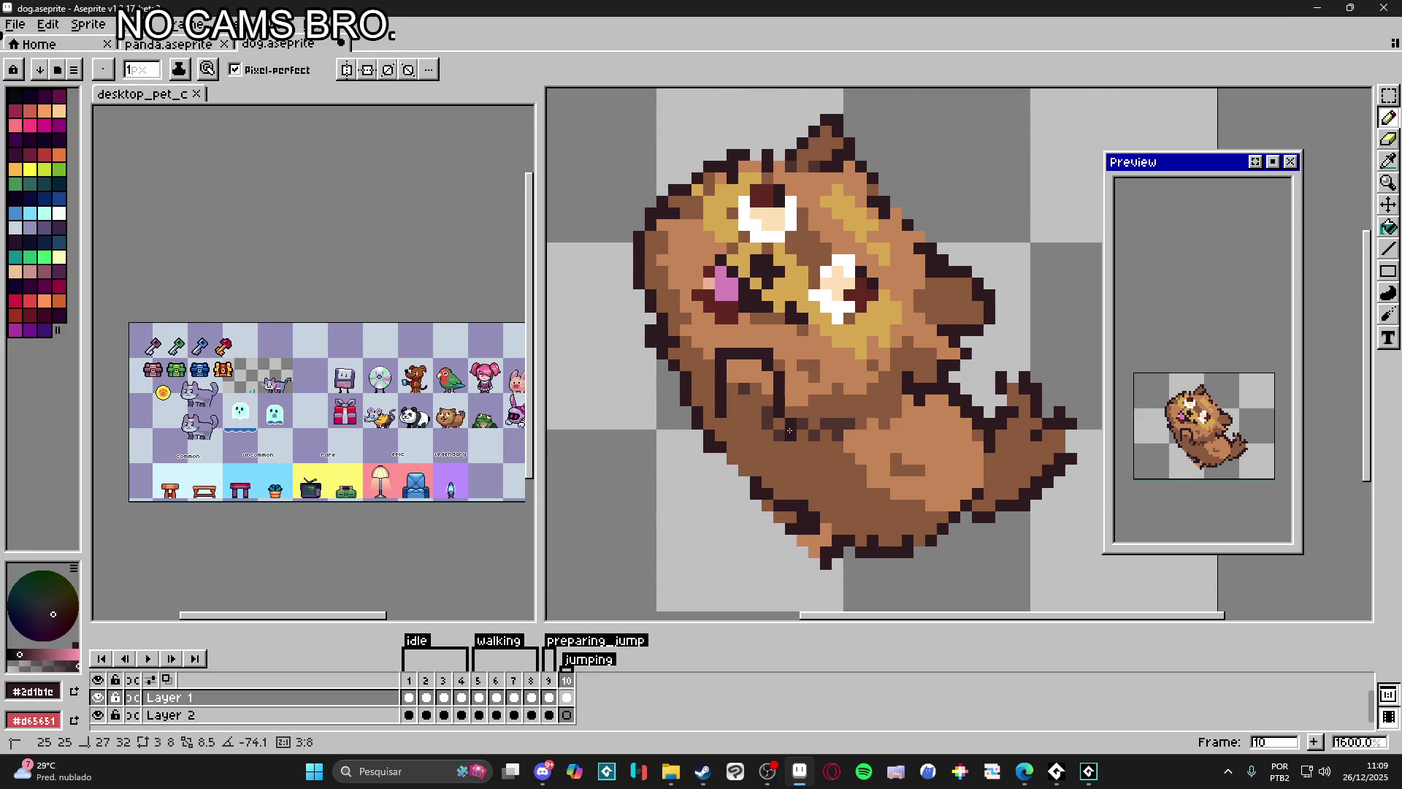
left_click(780, 436, "alt")
key("plus")
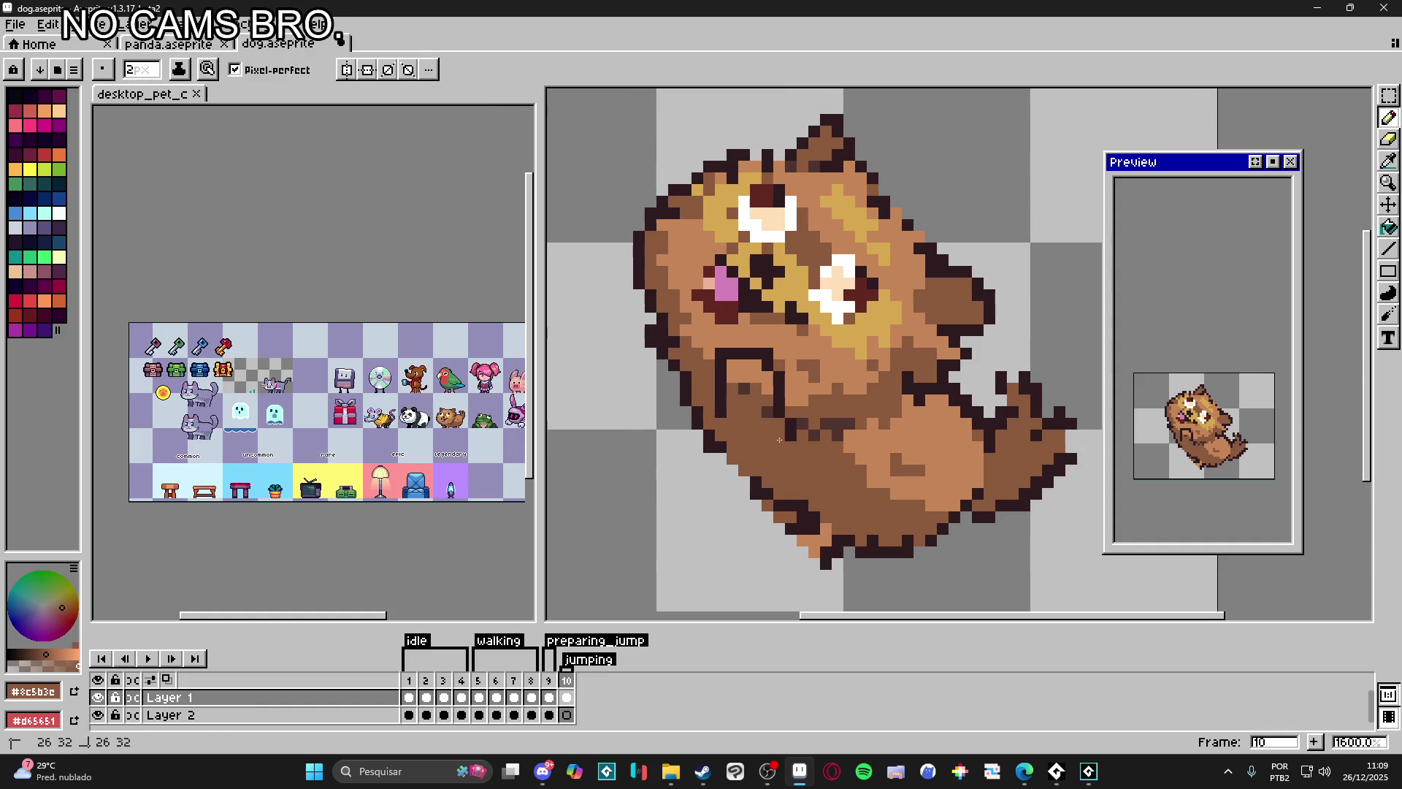
left_click(748, 365, "alt")
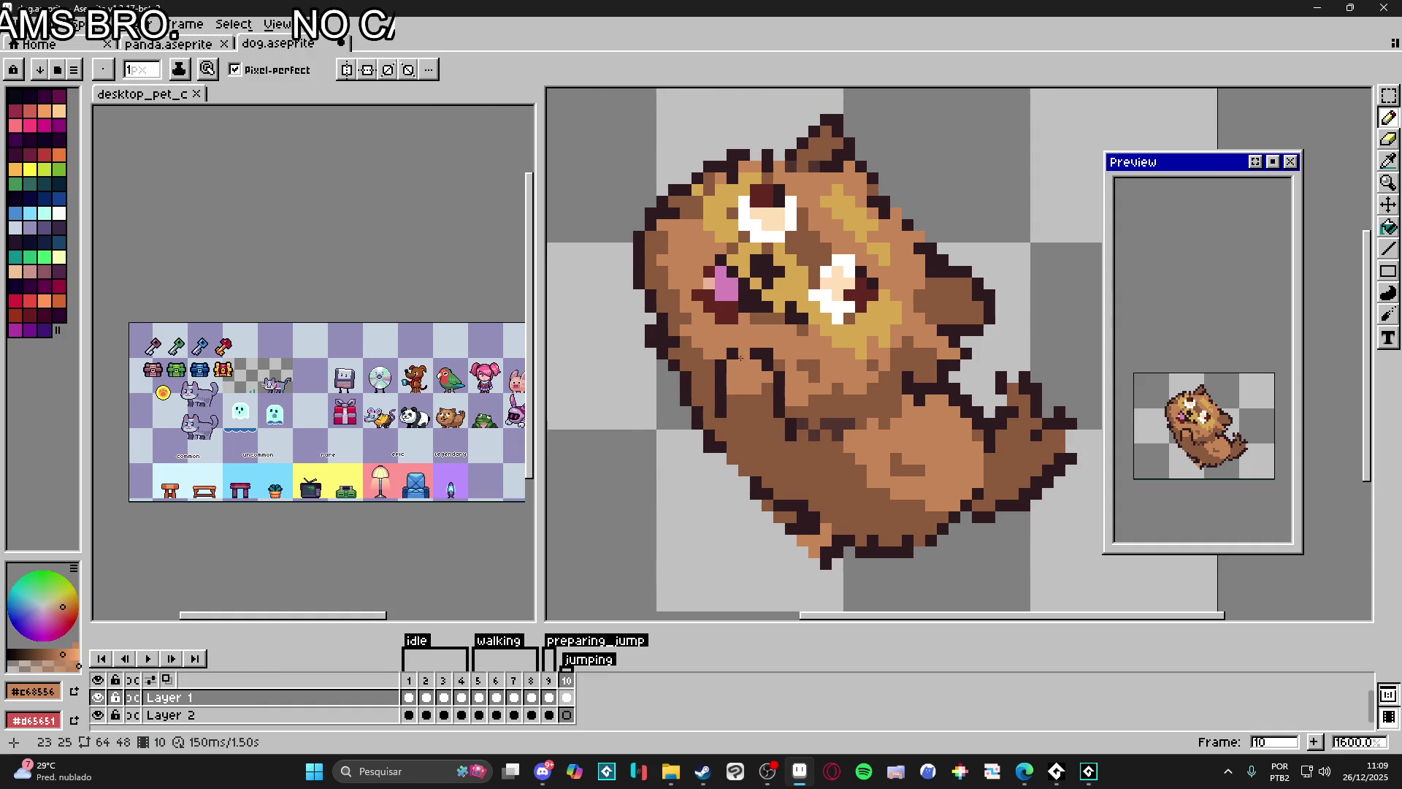
left_click(741, 362, "alt")
scroll(741, 362, "down", 3)
key("ctrl+z")
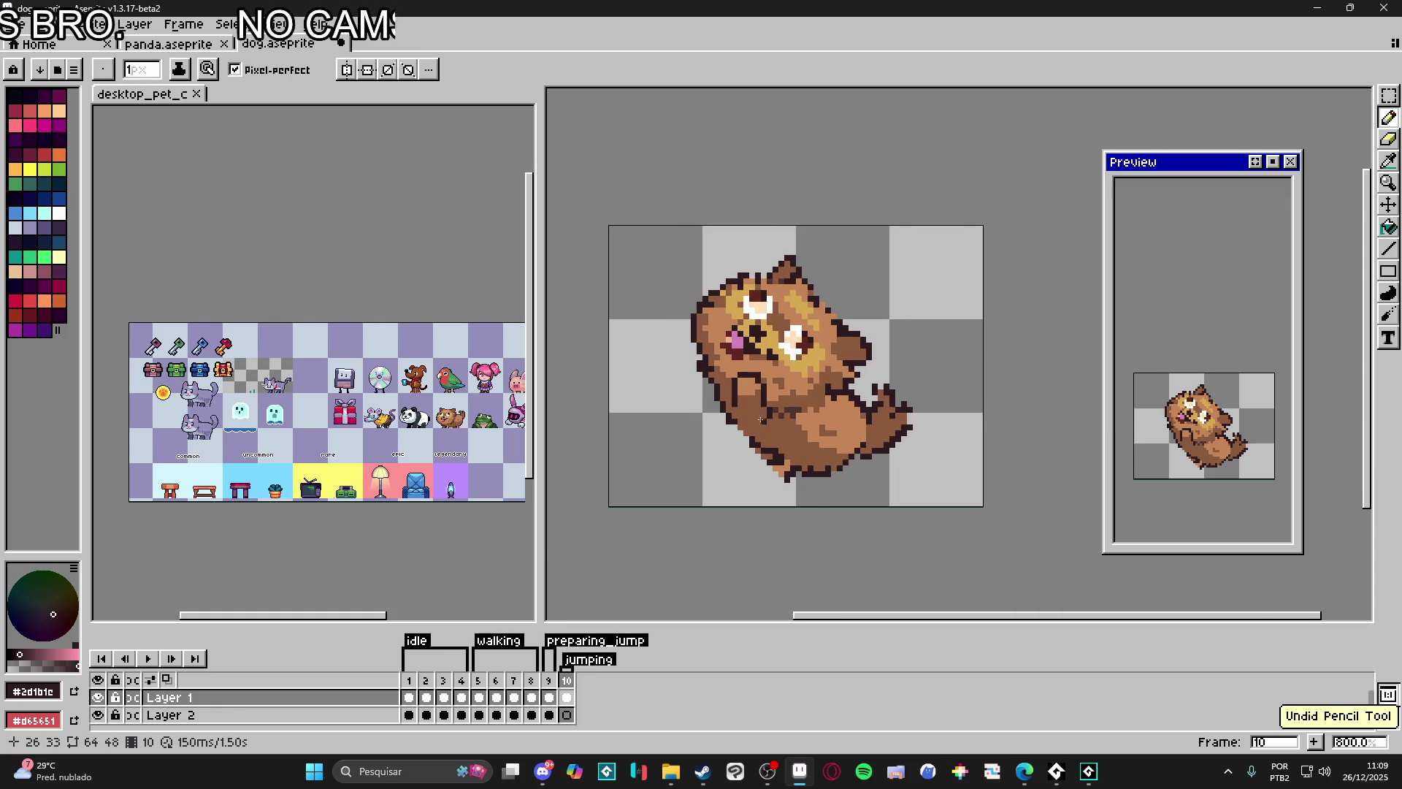
scroll(761, 418, "up", 3)
Step: Erase stray pixels at 1px and sample the eye white, #612721 and golden #d6a851 for fixes
left_click(739, 336, "alt")
scroll(754, 397, "down", 3)
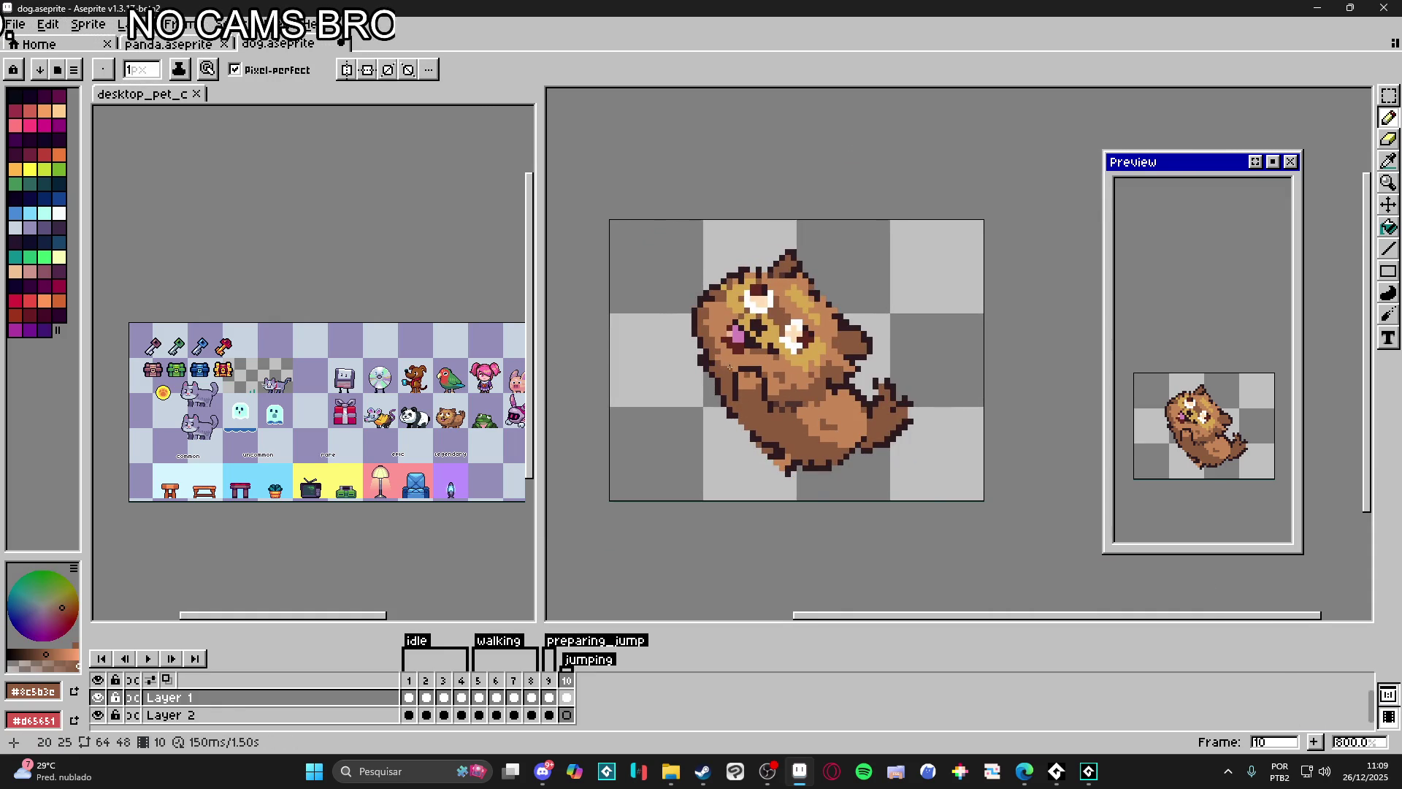
scroll(729, 366, "up", 3)
key("e")
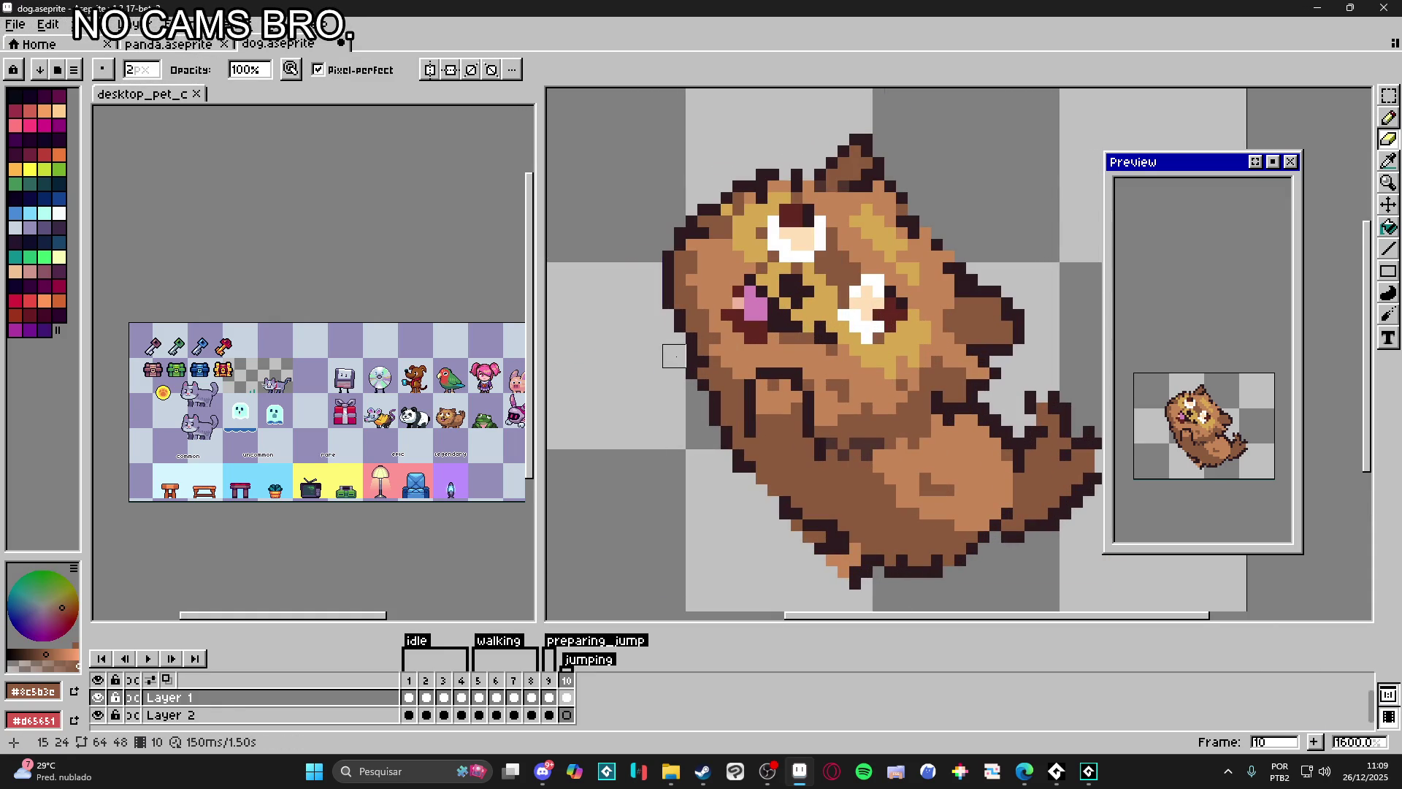
left_click(685, 367, "alt")
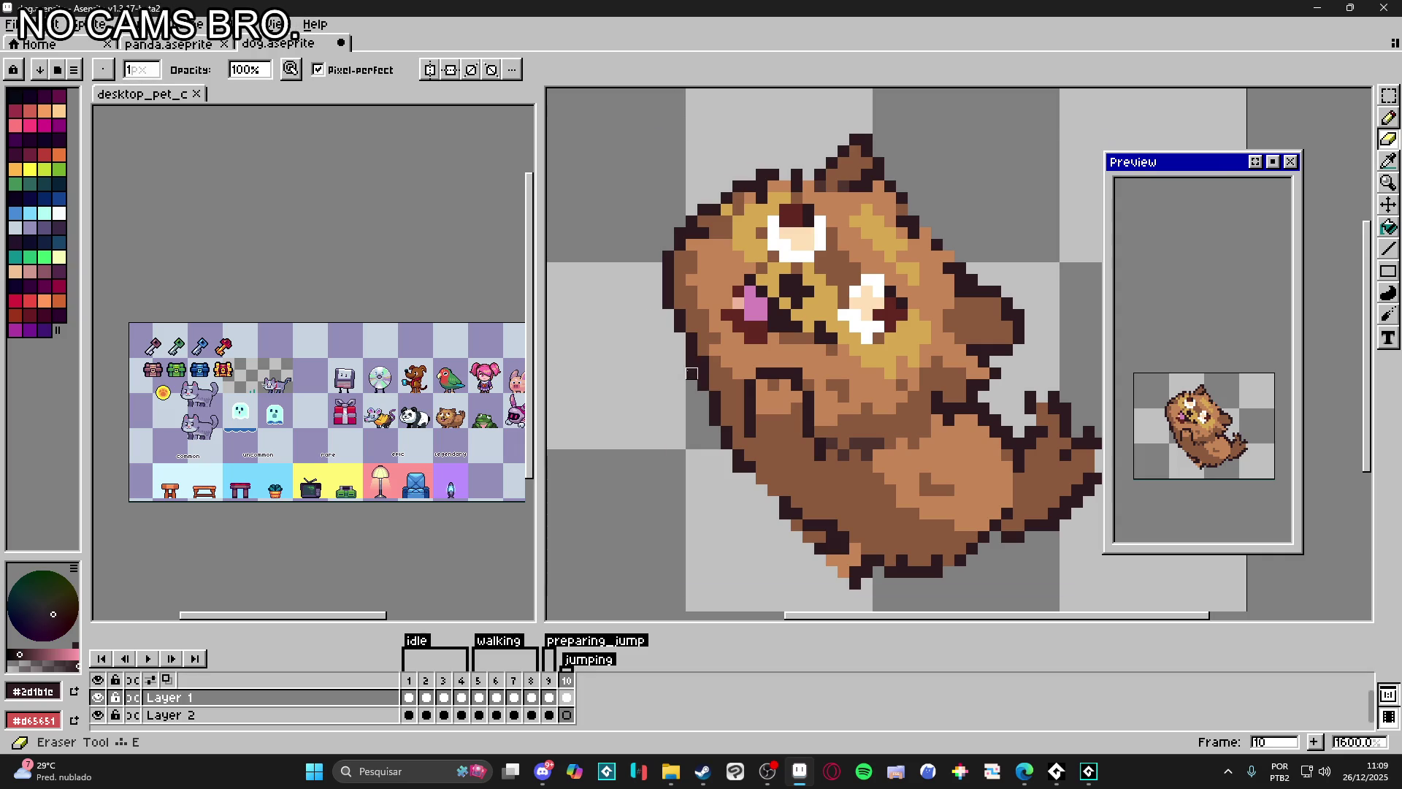
key("minus")
scroll(680, 361, "down", 3)
key("b")
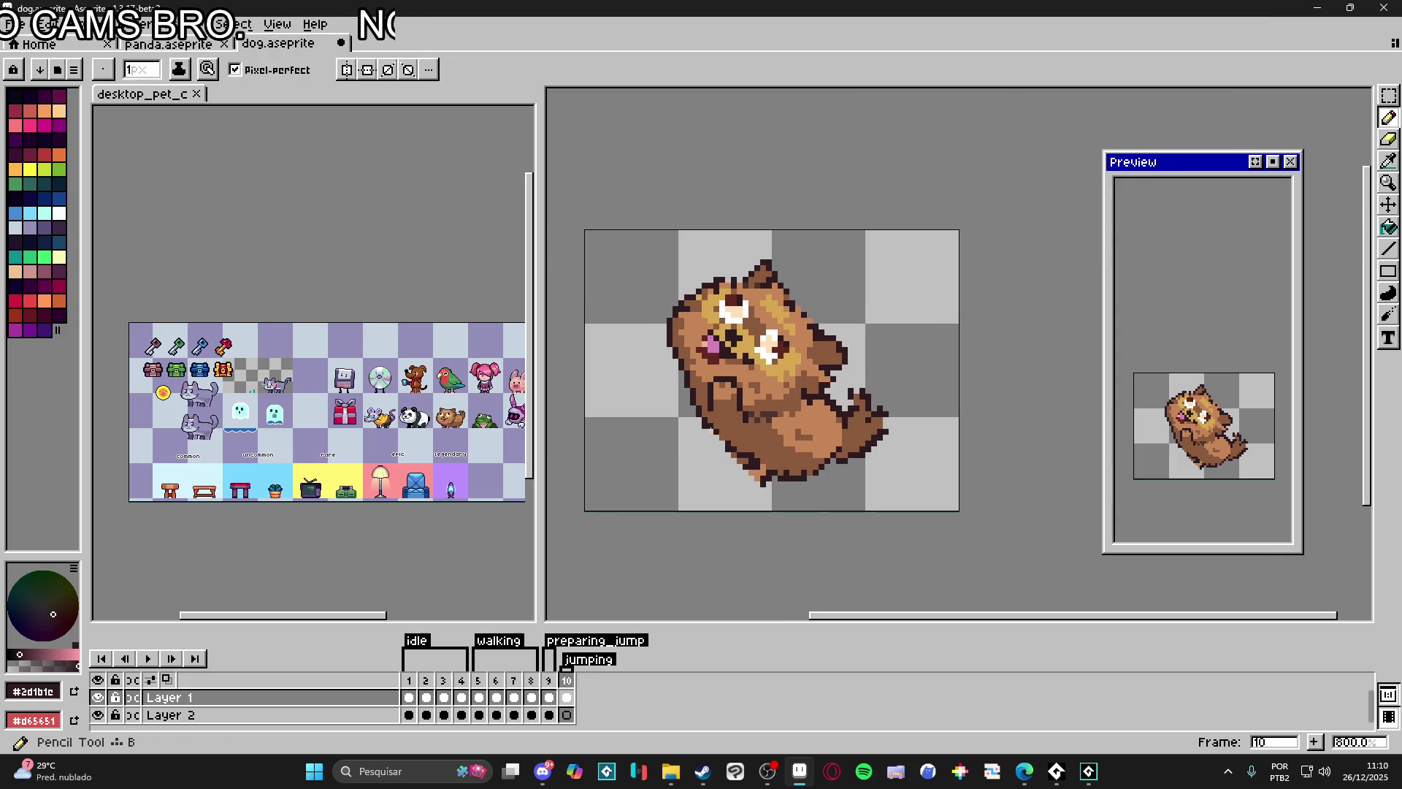
scroll(697, 391, "up", 1)
scroll(847, 379, "up", 1)
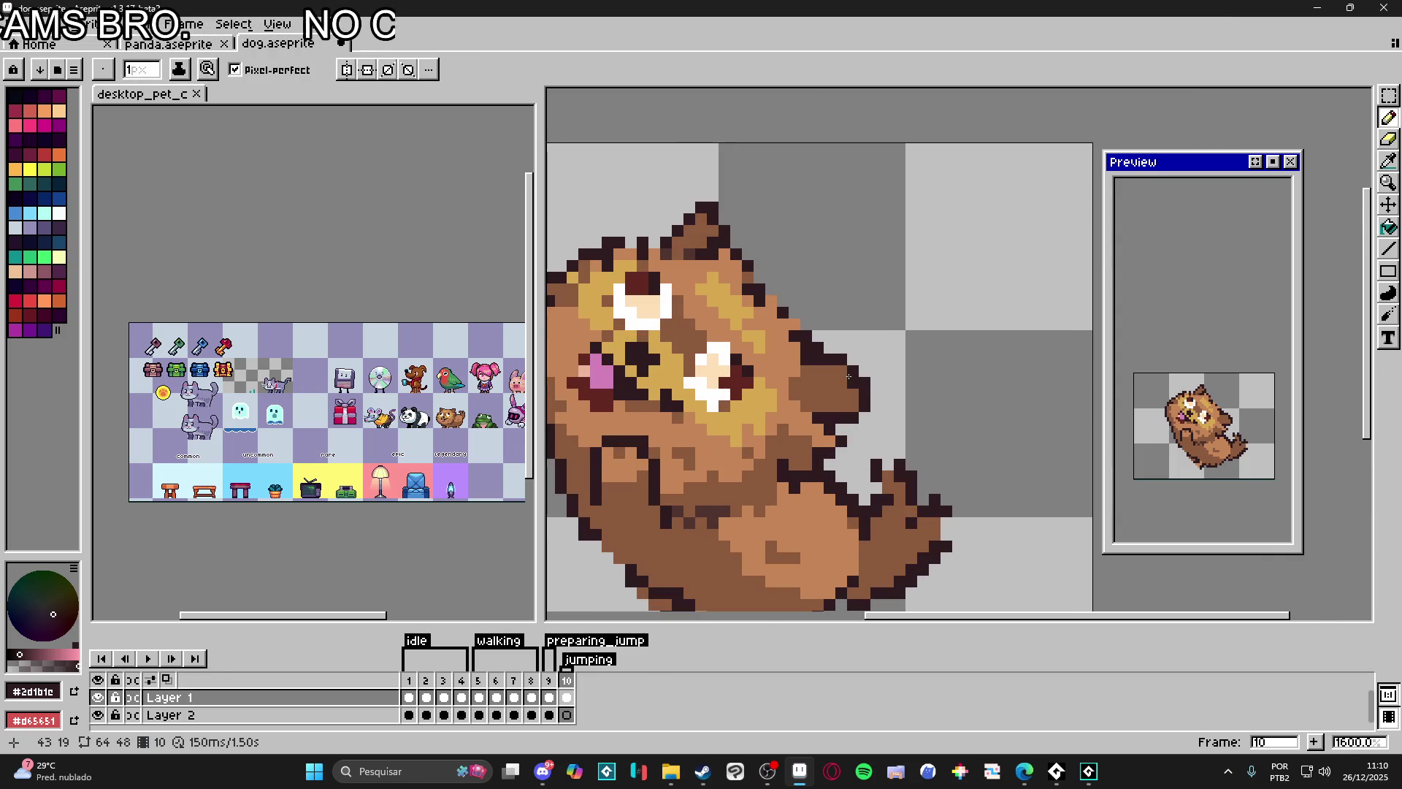
scroll(866, 405, "down", 1)
scroll(847, 445, "up", 1)
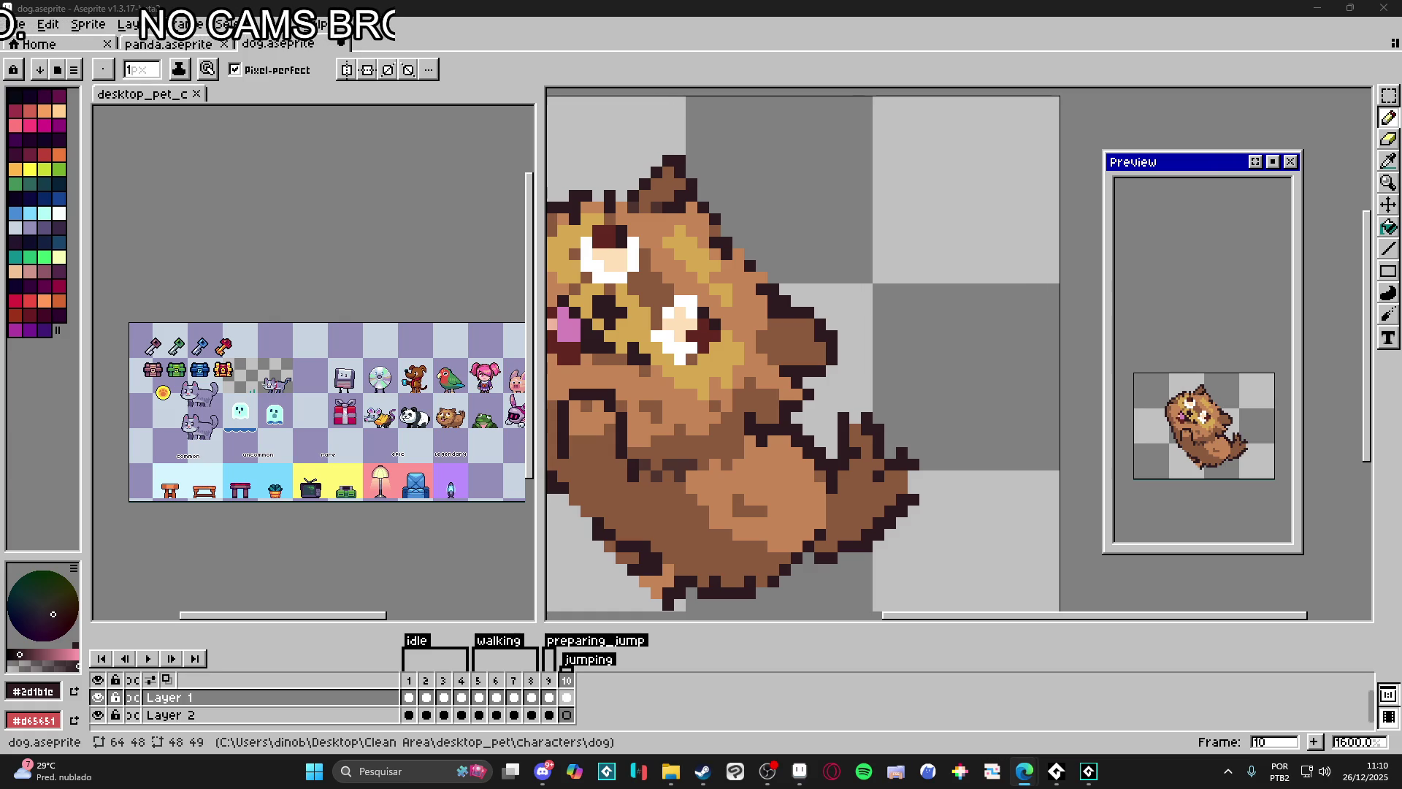
scroll(833, 301, "down", 1)
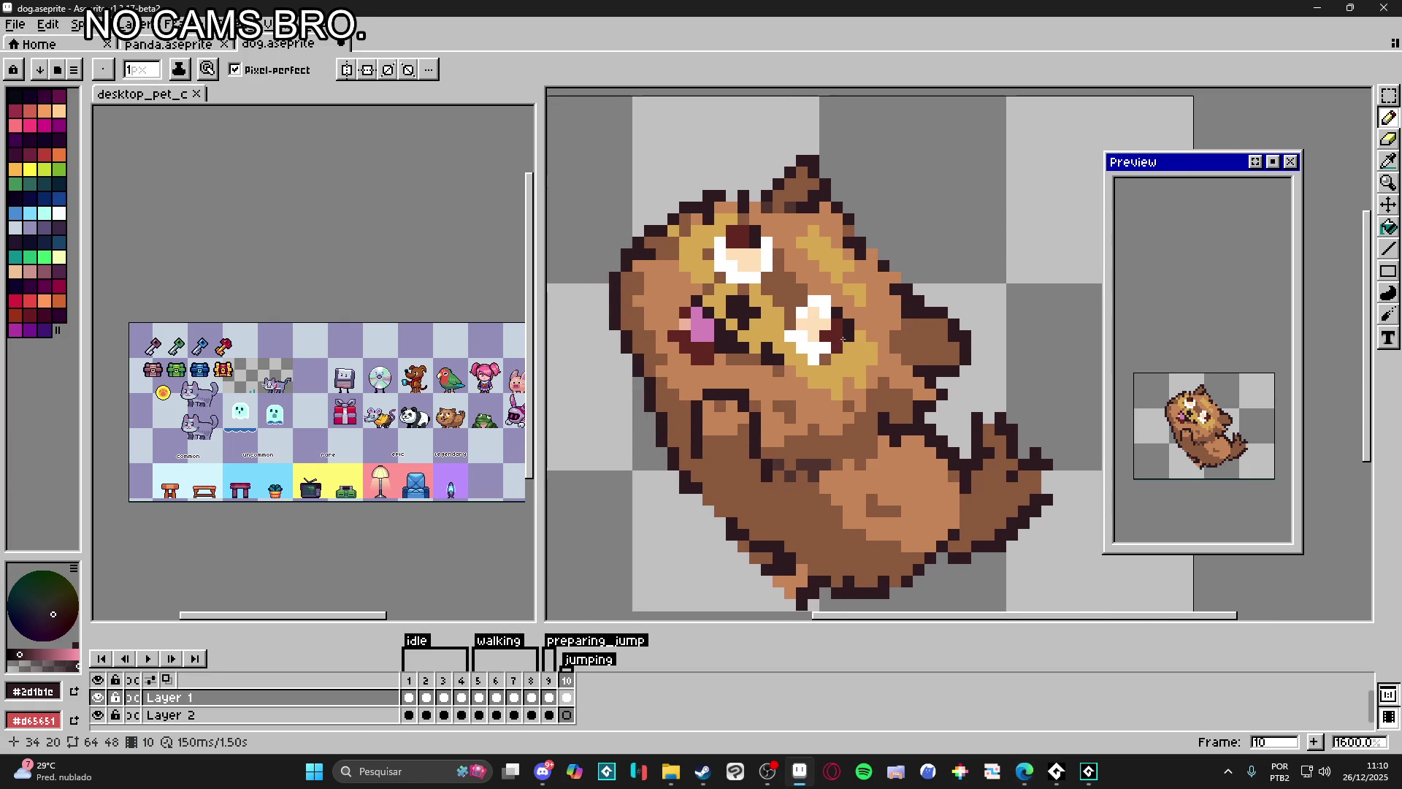
scroll(812, 244, "up", 1)
scroll(775, 213, "down", 1)
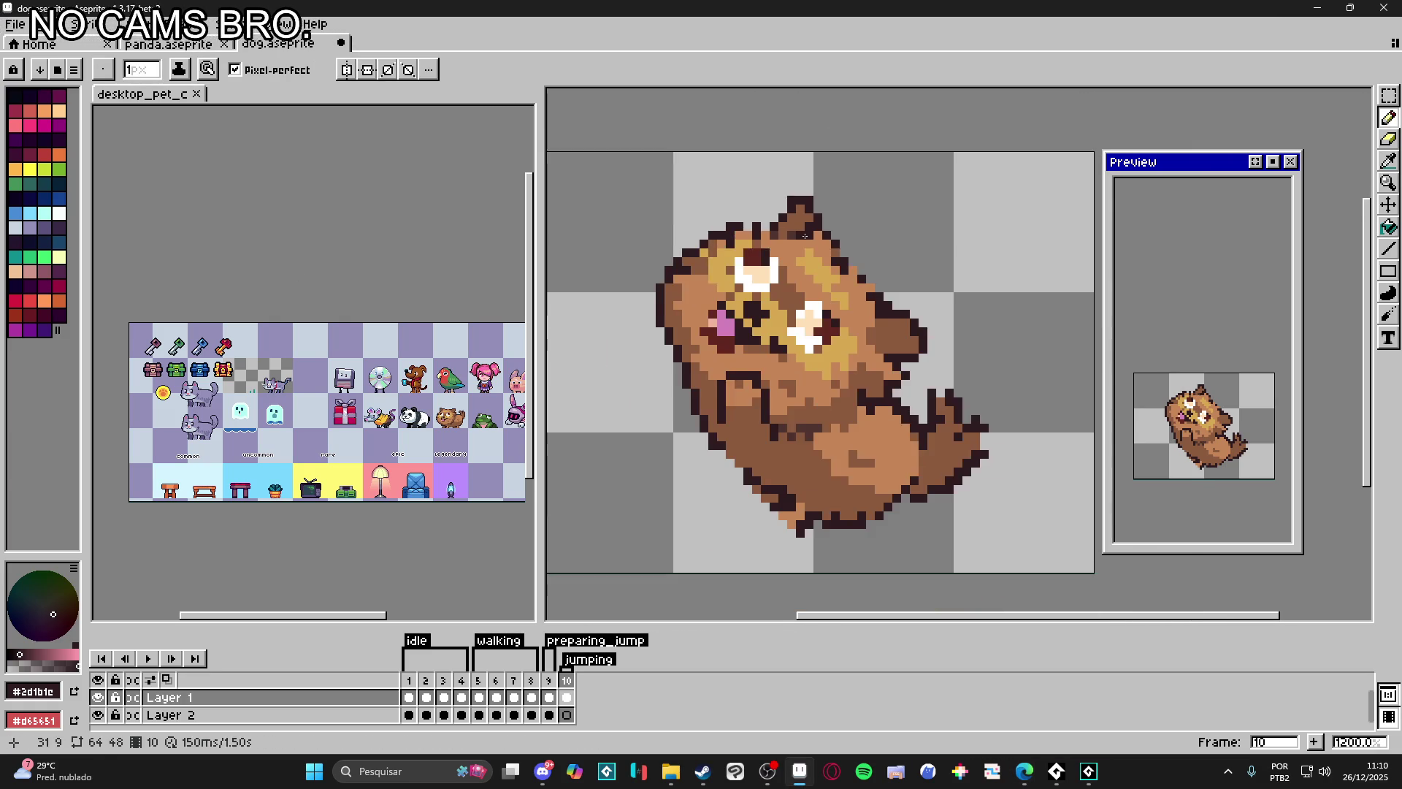
scroll(775, 214, "up", 1)
scroll(708, 306, "down", 1)
scroll(695, 394, "up", 1)
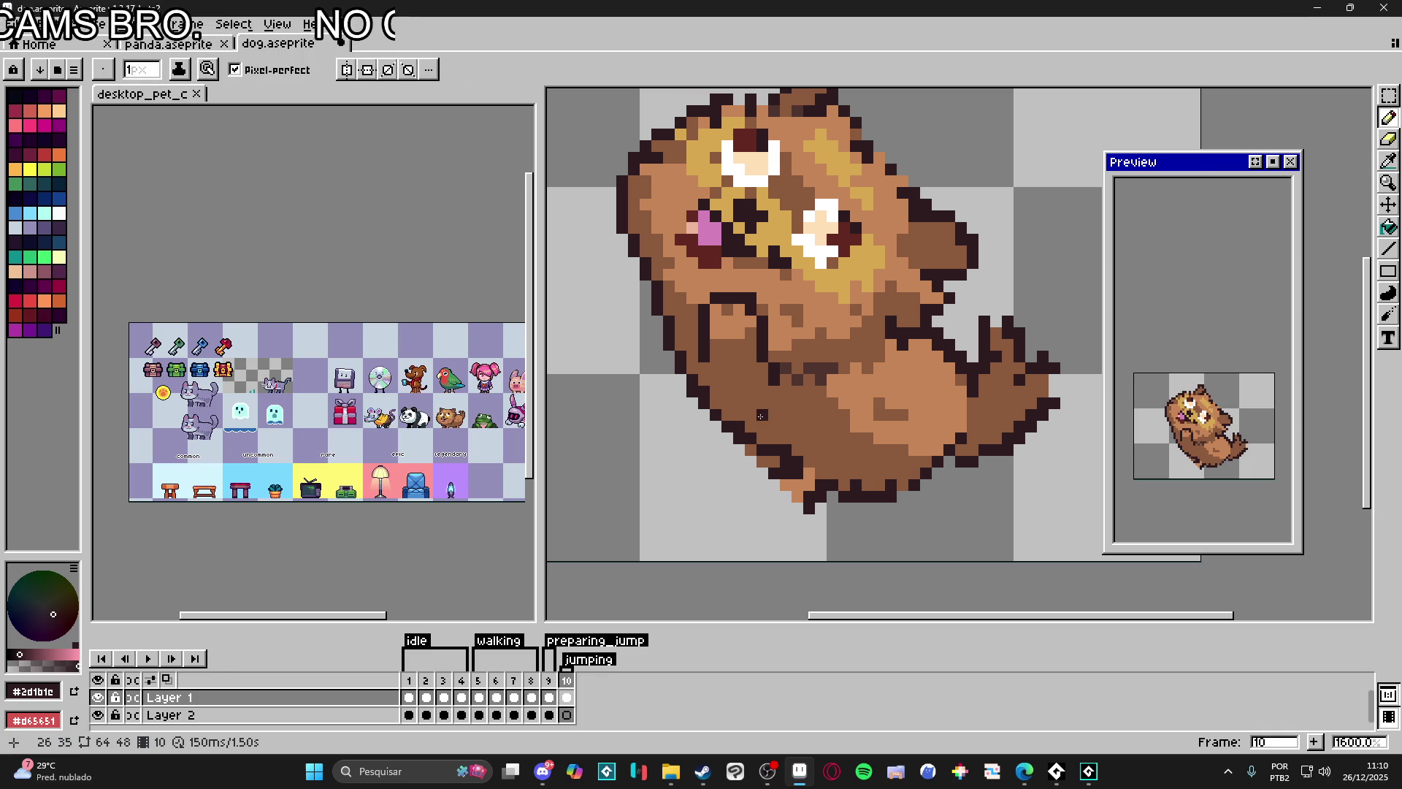
key("e")
scroll(712, 361, "down", 1)
scroll(745, 328, "up", 1)
key("i")
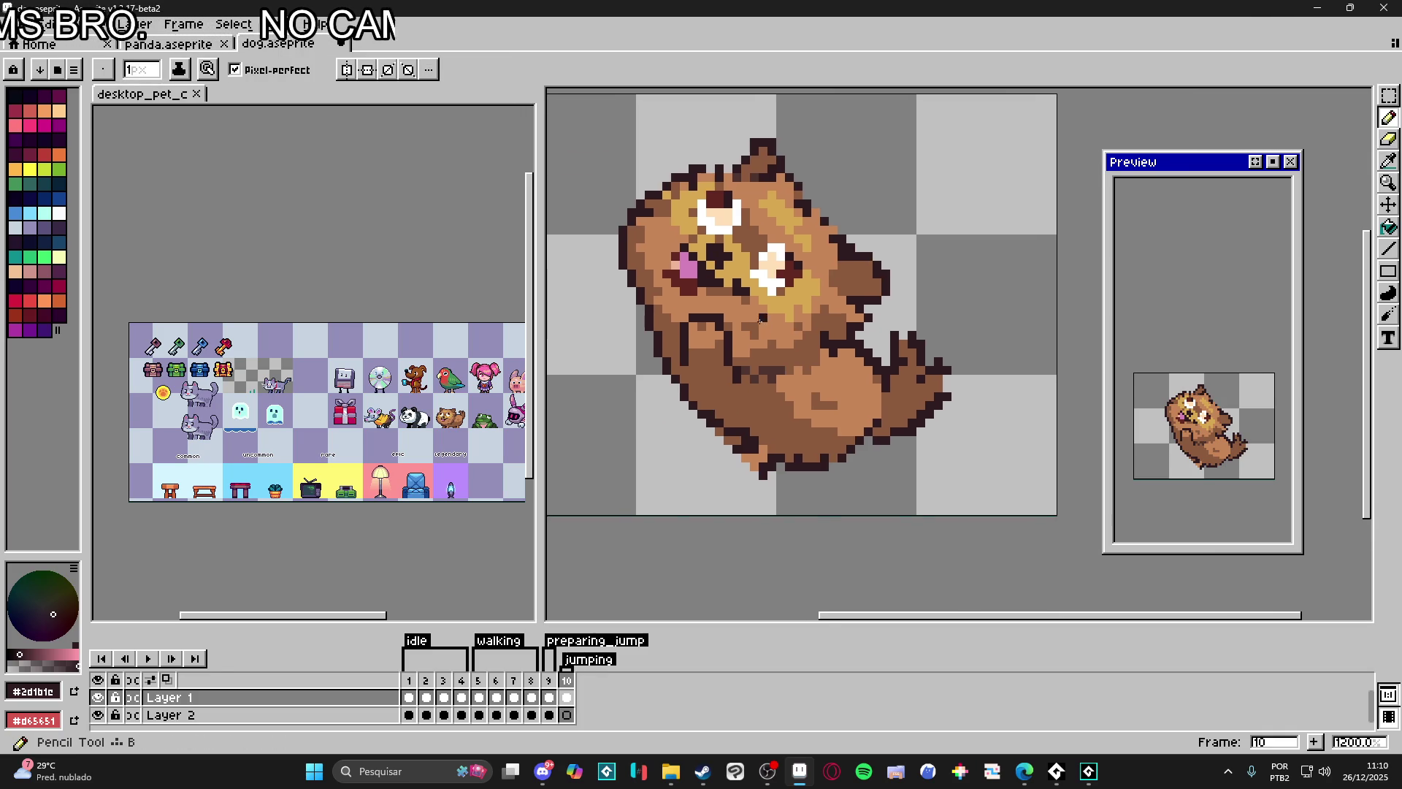
left_click(776, 281)
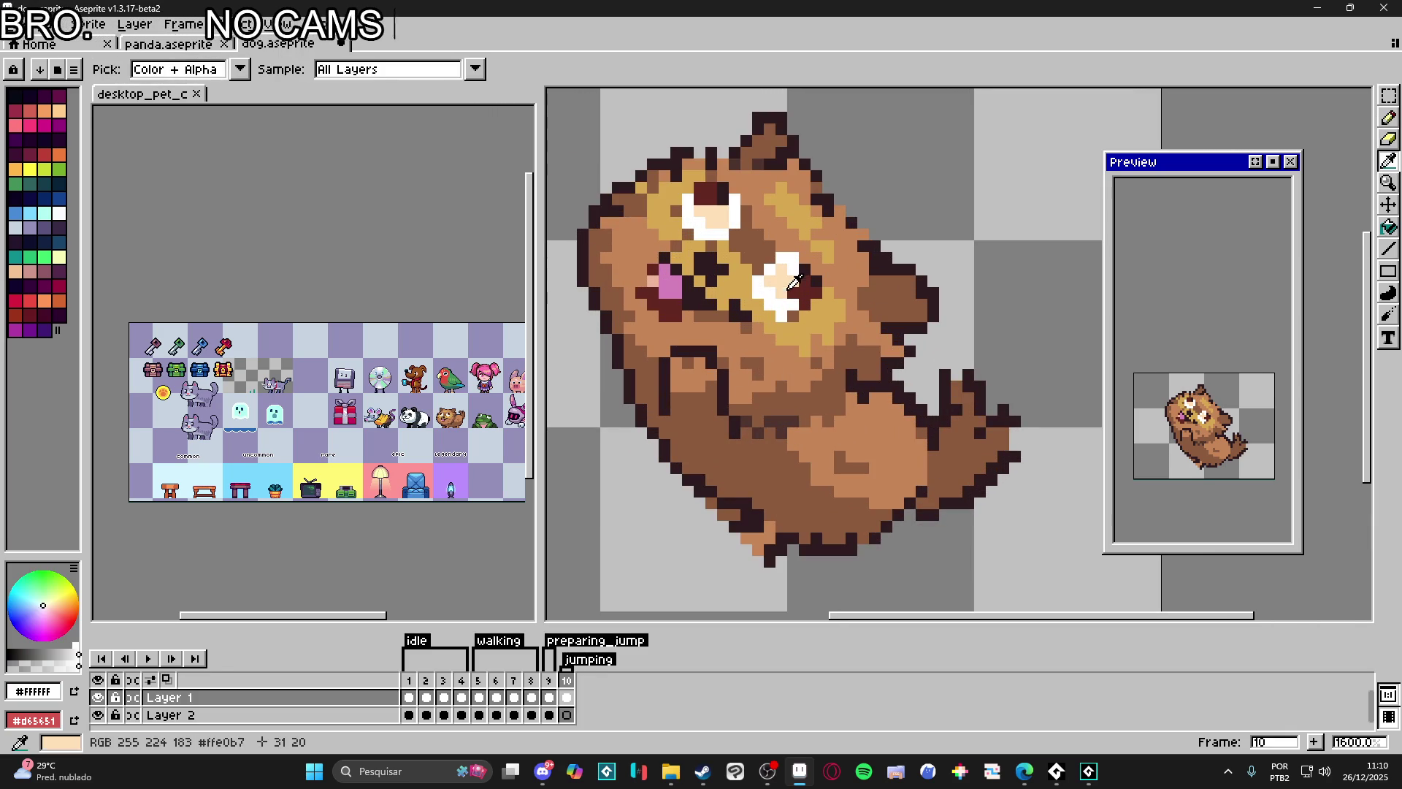
left_click_drag(748, 273, 759, 286)
scroll(758, 286, "up", 1)
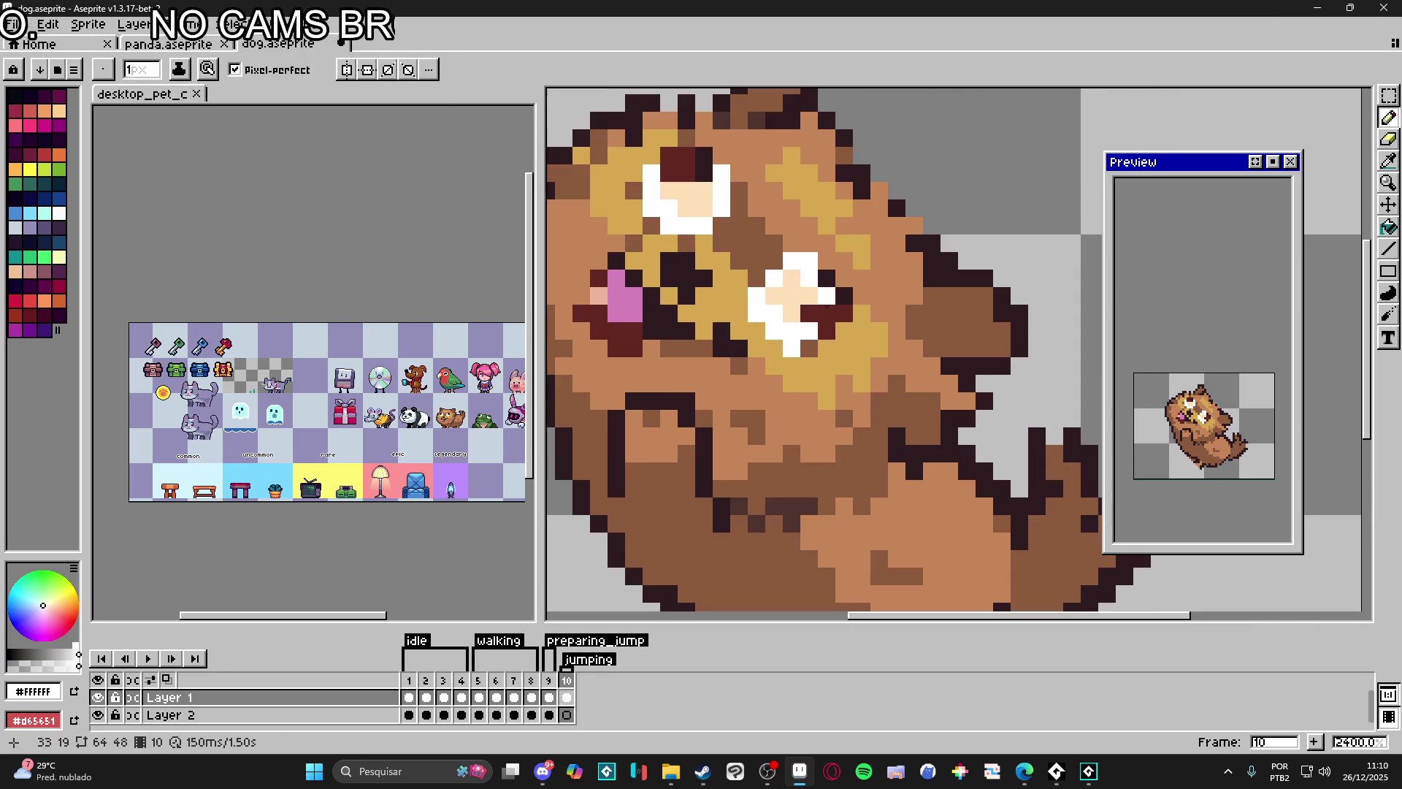
left_click(753, 305, "alt")
scroll(752, 309, "down", 1)
scroll(754, 310, "up", 2)
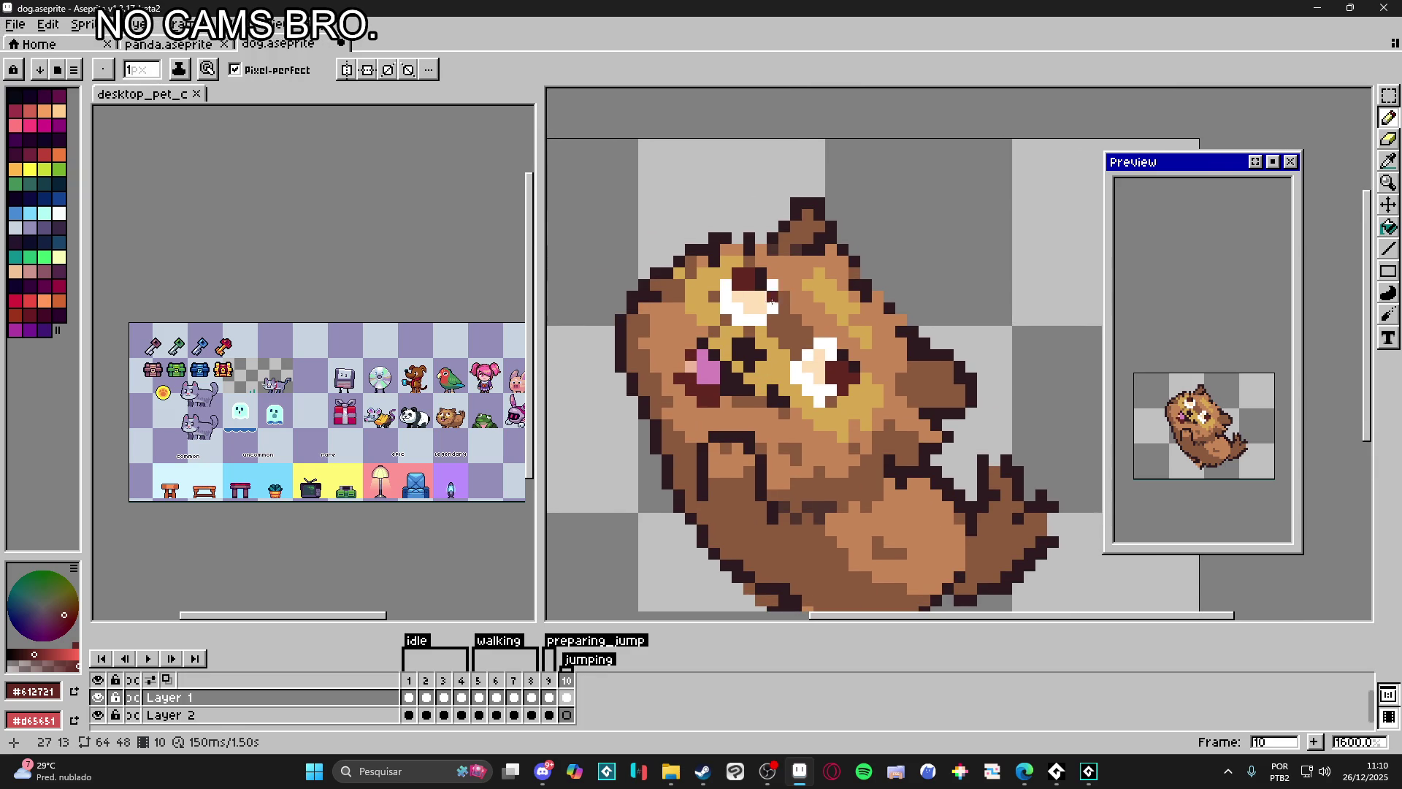
key("i")
key("b")
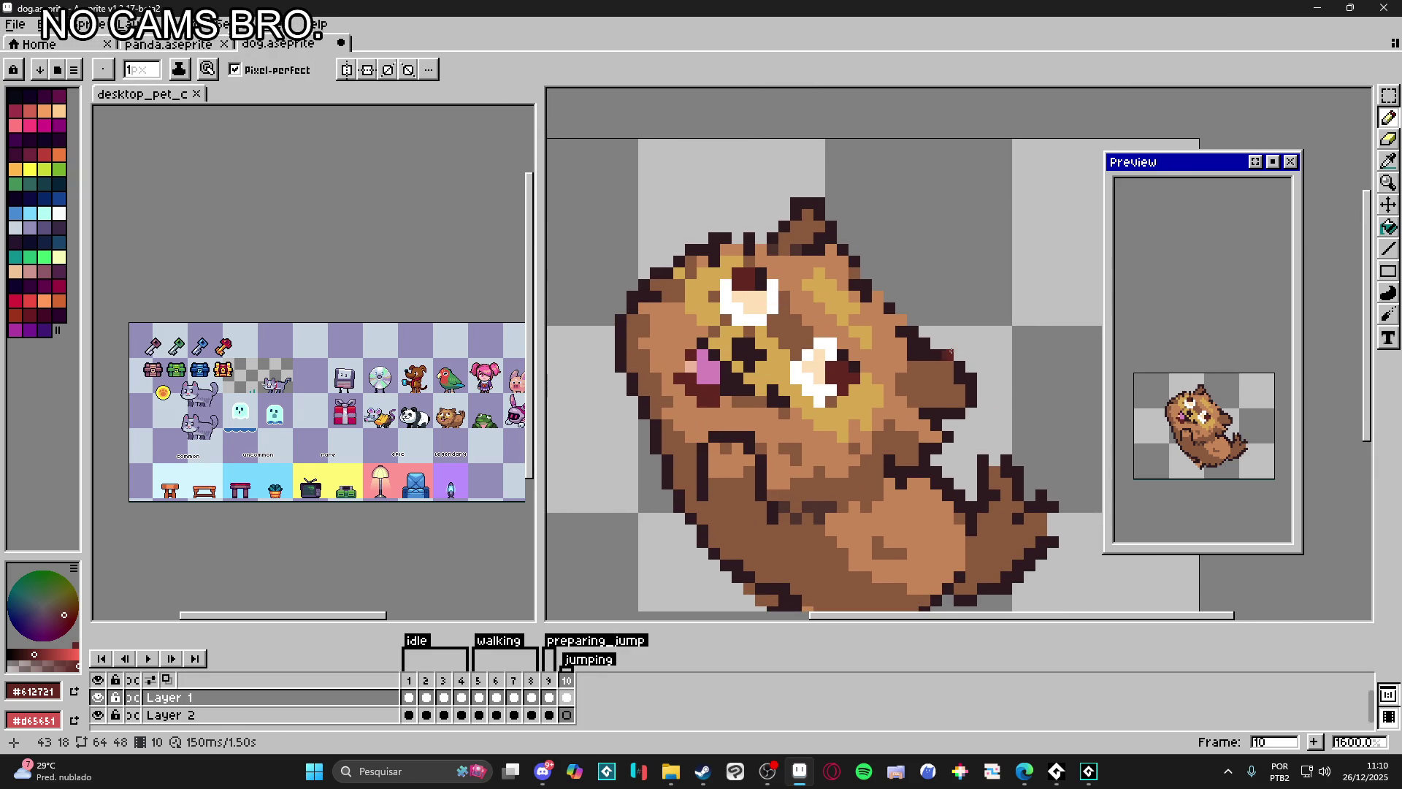
left_click(833, 405, "alt")
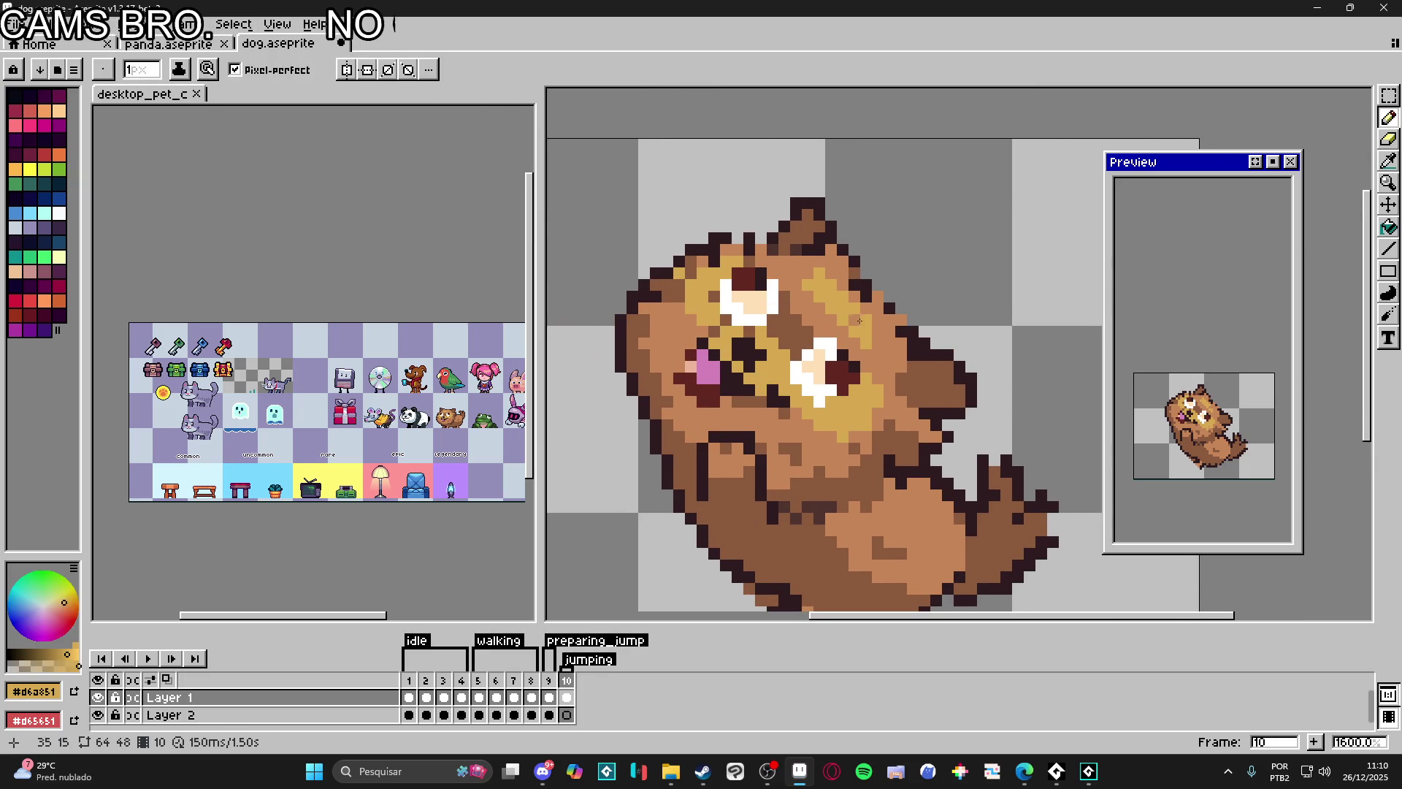
scroll(738, 249, "down", 2)
scroll(701, 274, "down", 1)
scroll(668, 288, "down", 1)
Step: Repaint the belly shading, alternating mid brown #8c5b3e and light brown #c68556
key("alt")
left_click(644, 301, "alt")
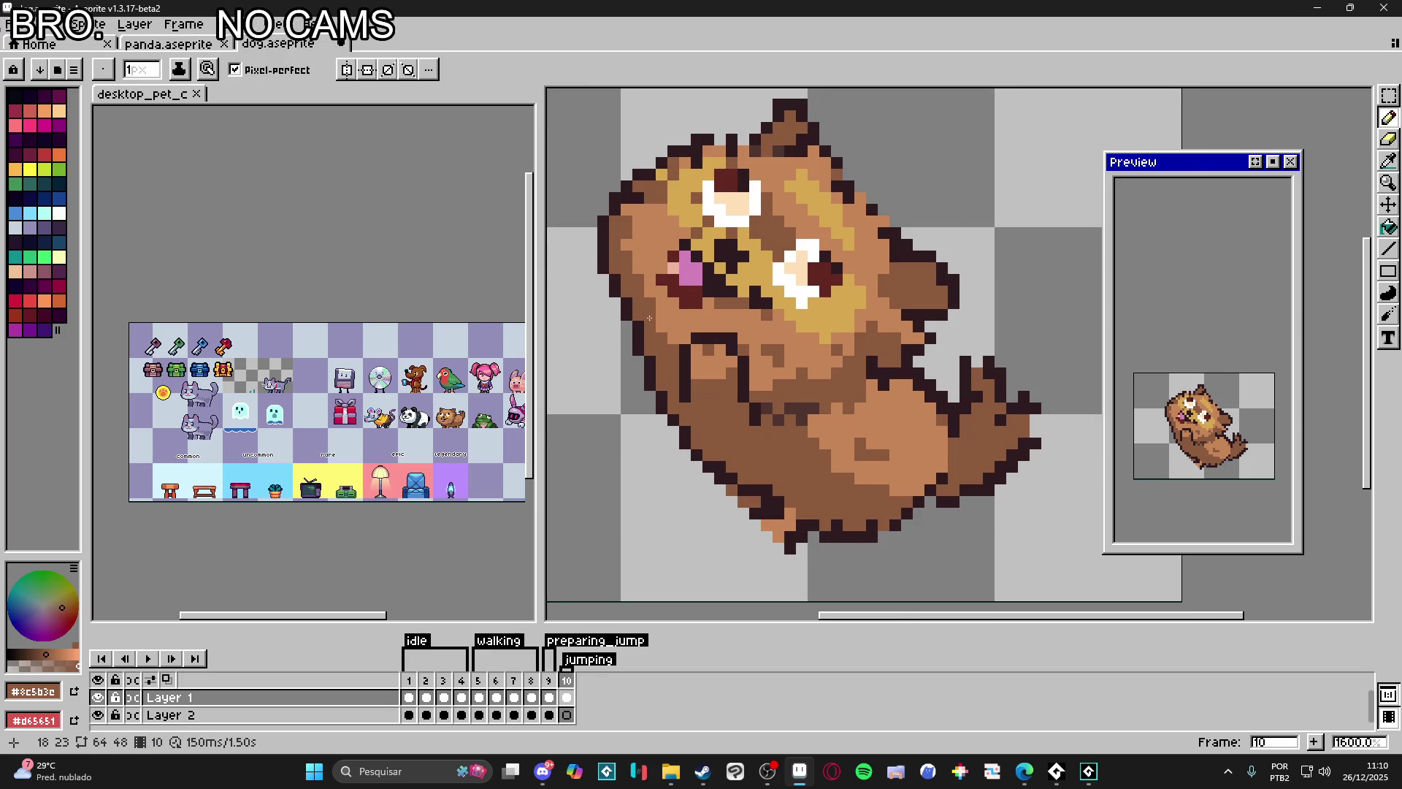
key("alt")
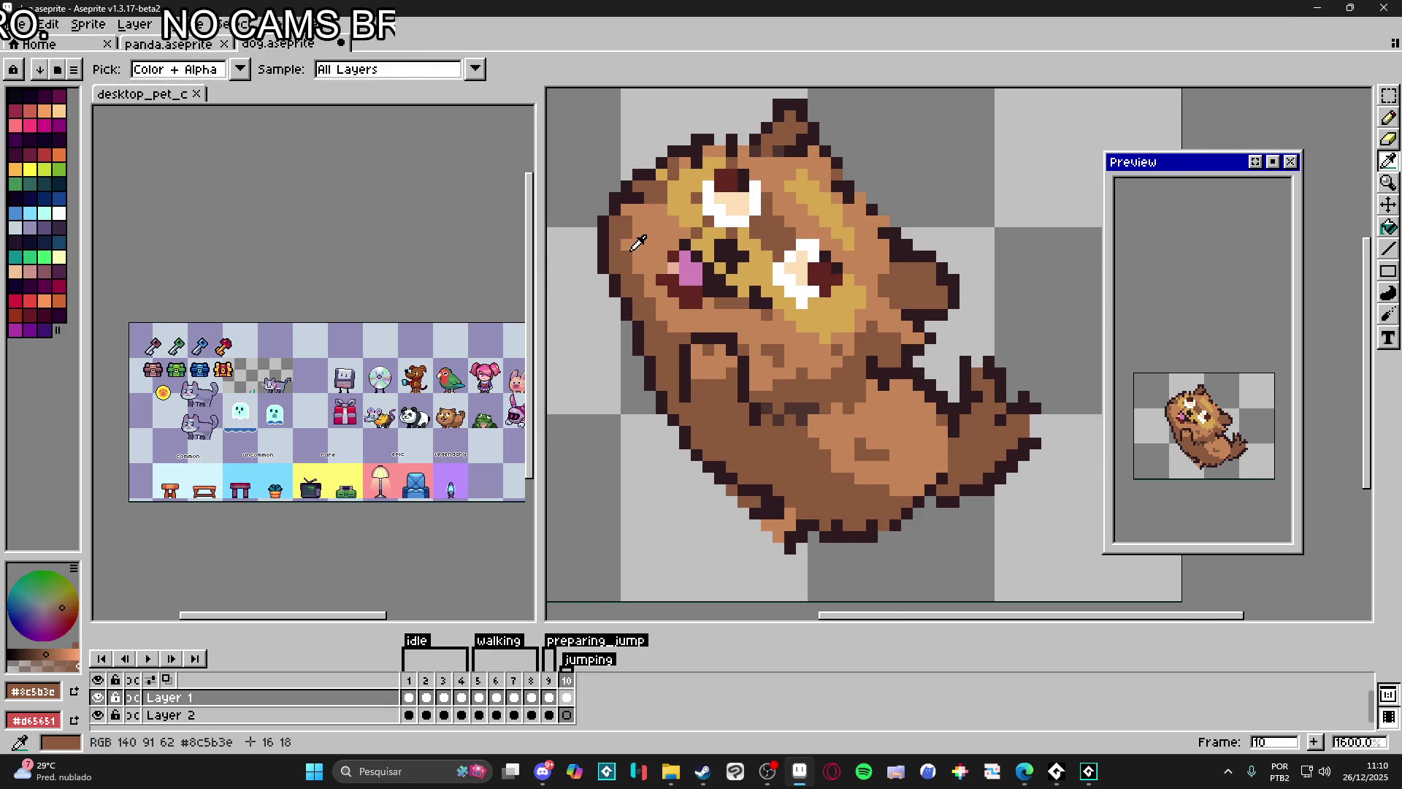
left_click(627, 228, "alt")
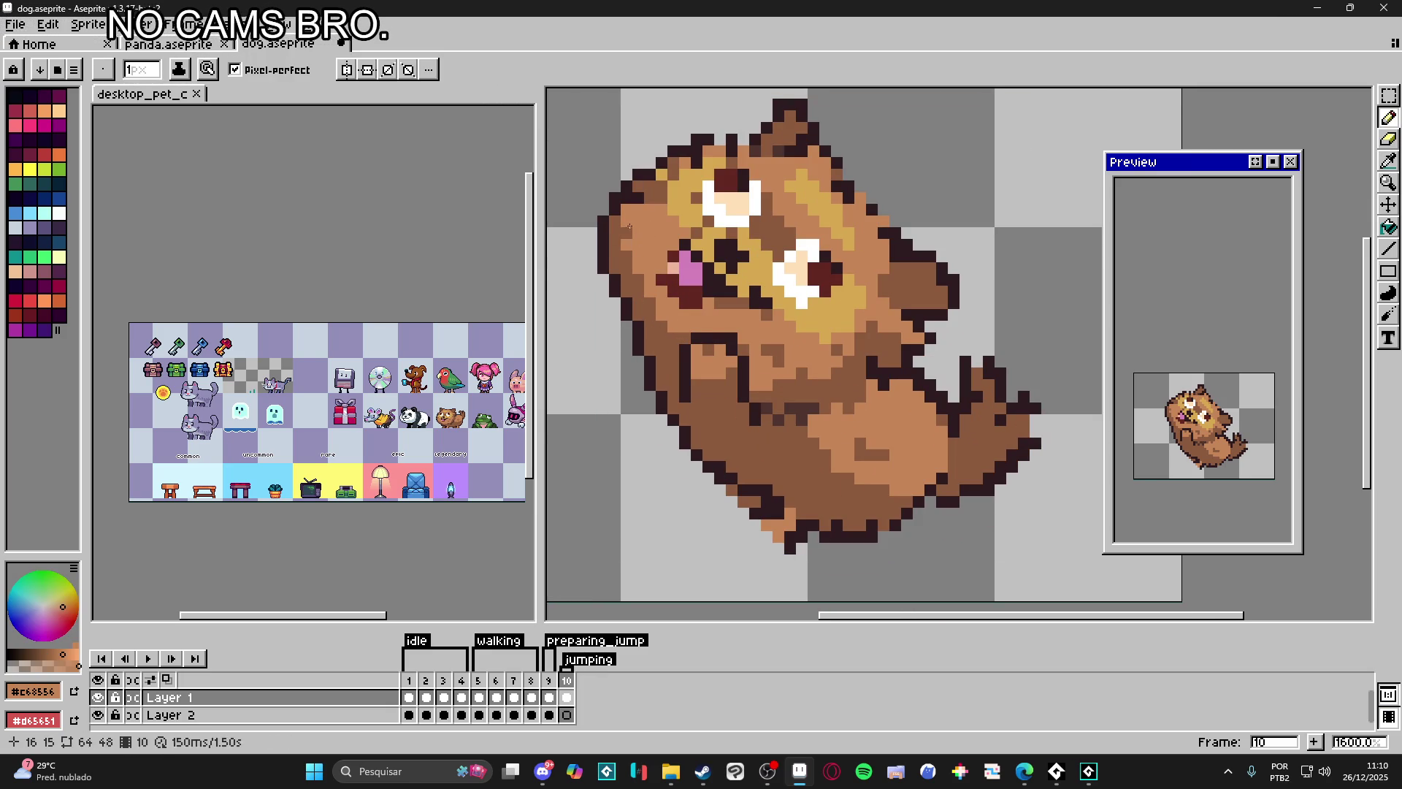
left_click(662, 236, "alt")
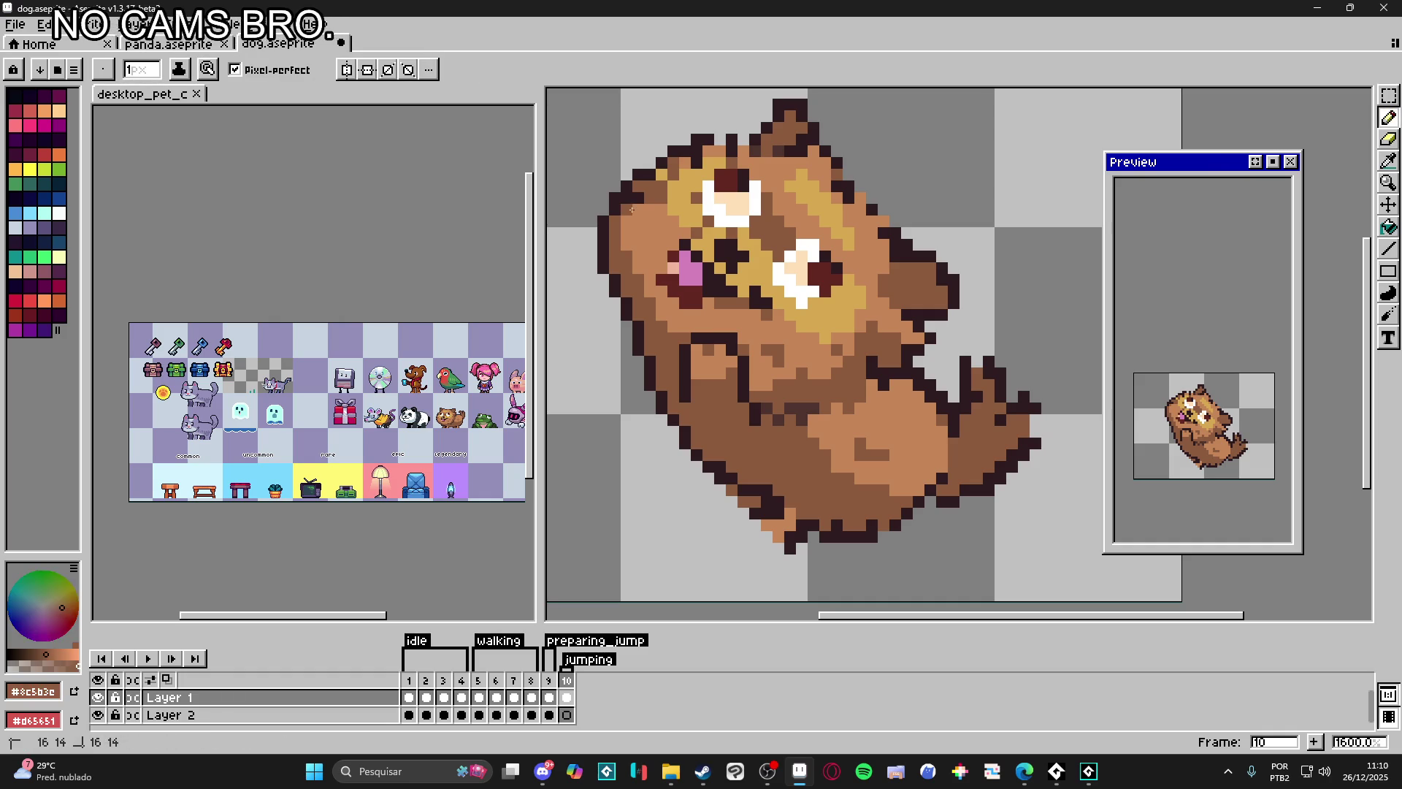
left_click(852, 473, "alt")
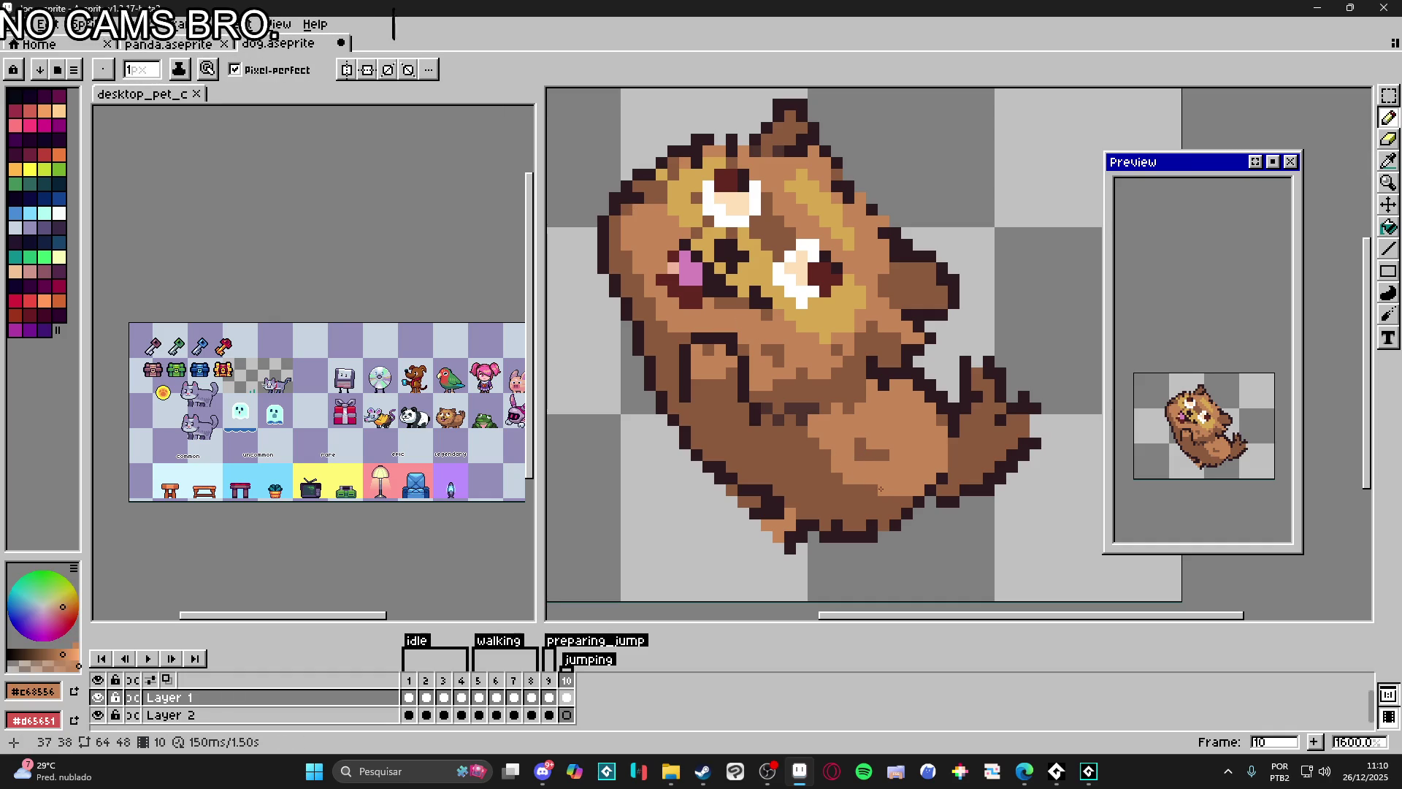
left_click(915, 491, "alt")
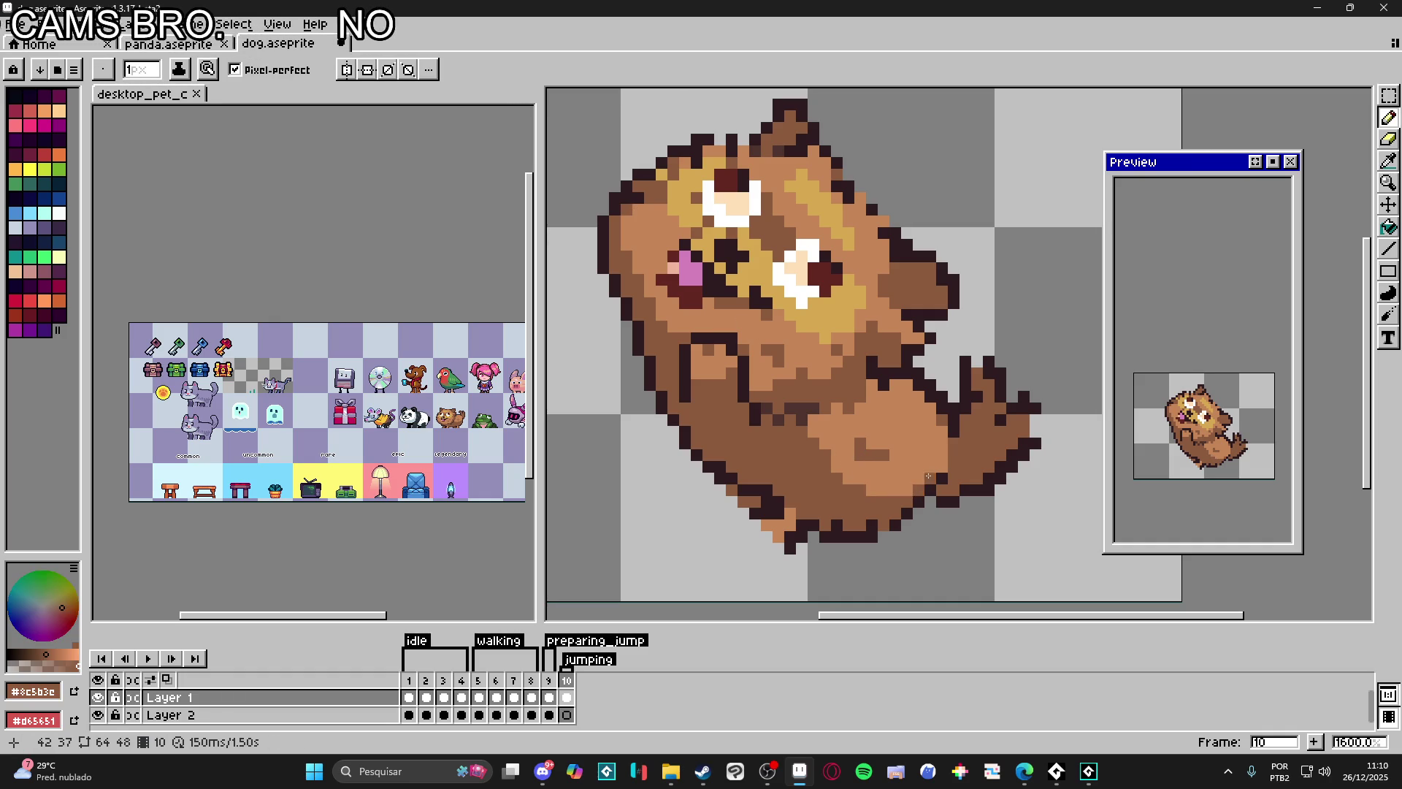
left_click(830, 455, "alt")
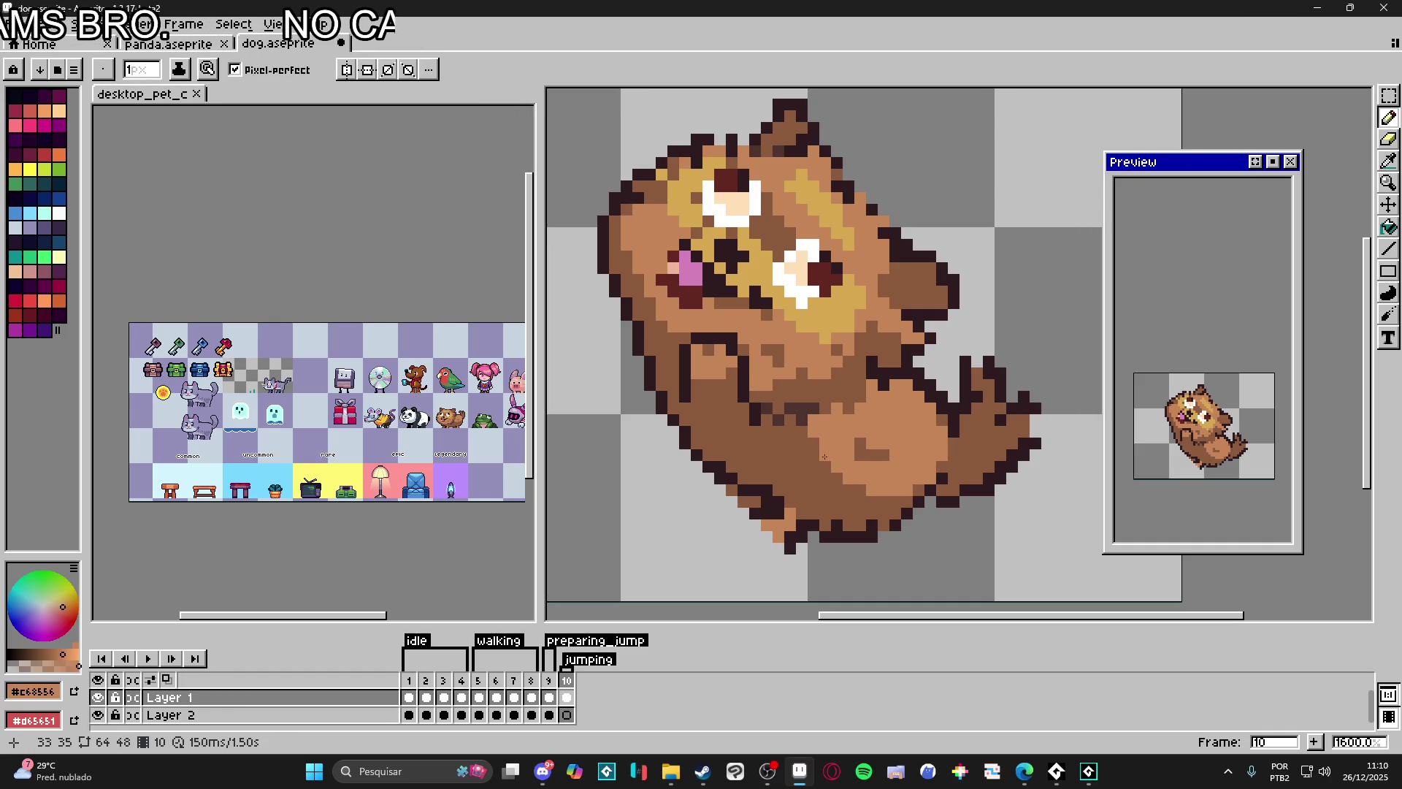
left_click(860, 452, "alt")
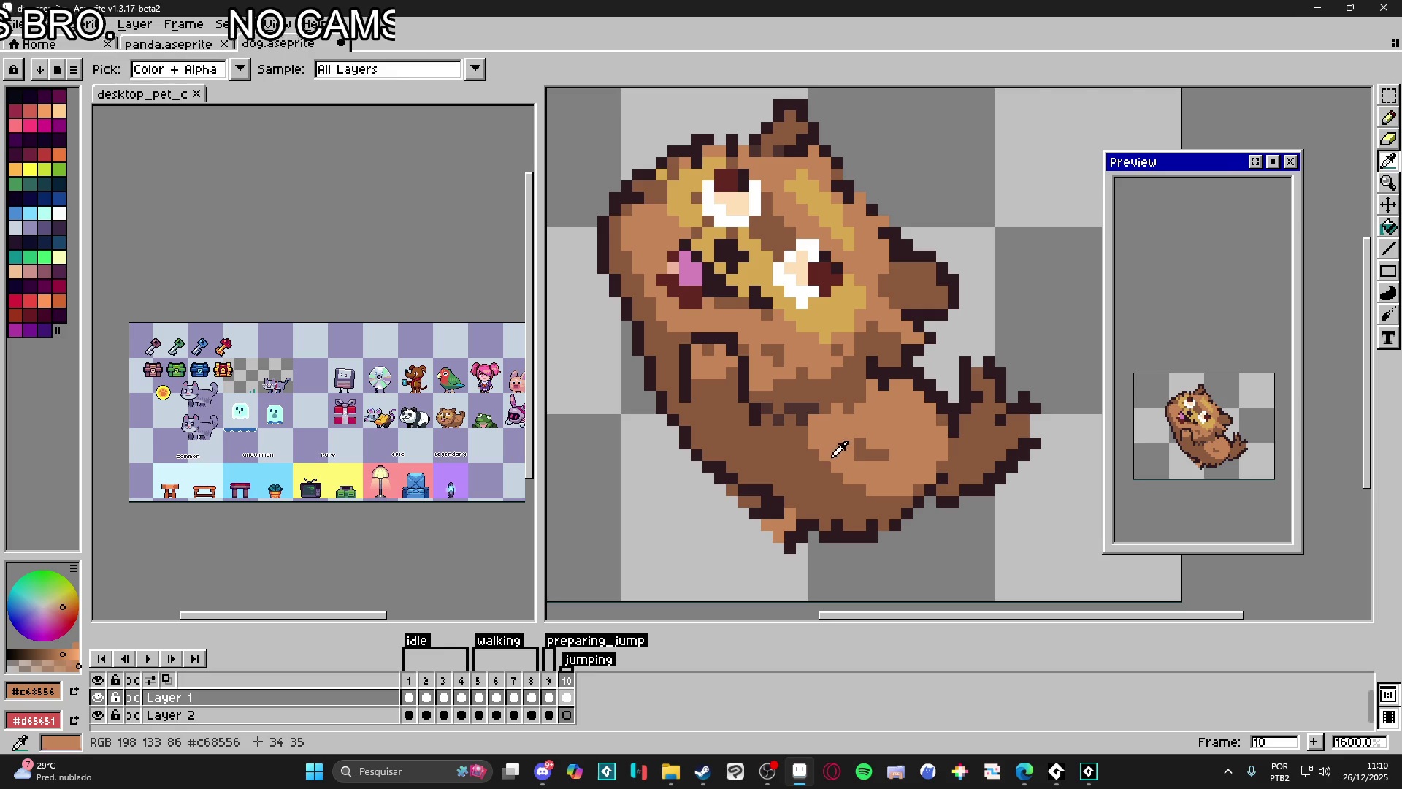
scroll(824, 489, "down", 1)
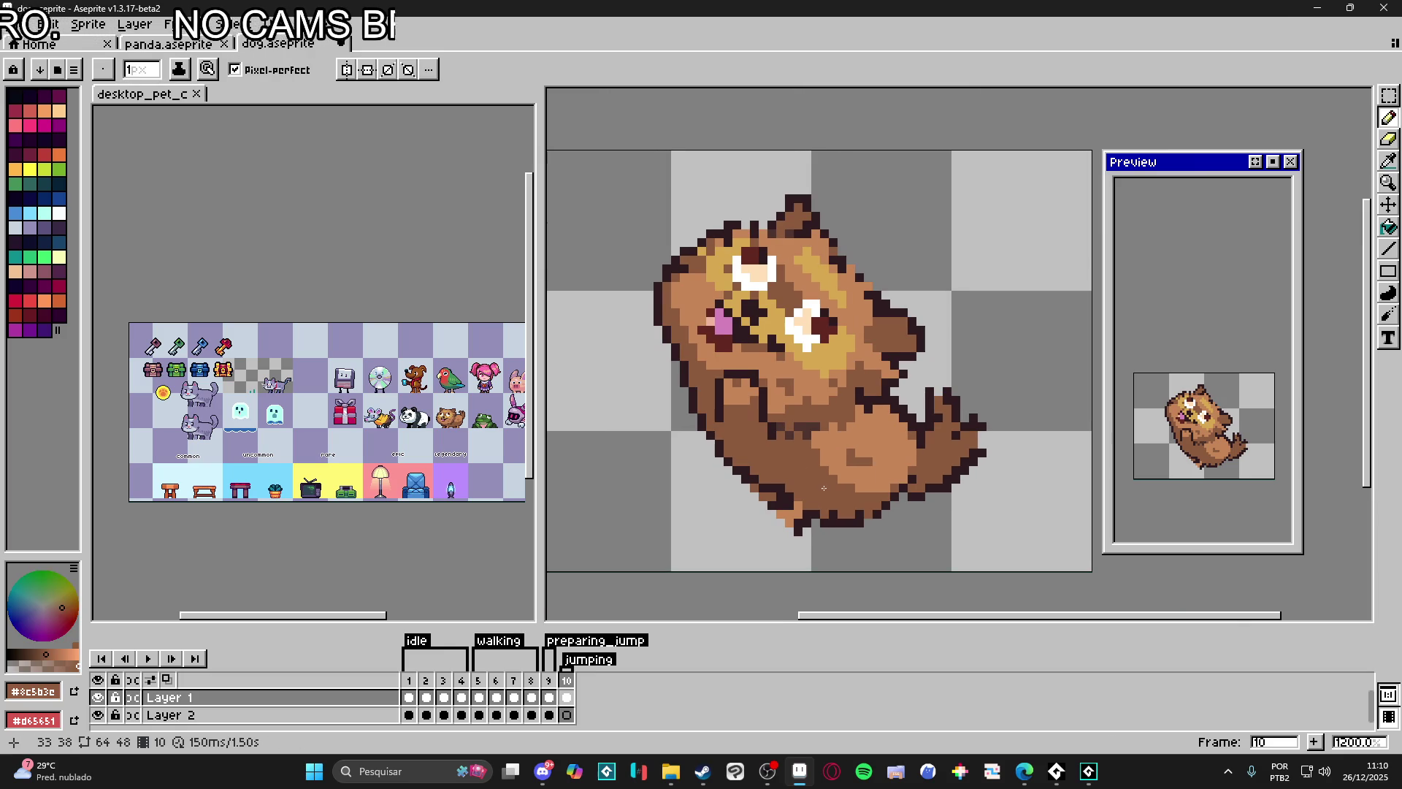
scroll(803, 503, "up", 1)
key("e")
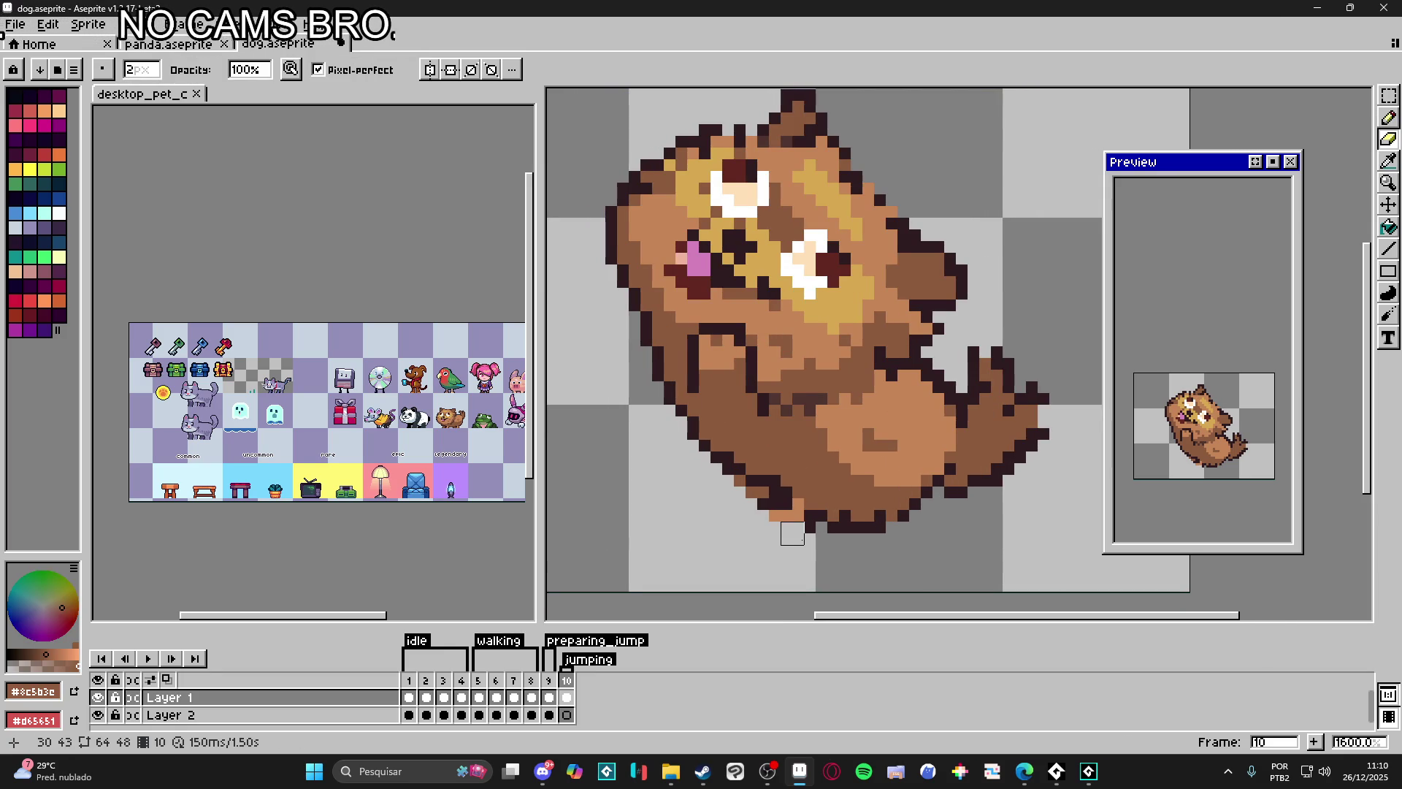
left_click(792, 533)
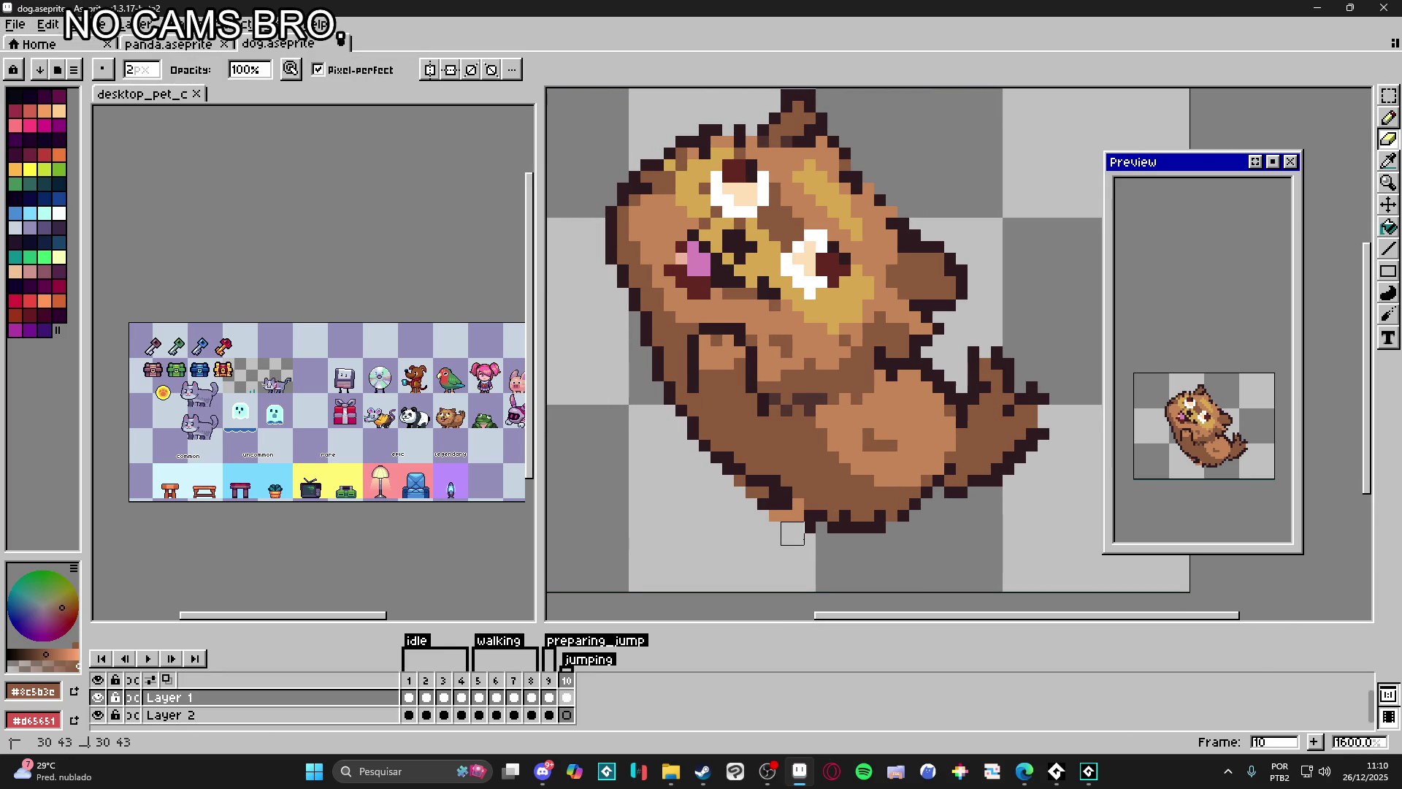
left_click_drag(803, 533, 745, 510)
key("b")
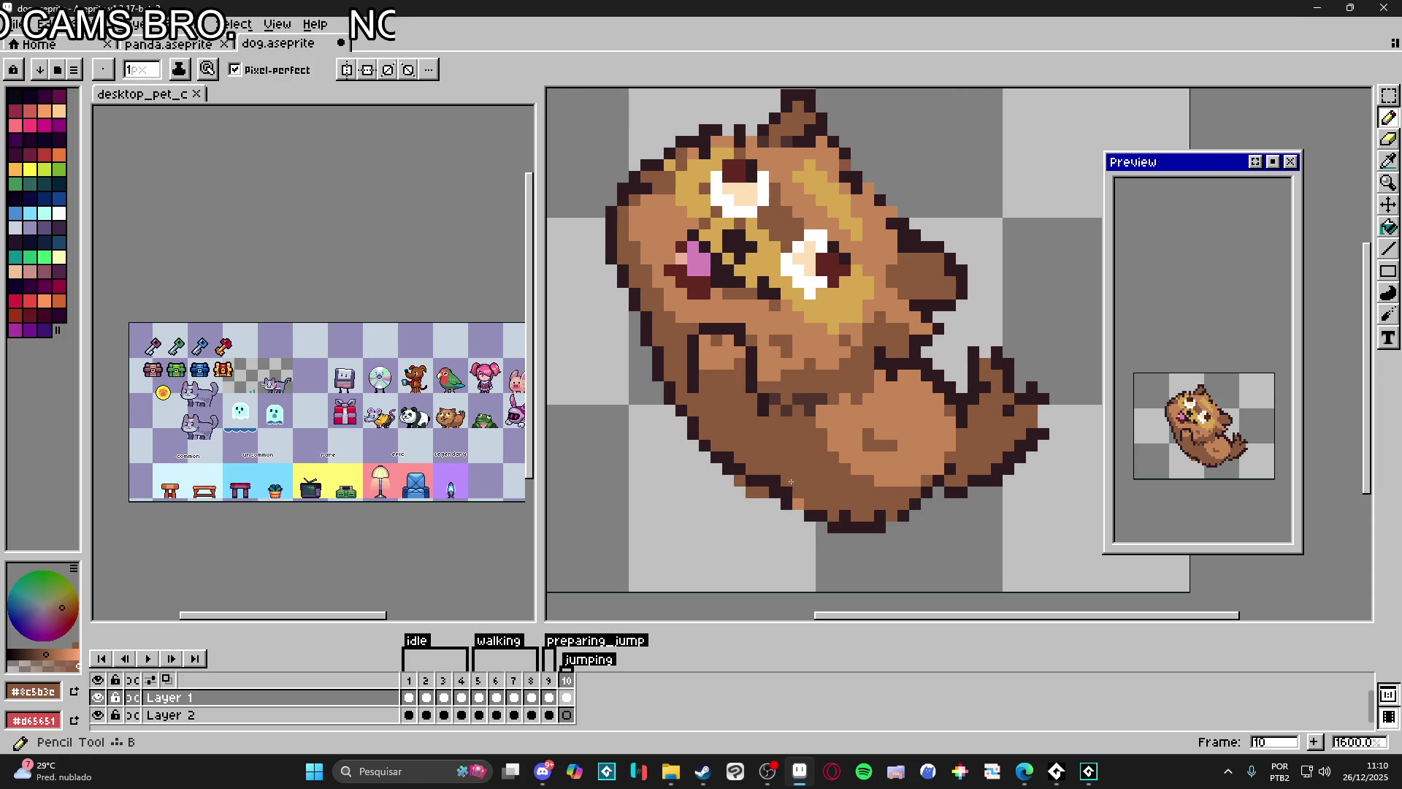
key("e")
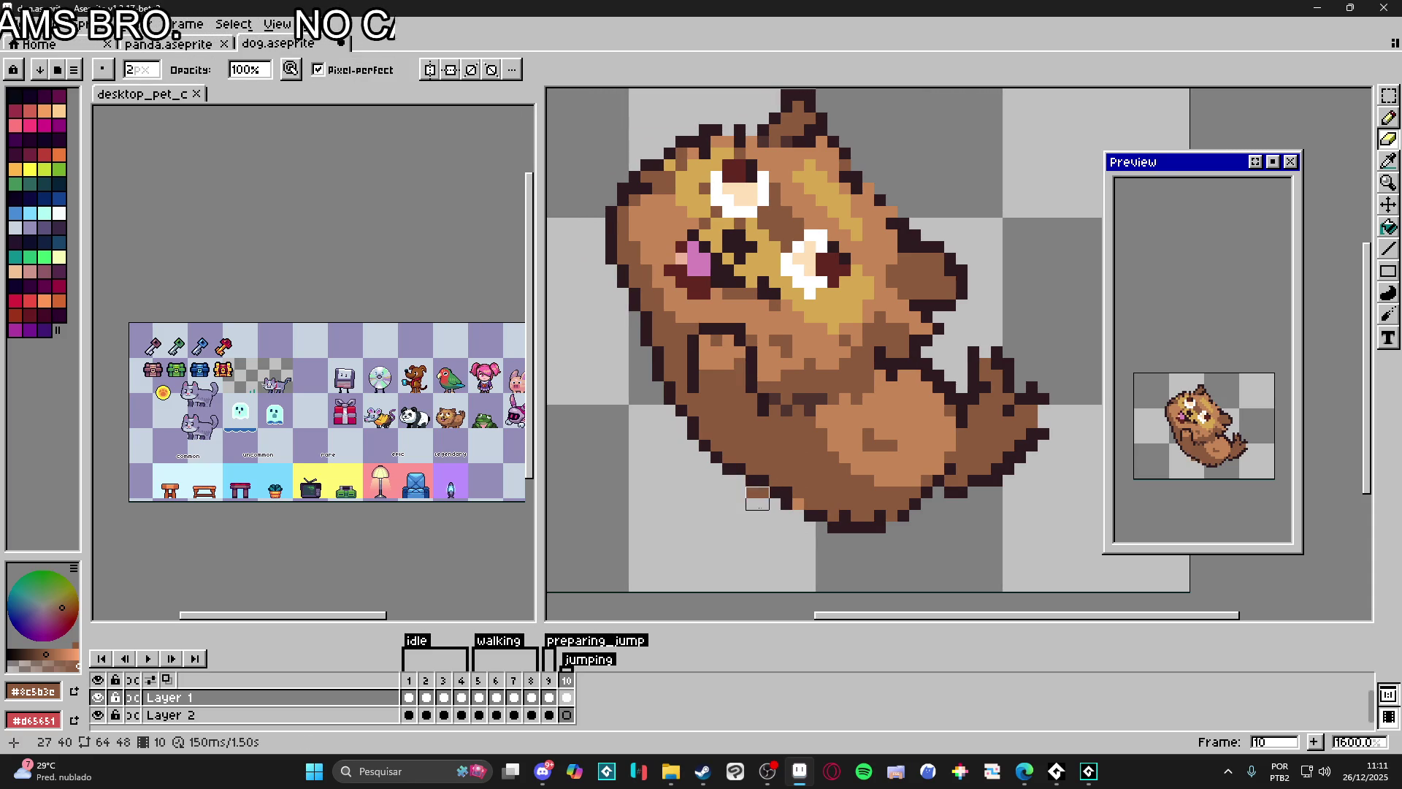
key("b")
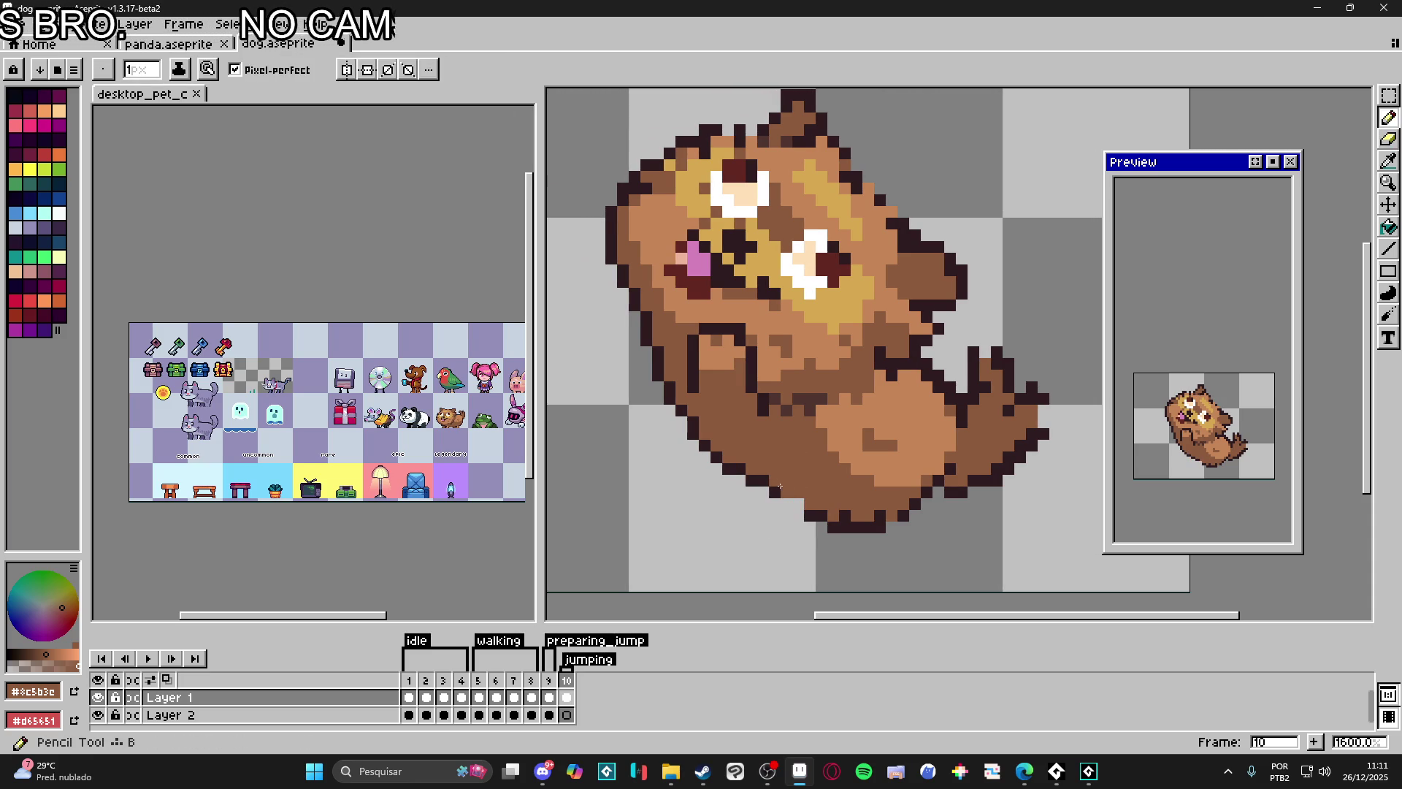
left_click(786, 495, "alt")
left_click(789, 483, "alt")
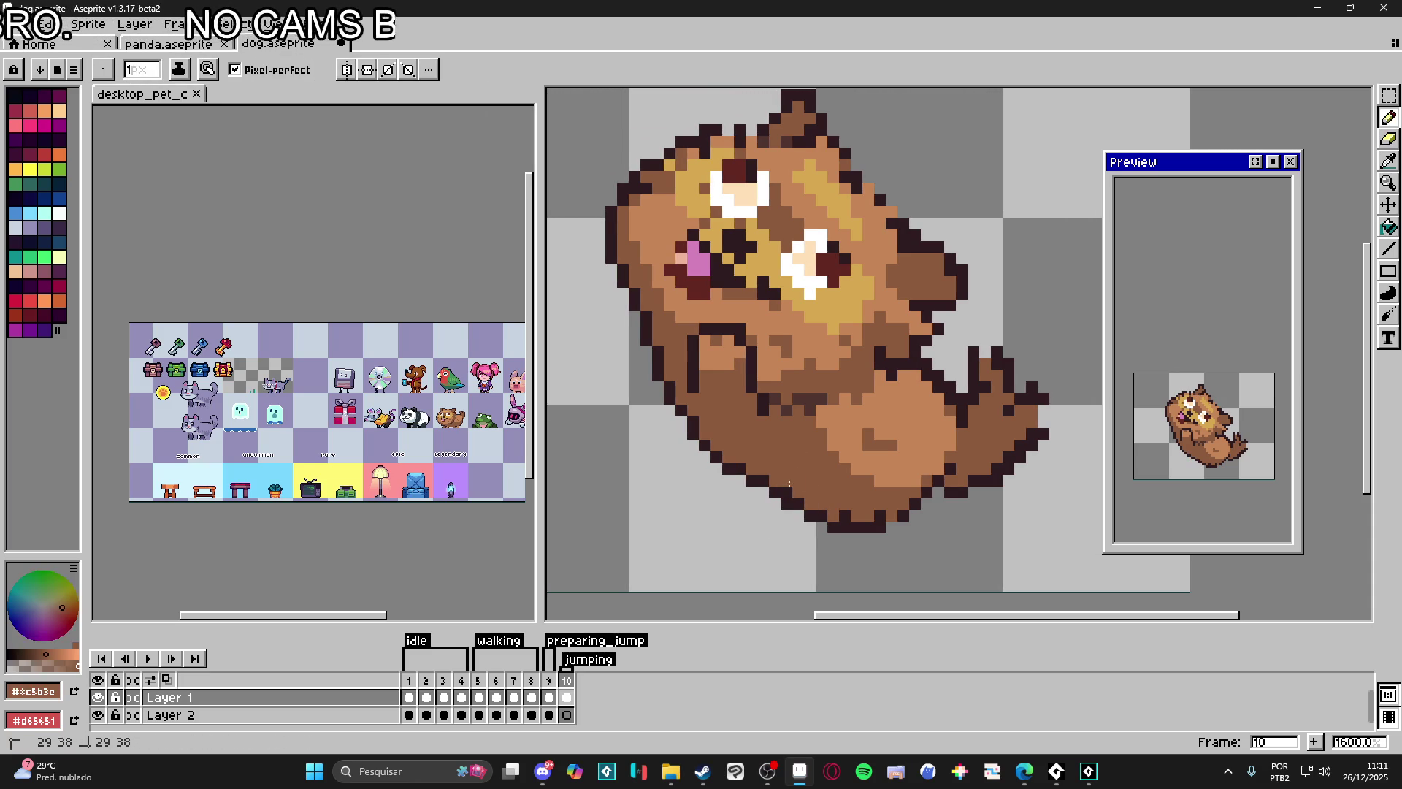
left_click(780, 490, "alt")
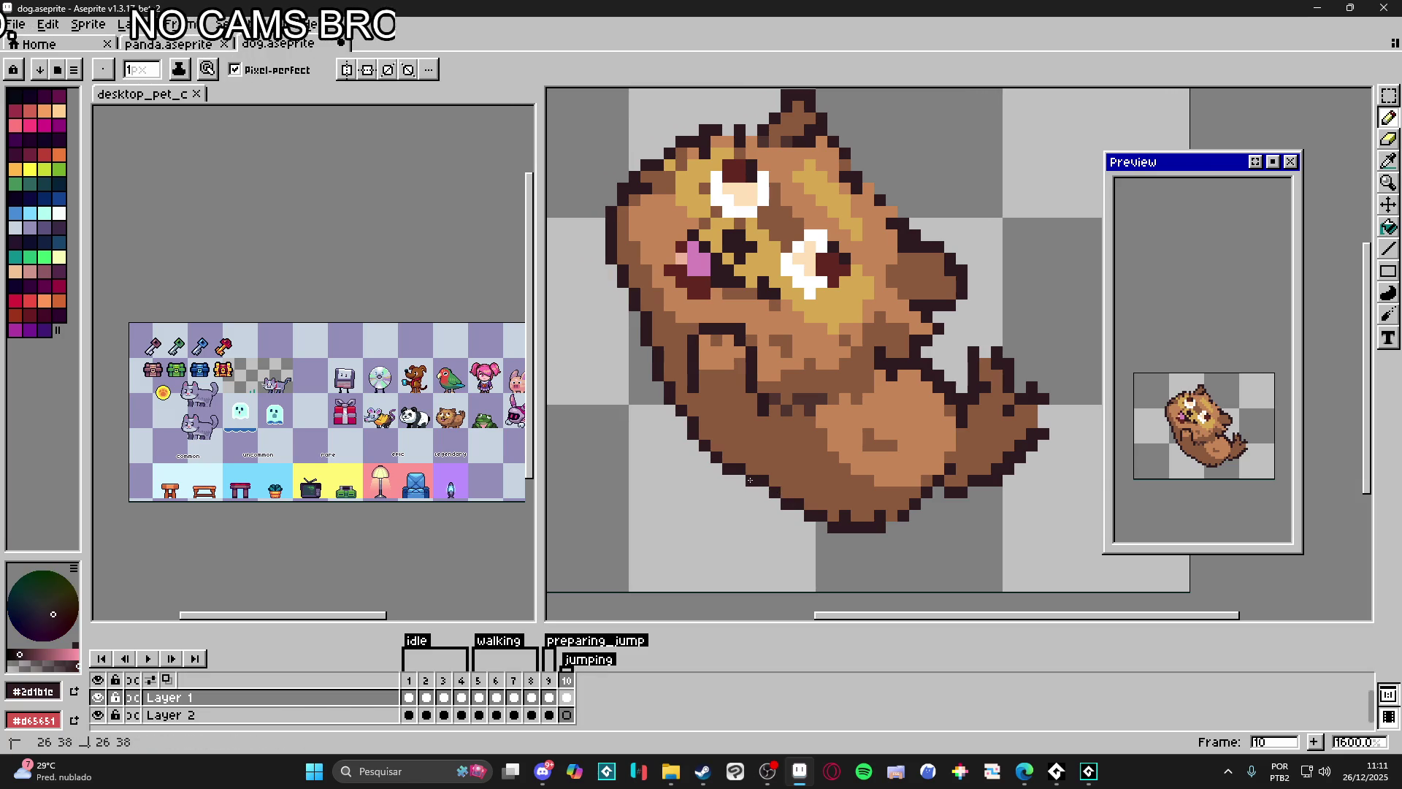
left_click(767, 471, "alt")
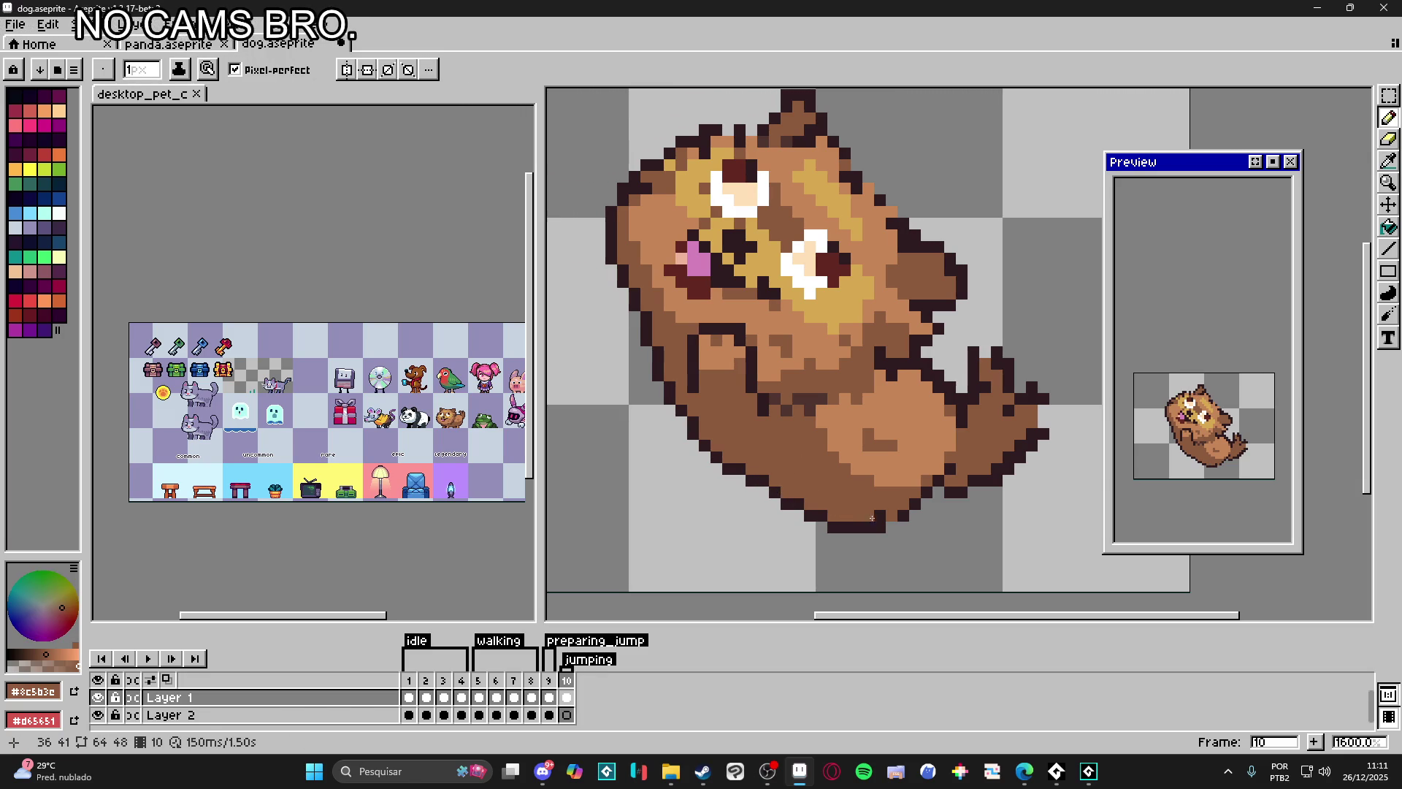
left_click(887, 523, "alt")
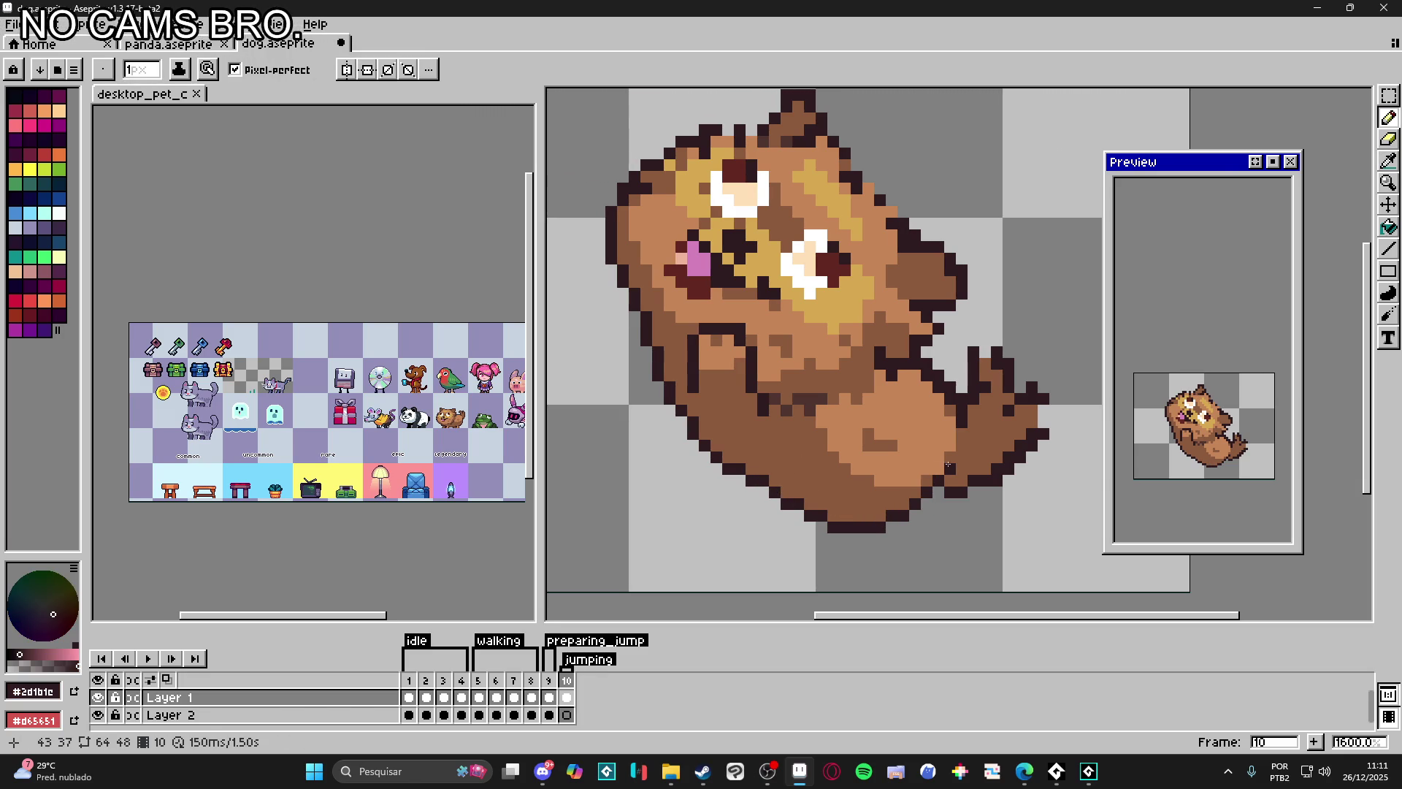
scroll(872, 518, "down", 1)
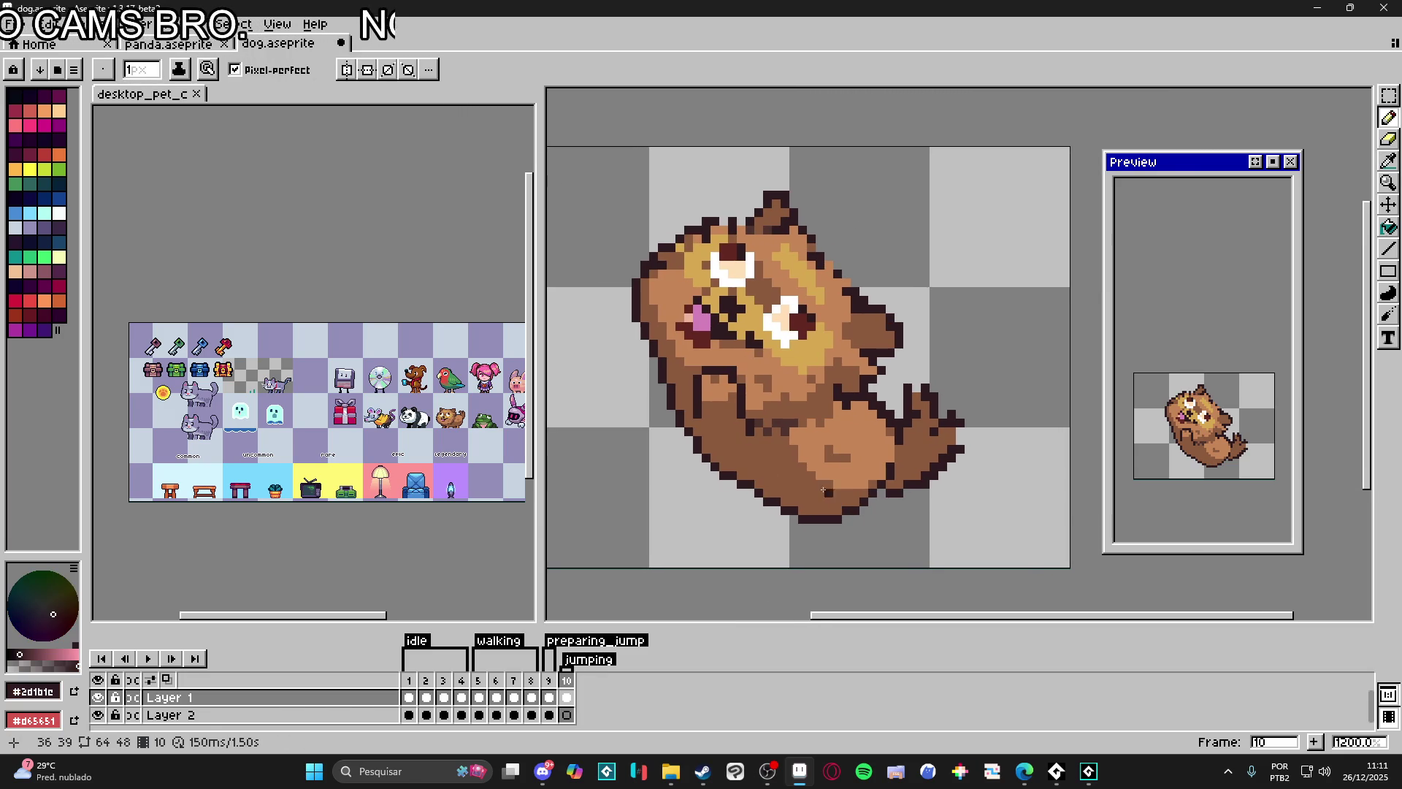
scroll(734, 384, "up", 1)
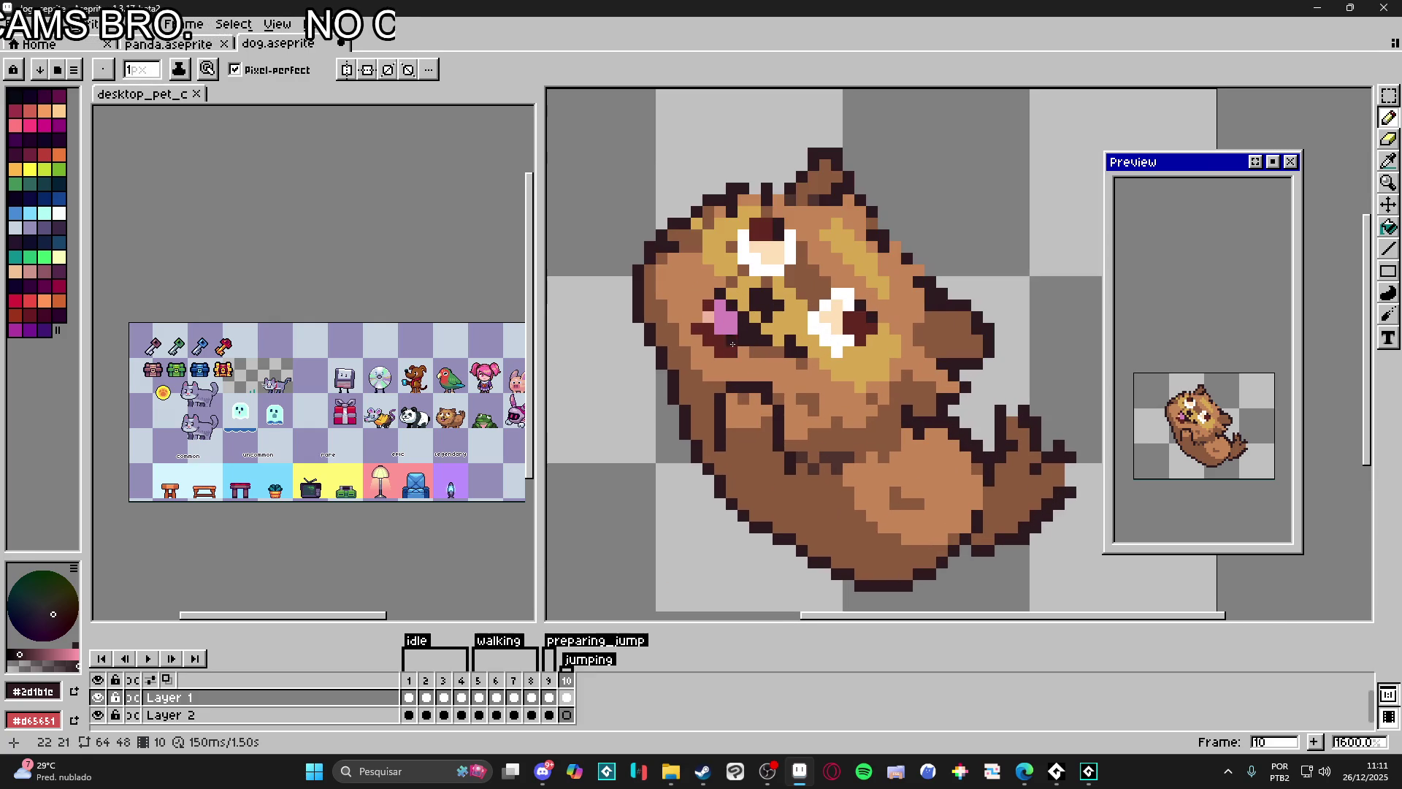
left_click(757, 352, "alt")
left_click(768, 348, "alt")
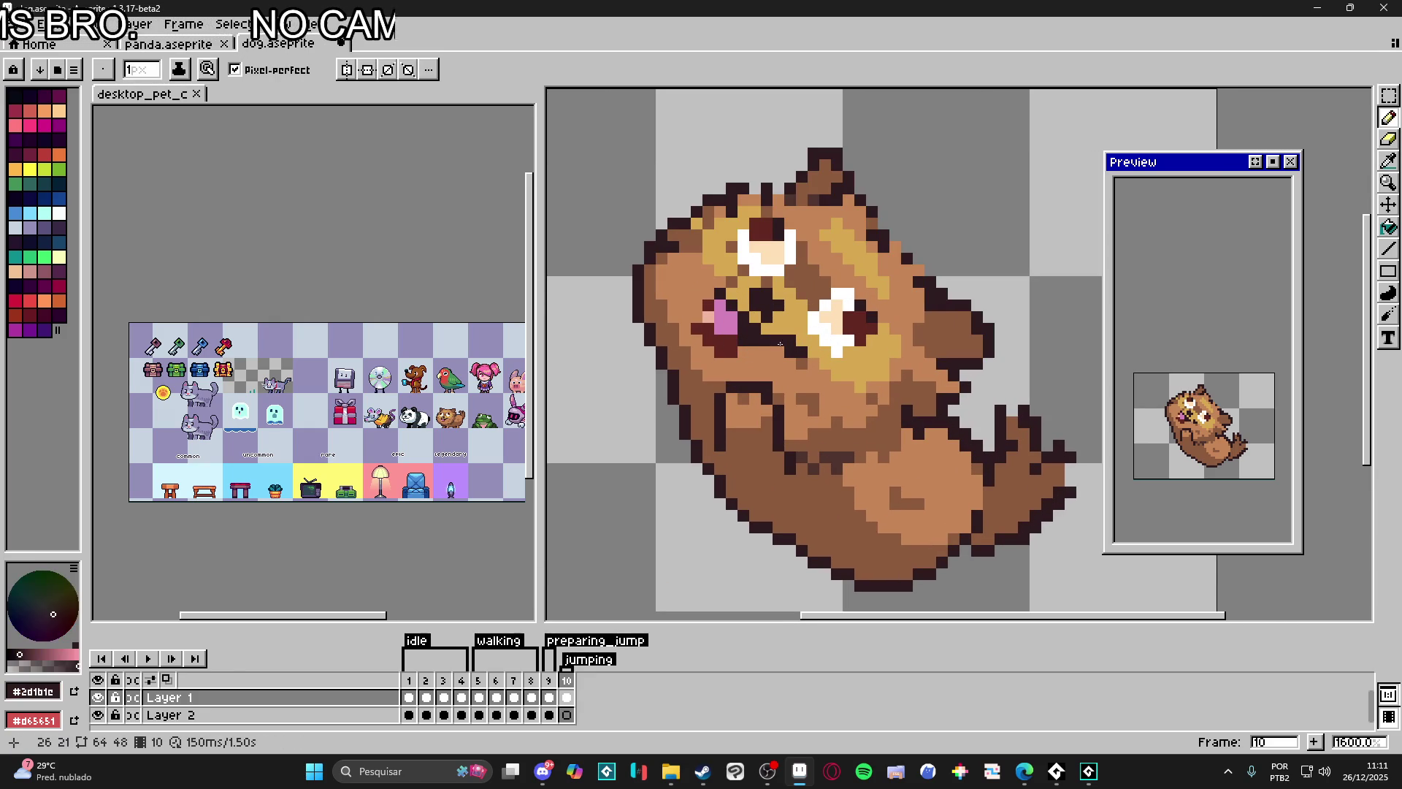
left_click(725, 318, "alt")
left_click(720, 293, "alt")
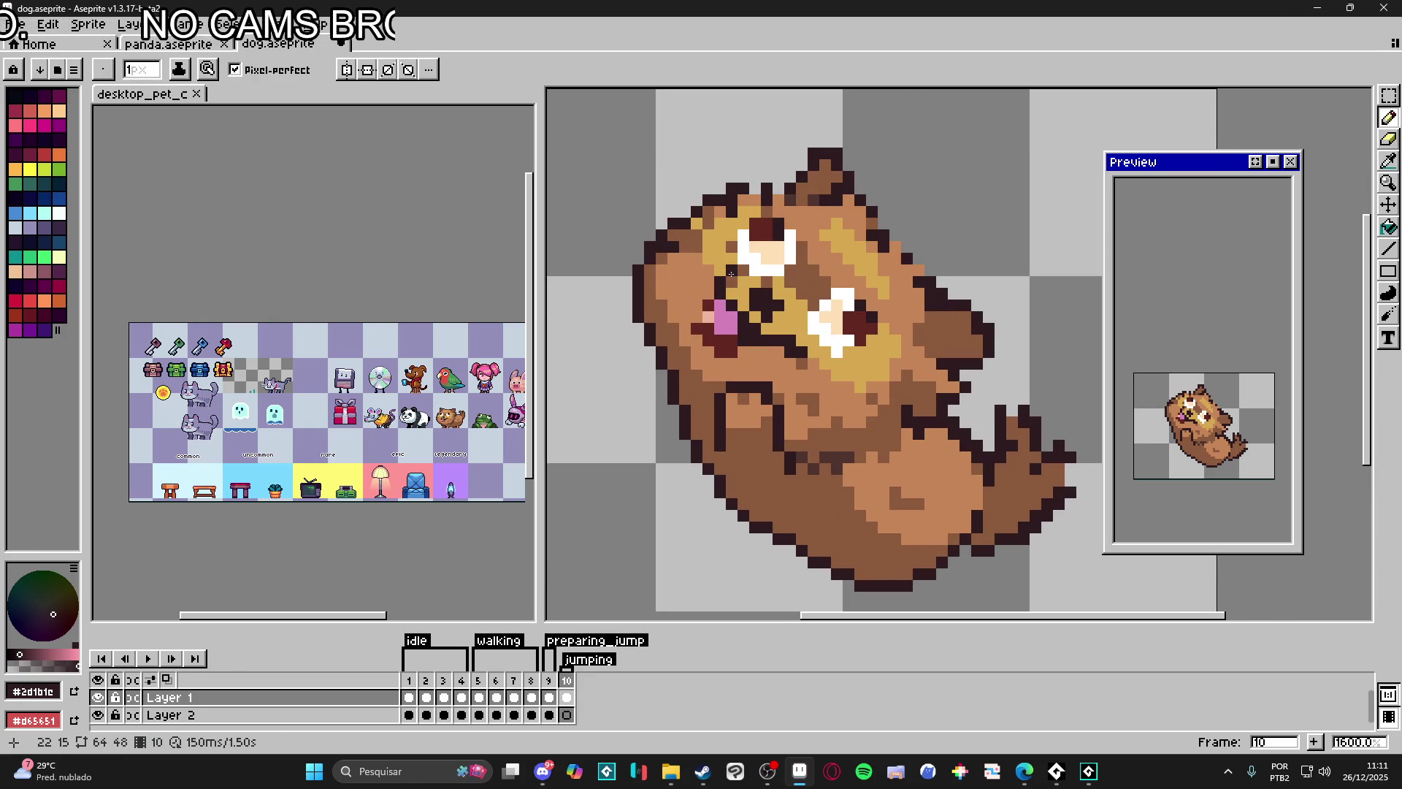
key("alt")
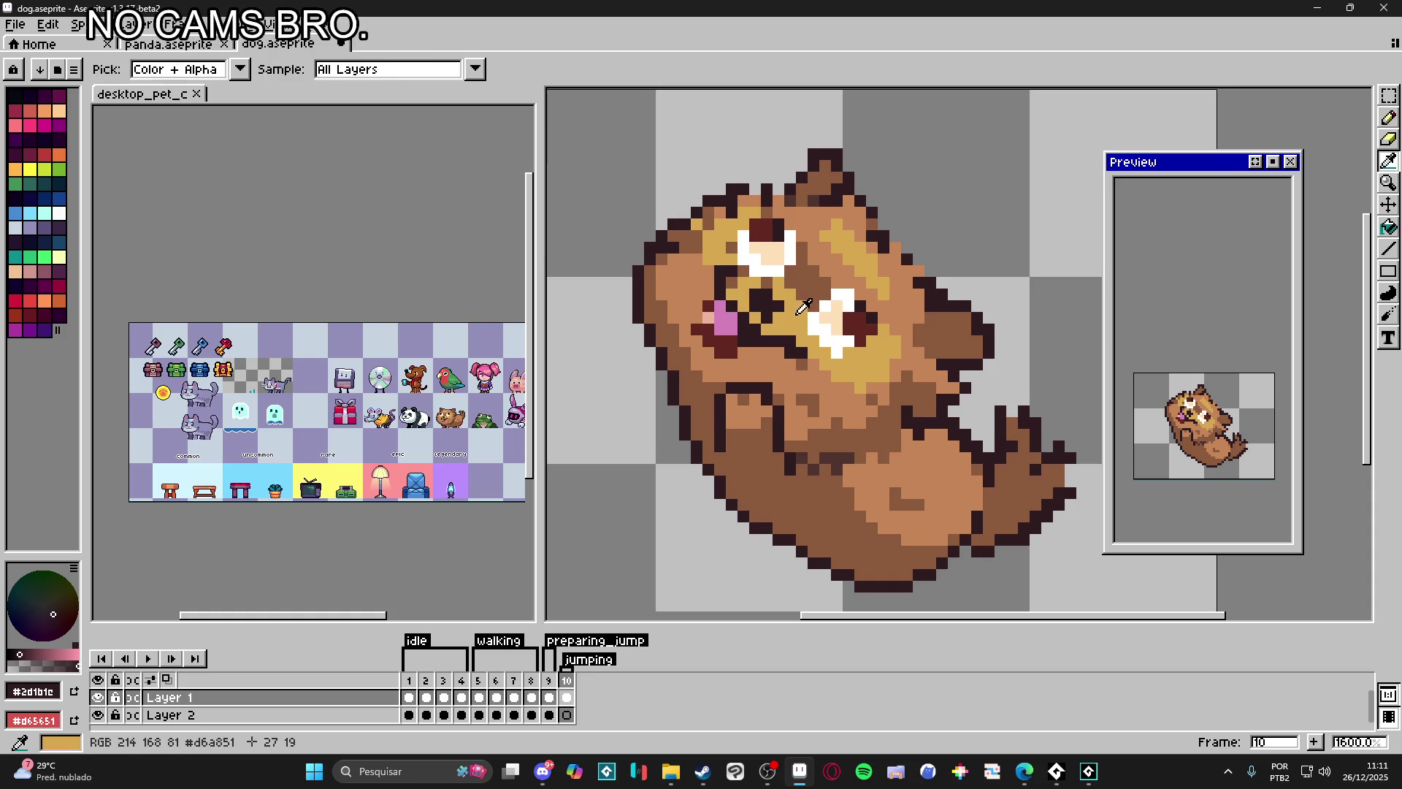
scroll(771, 308, "down", 1)
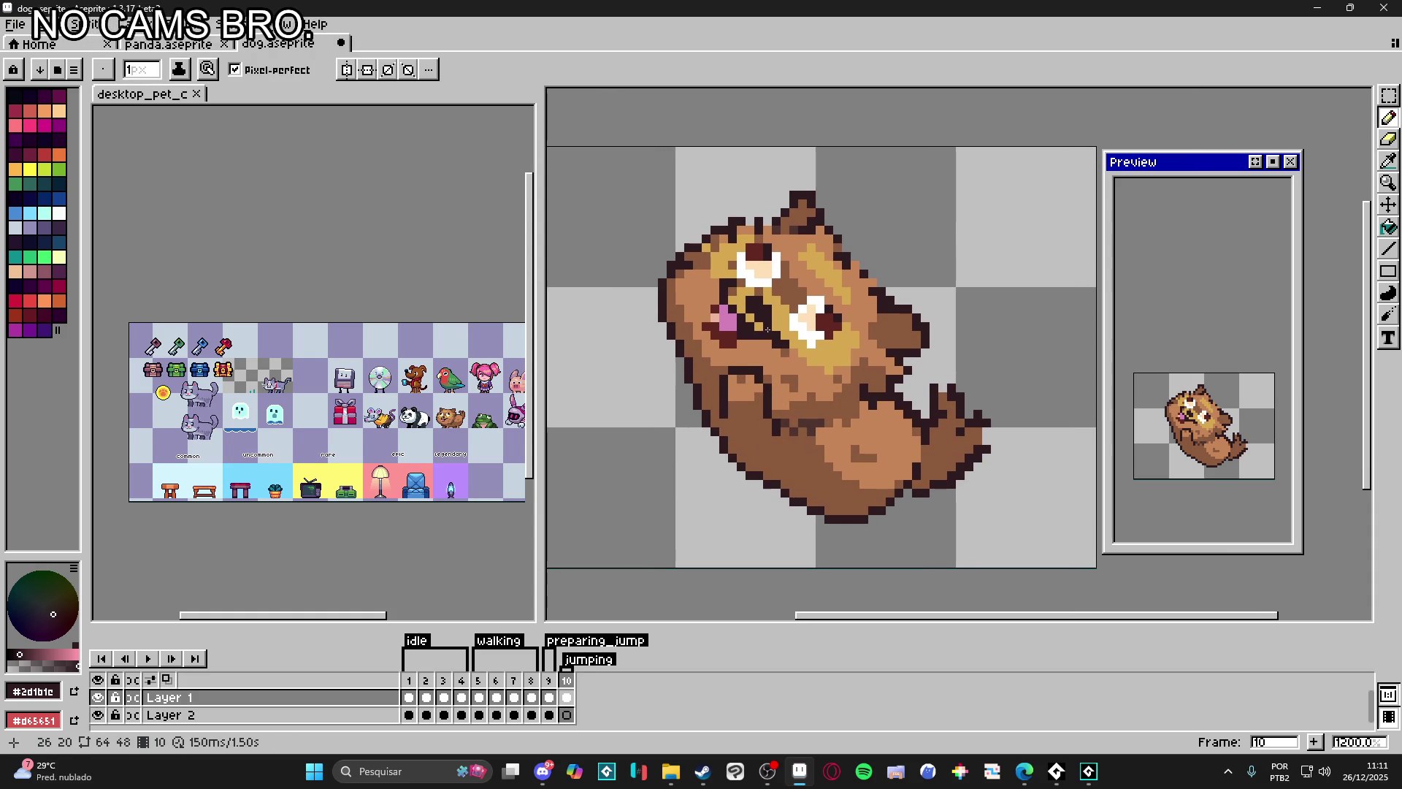
scroll(769, 325, "down", 1)
scroll(779, 385, "down", 1)
left_click_drag(811, 348, 716, 308)
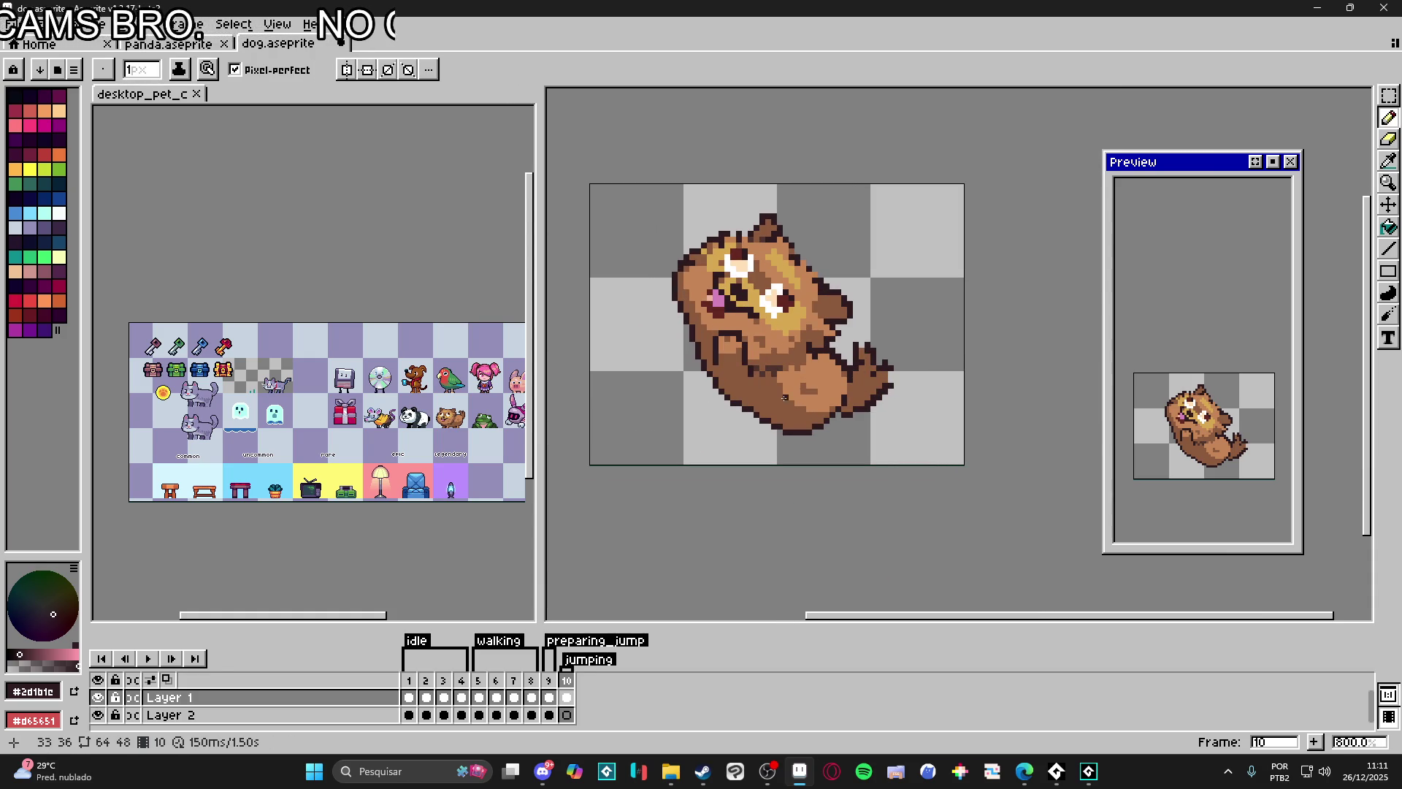
scroll(877, 386, "up", 1)
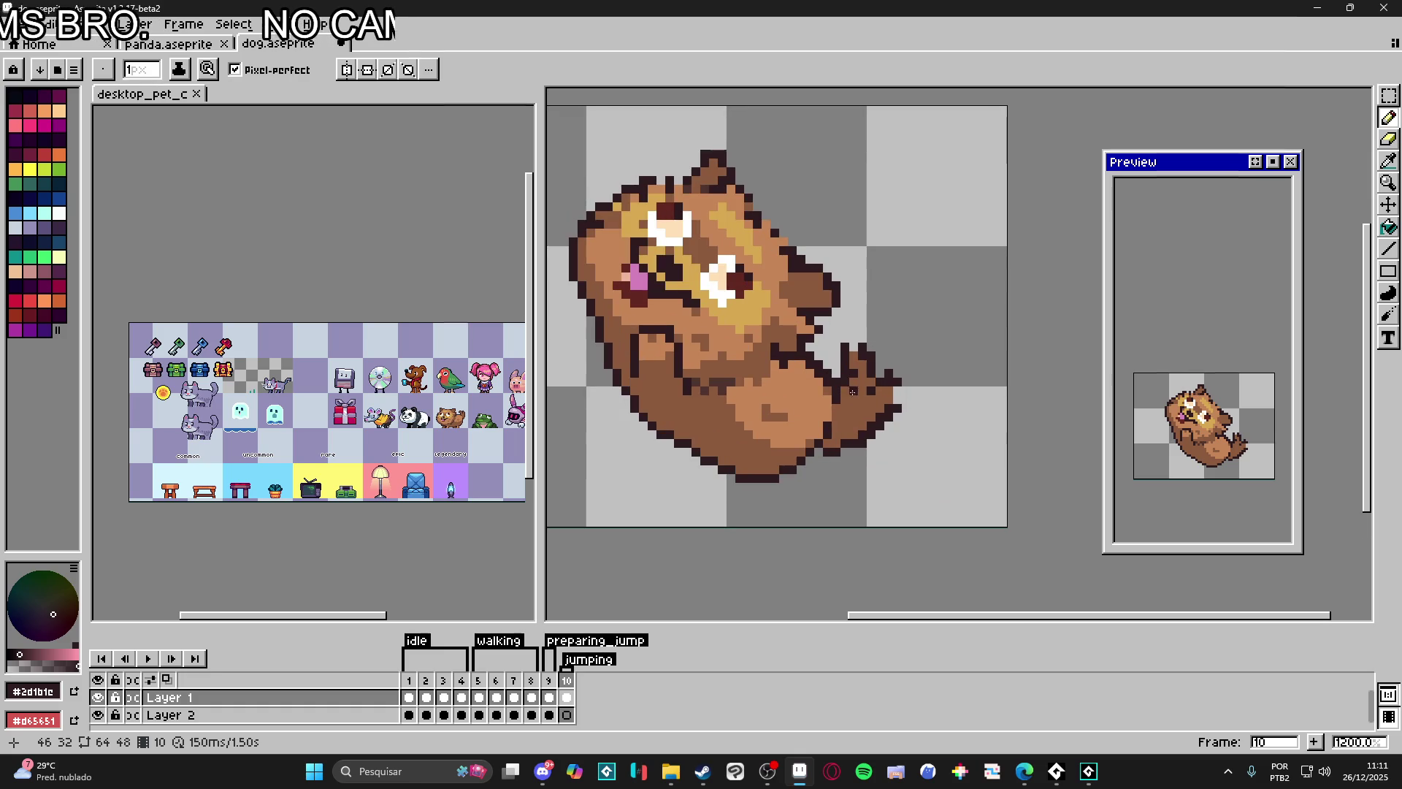
Step: Erase the pixels joining the long tail to the body, leaving a rounded rear
key("v")
key("e")
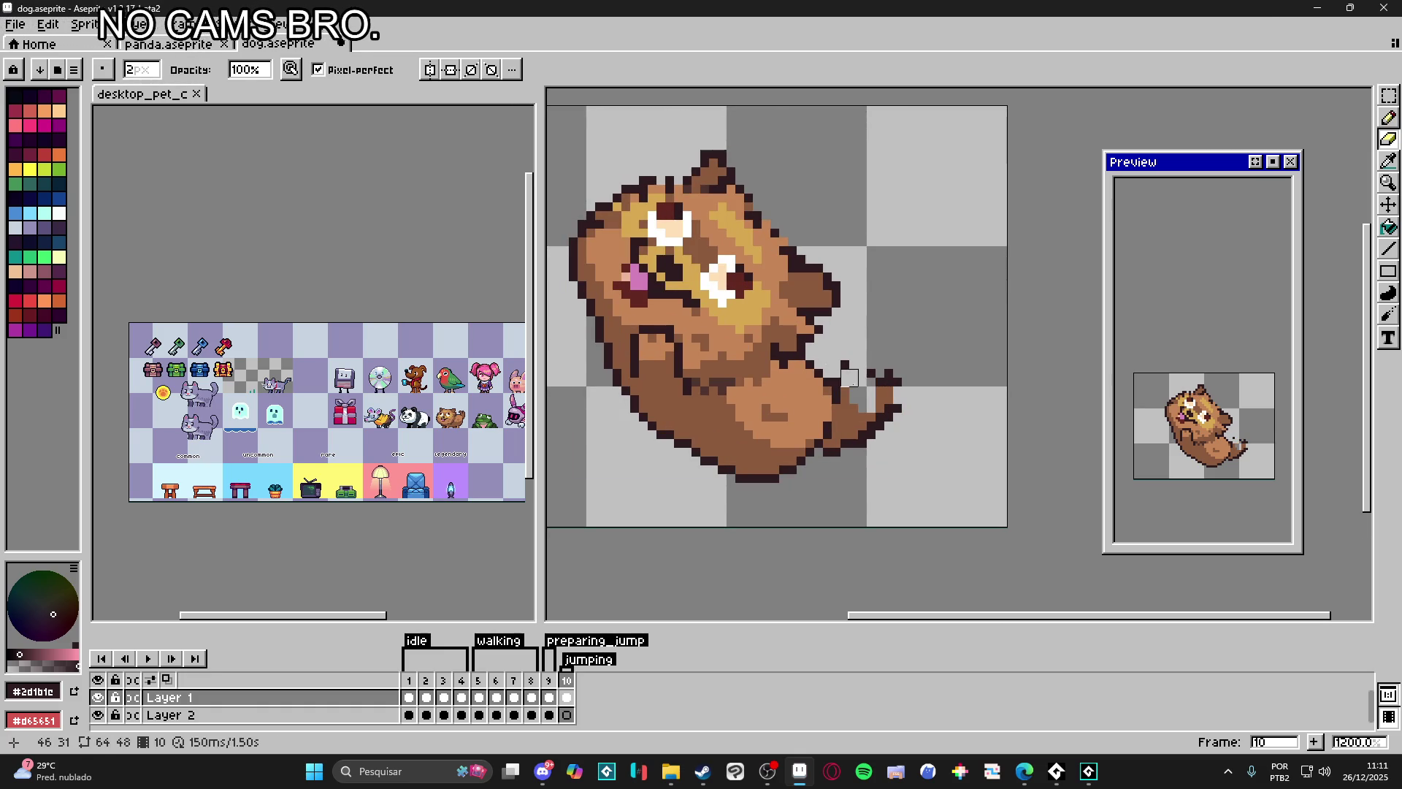
mouse_move(848, 430)
left_mouse_down()
mouse_move(893, 360)
mouse_move(840, 335)
left_mouse_up()
key("i")
key("b")
key("e")
key("b")
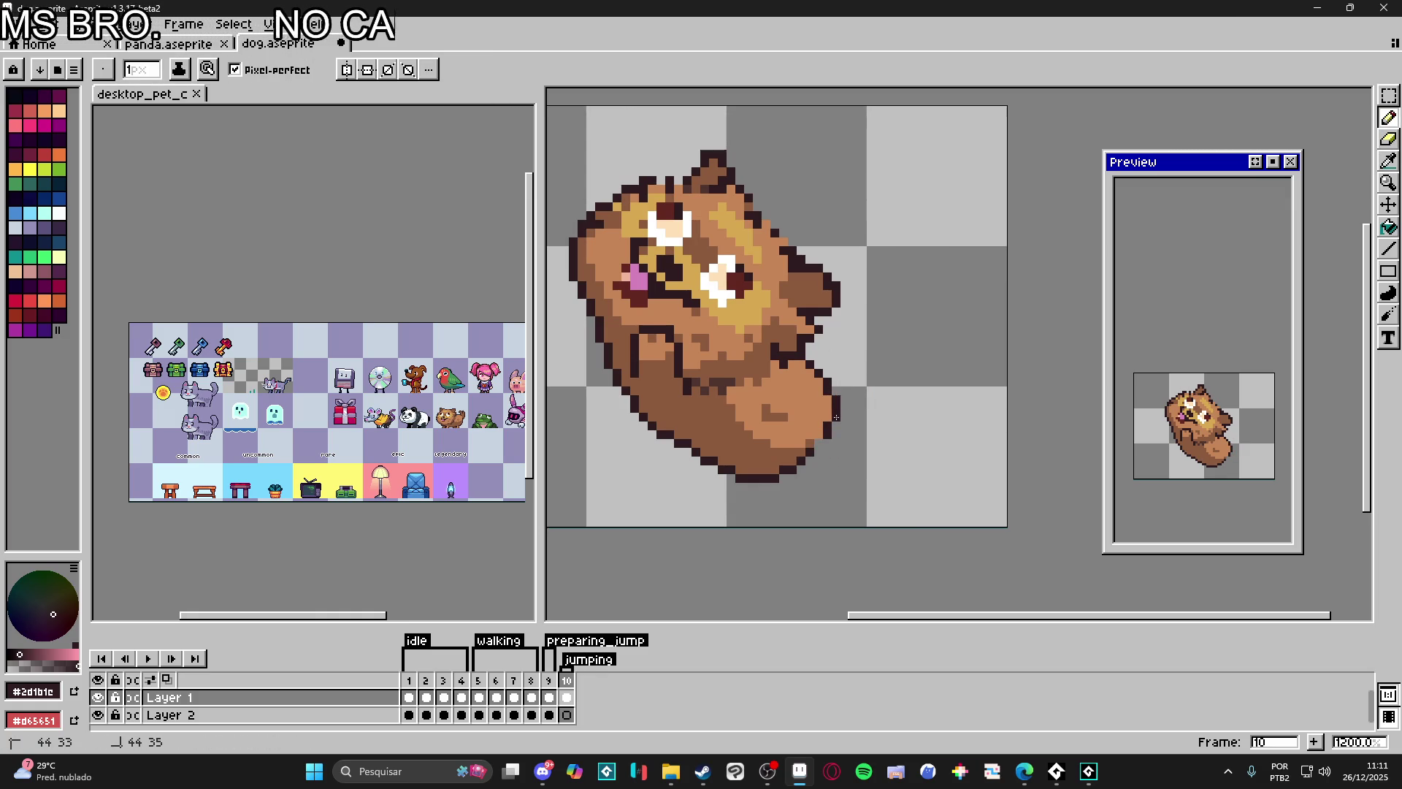
scroll(823, 476, "down", 1)
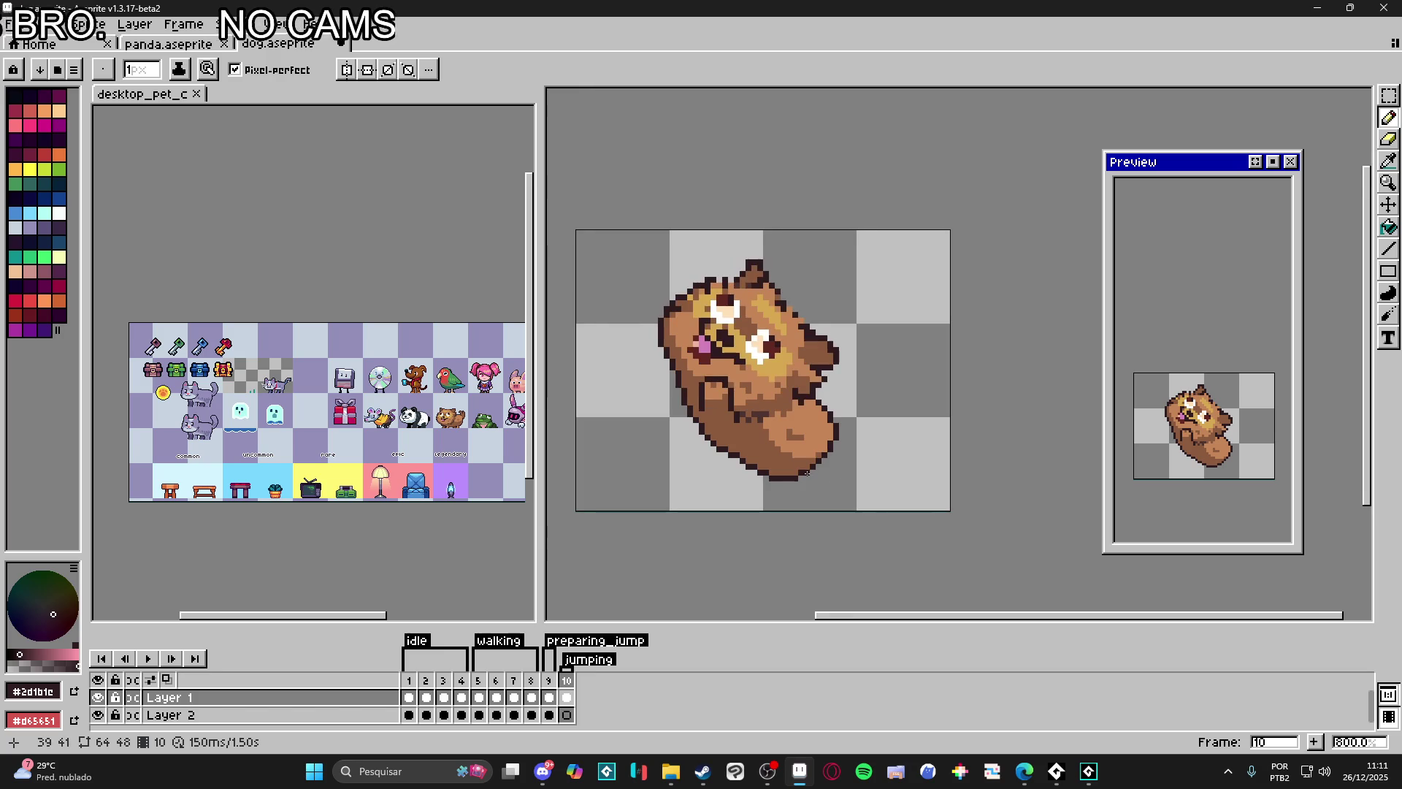
scroll(823, 477, "left", 1)
scroll(844, 371, "up", 2)
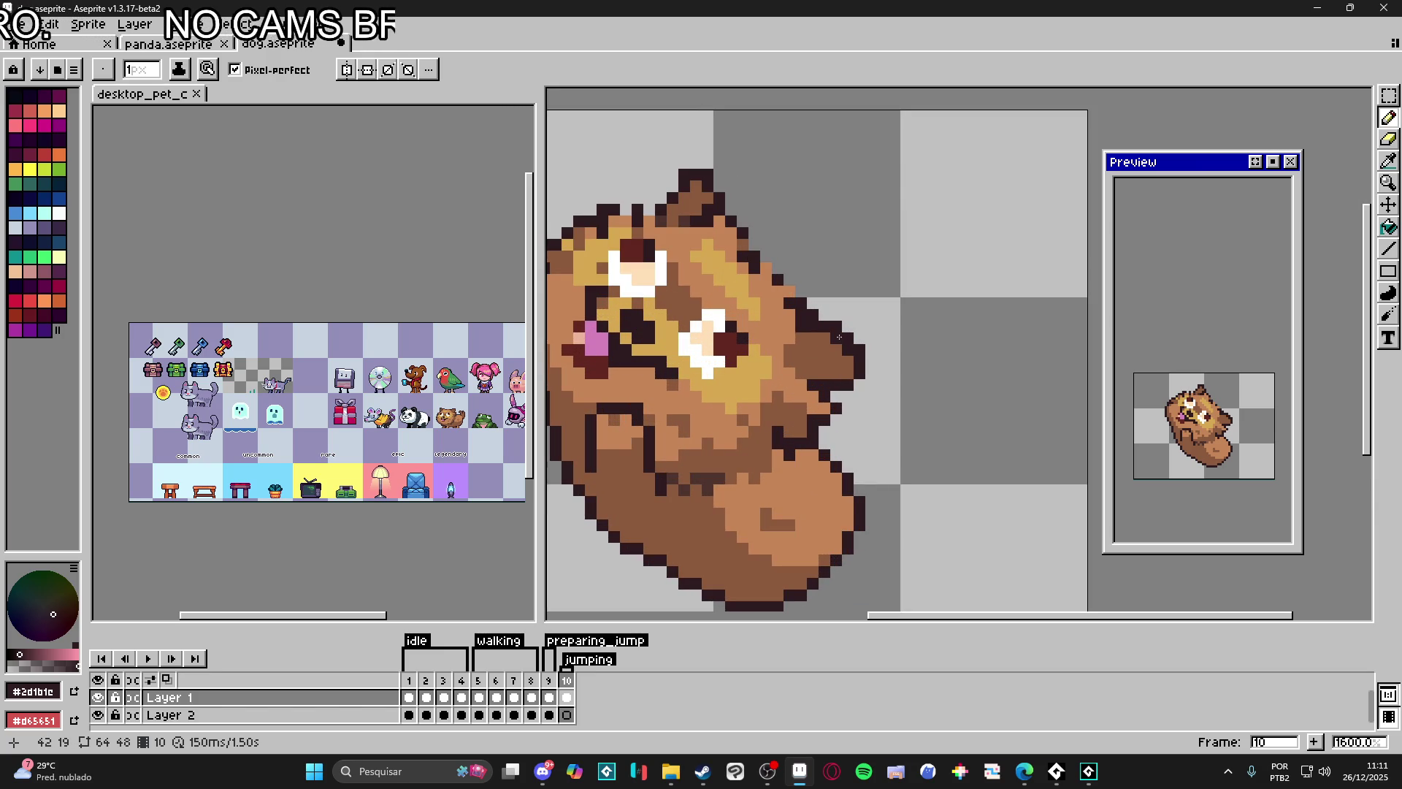
key("e")
scroll(862, 412, "down", 4)
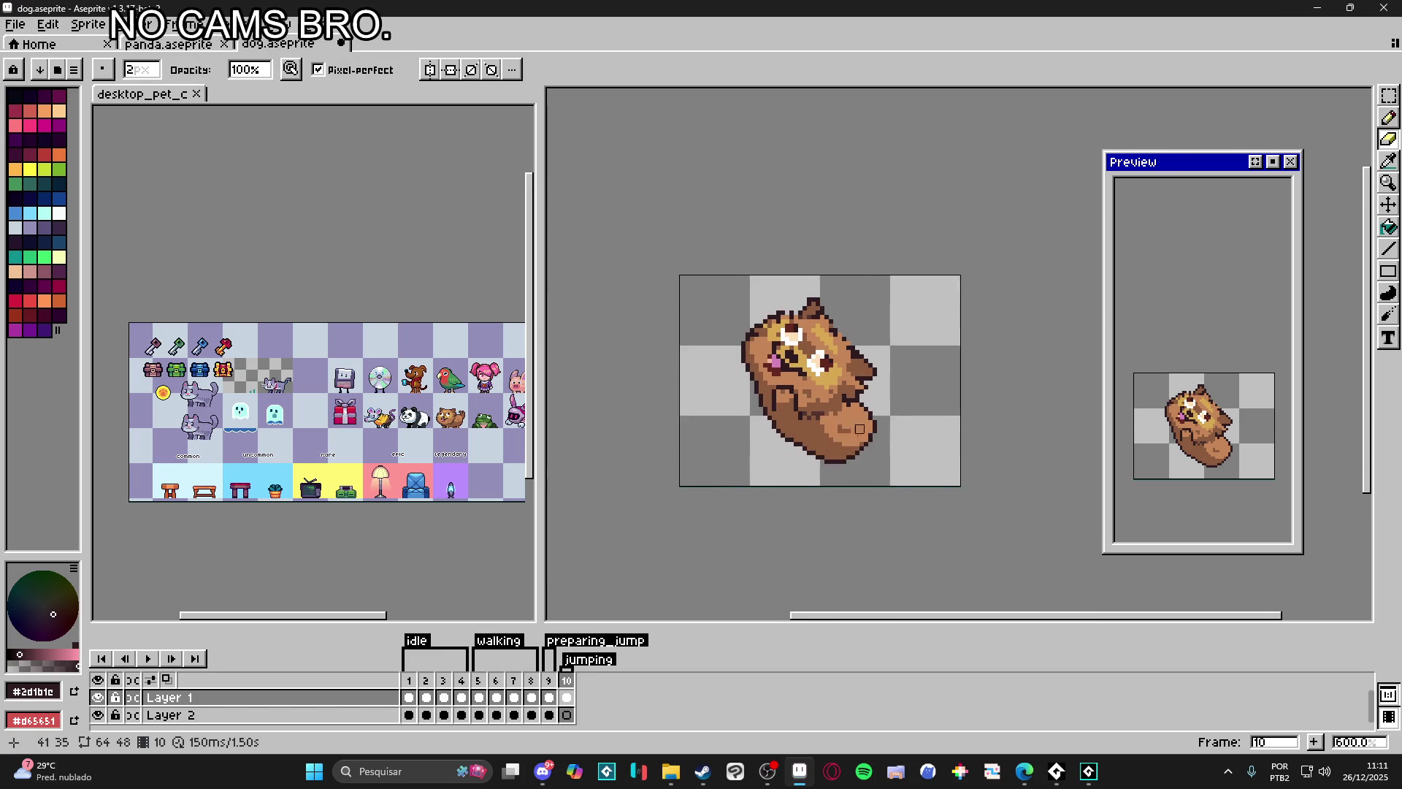
key("b")
scroll(844, 414, "up", 2)
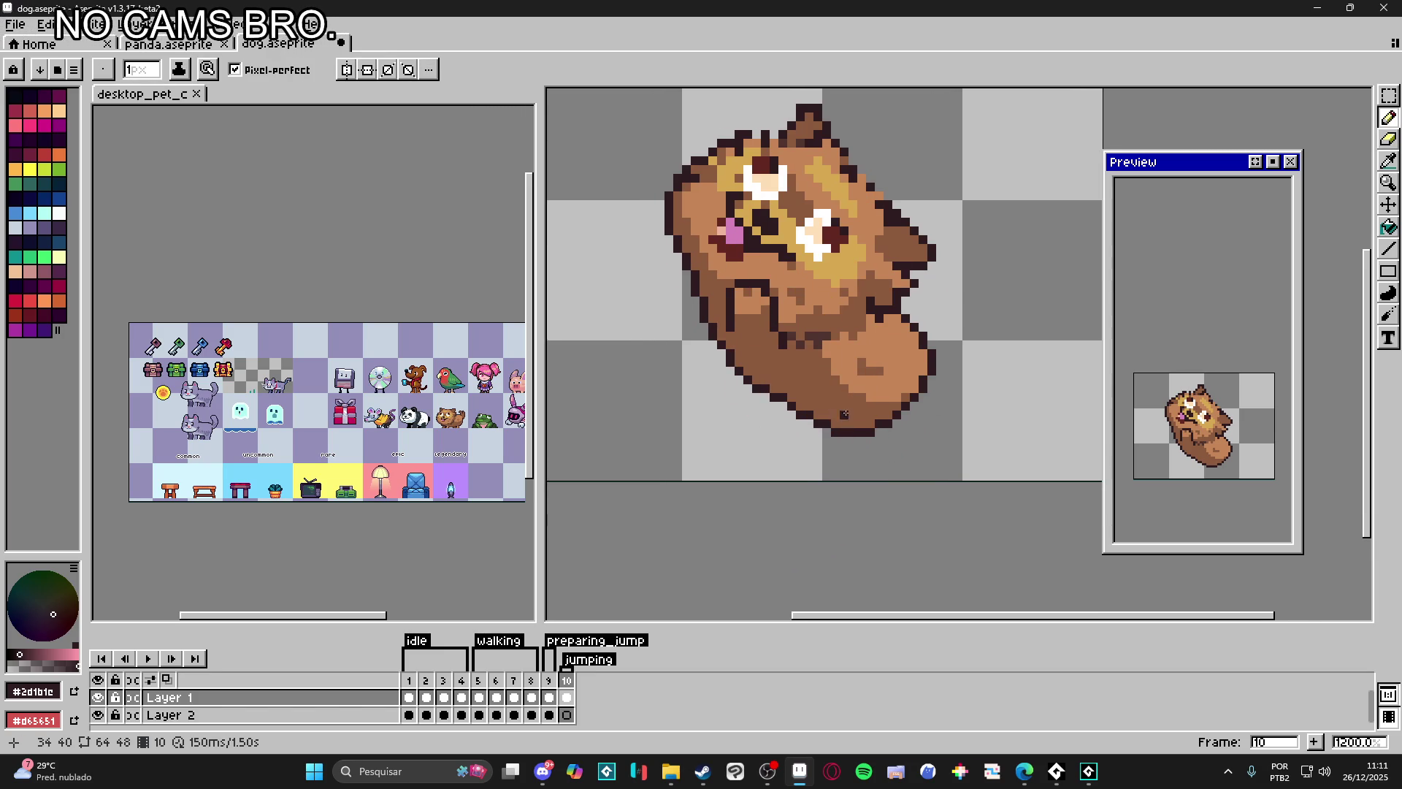
Step: Paint a short 2px light-brown tail below the body and outline its right side and bottom in dark
left_click(852, 410, "alt")
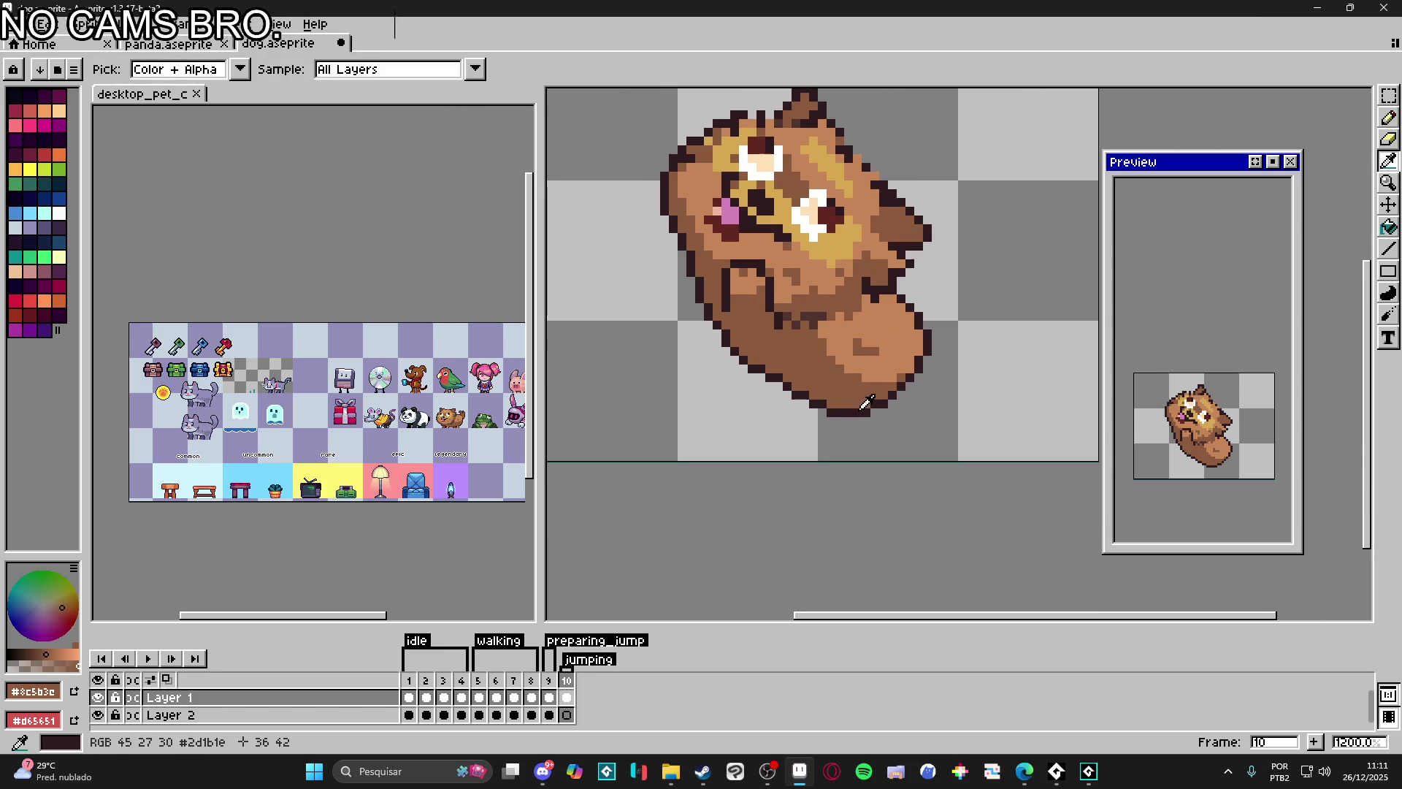
left_click(865, 393, "alt")
key("plus")
left_click_drag(863, 414, 877, 432)
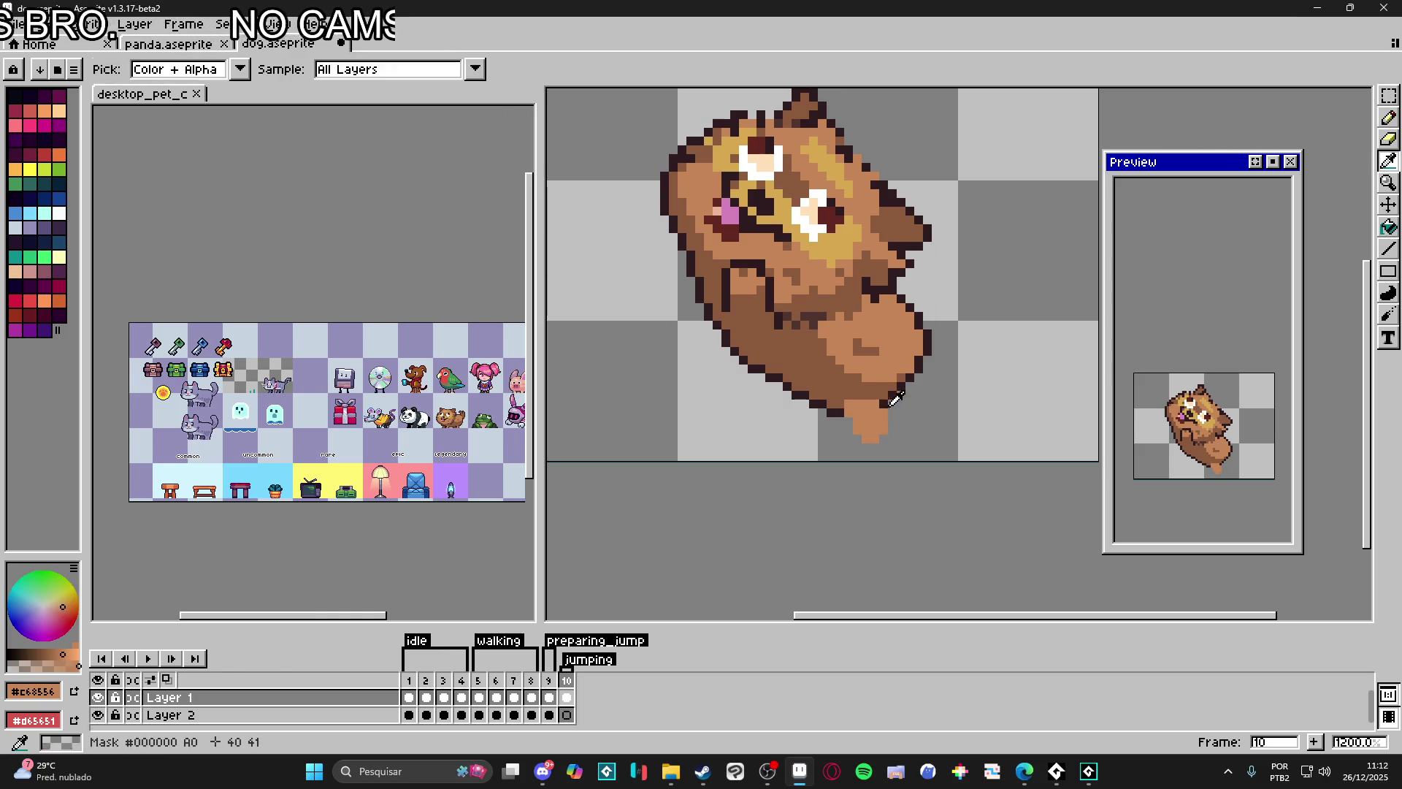
left_click(886, 410, "alt")
mouse_move(889, 413)
left_mouse_down()
mouse_move(893, 434)
mouse_move(868, 442)
left_mouse_up()
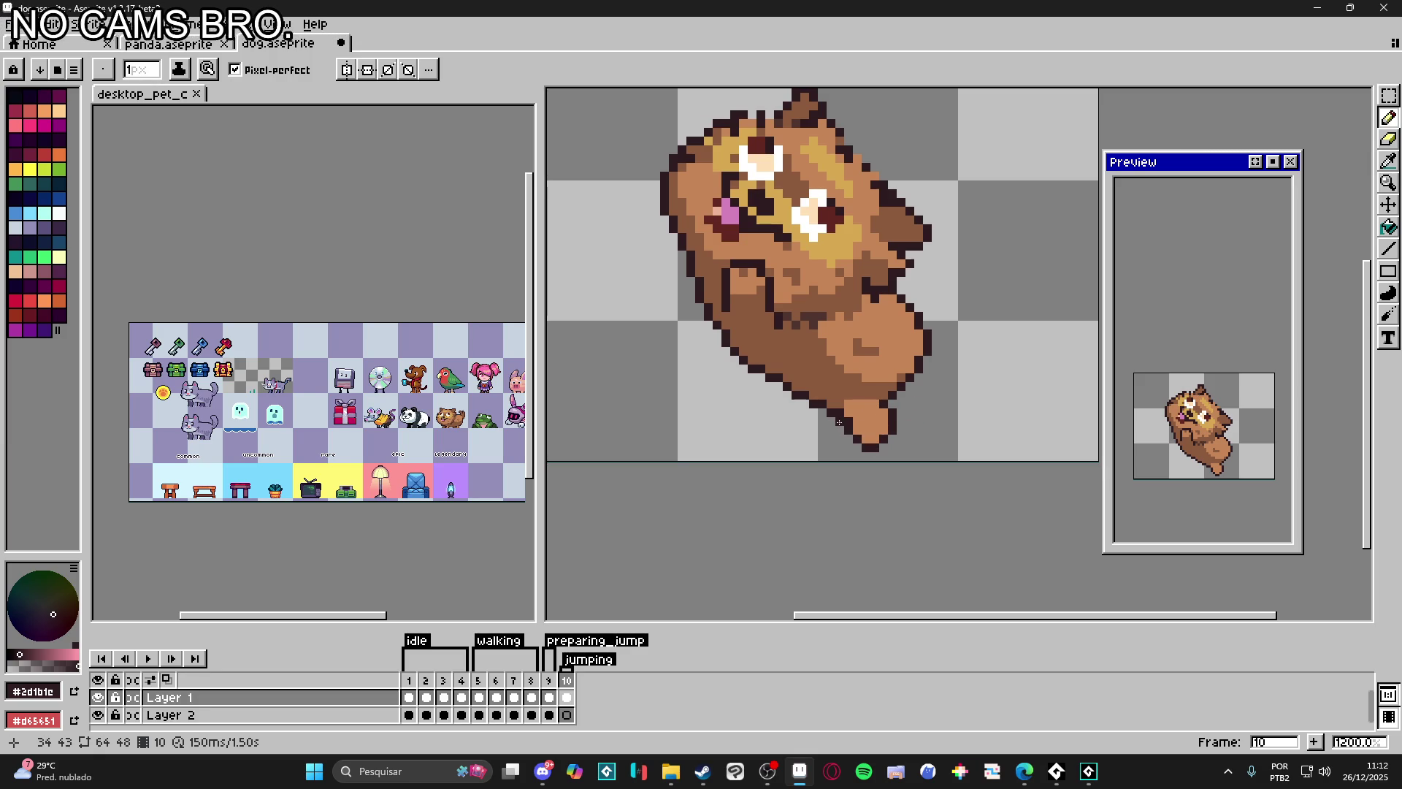
left_click(852, 418, "alt")
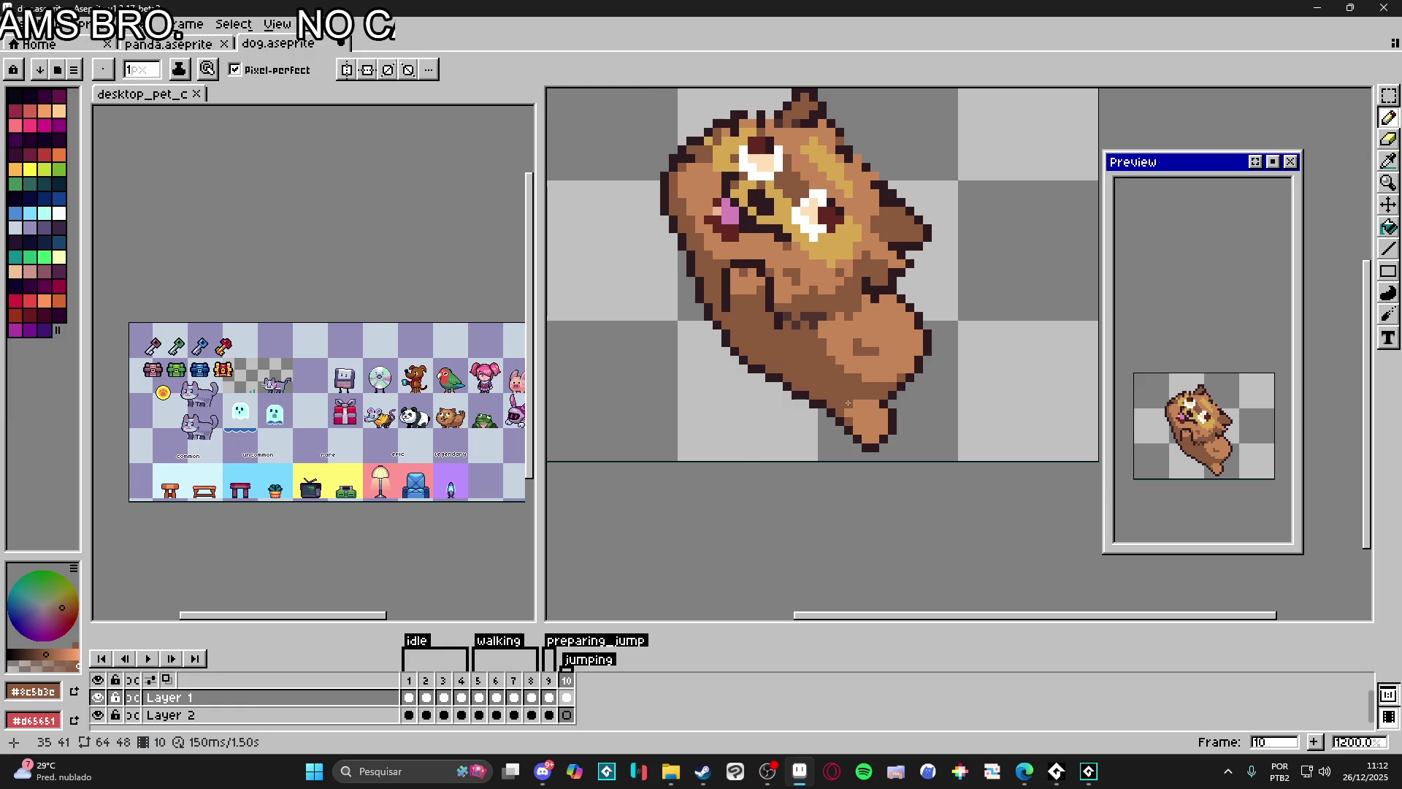
scroll(901, 412, "down", 1)
scroll(894, 412, "up", 2)
scroll(906, 441, "down", 2)
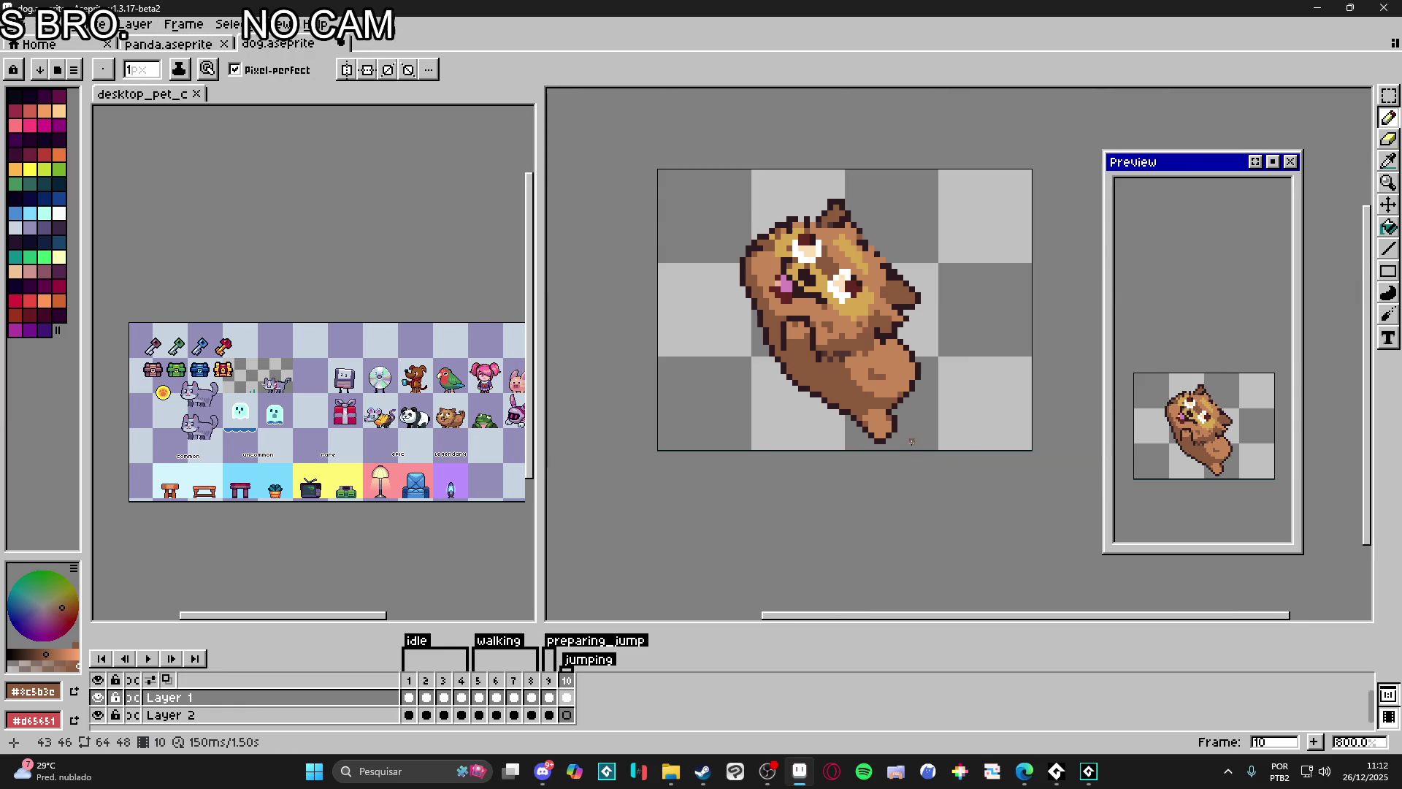
scroll(900, 436, "up", 3)
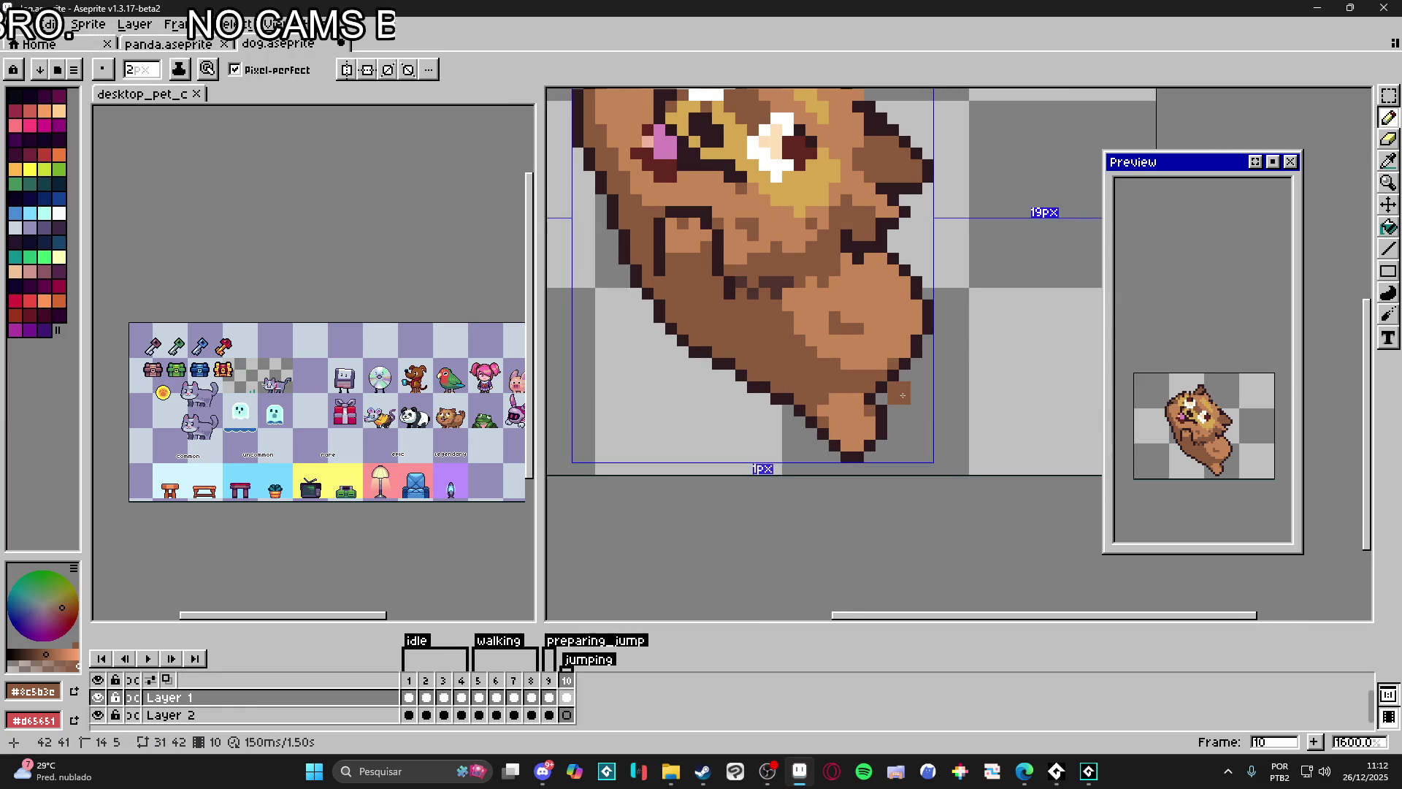
Step: Draw a 1px dark line separating the stub tail from the hind paw
key("minus")
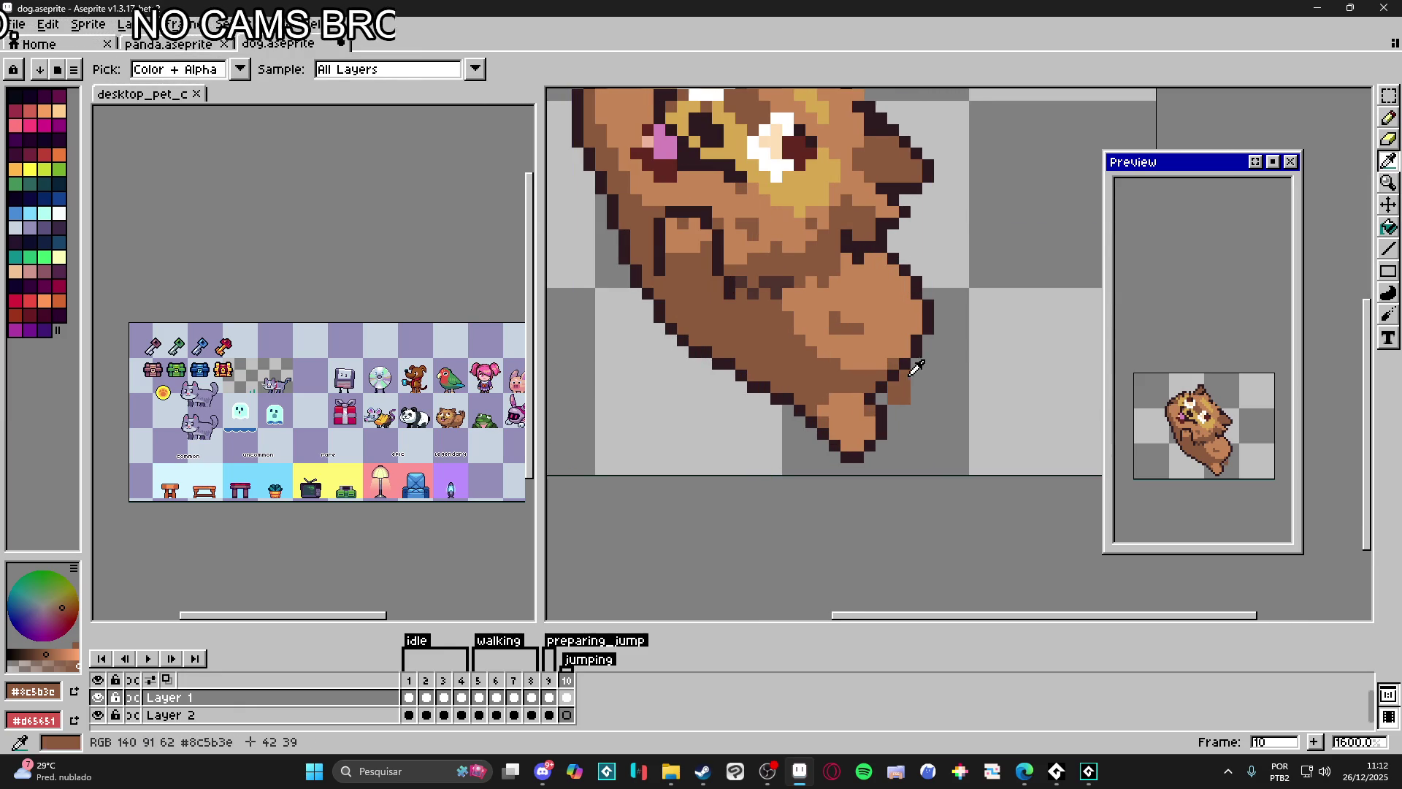
left_click(919, 363, "alt")
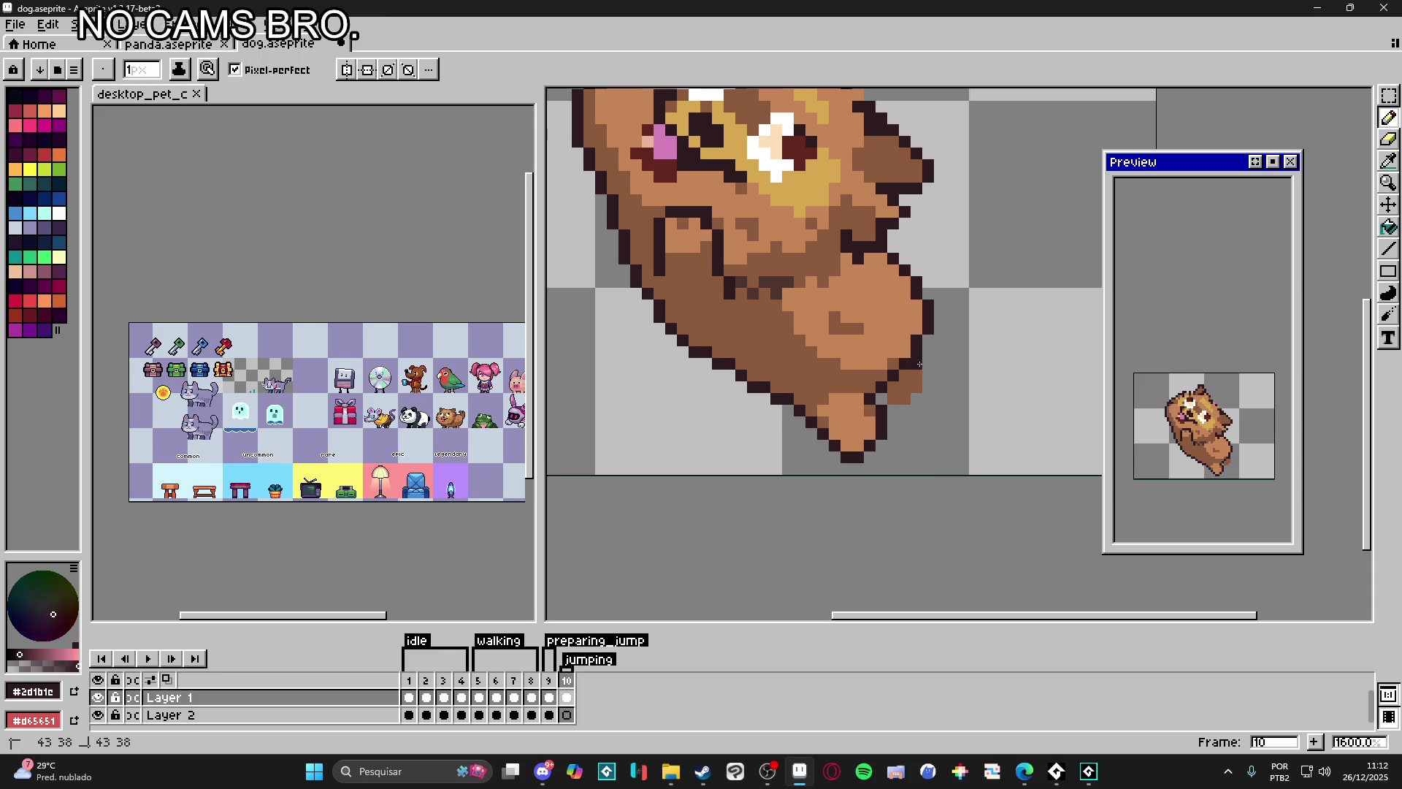
left_click_drag(916, 397, 895, 409)
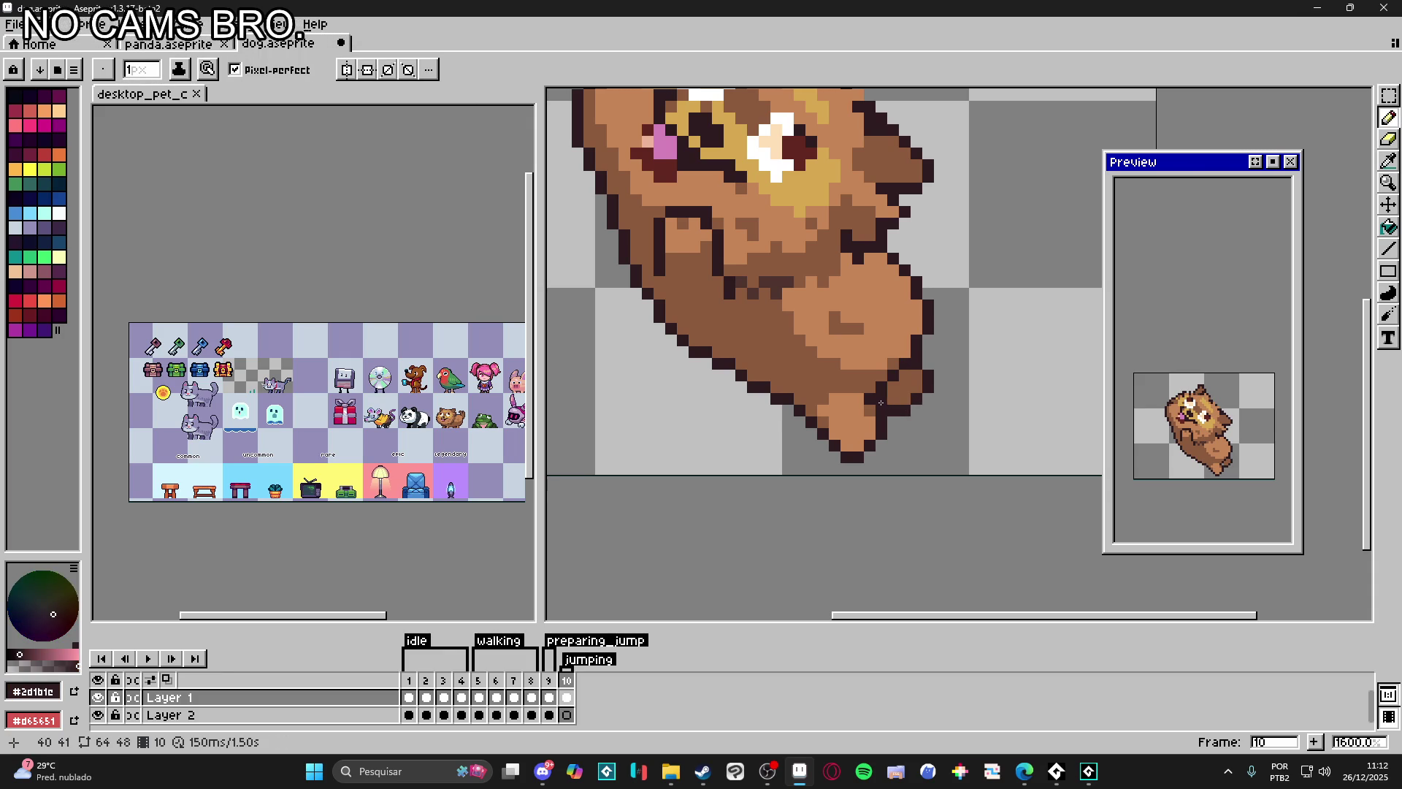
scroll(880, 403, "down", 4)
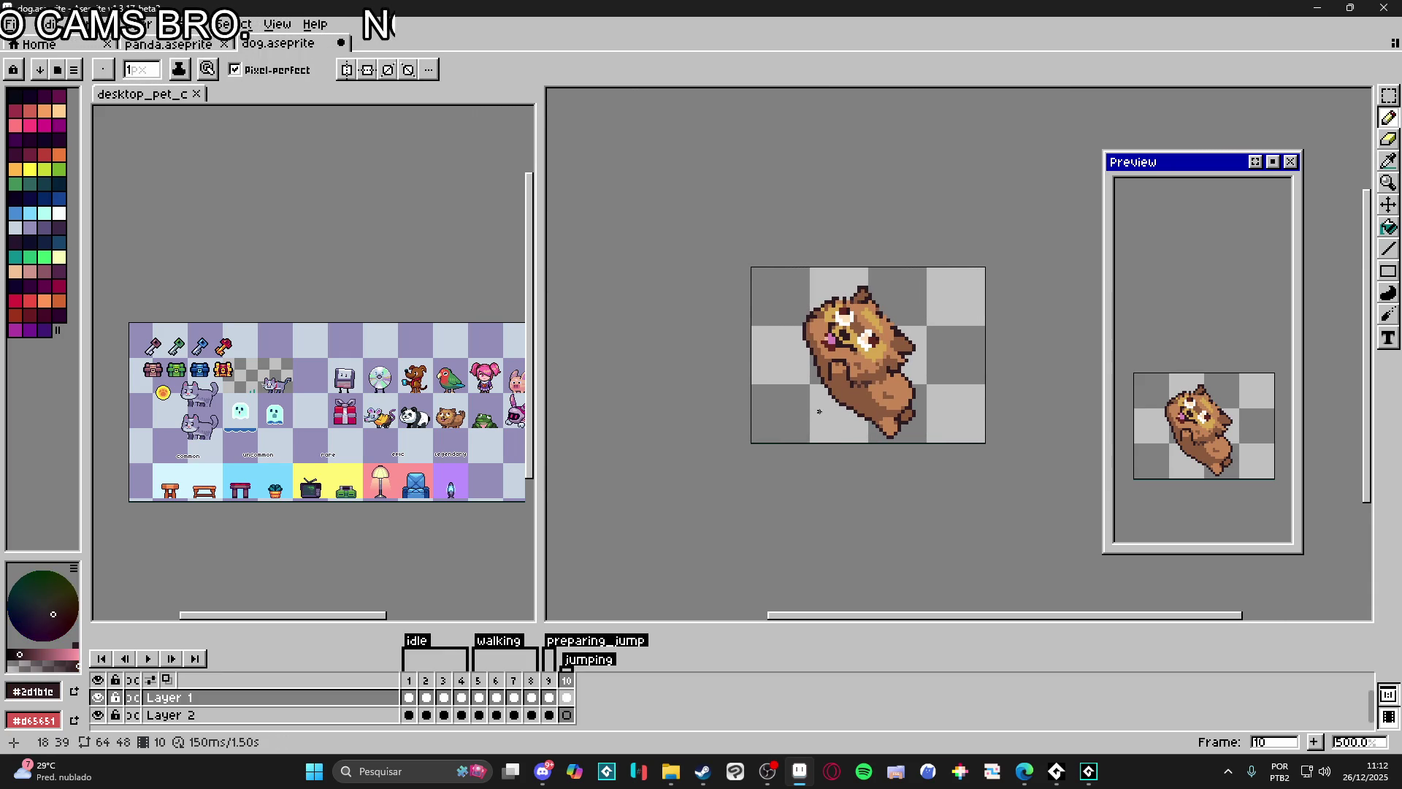
scroll(814, 361, "right", 1)
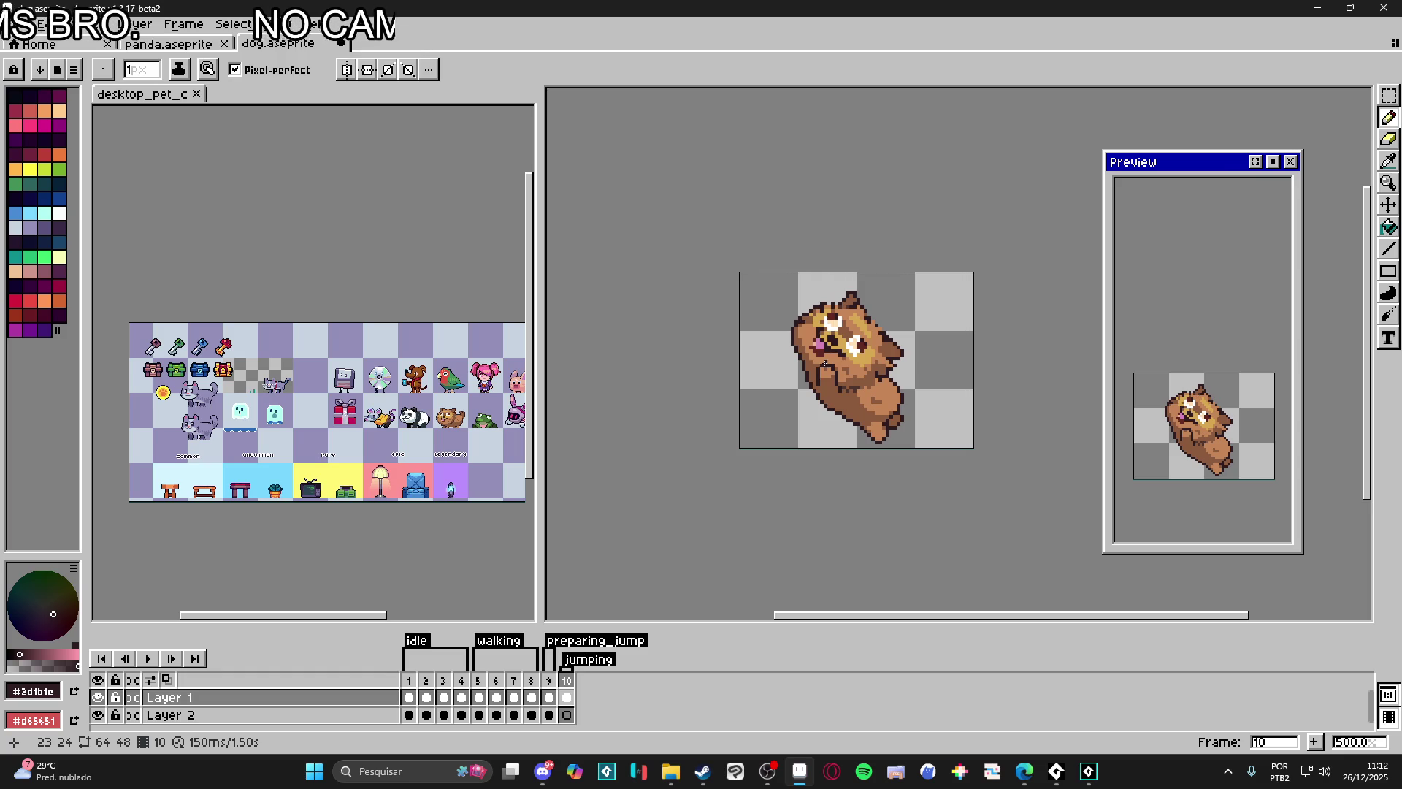
scroll(909, 367, "up", 1)
scroll(877, 340, "up", 1)
scroll(843, 312, "up", 2)
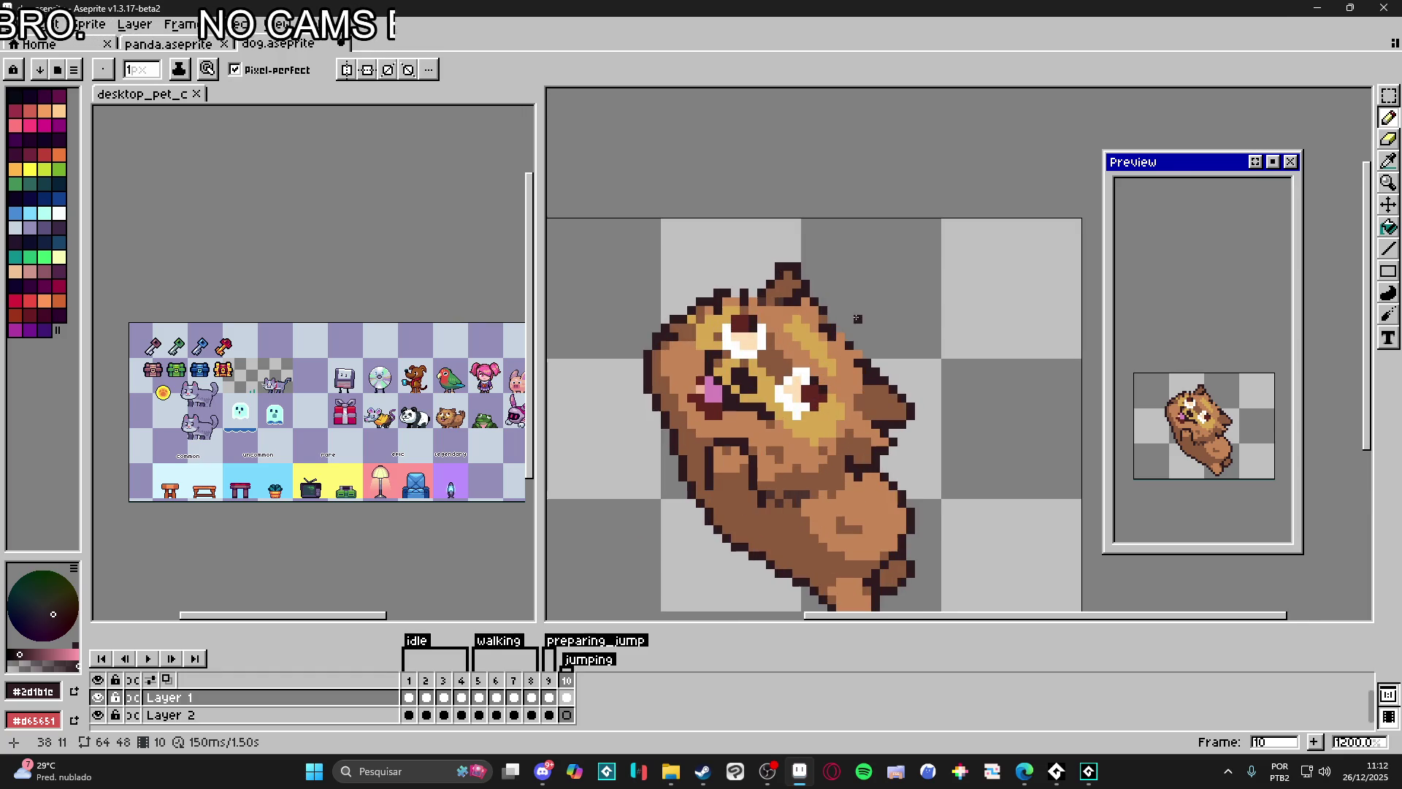
key("i")
key("b")
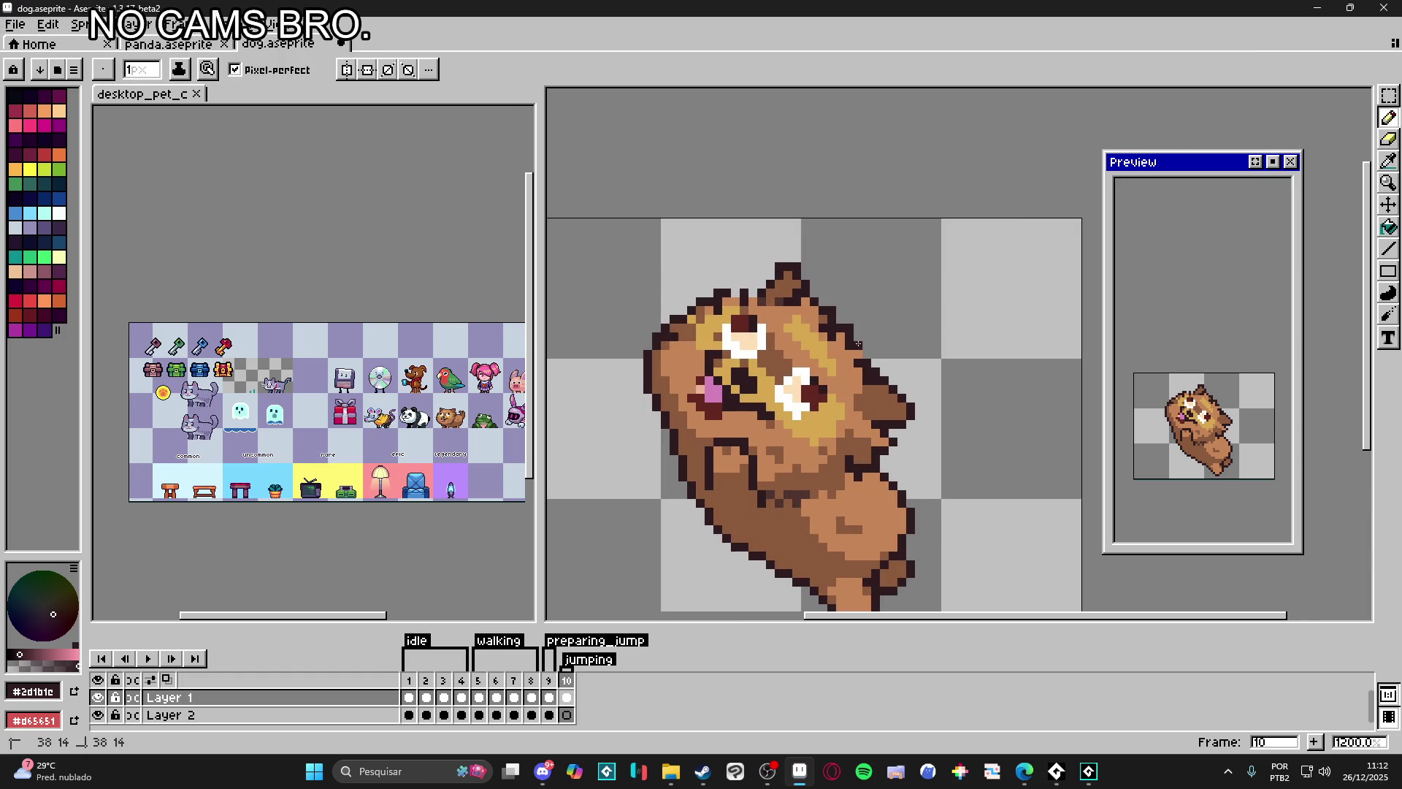
scroll(869, 352, "down", 1)
scroll(855, 356, "up", 1)
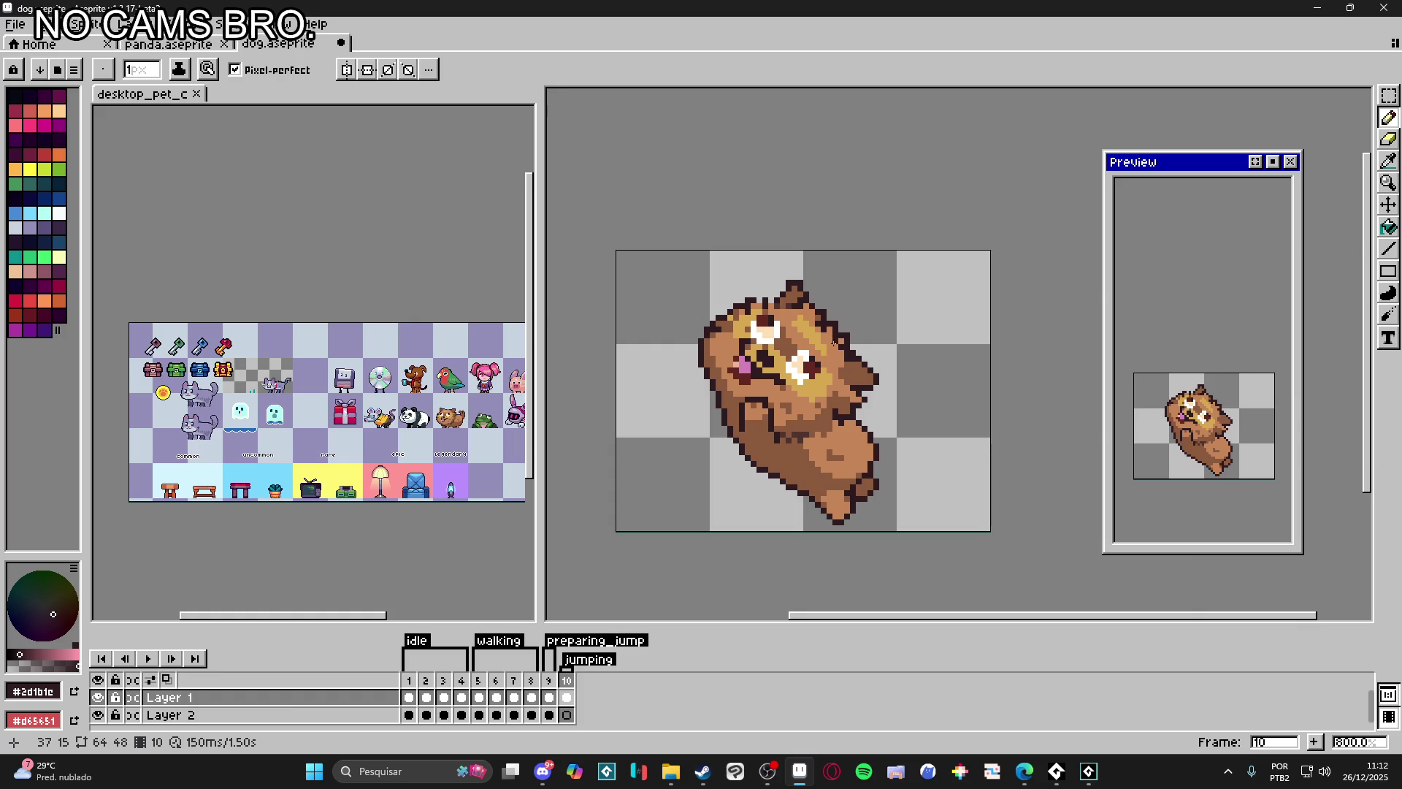
scroll(804, 373, "up", 1)
Step: Eyedrop the face colours, settle on the tongue pink and extend the tongue by one pixel
left_click(803, 373, "alt")
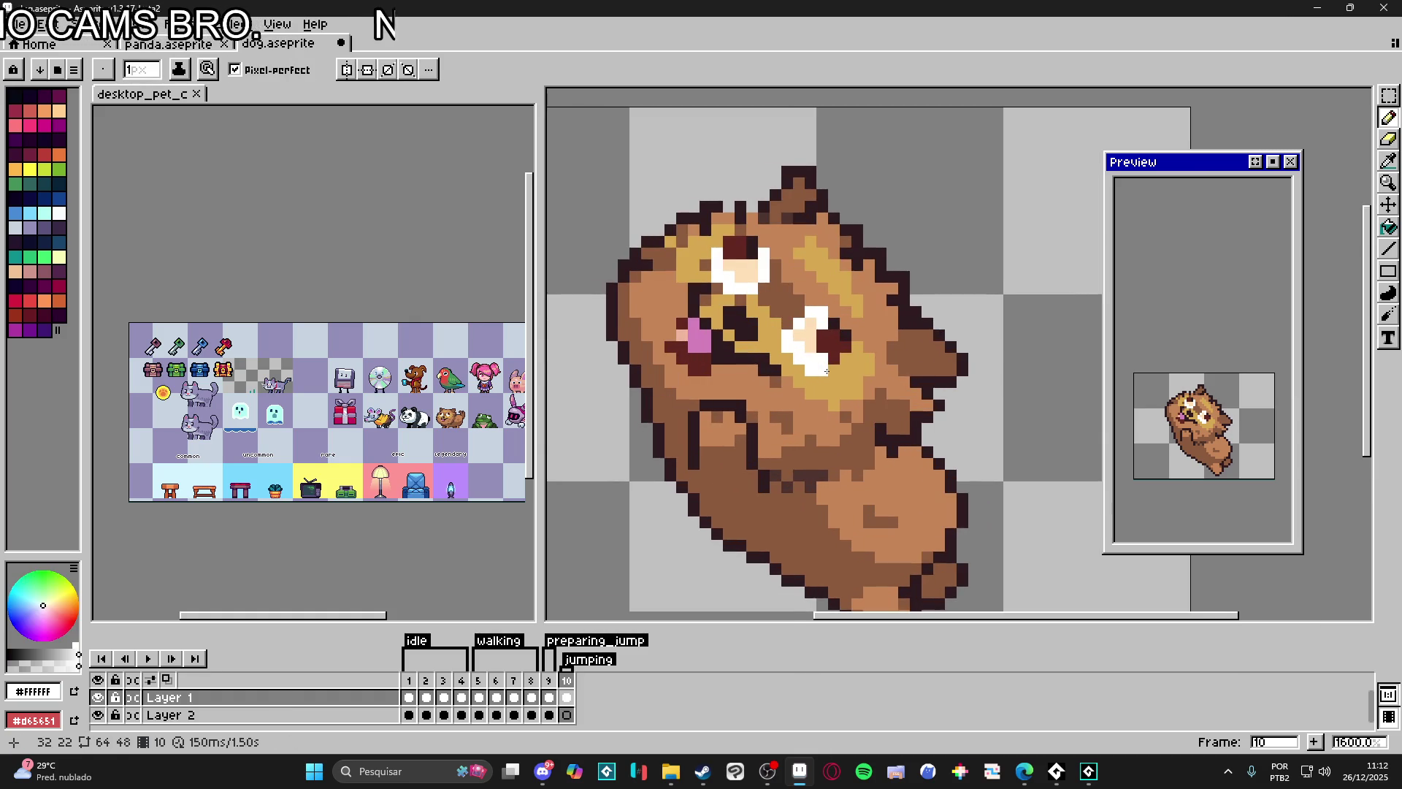
scroll(806, 377, "down", 2)
scroll(813, 378, "up", 1)
left_click(780, 359, "alt")
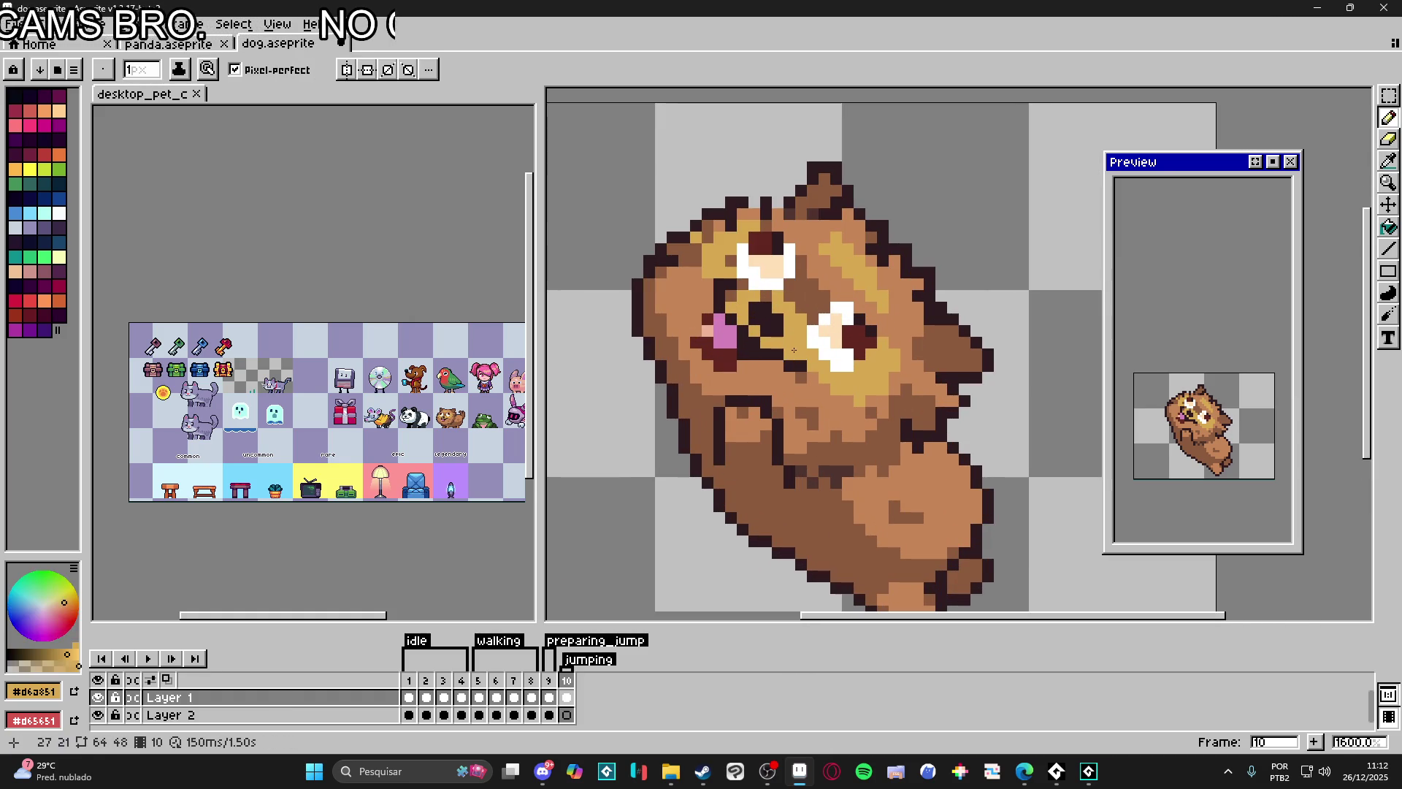
left_click(757, 359, "alt")
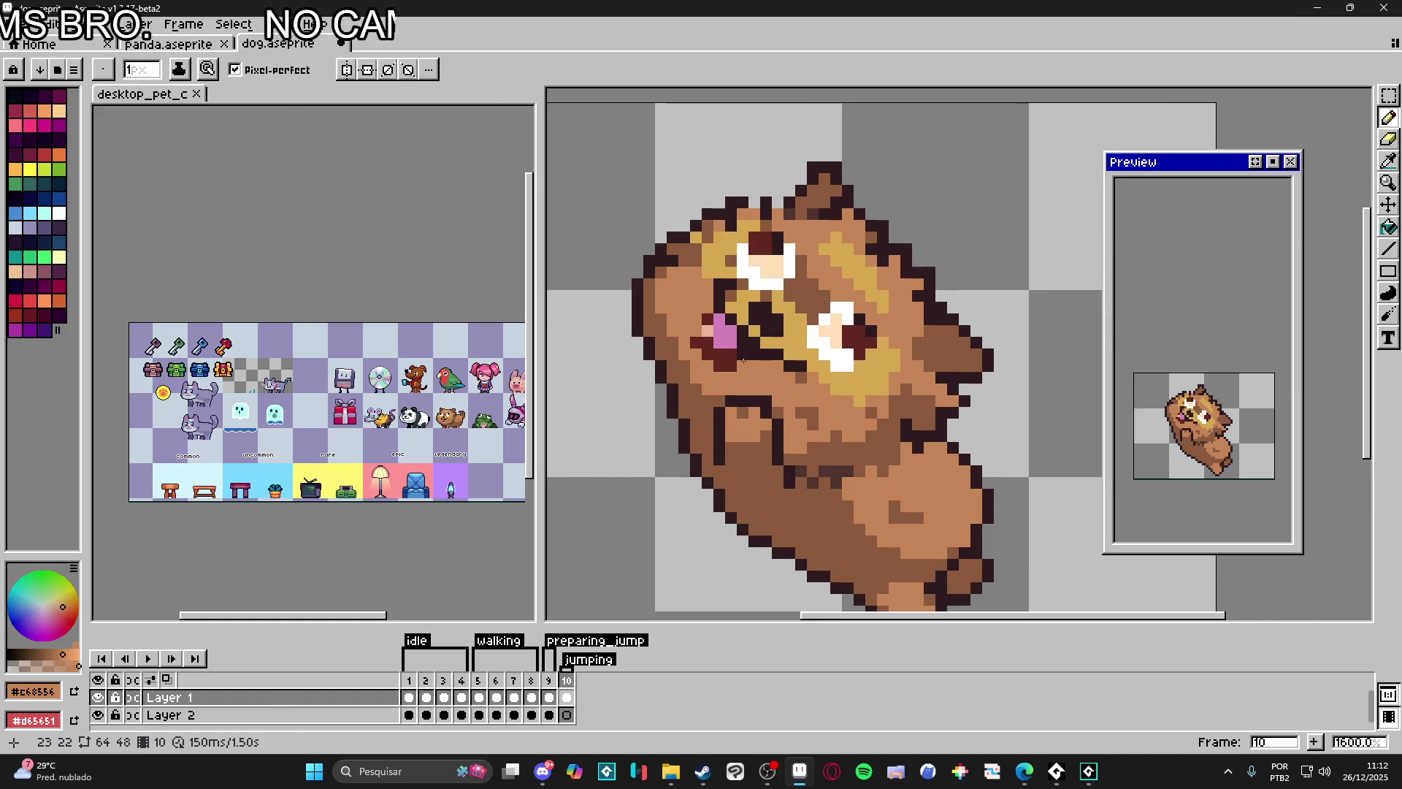
left_click(744, 354, "alt")
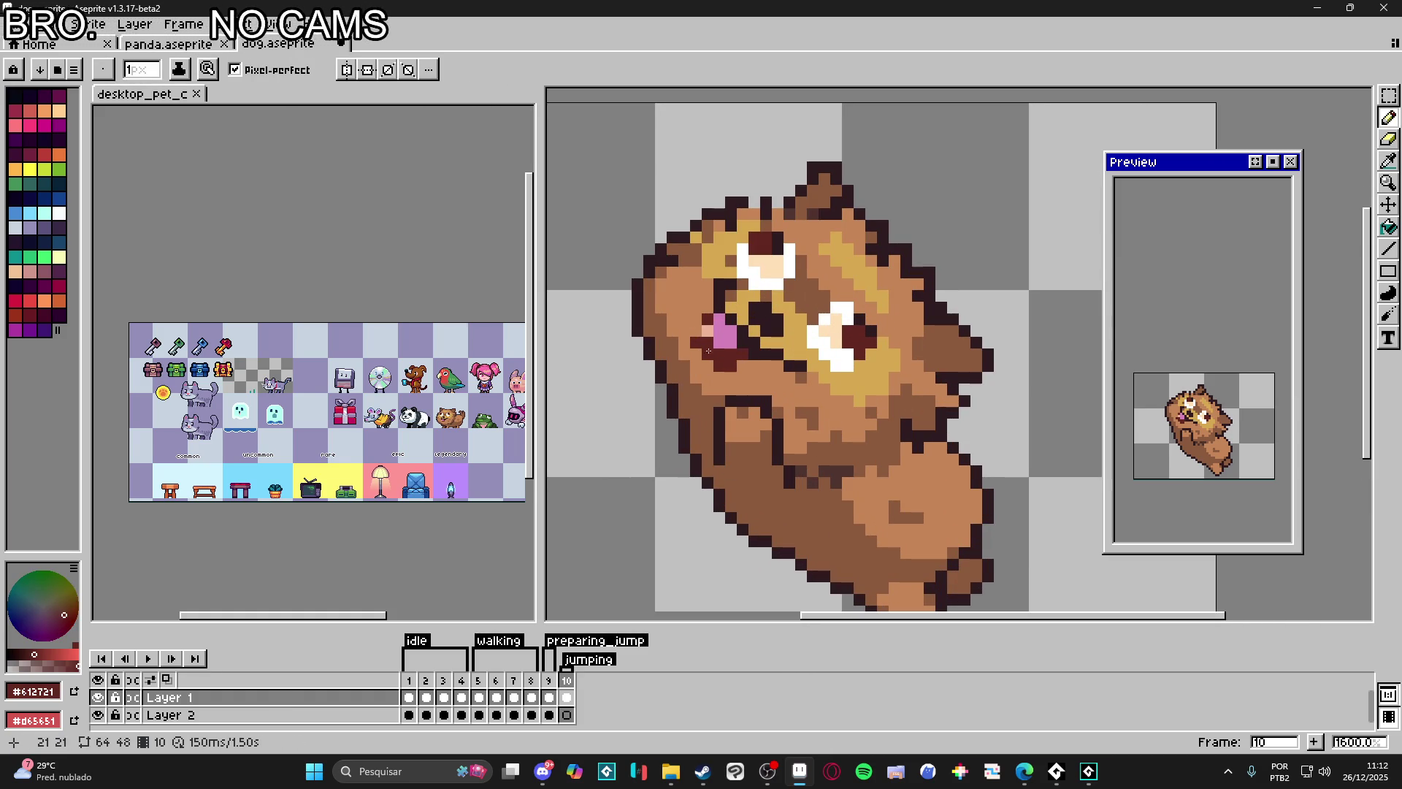
left_click(693, 317, "alt")
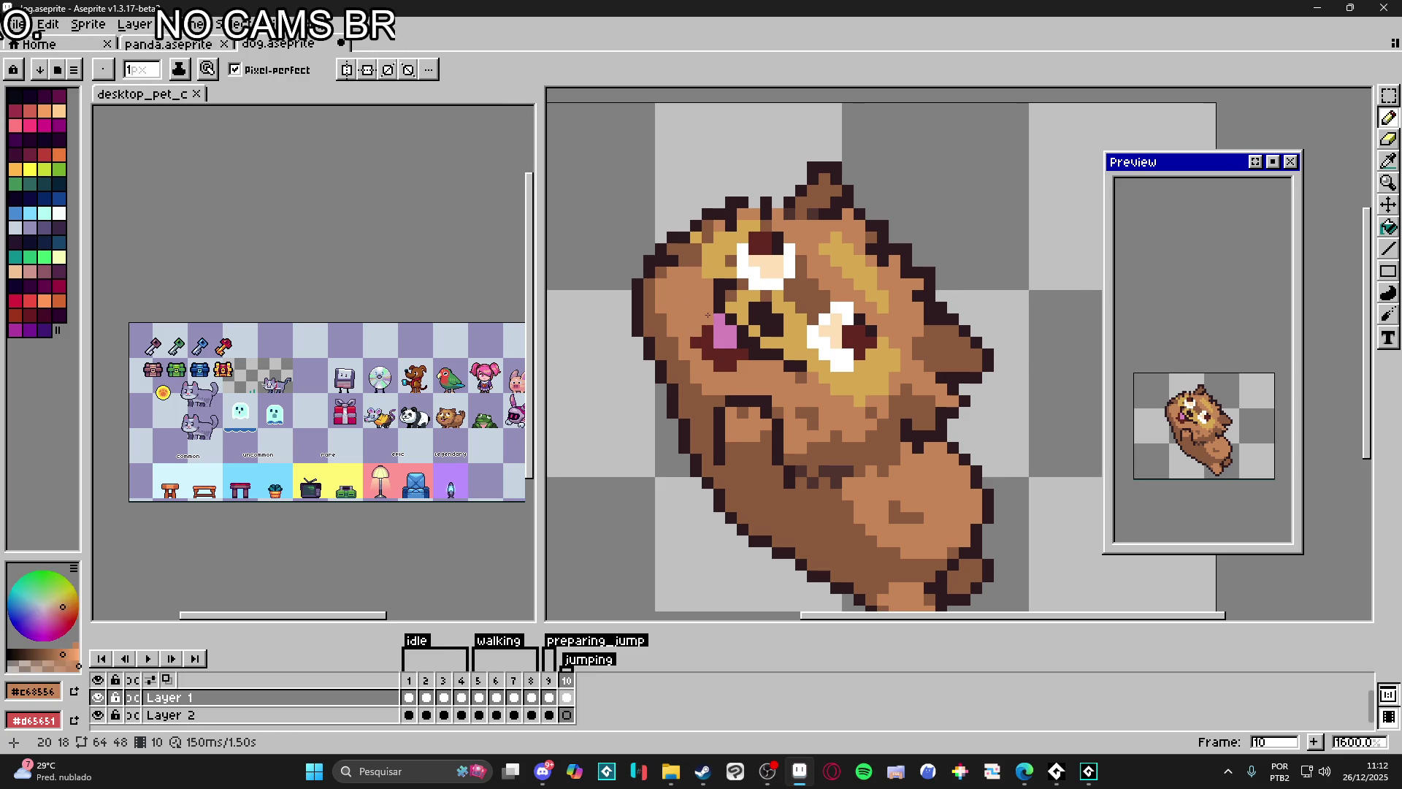
left_click(720, 329, "alt")
left_click(744, 351, "alt")
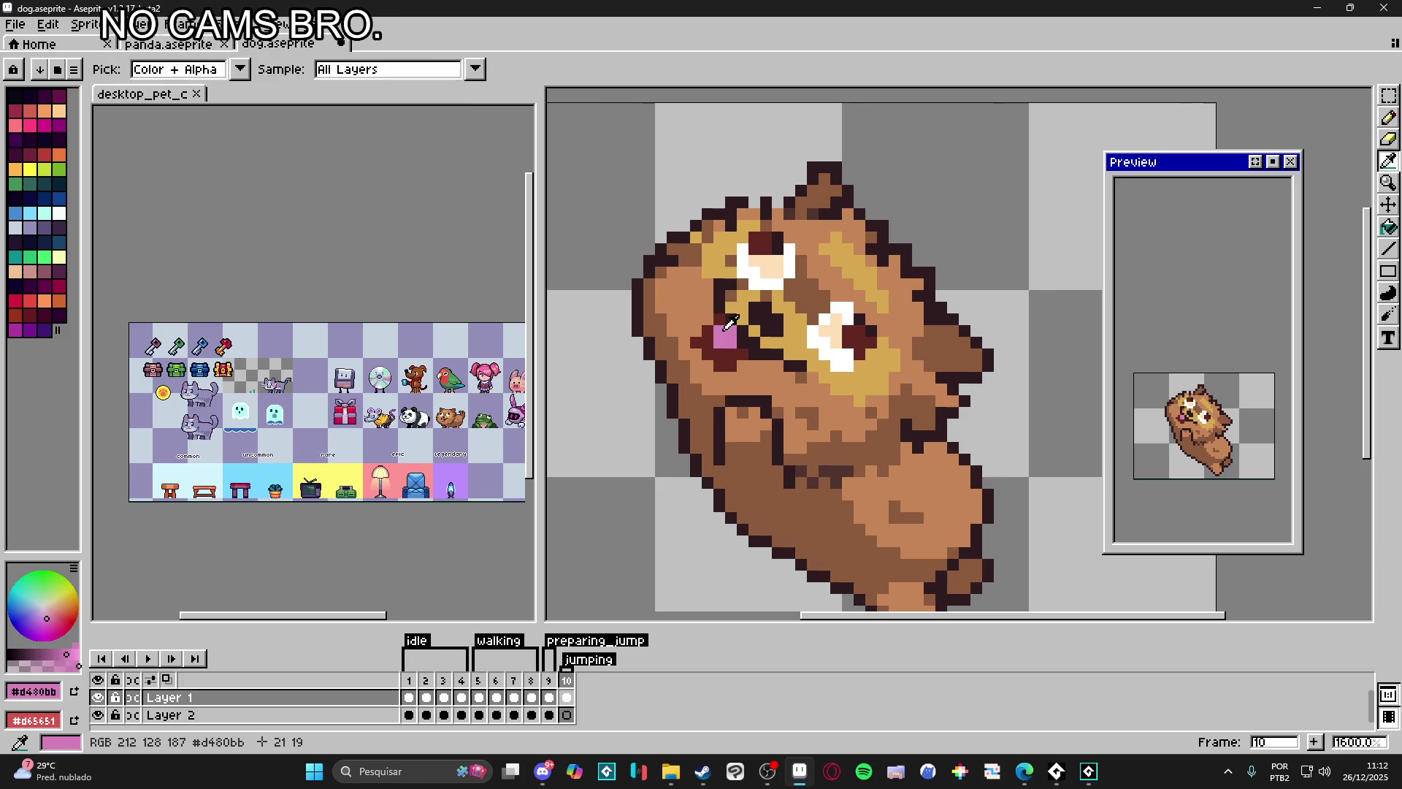
left_click(743, 355)
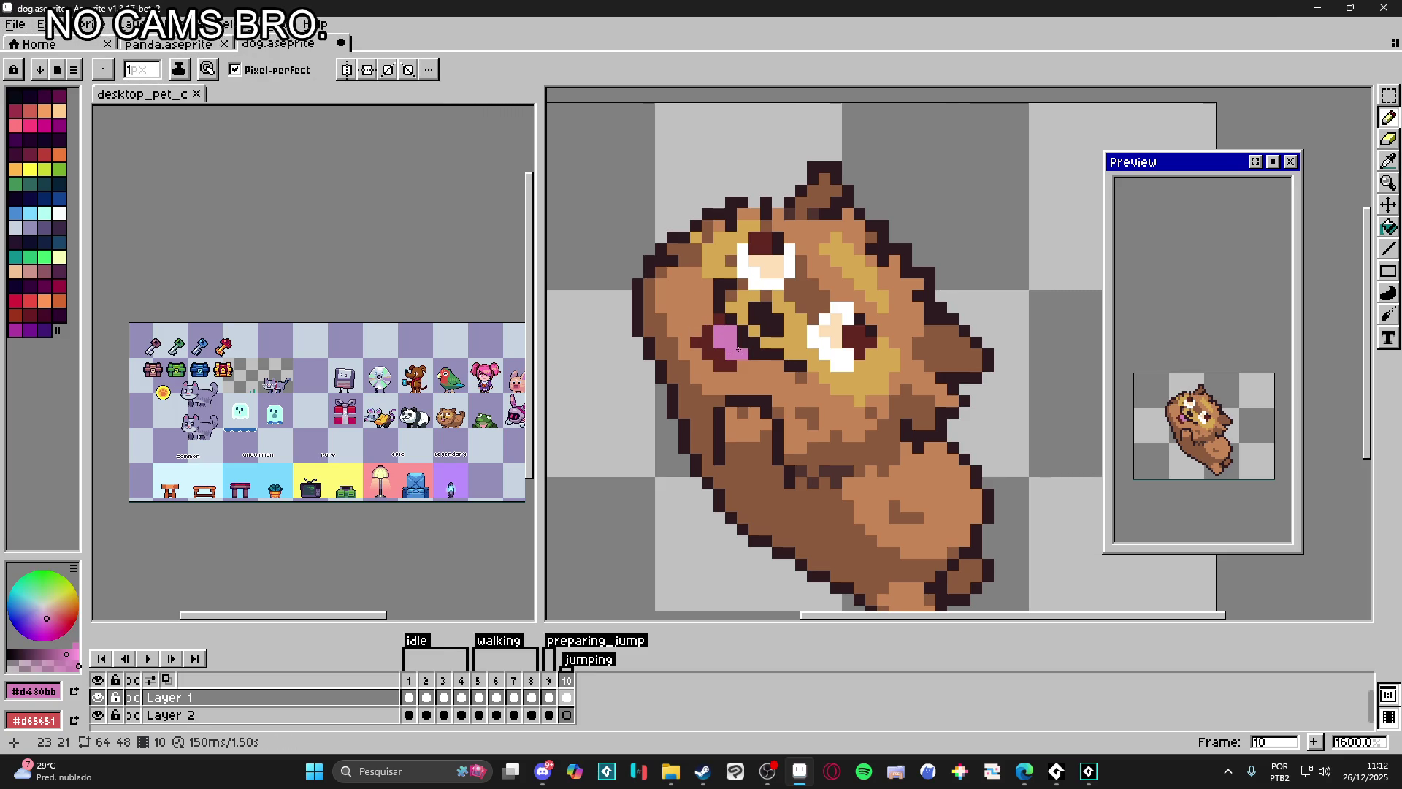
Step: Sample fur brown, tongue pink and the darker brown shade for the next face touch-ups
left_click(761, 360, "alt")
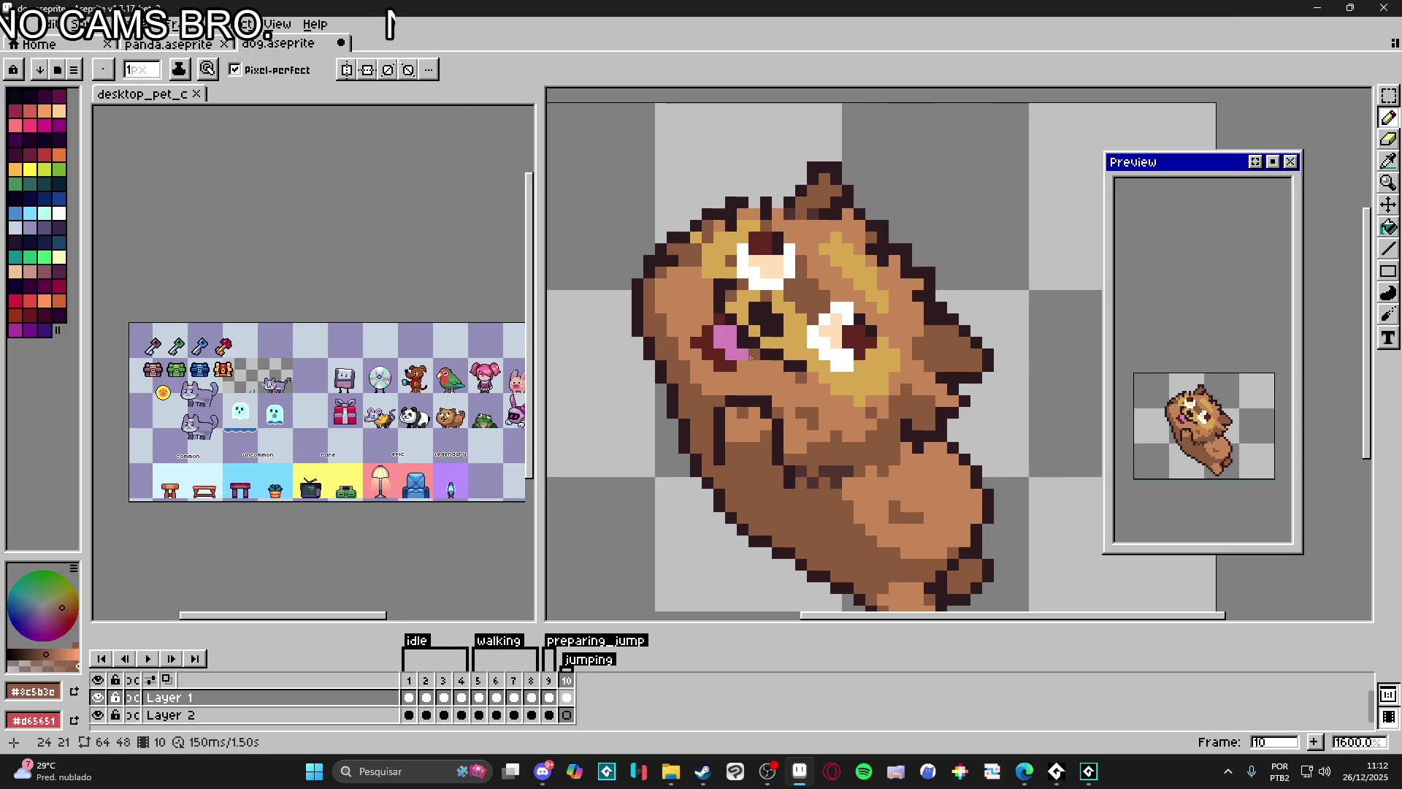
left_click(746, 346, "alt")
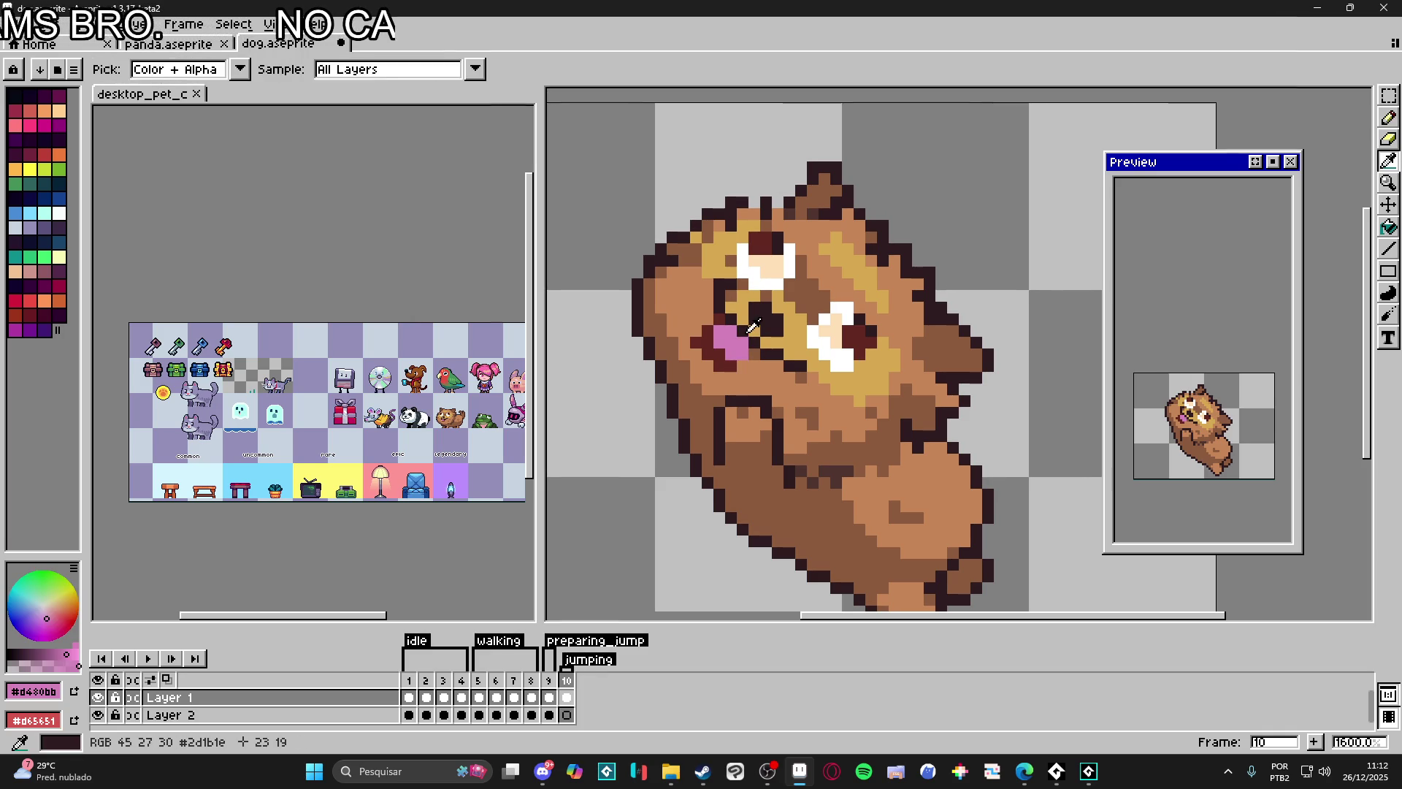
left_click(756, 329, "alt")
left_click(772, 335, "alt")
scroll(761, 351, "down", 3)
scroll(765, 324, "up", 3)
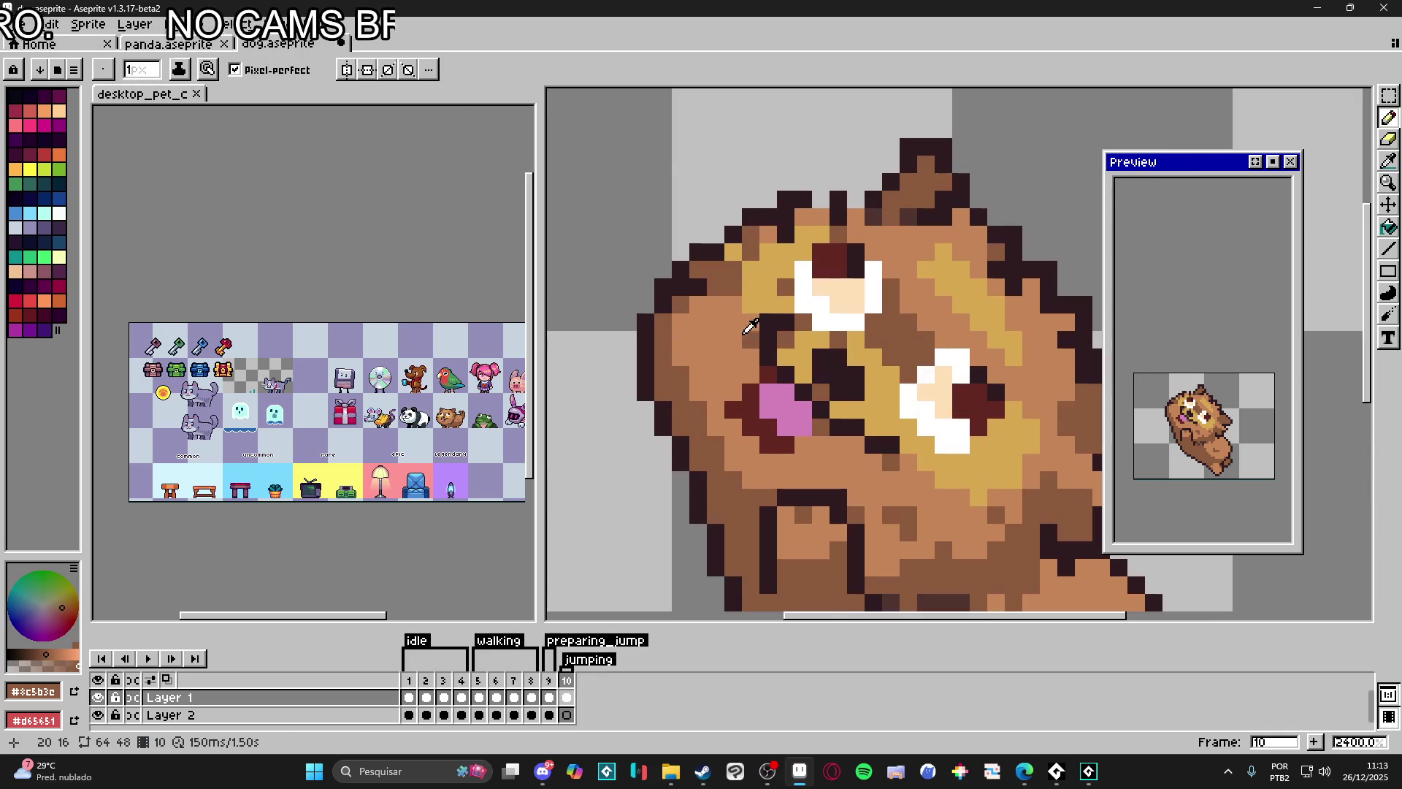
left_click(765, 323, "alt")
scroll(765, 323, "down", 2)
left_click_drag(808, 409, 783, 396)
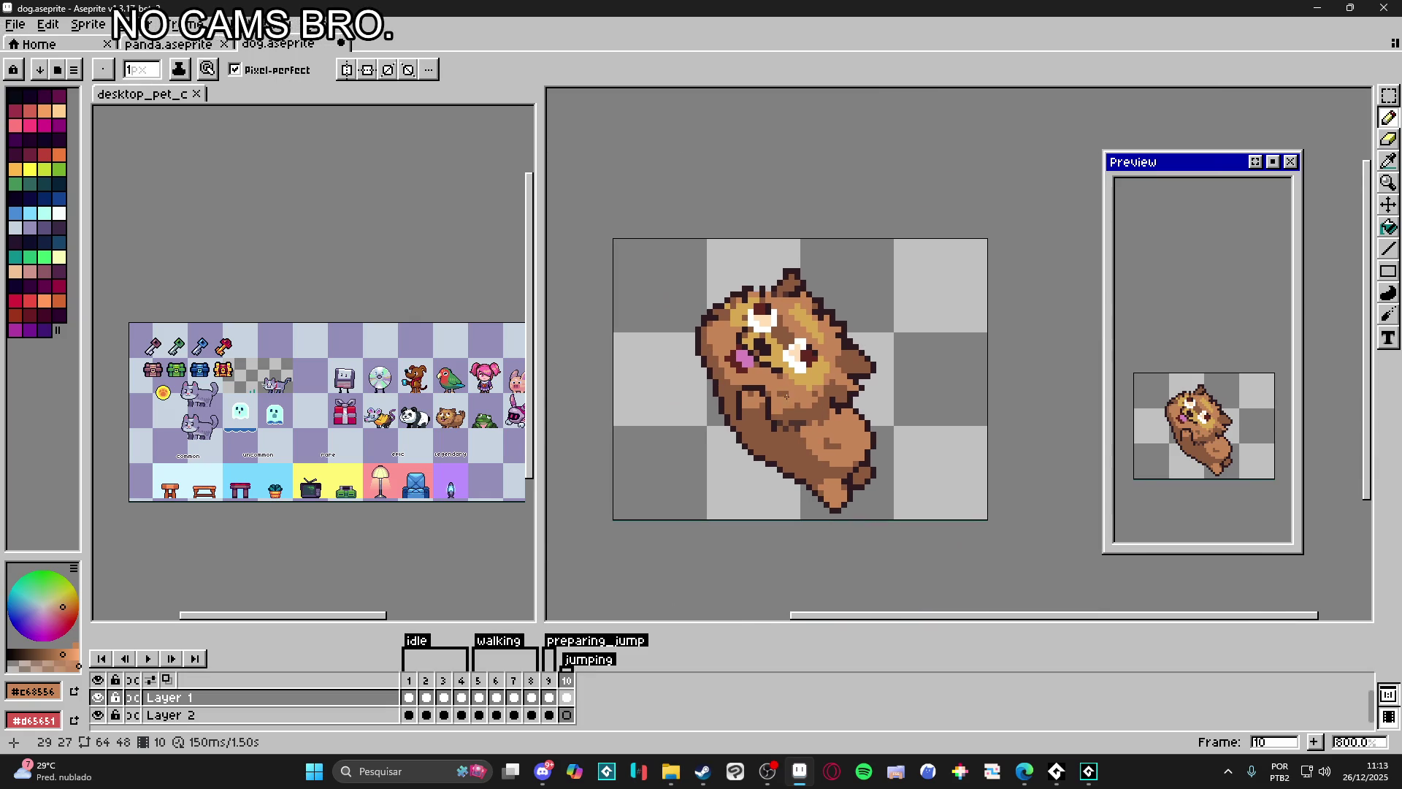
scroll(792, 388, "up", 3)
left_click(717, 374, "alt")
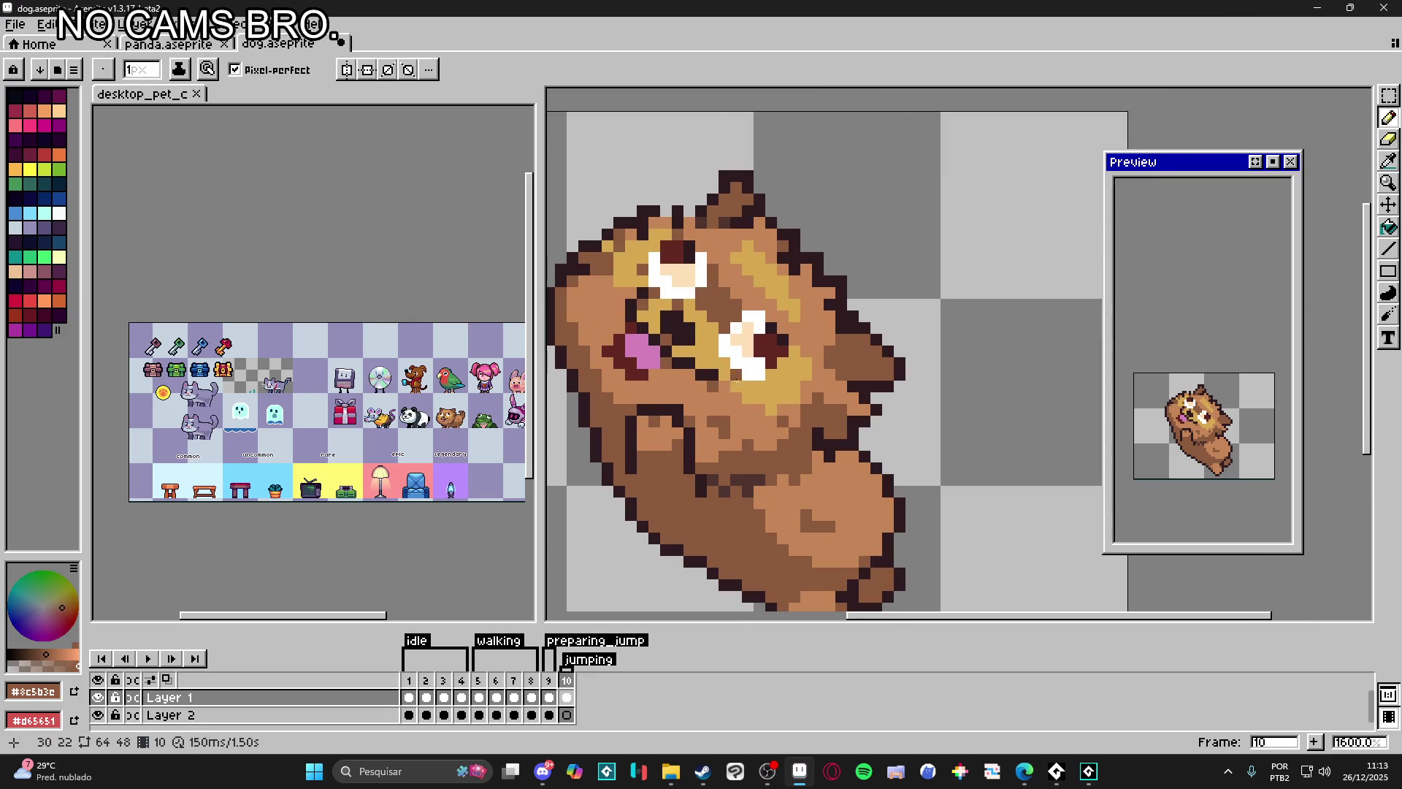
scroll(780, 408, "down", 3)
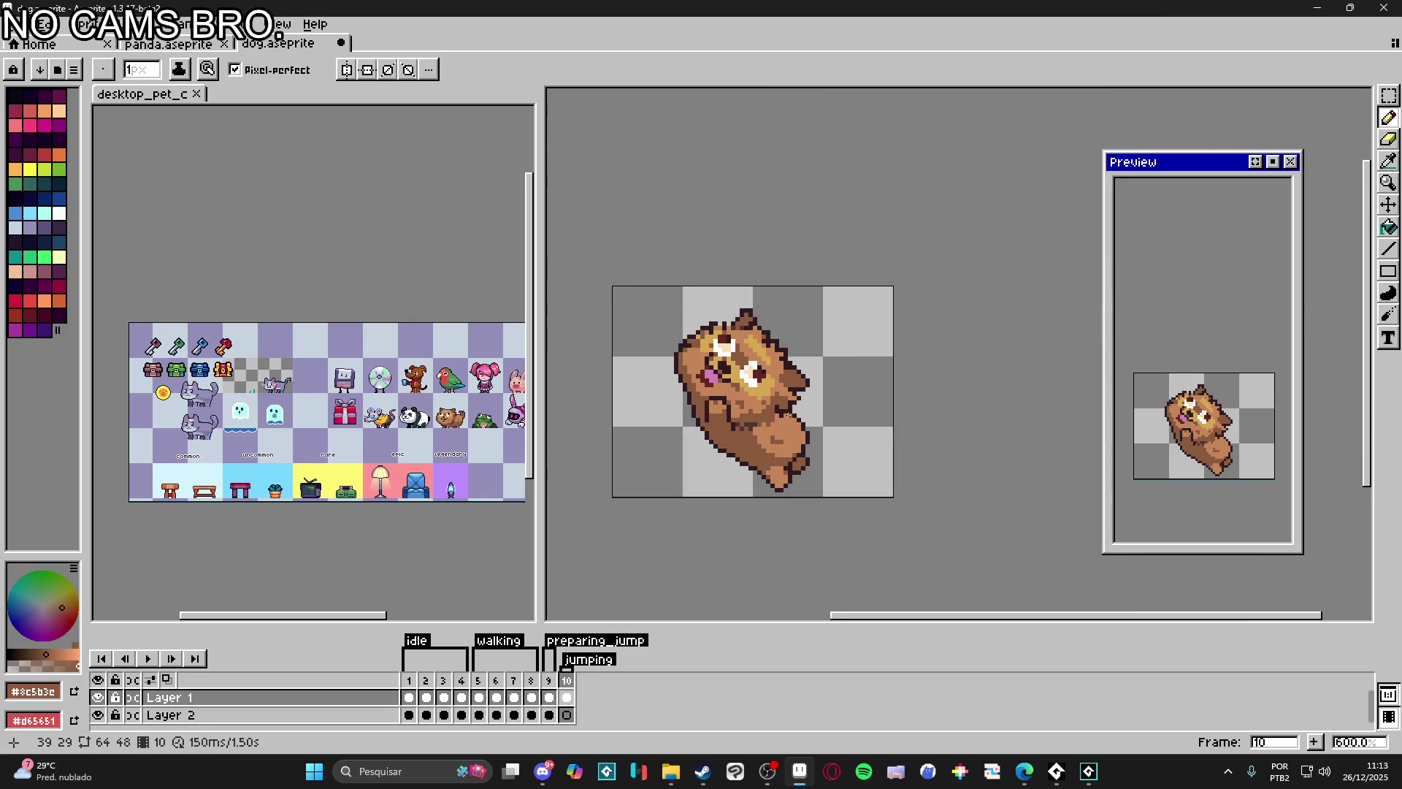
scroll(733, 415, "up", 3)
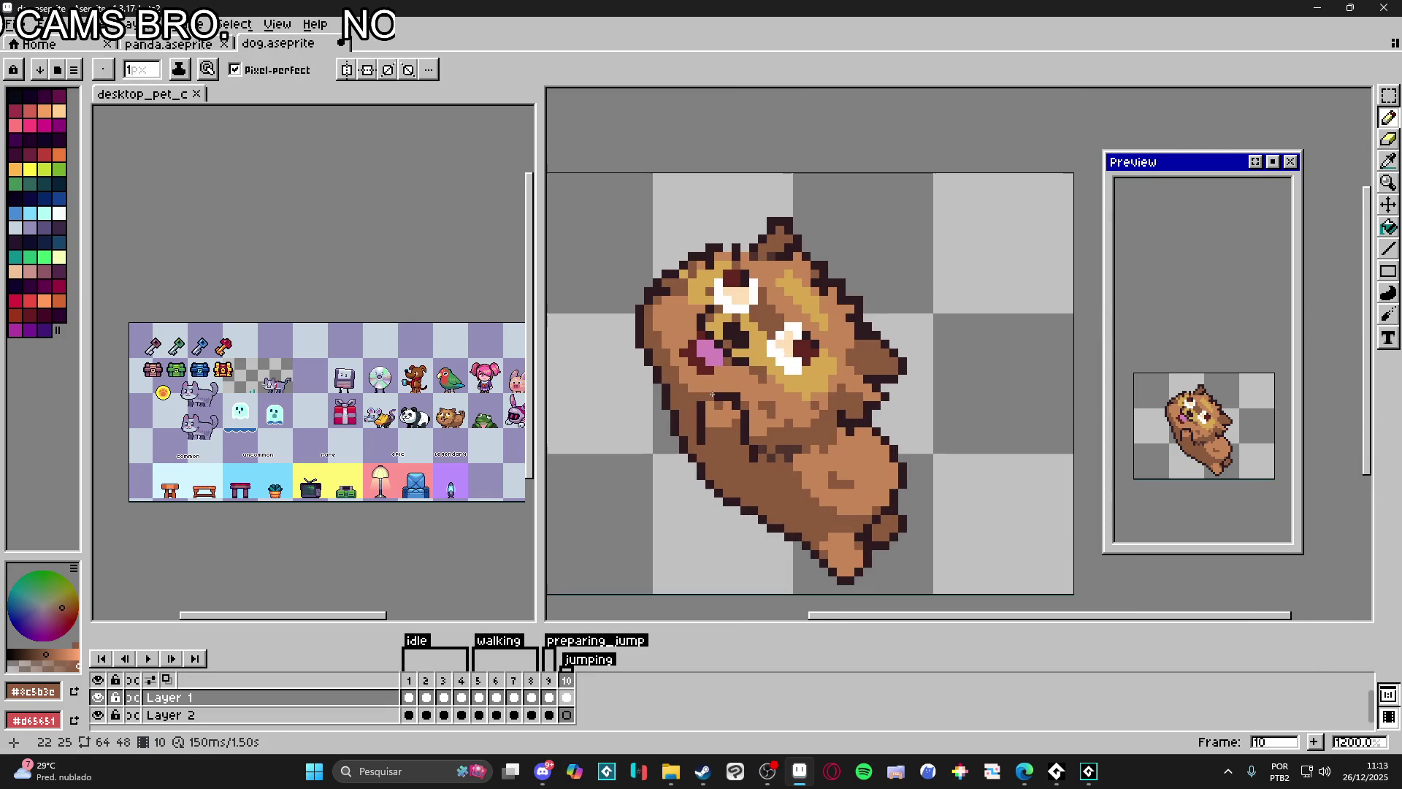
key("alt")
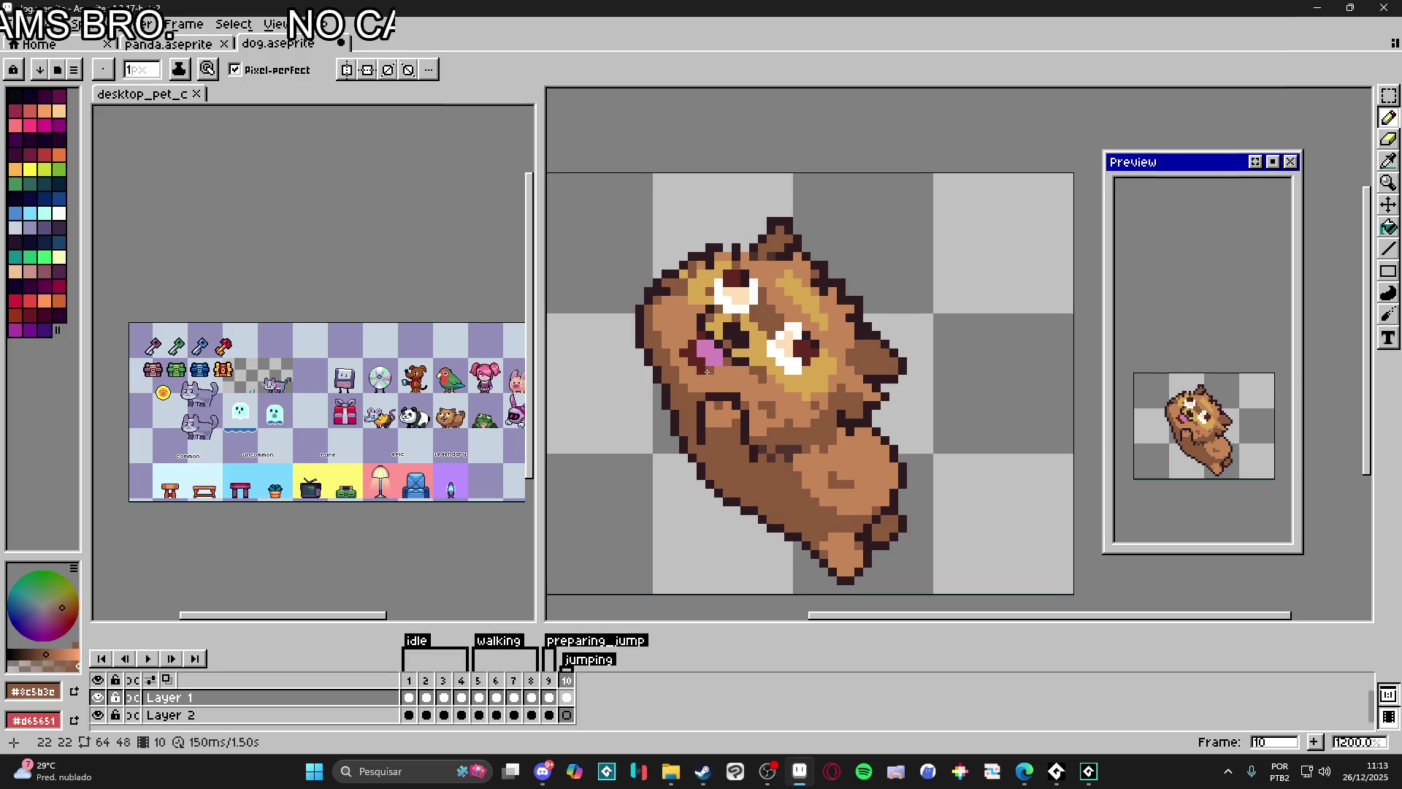
left_click(551, 681)
left_click(482, 688)
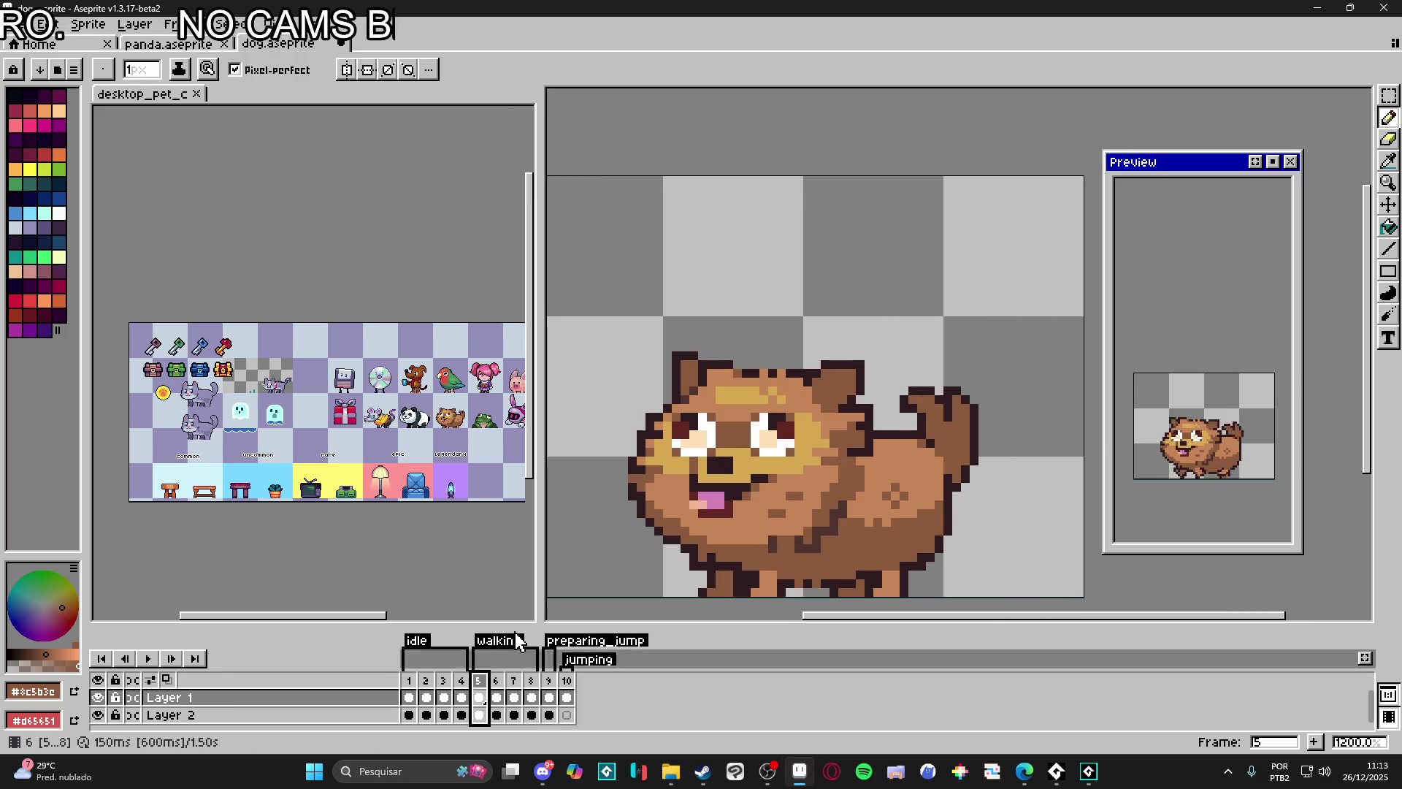
left_click(566, 681)
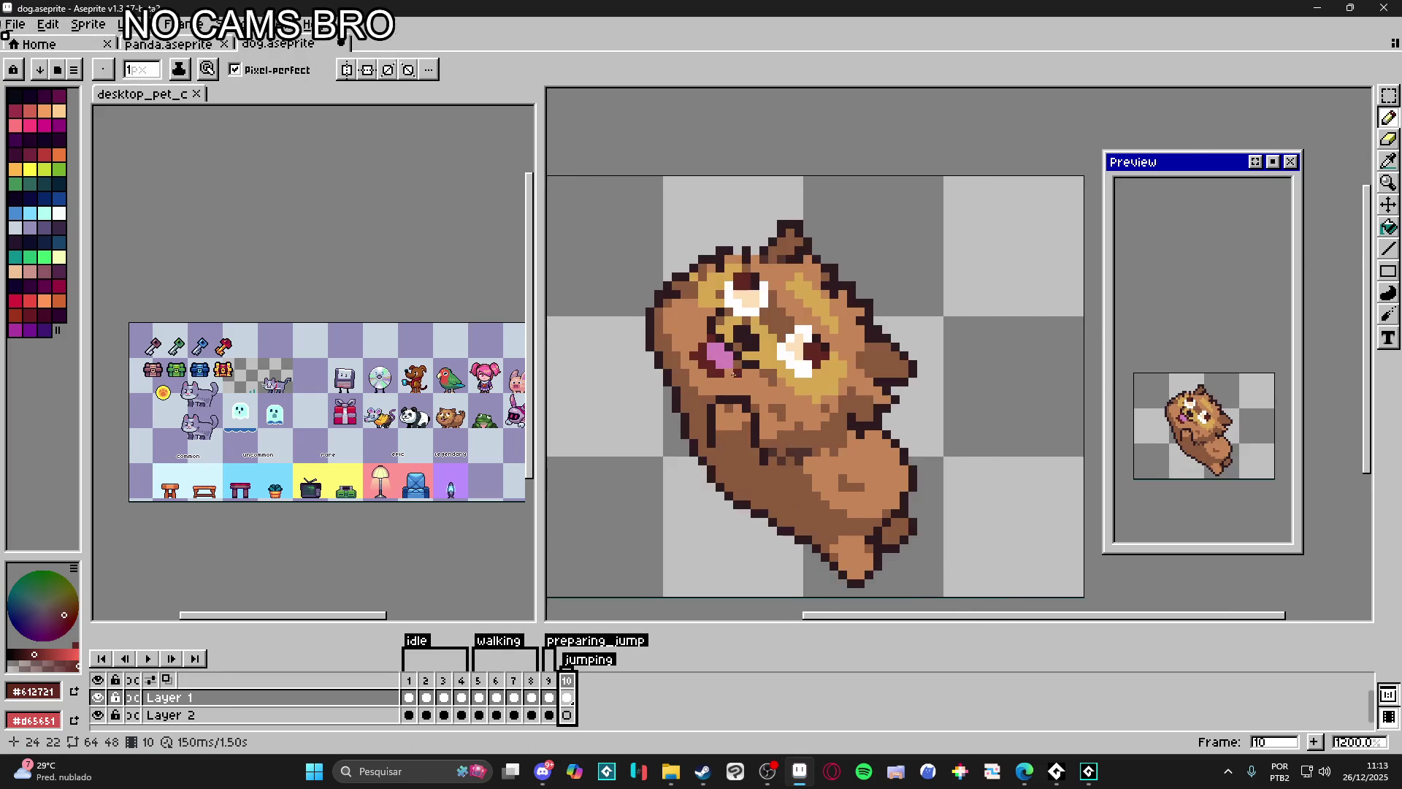
scroll(737, 369, "up", 2)
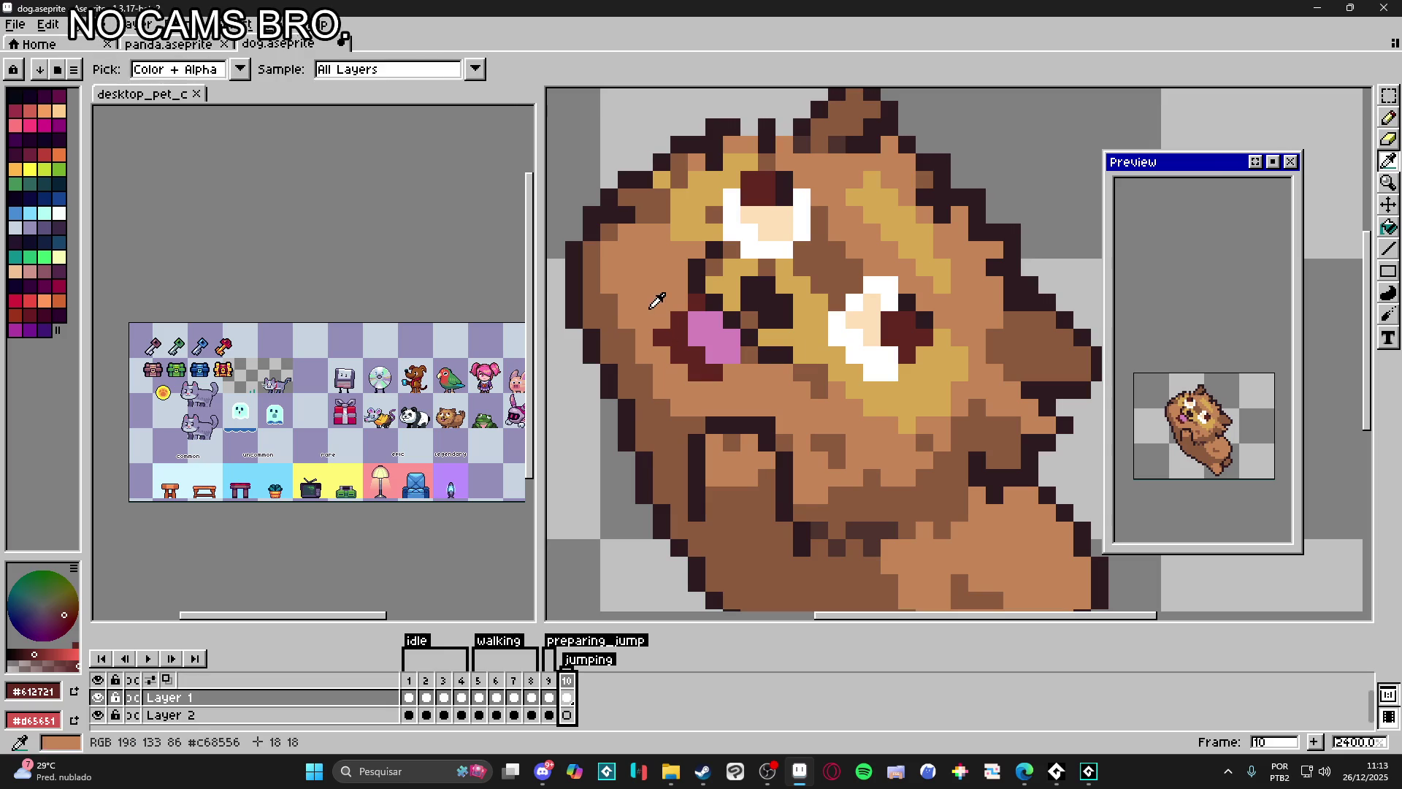
Step: Pick the dark red outline colour and draw a dark red line under the tongue
left_click(672, 328, "alt")
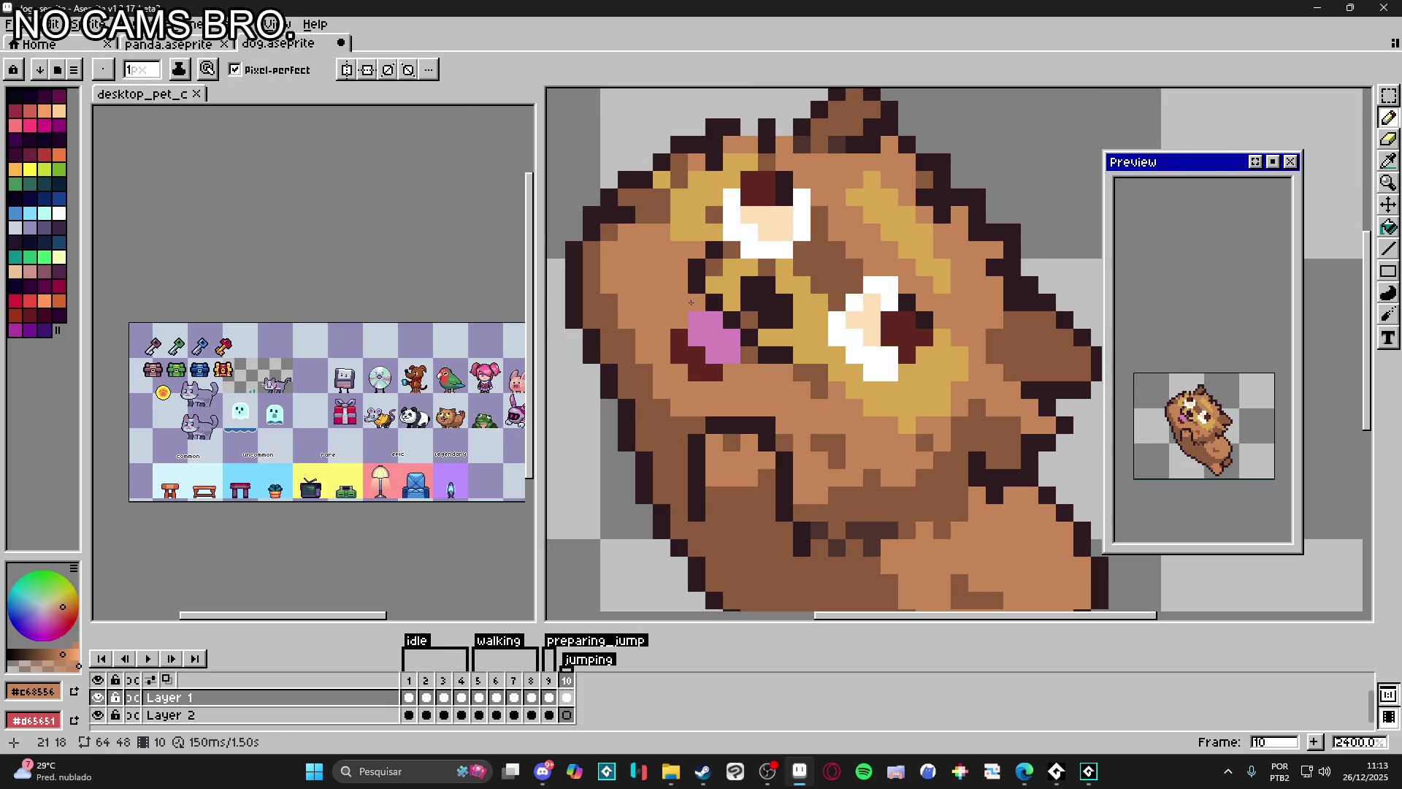
left_click(710, 324, "alt")
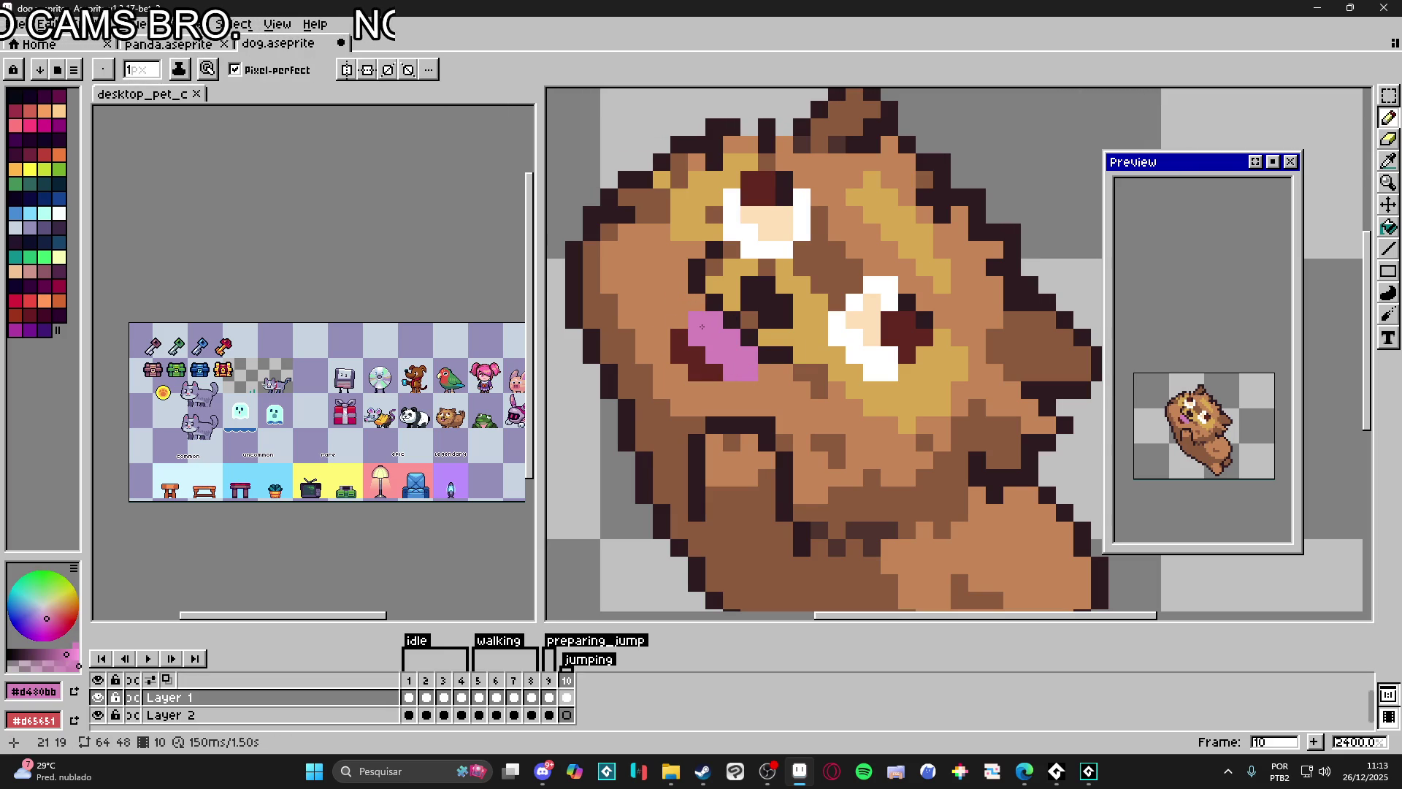
left_click(676, 302, "alt")
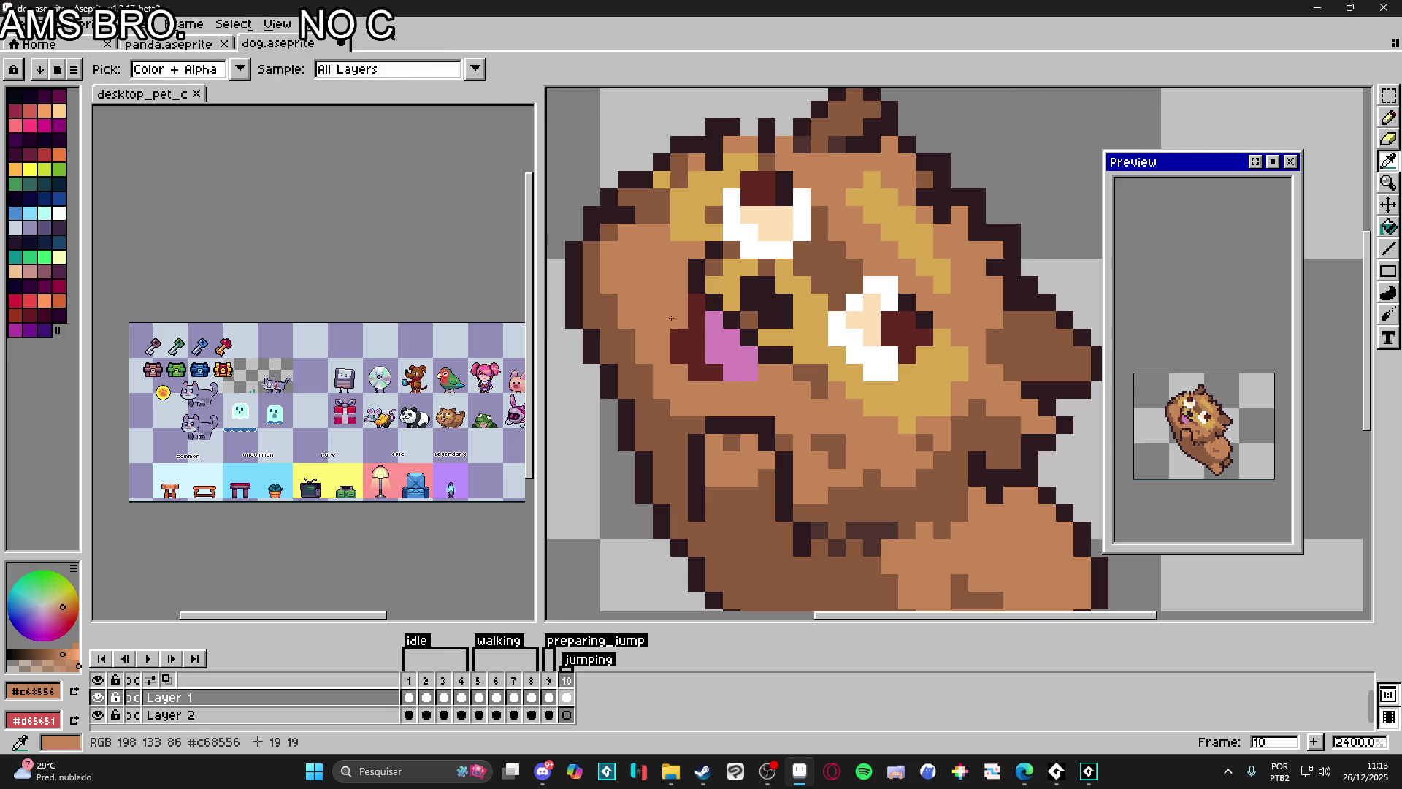
left_click(696, 370, "alt")
left_click_drag(714, 389, 768, 376)
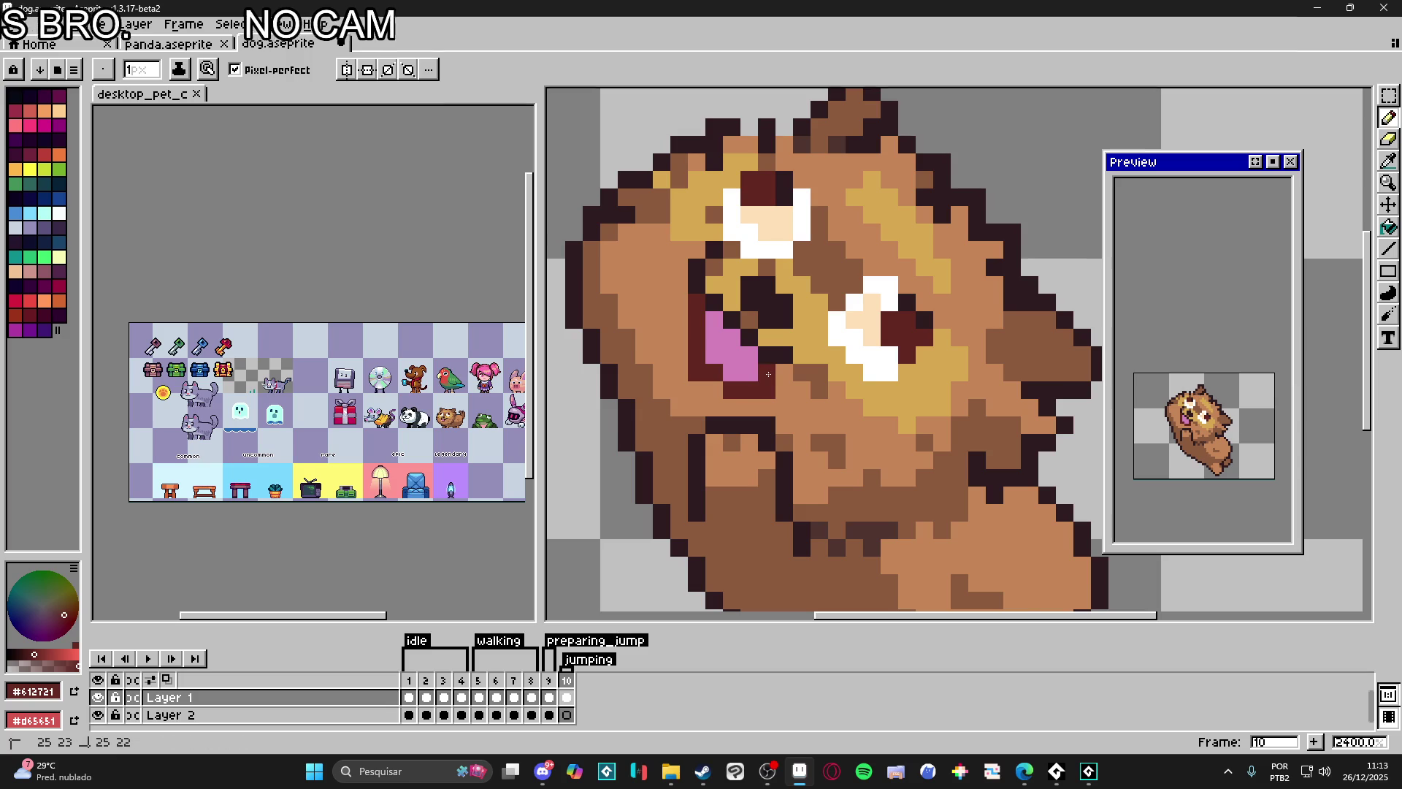
Step: Eyedrop fur, pink and dark red, then edge a tongue pixel dark red
left_click(695, 314, "alt")
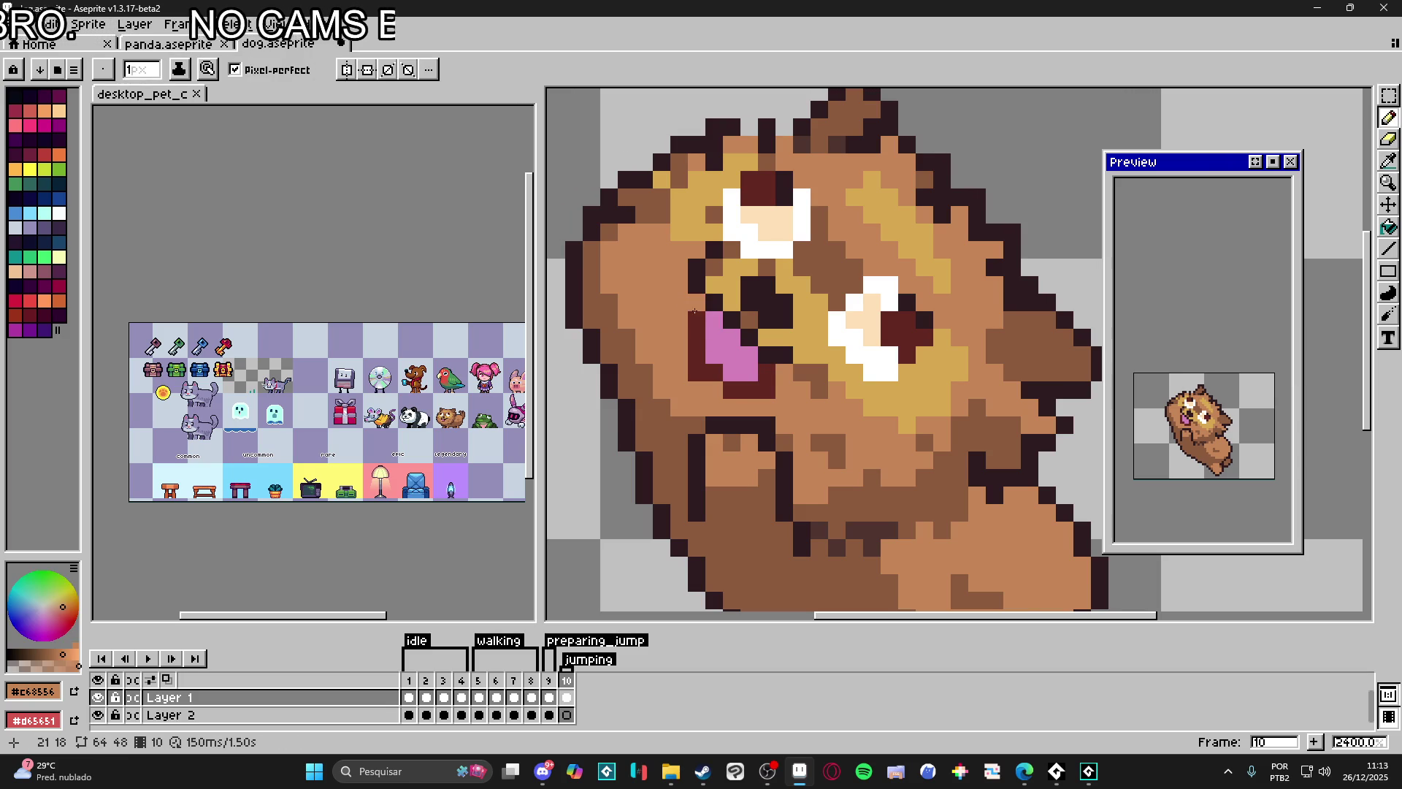
left_click(695, 346, "alt")
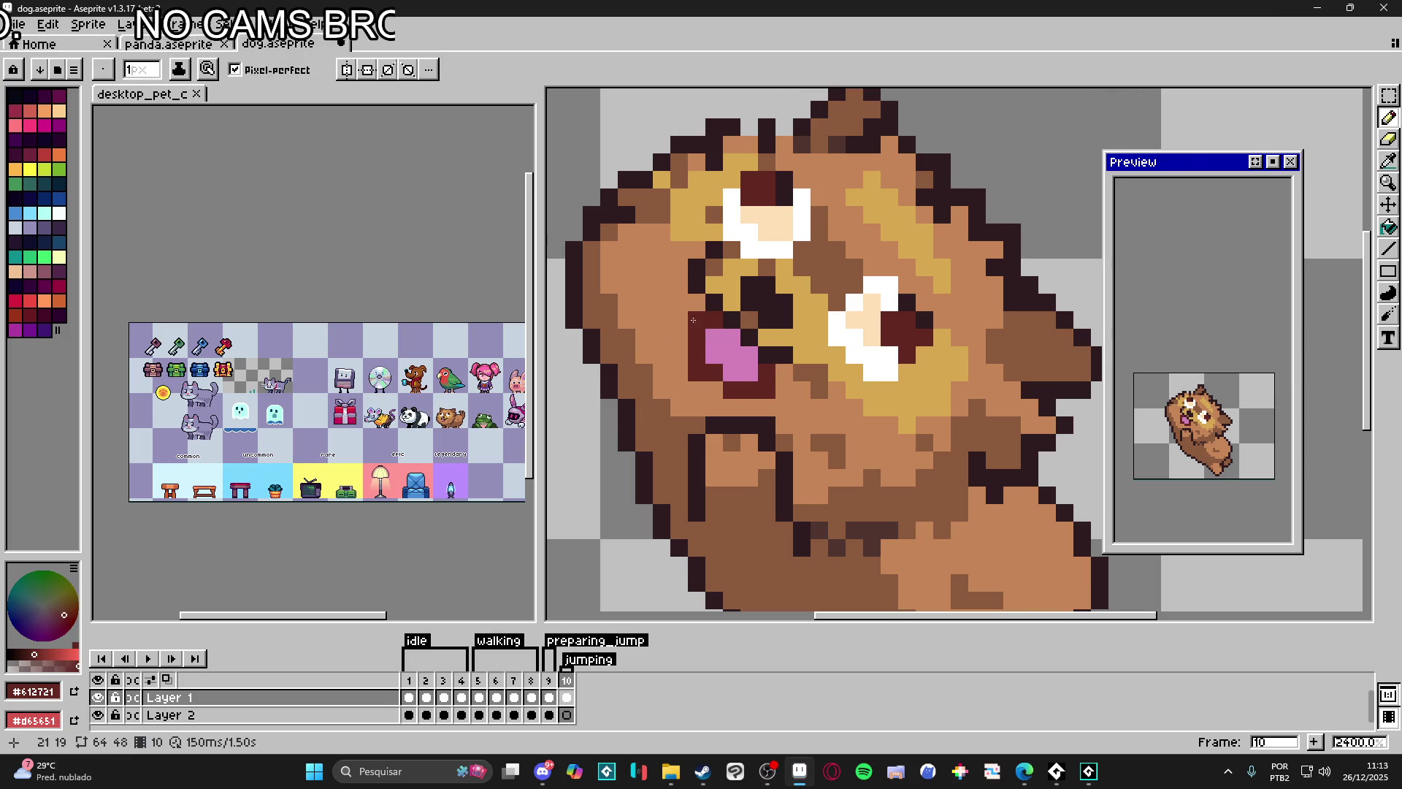
left_click(688, 318, "alt")
left_click(725, 368, "alt")
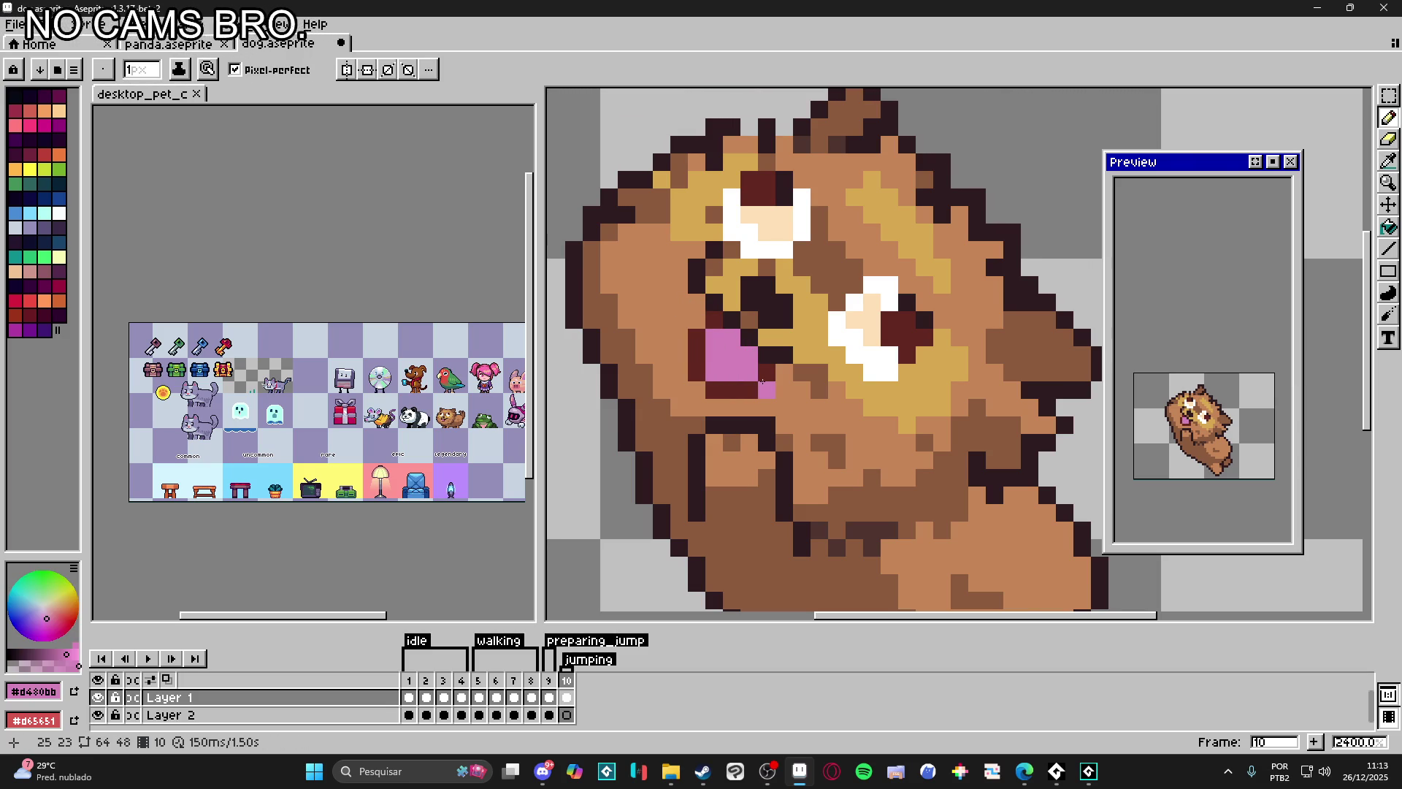
left_click(781, 388, "alt")
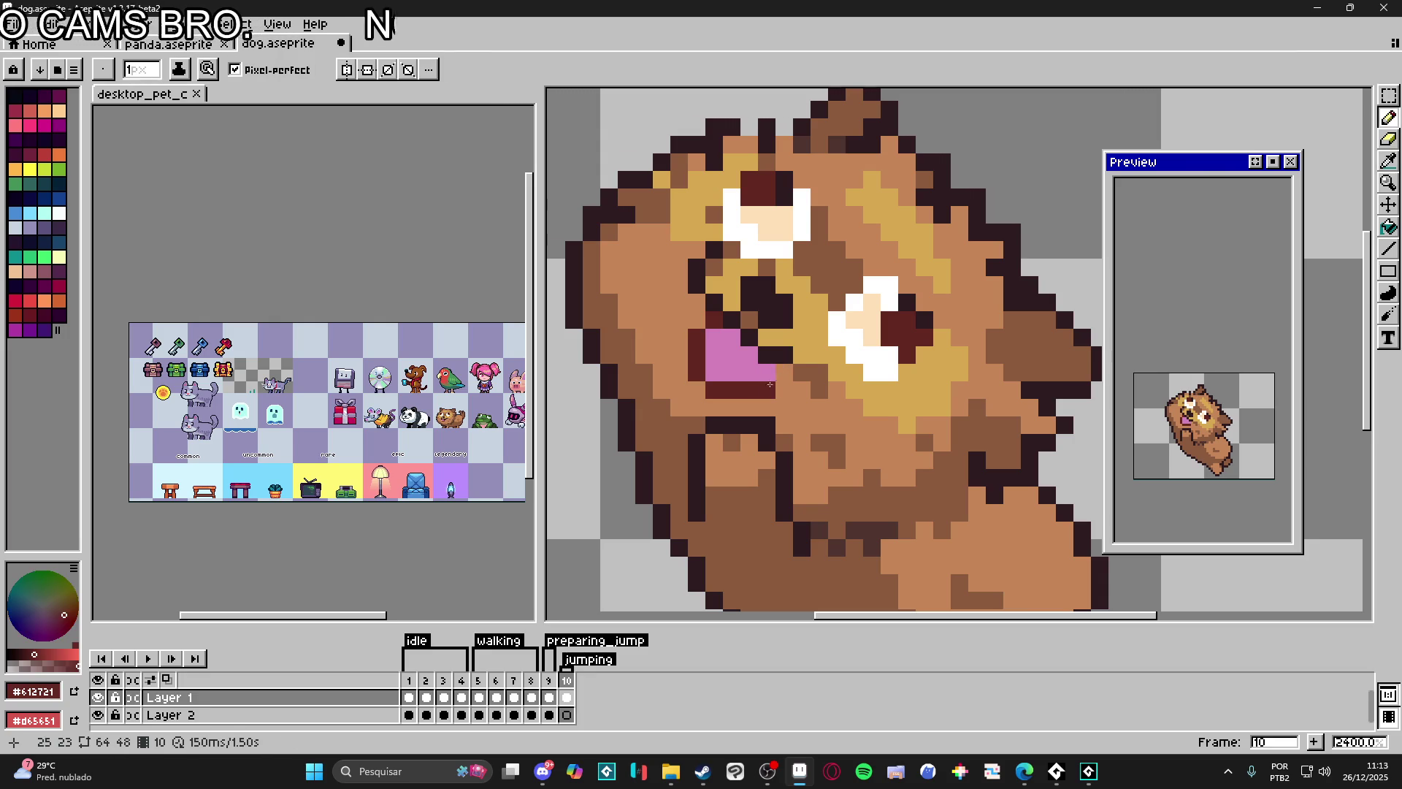
left_click(714, 353)
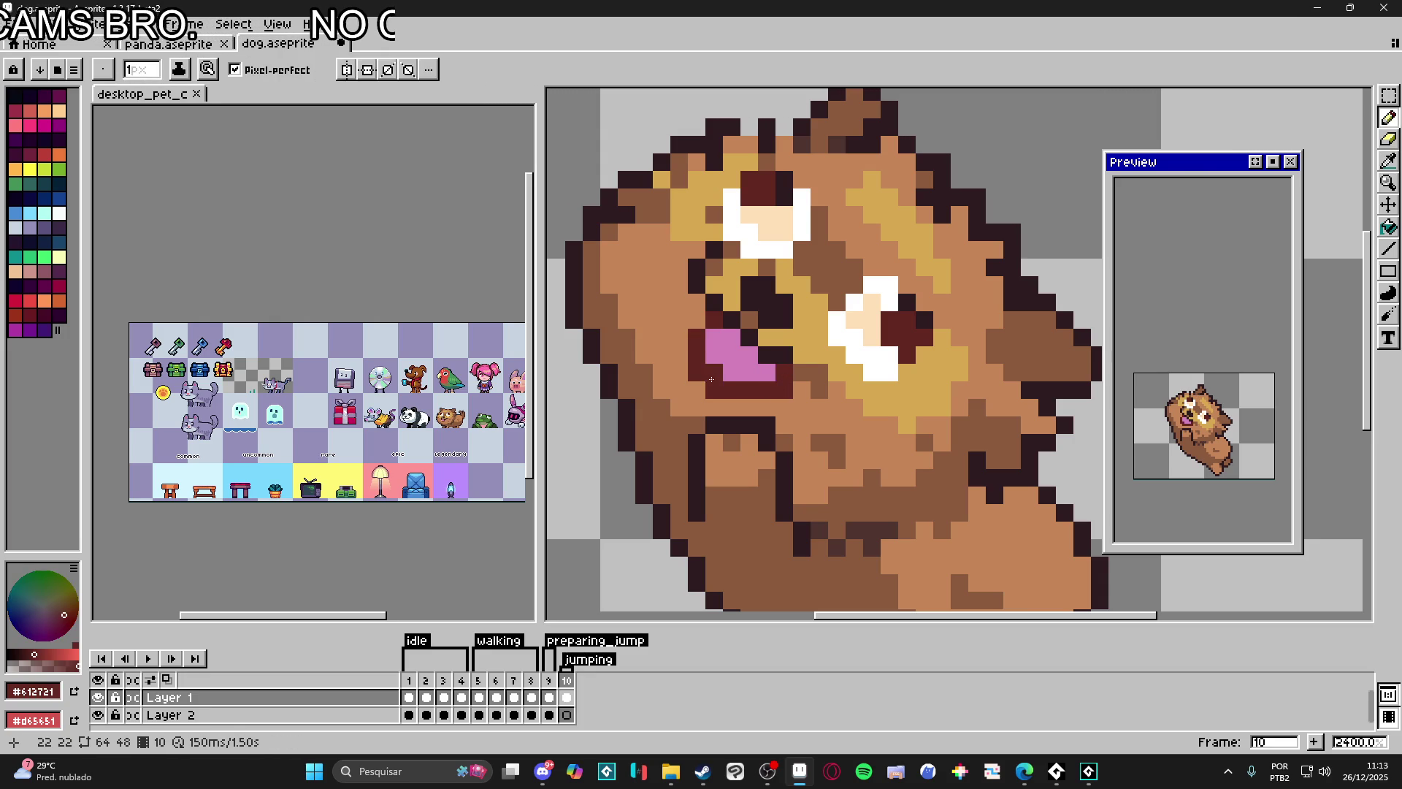
Step: Paint another dark red tongue edge and touch up the pixels beside the open mouth
left_click(687, 374, "alt")
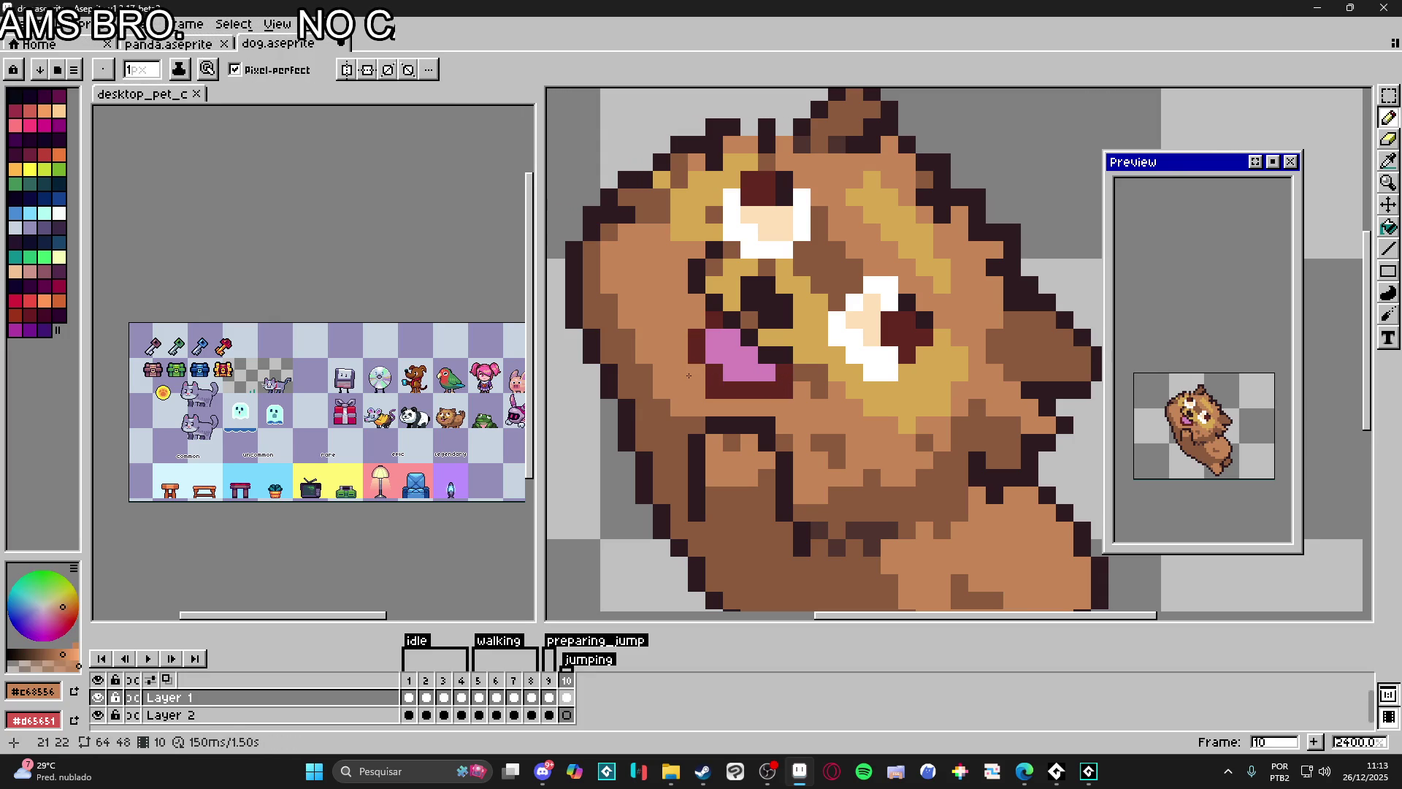
left_click(696, 340, "alt")
left_click(714, 355)
left_click(691, 330, "alt")
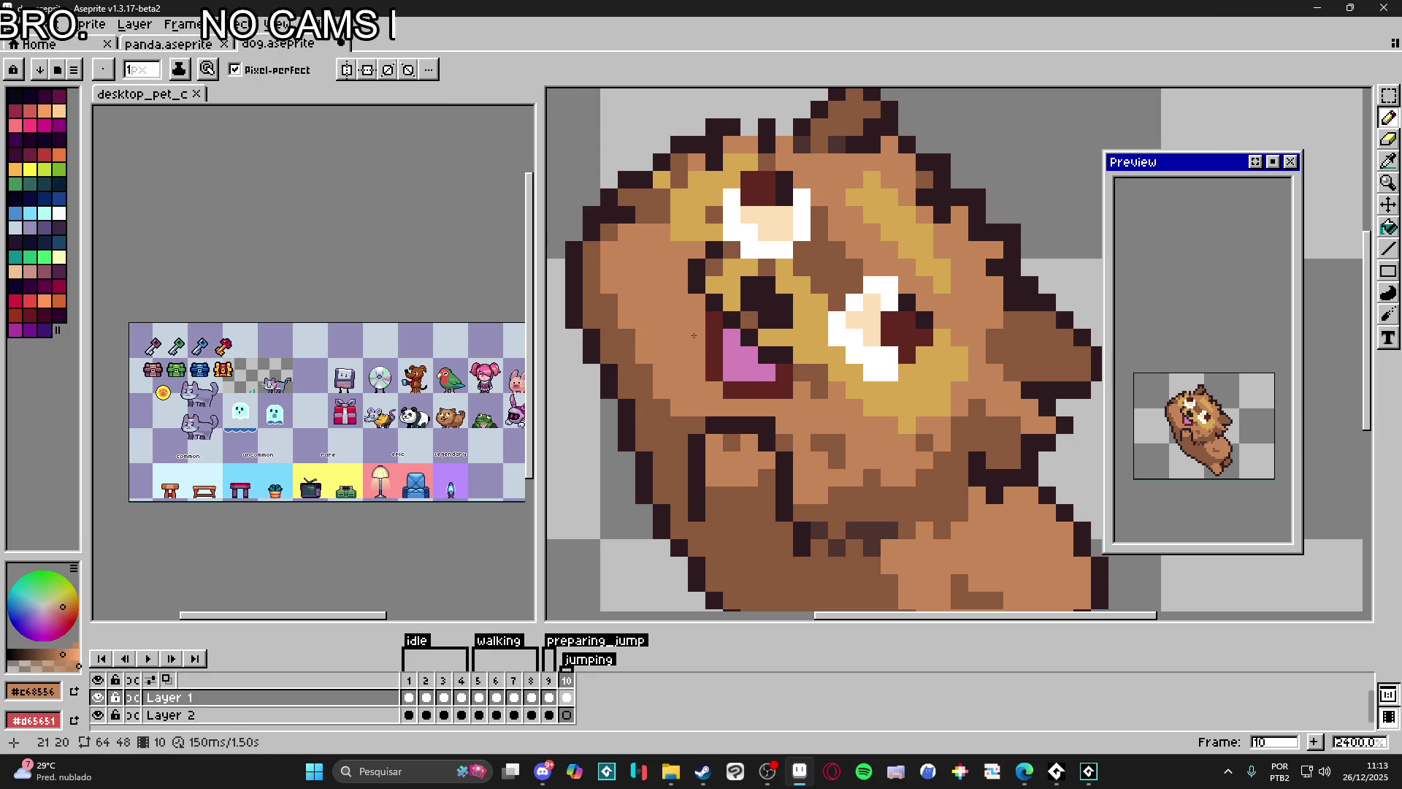
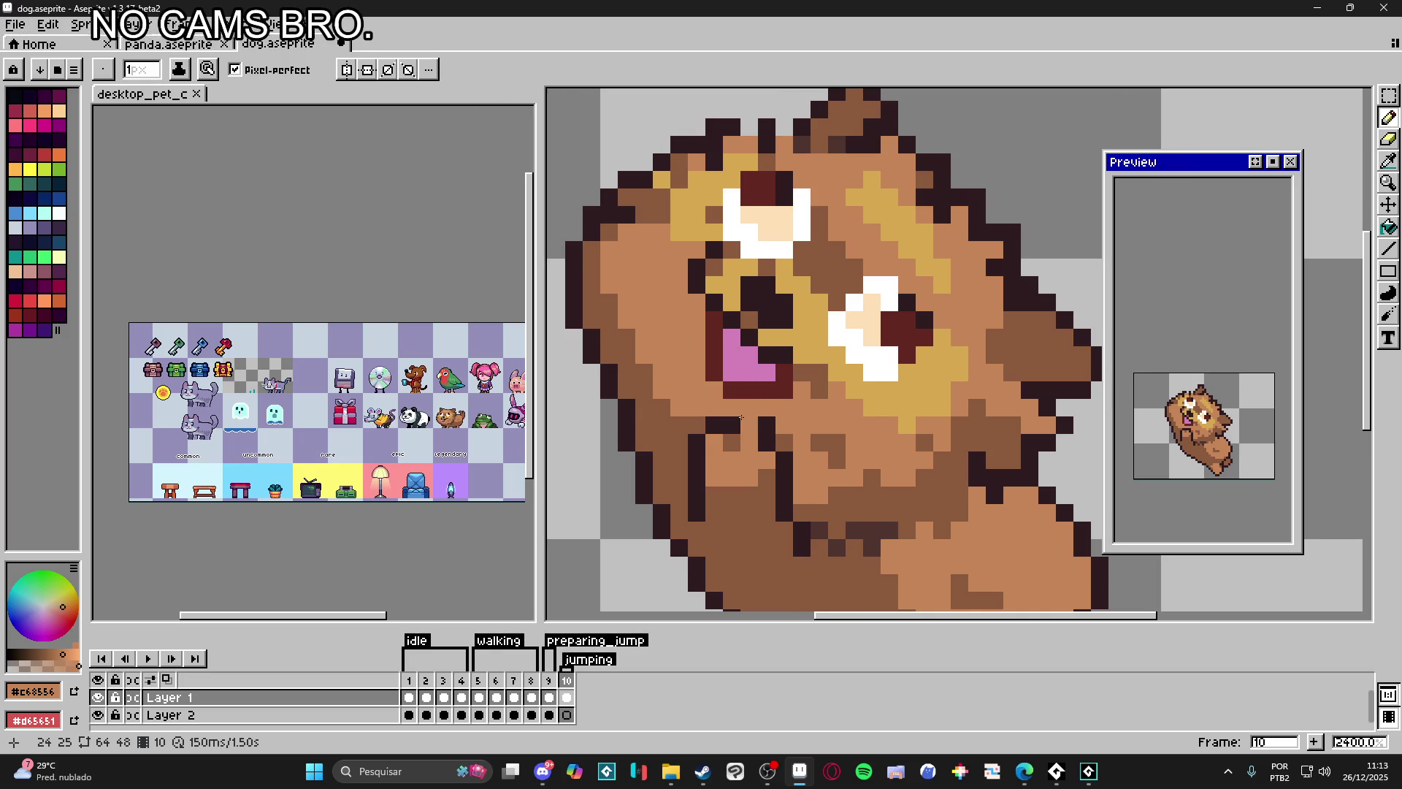
scroll(741, 419, "down", 3)
Step: Save the dog sprite, then undo to remove the preparing_jump tag
key("ctrl+s")
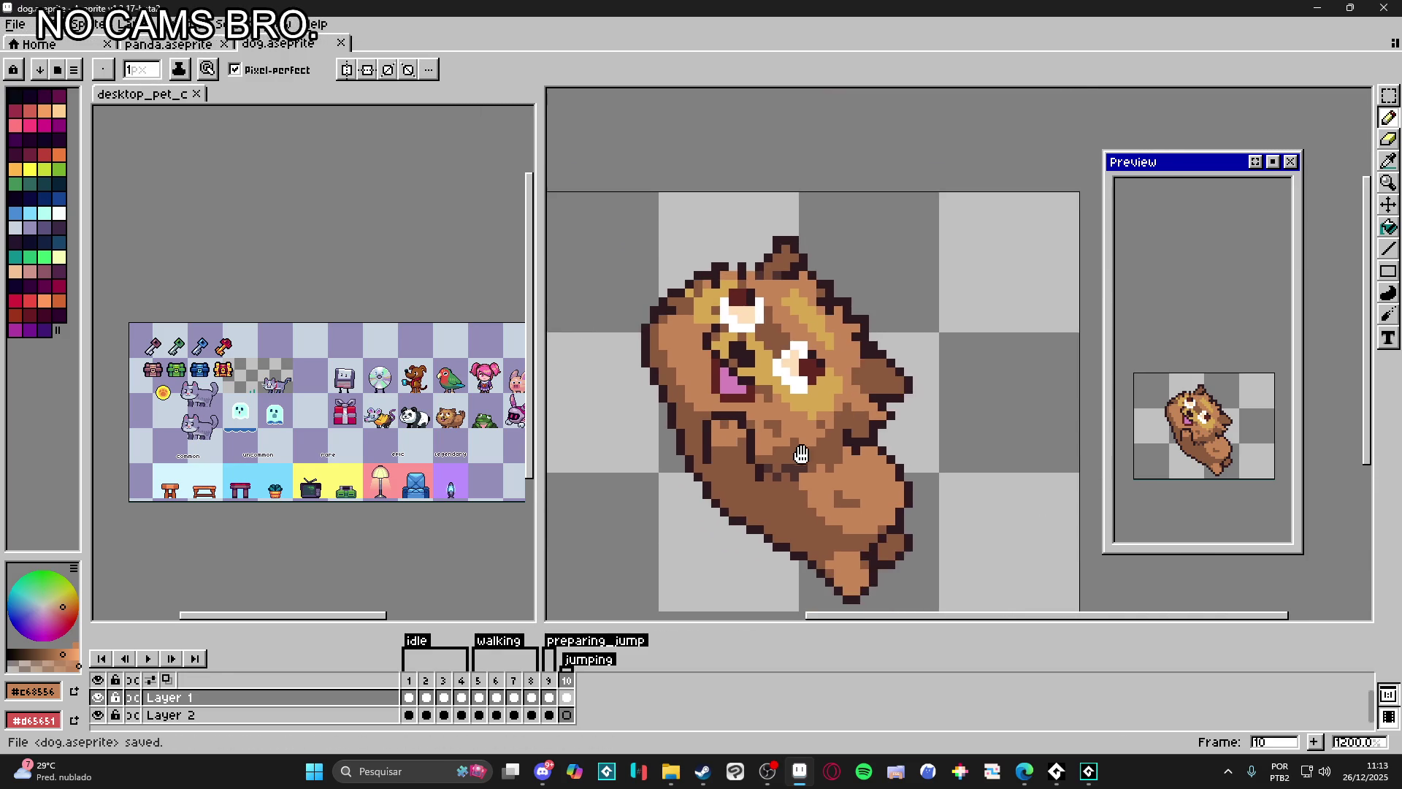
left_click(548, 698)
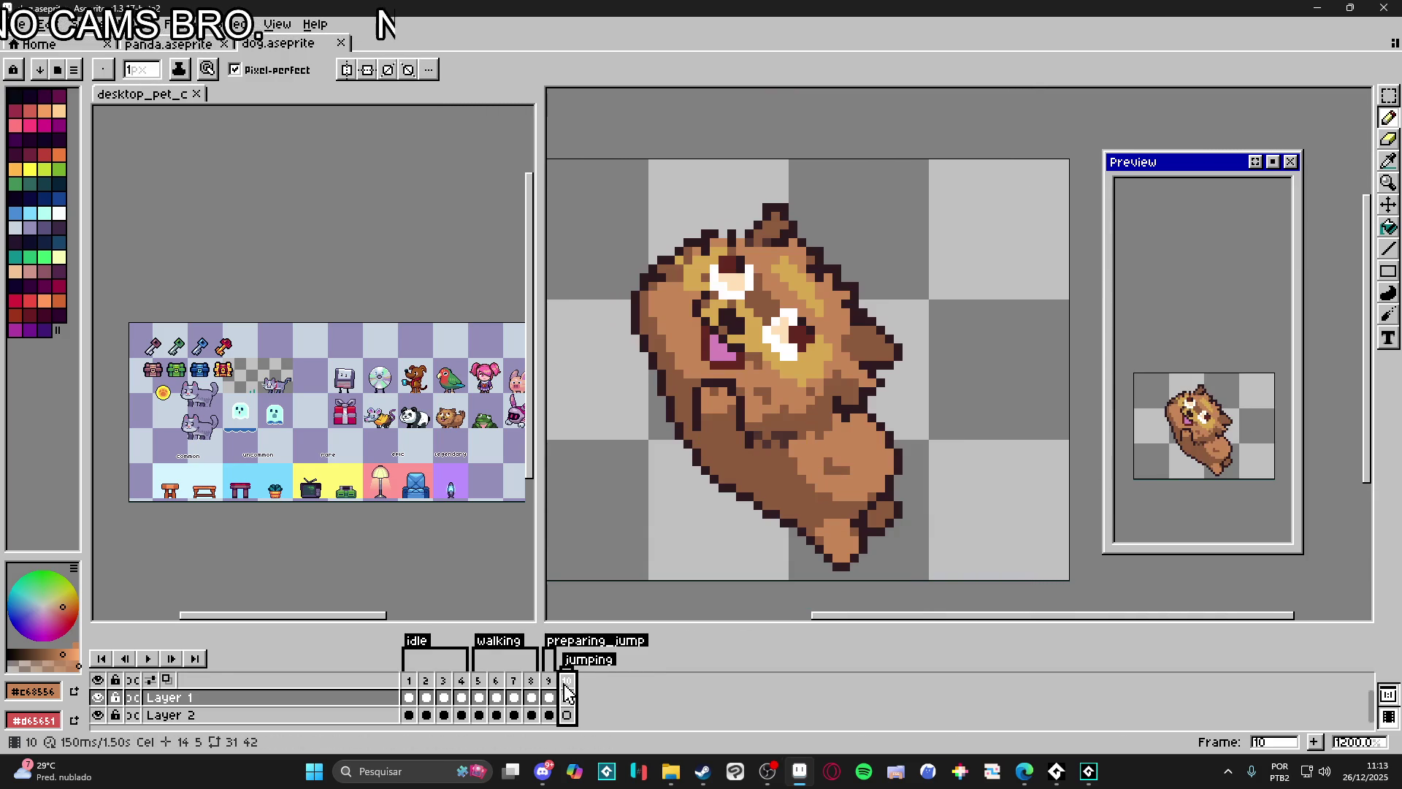
key("ctrl+z")
key("ctrl+z")
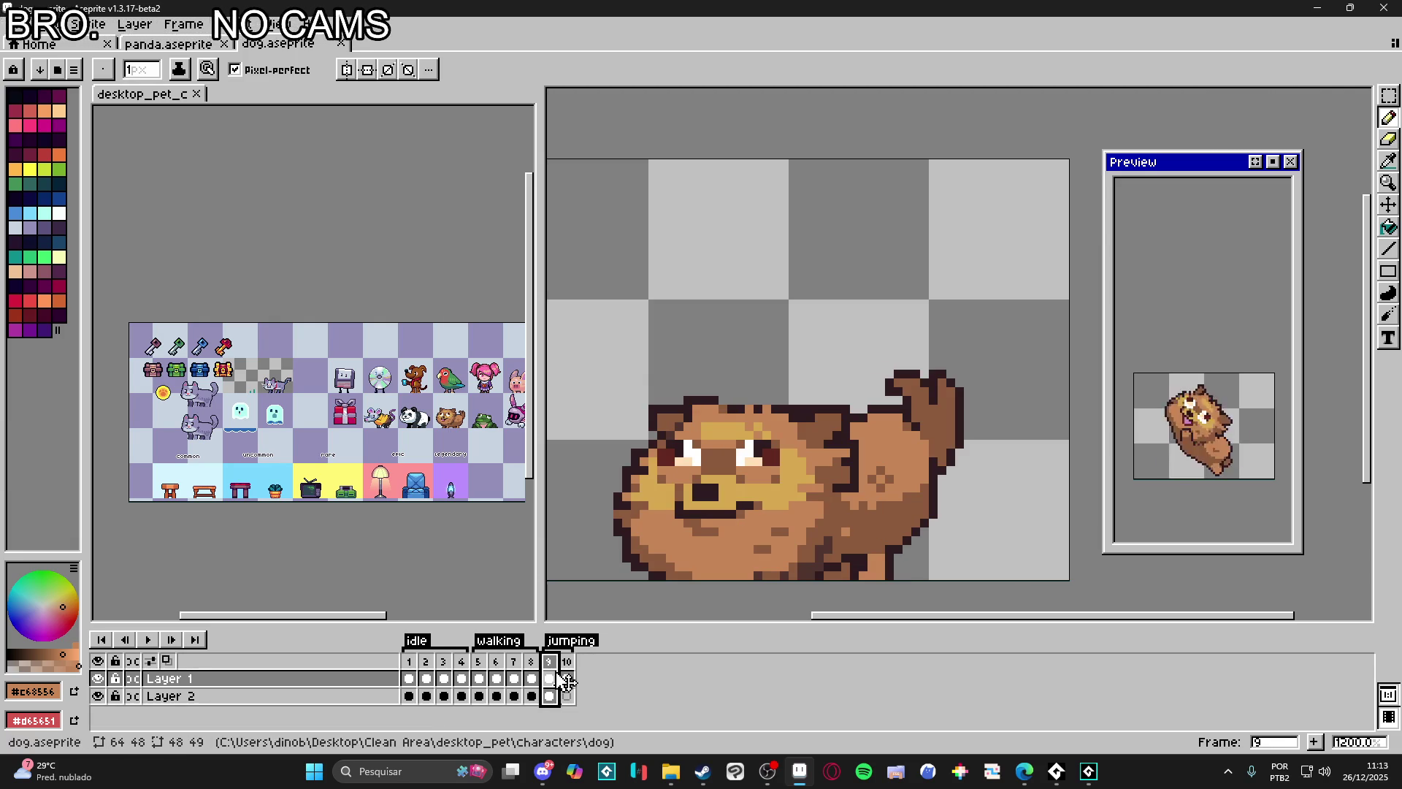
Step: Review the idle, walking and jumping frames, then select Layer 2 on frame 9
key("Left")
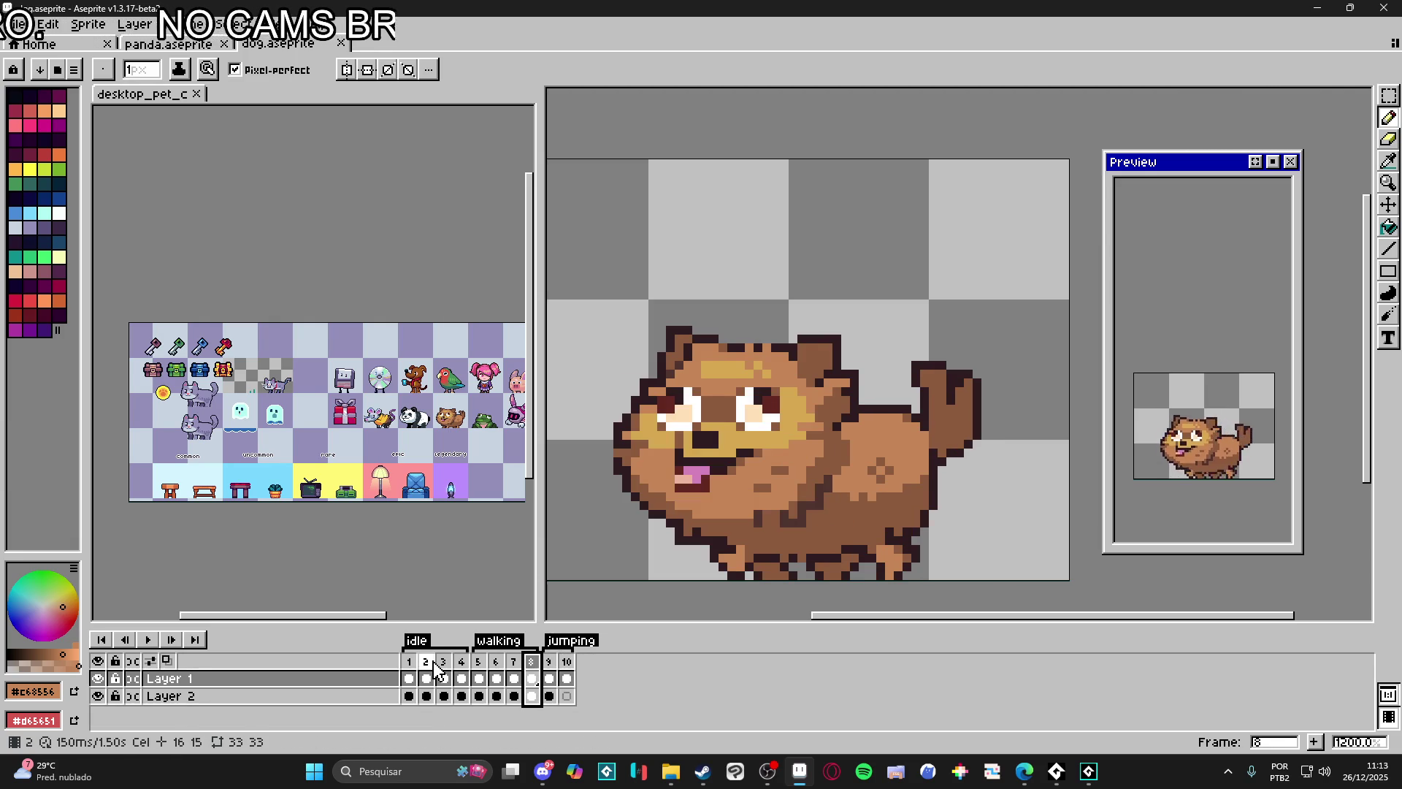
left_click(426, 662)
left_click(479, 678)
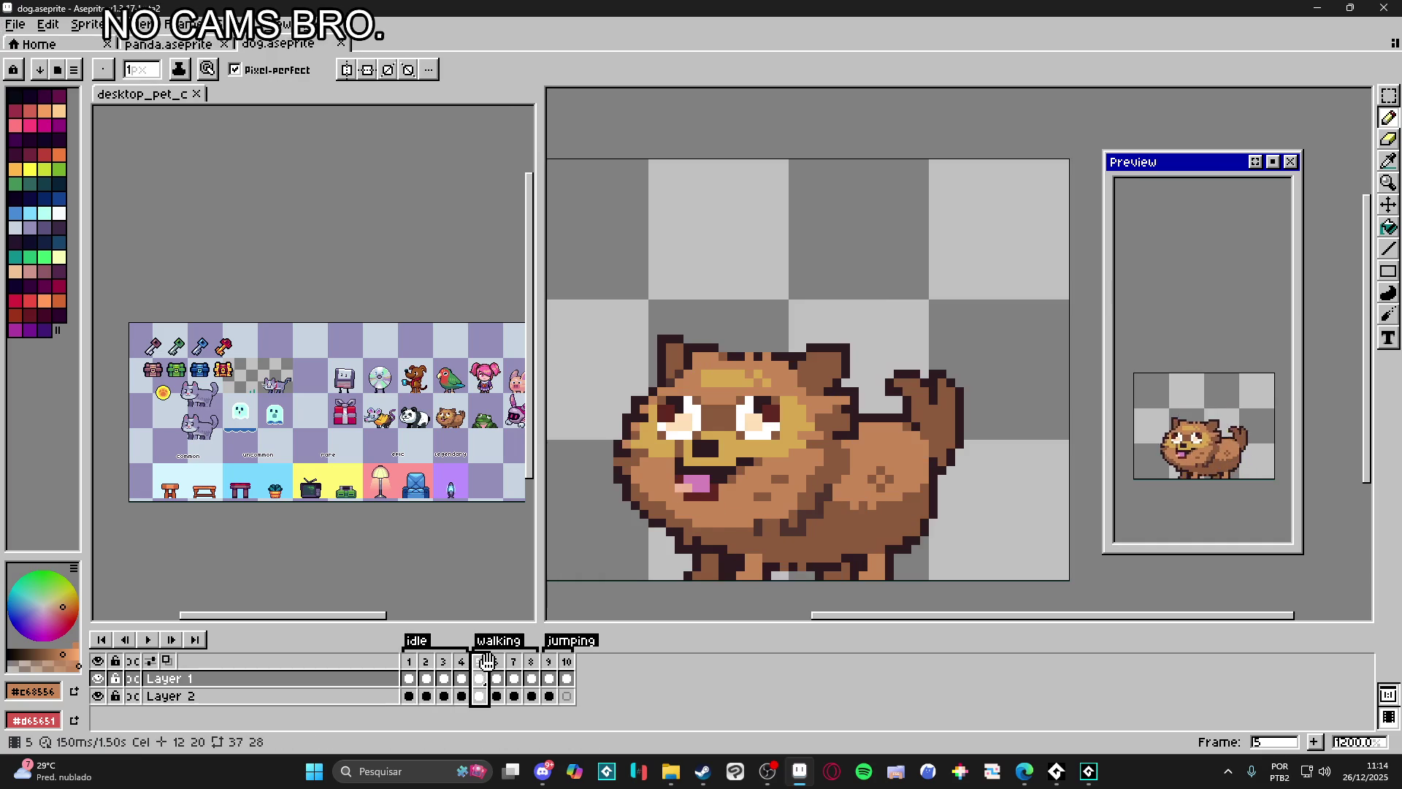
left_click(551, 671)
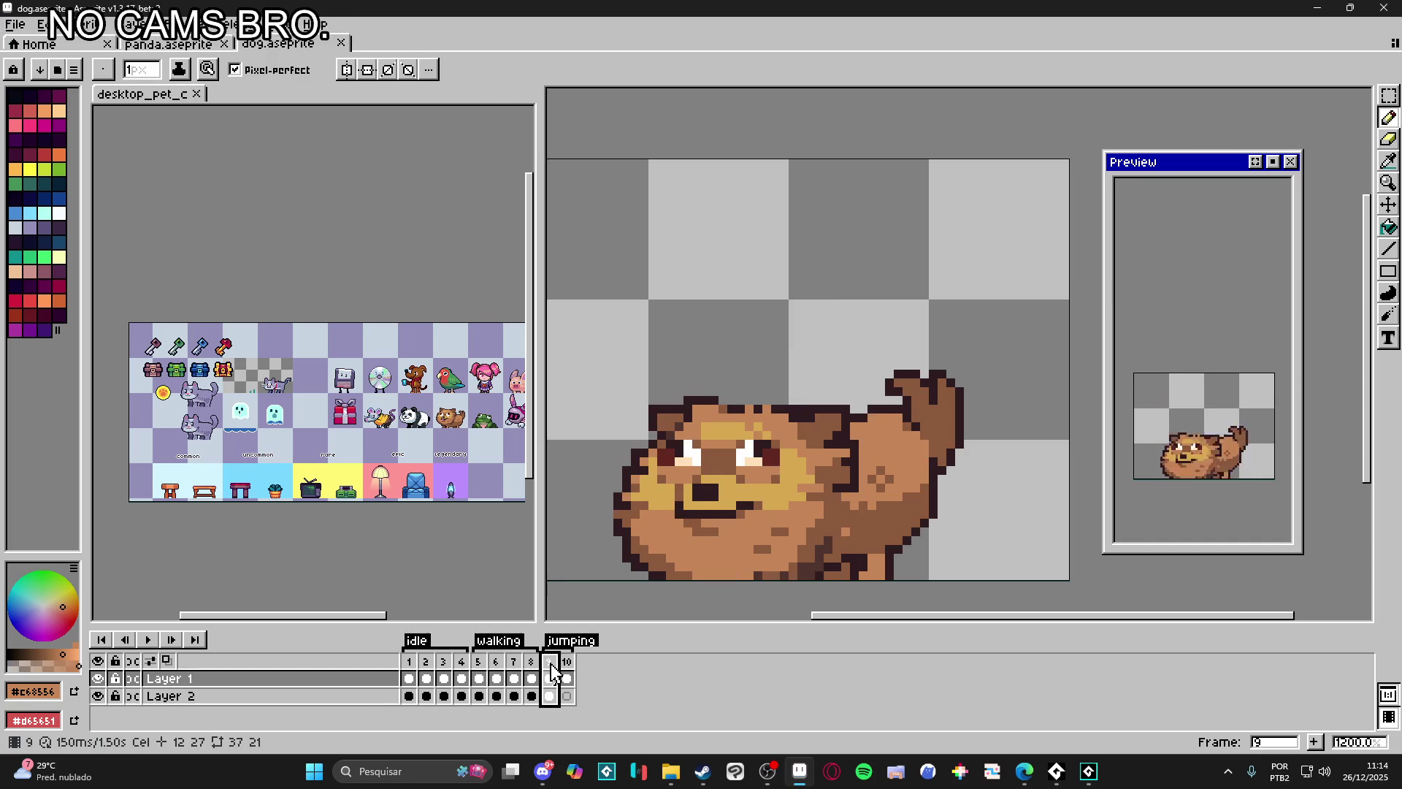
left_click(567, 663)
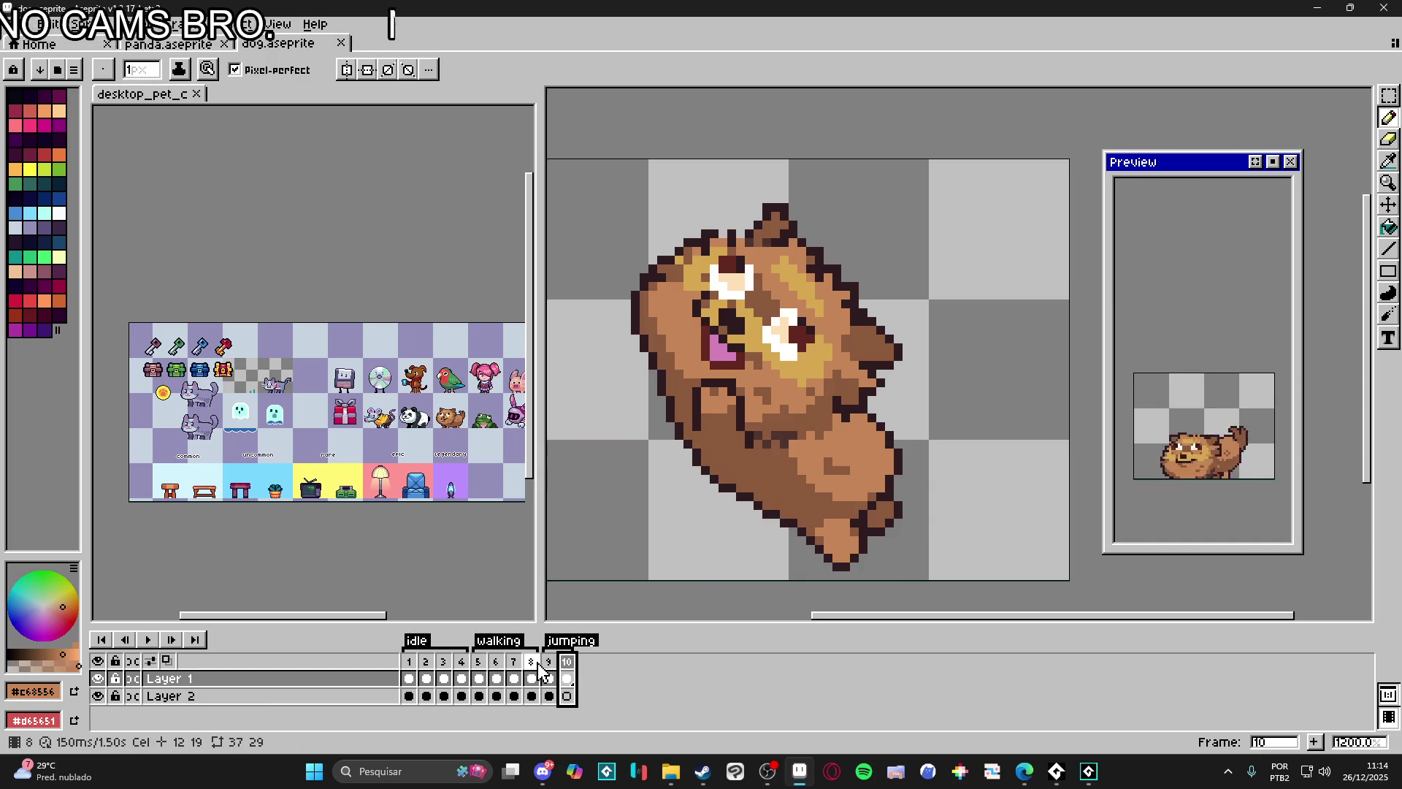
key("Left")
key("v")
key("Down")
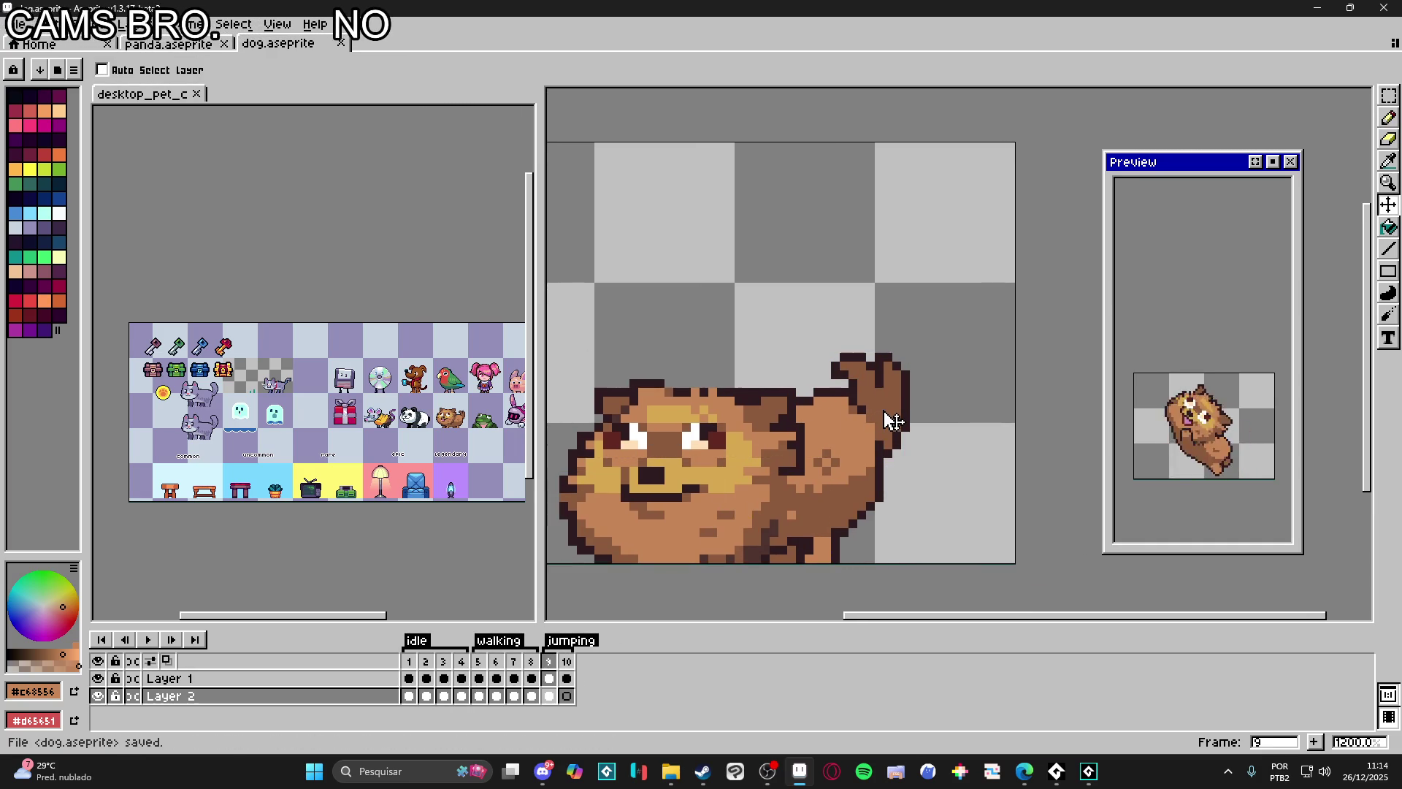
Step: Marquee-select the dog's tail with its base in frame 9 and copy it
key("m")
scroll(825, 349, "up", 1)
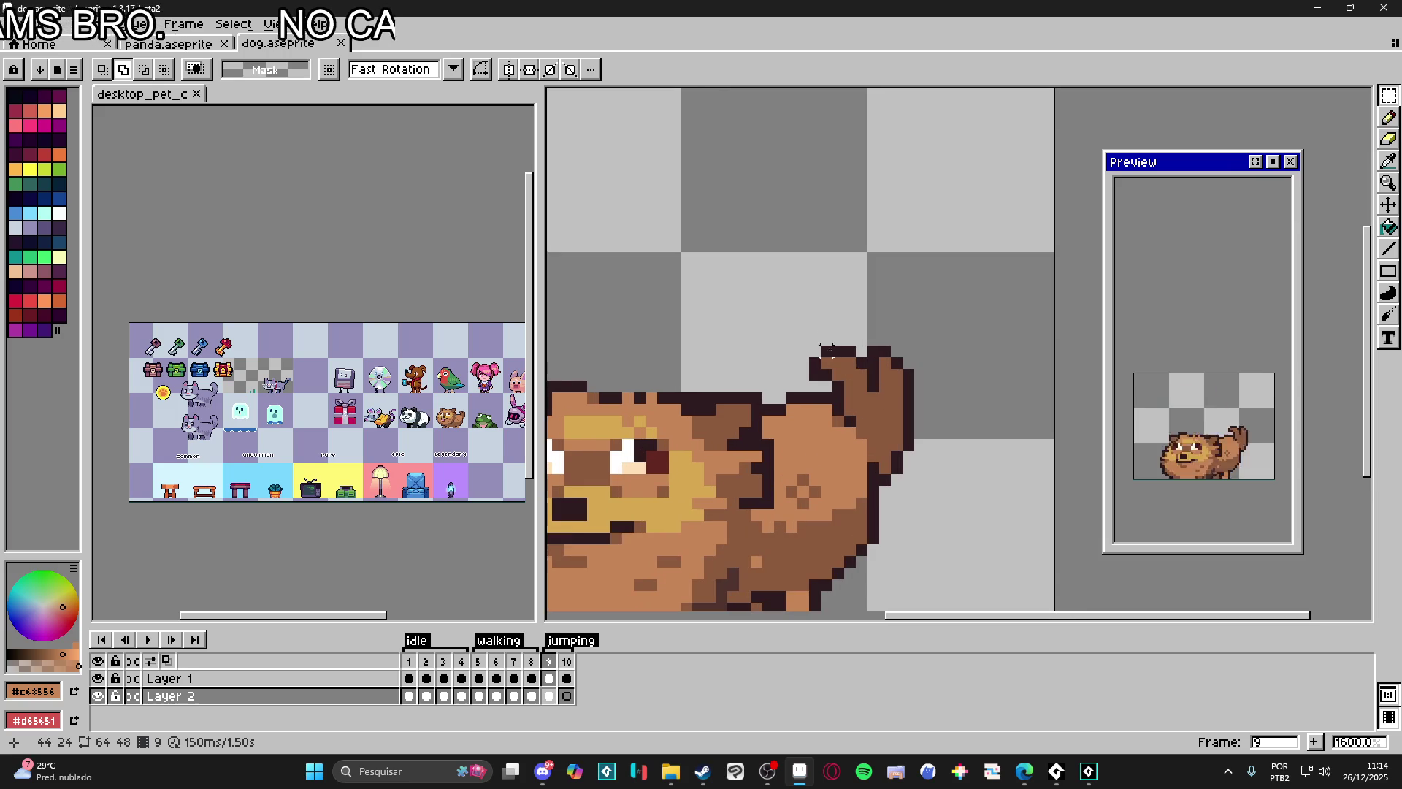
left_click_drag(791, 316, 942, 384)
scroll(841, 370, "up", 1)
left_click_drag(839, 431, 1050, 323)
left_click_drag(873, 445, 1050, 340)
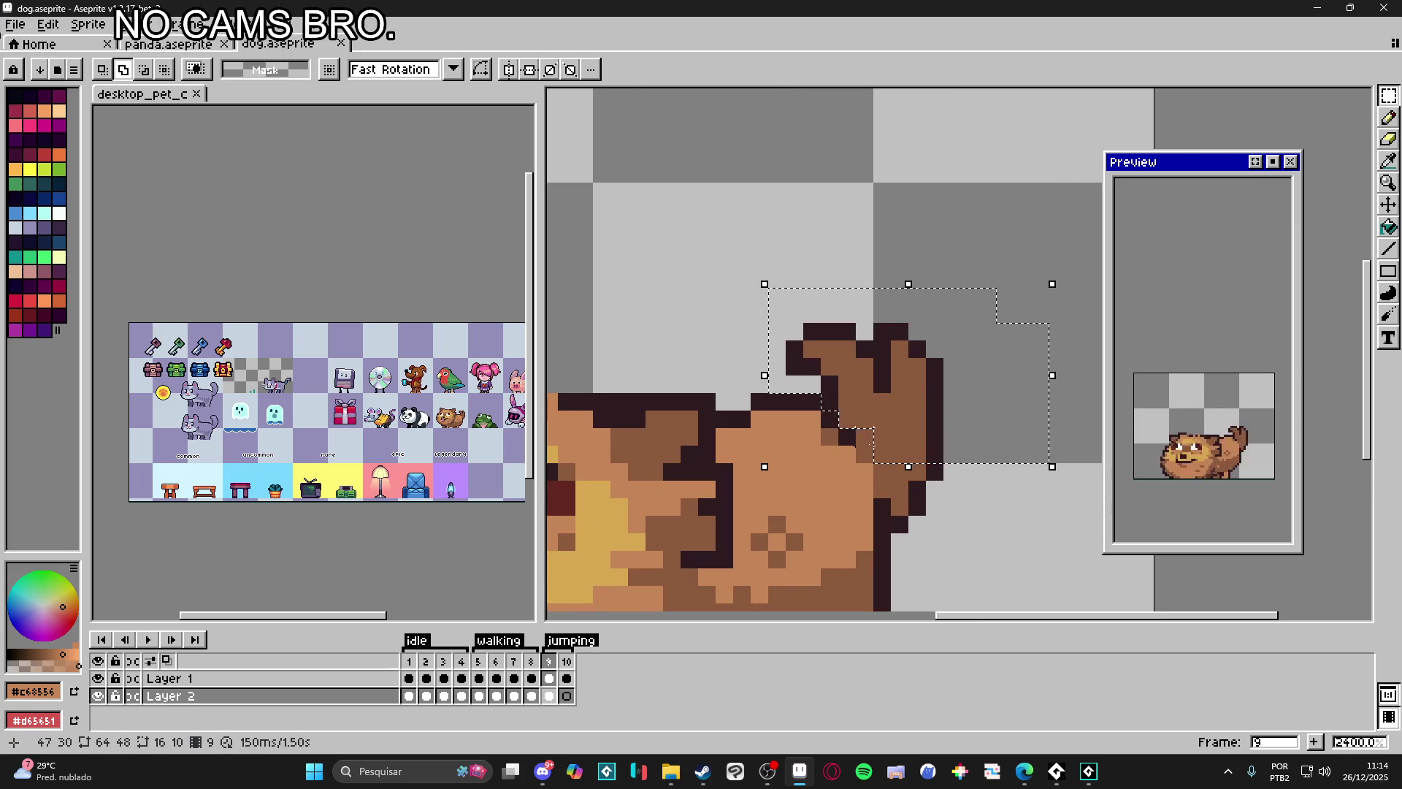
left_click_drag(890, 467, 997, 550)
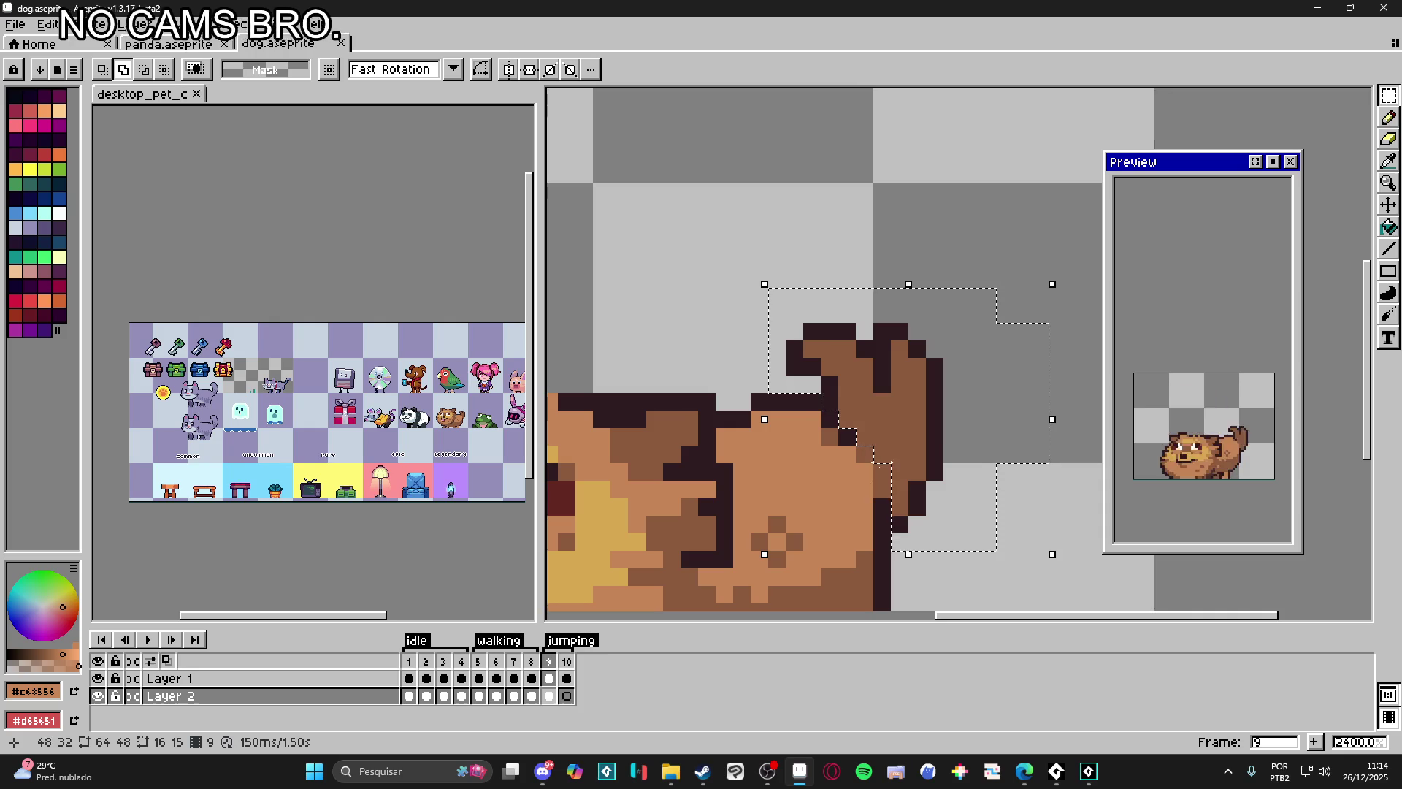
key("ctrl+d")
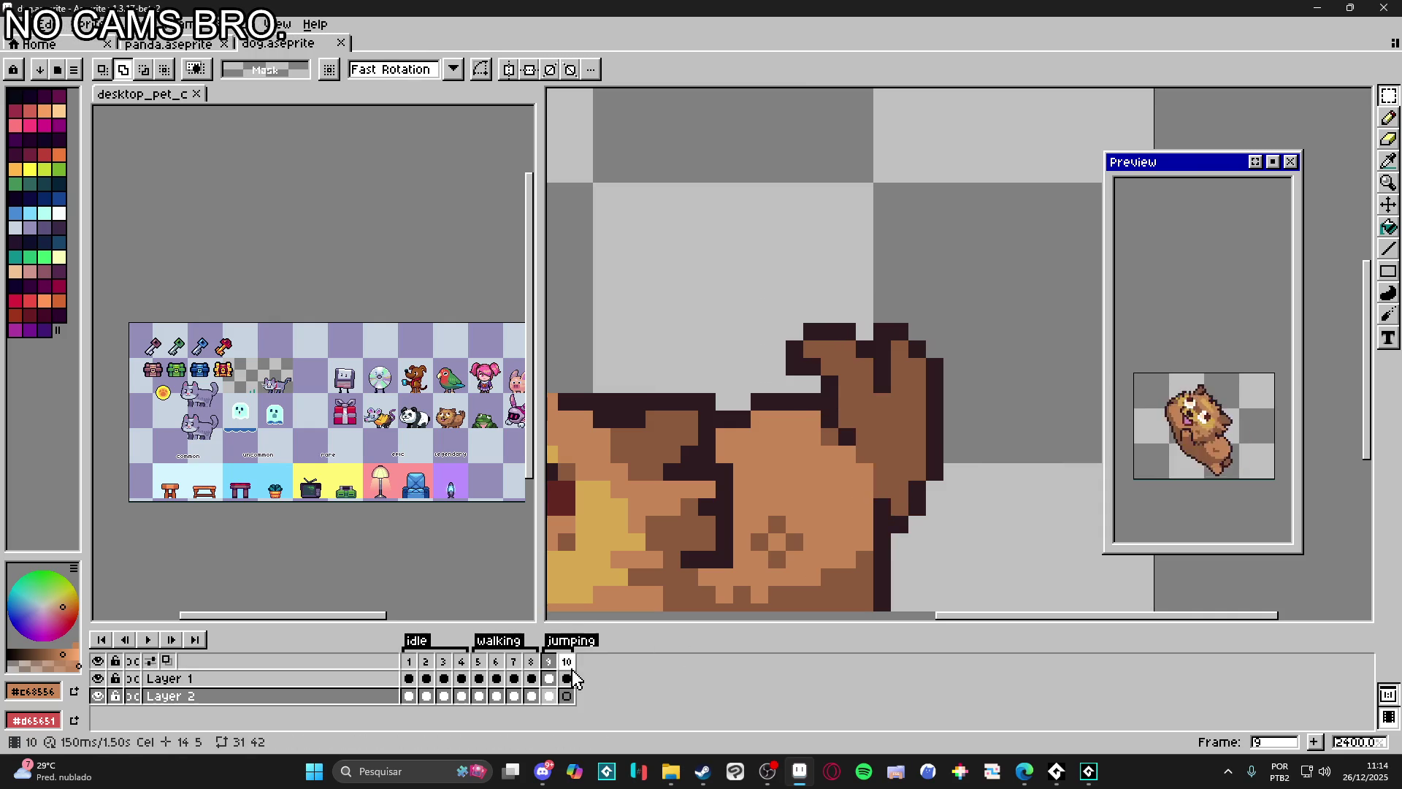
Step: Paste the tail onto a new Layer 3 in frame 10, rotated -135° to fit the jumping pose
left_click(565, 696)
key("minus")
key("minus")
key("minus")
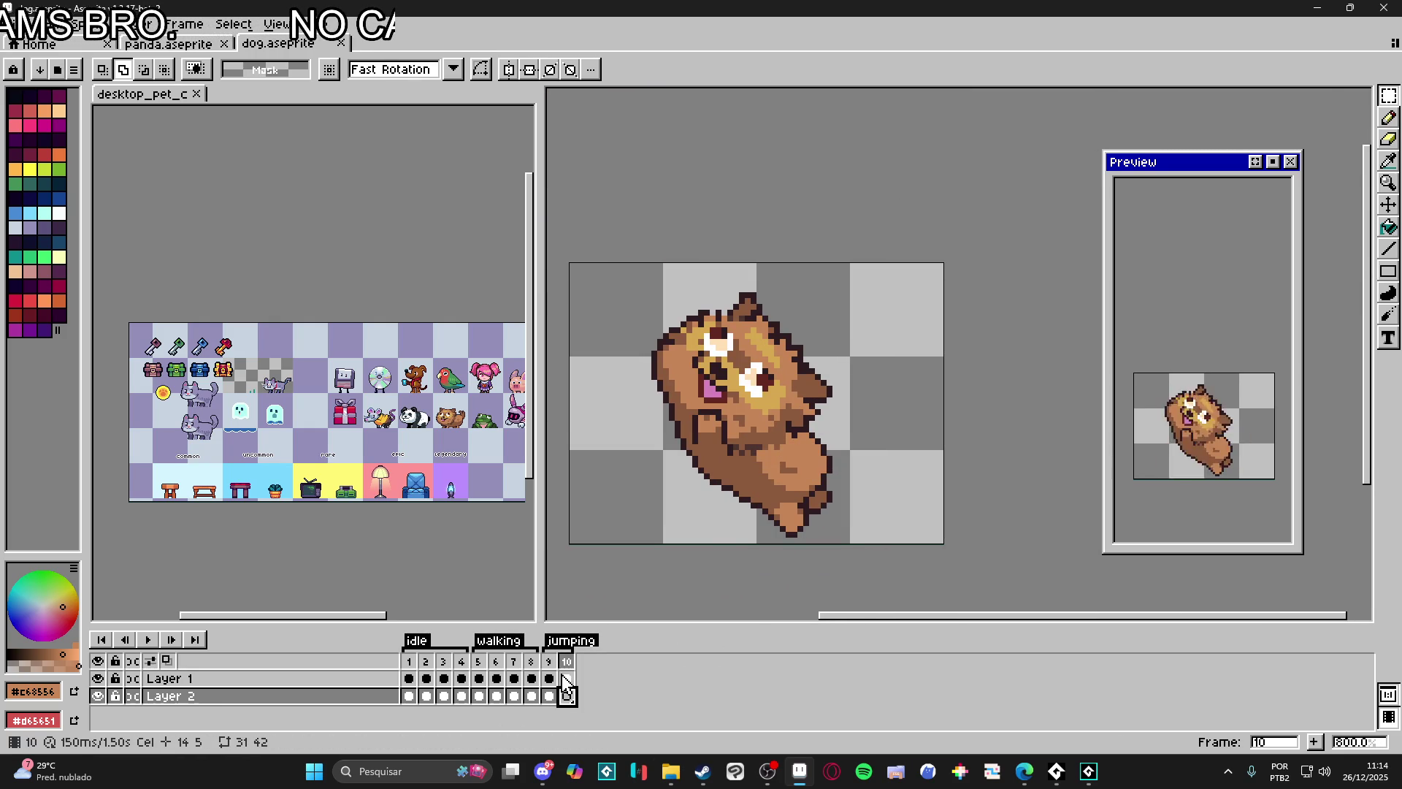
key("shift+n")
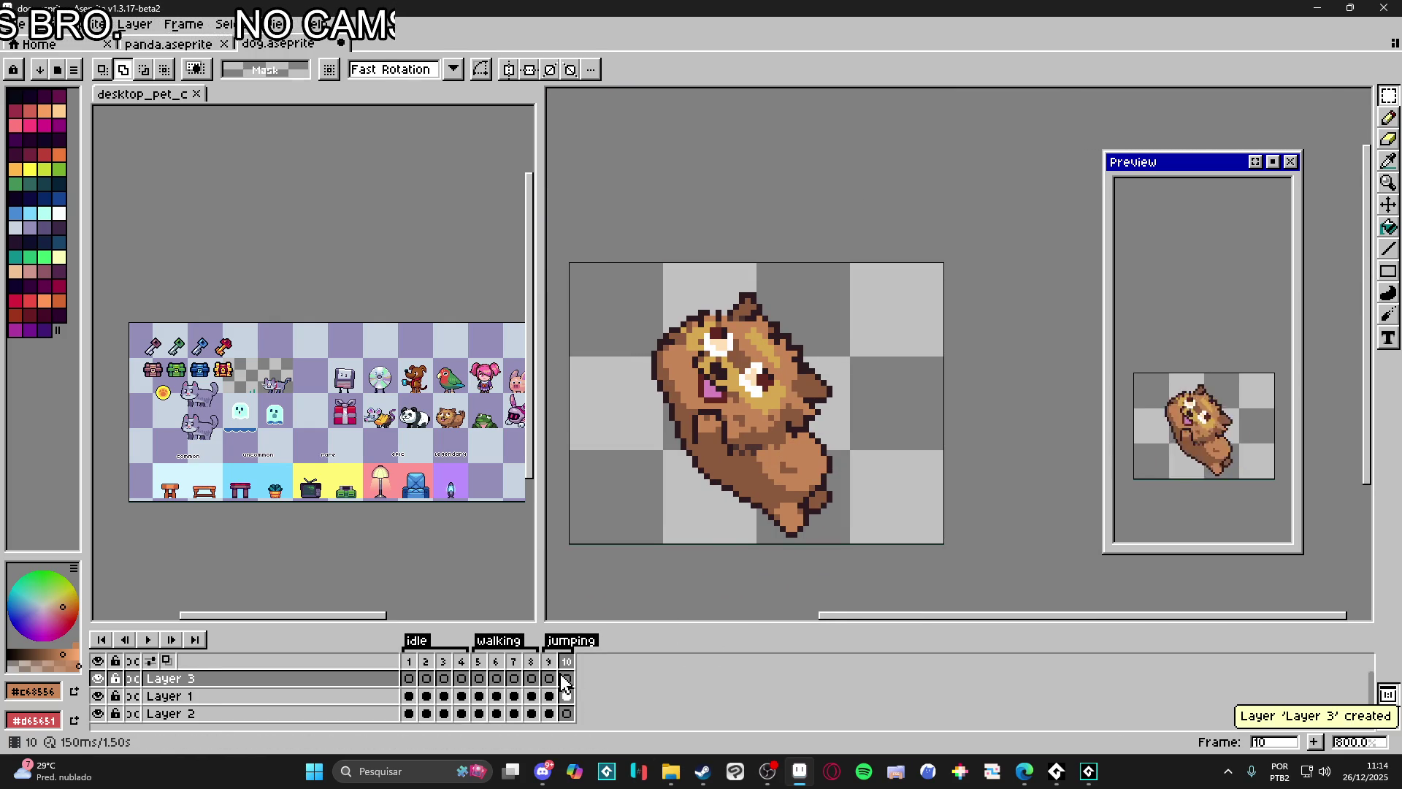
key("ctrl+v")
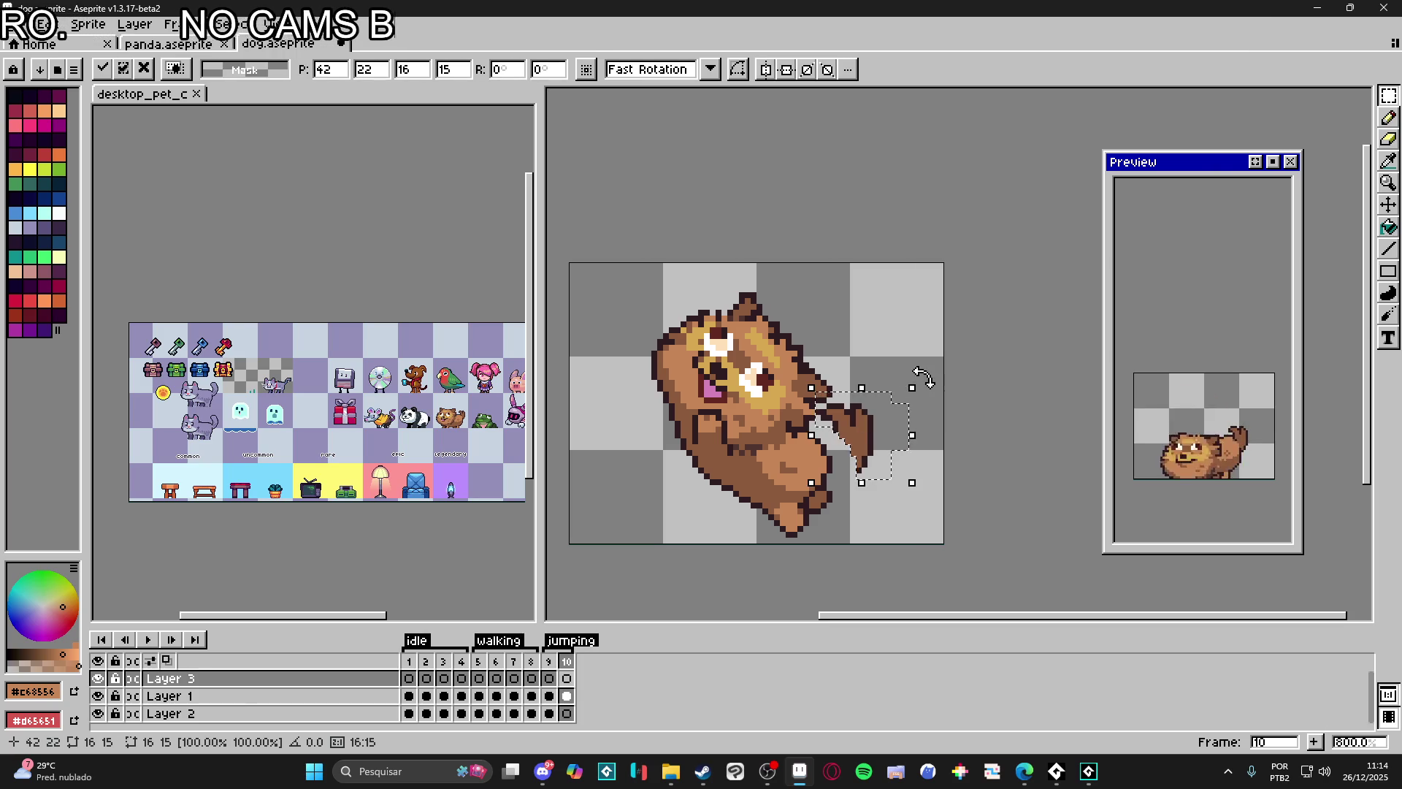
left_click_drag(922, 378, 873, 519)
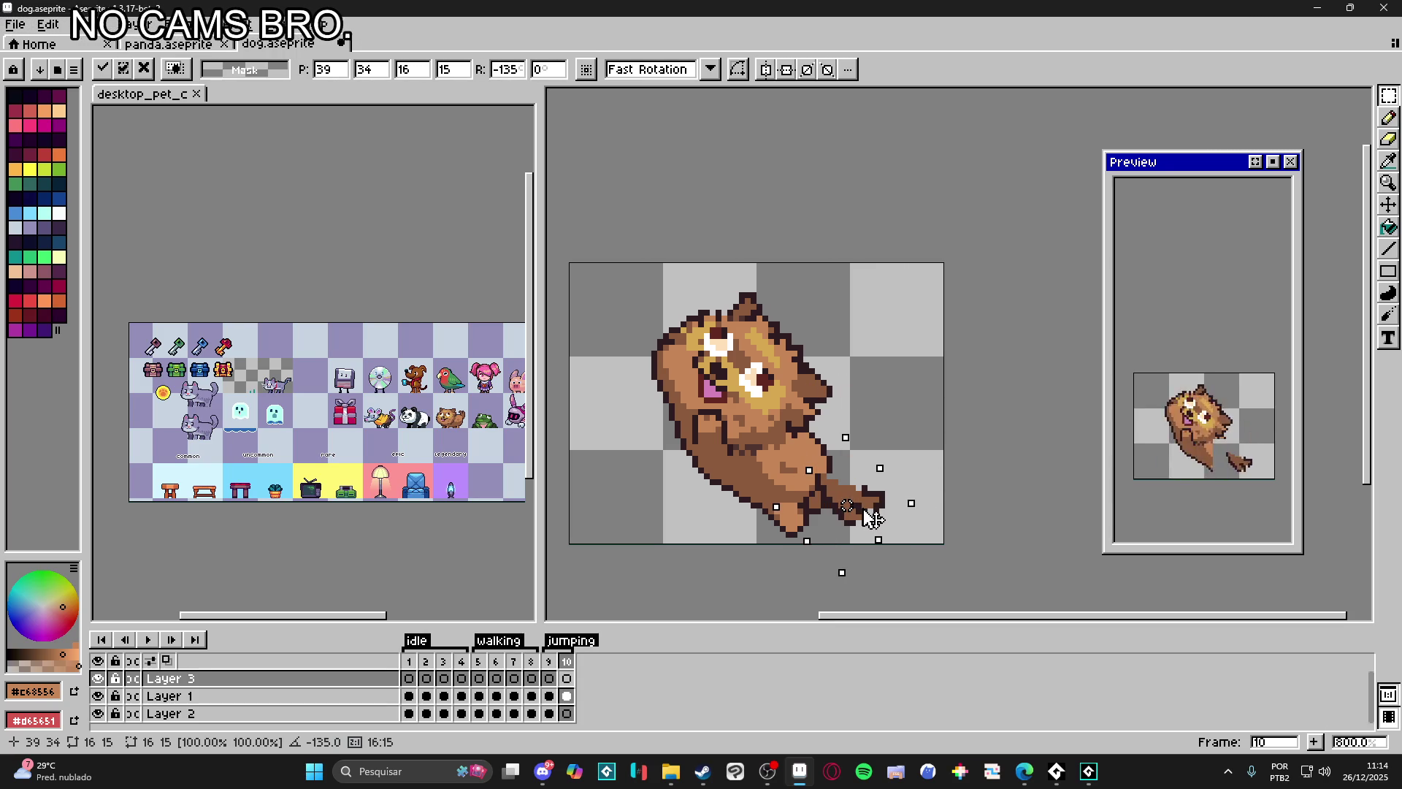
key("Return")
scroll(816, 479, "up", 3)
key("e")
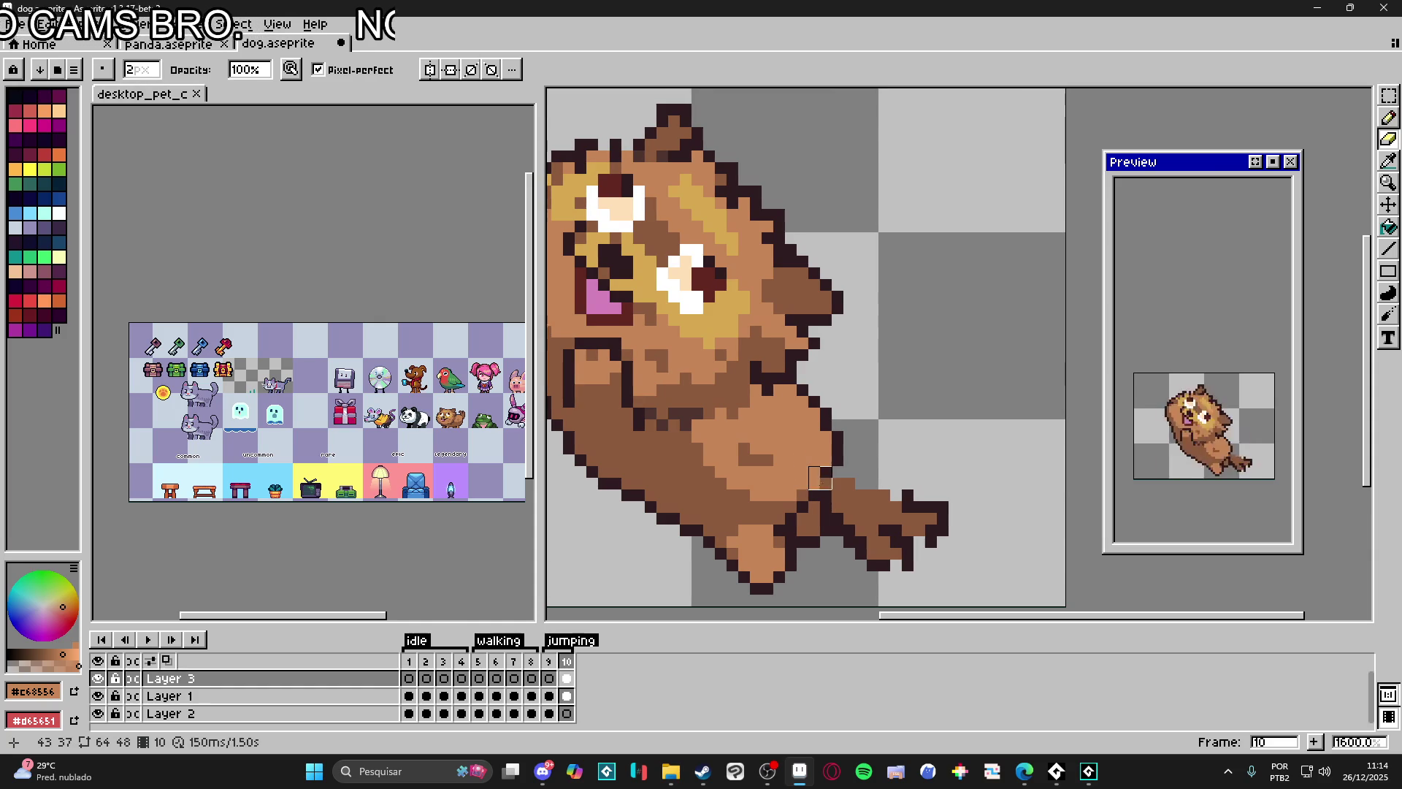
Step: Pick the dark outline colour from the dog and add outline pixels along the tail's top edge
key("b")
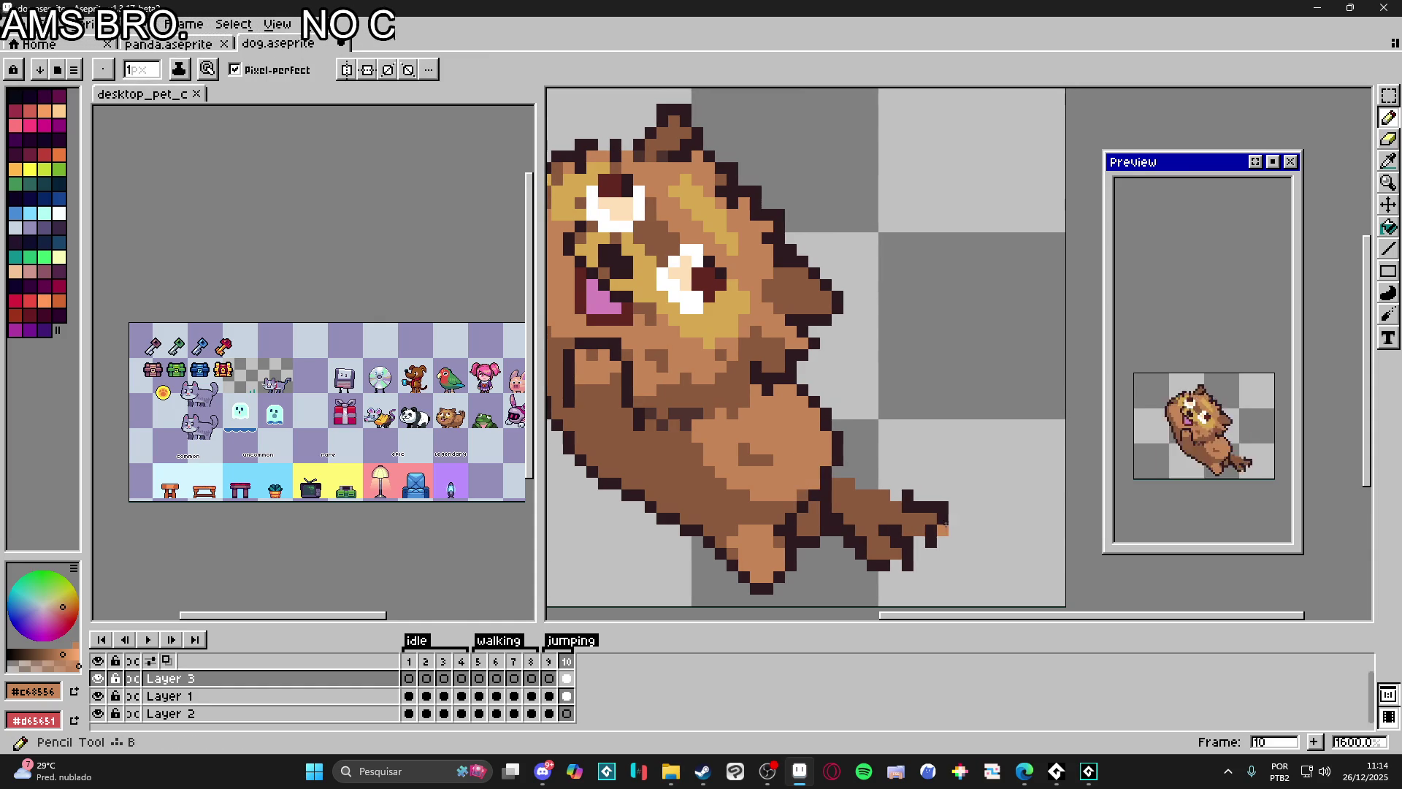
scroll(931, 540, "left", 2)
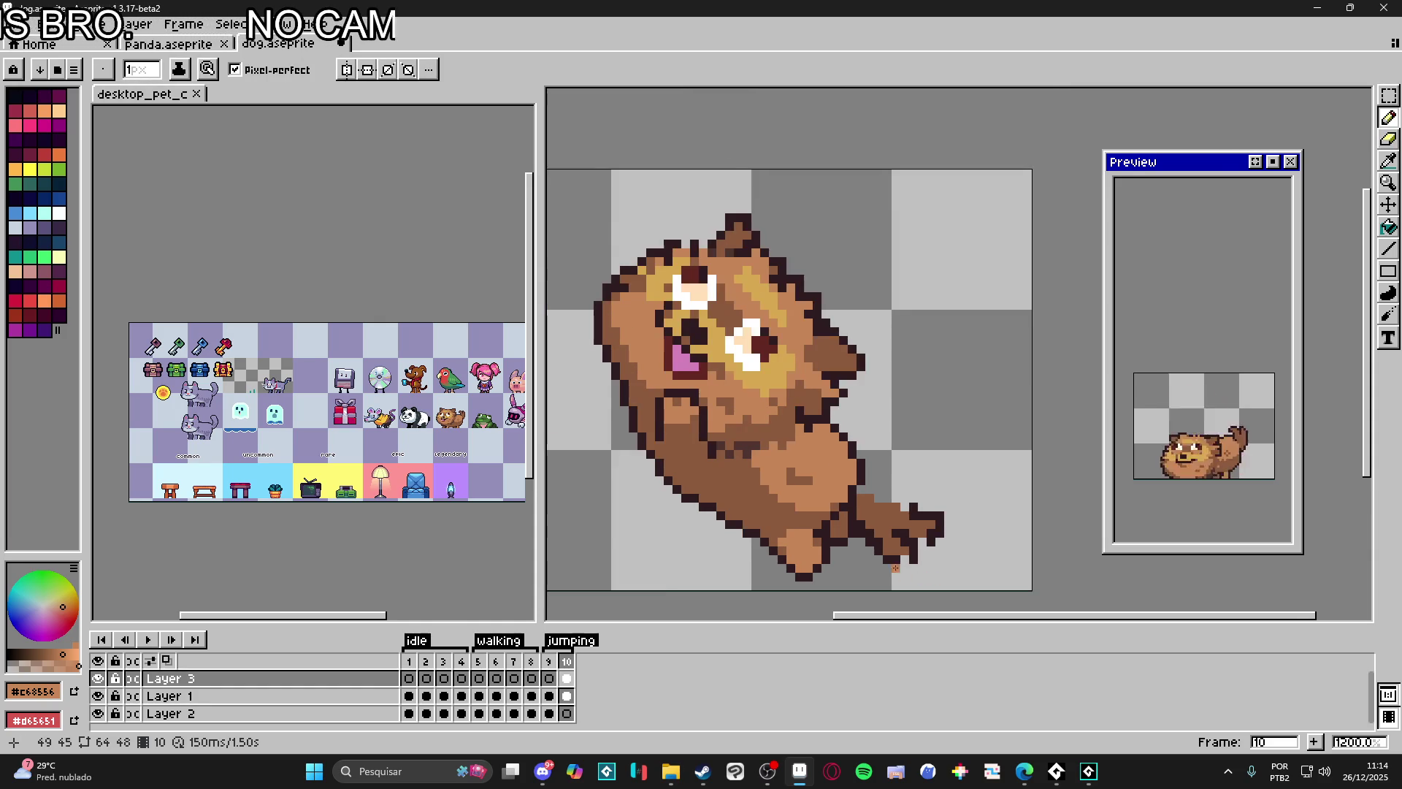
scroll(932, 540, "down", 1)
key("i")
left_click(940, 536, "alt")
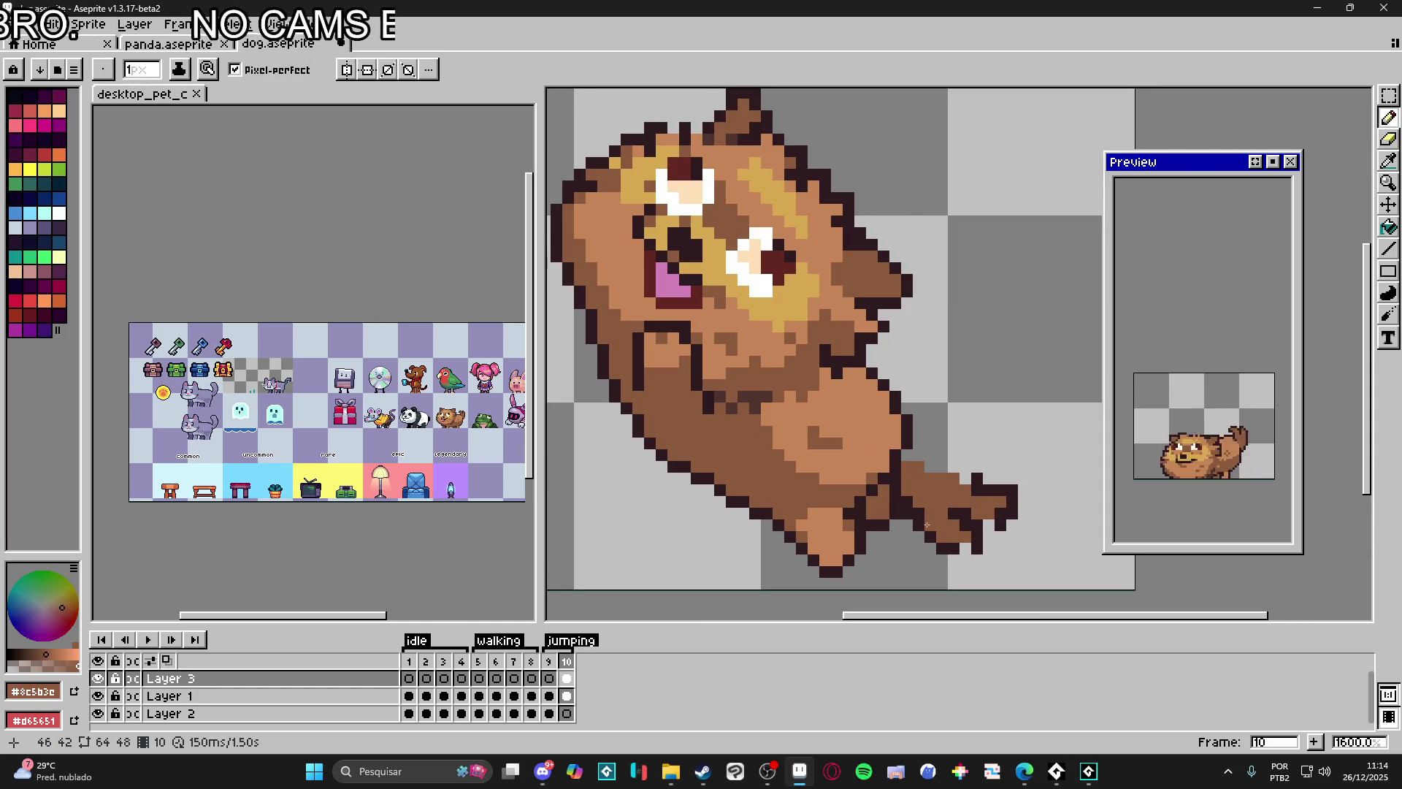
left_click(905, 502, "alt")
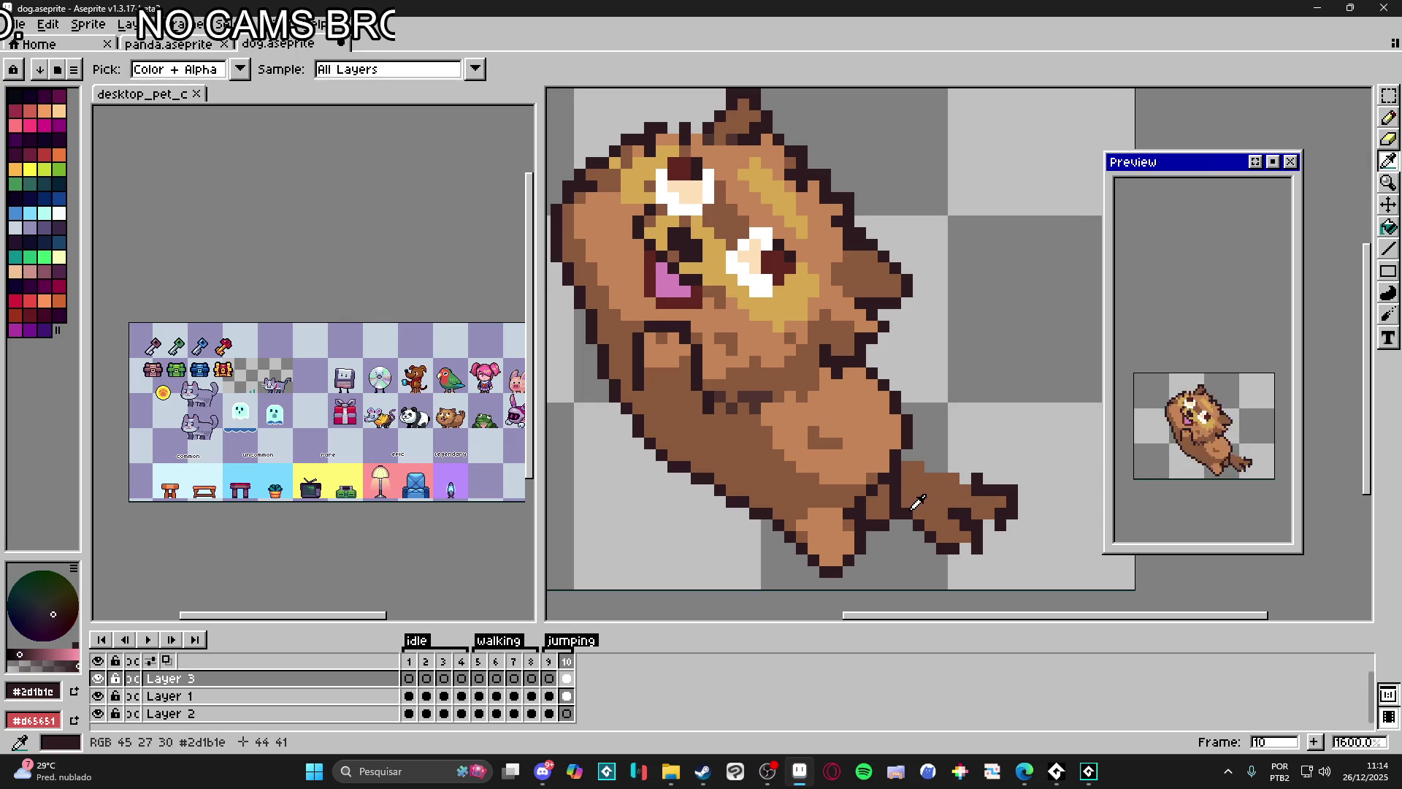
key("alt")
key("e")
key("b")
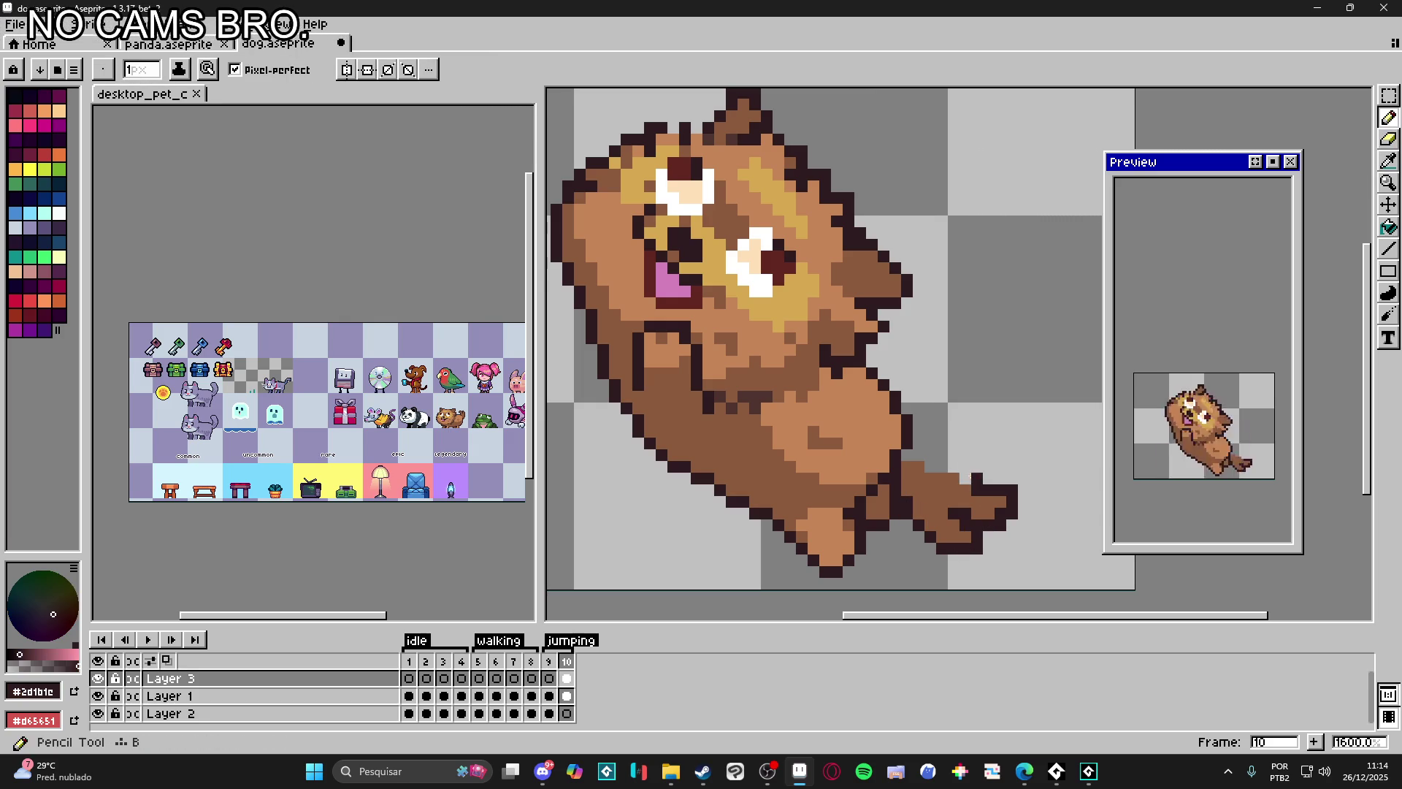
left_click(941, 467)
key("e")
key("b")
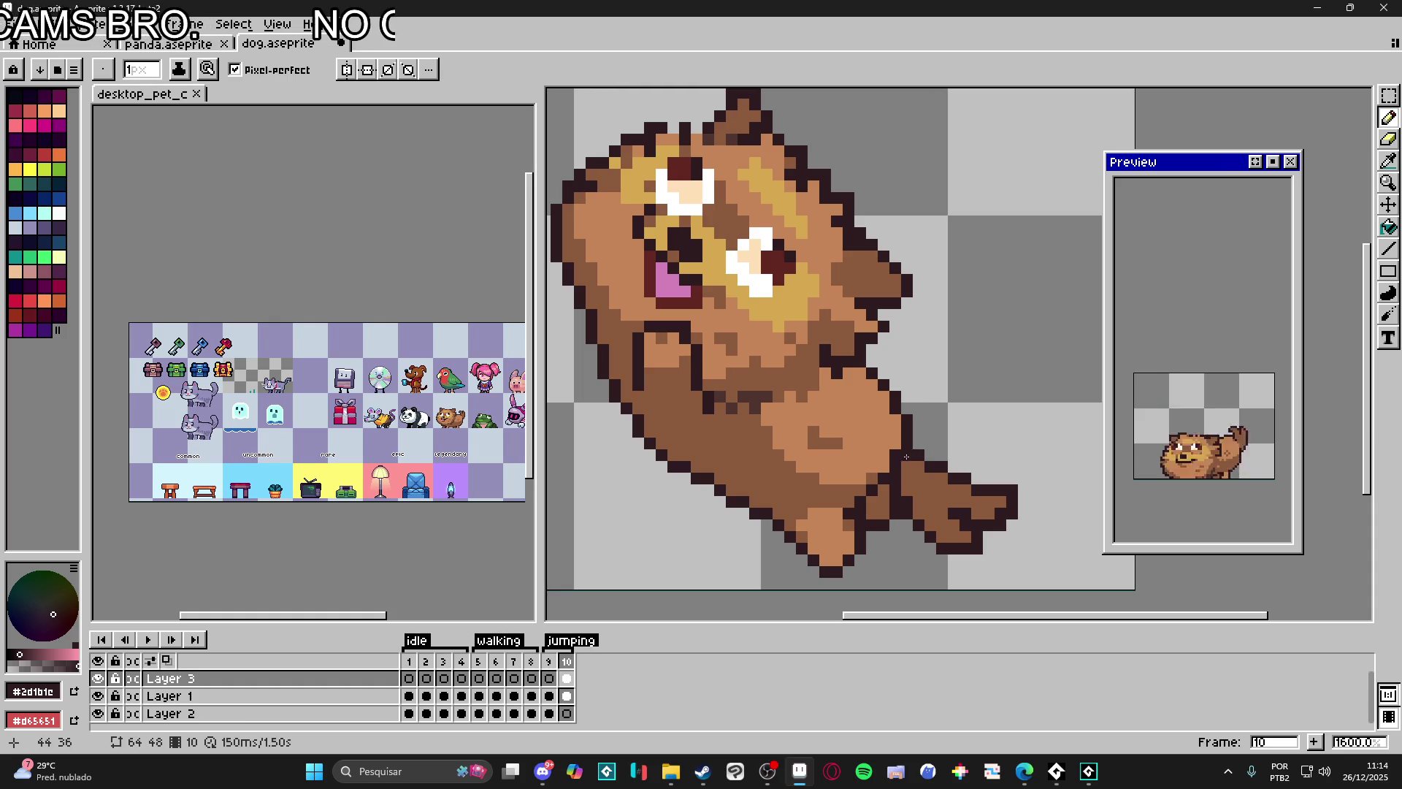
scroll(984, 544, "down", 4)
scroll(971, 535, "up", 6)
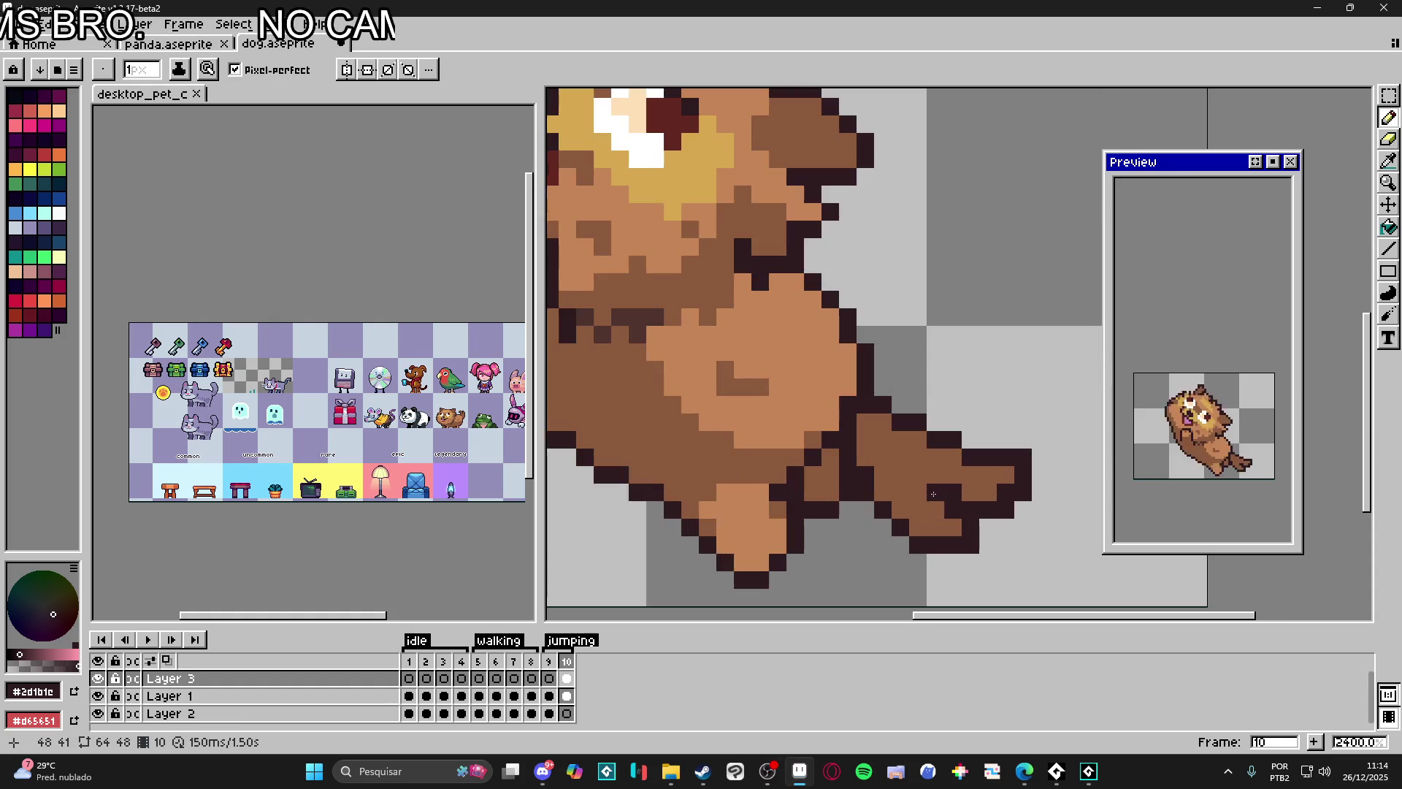
Step: Touch up fur and outline pixels, draw a dark outline down the dog's left edge, and save
key("i")
left_click(878, 457)
key("b")
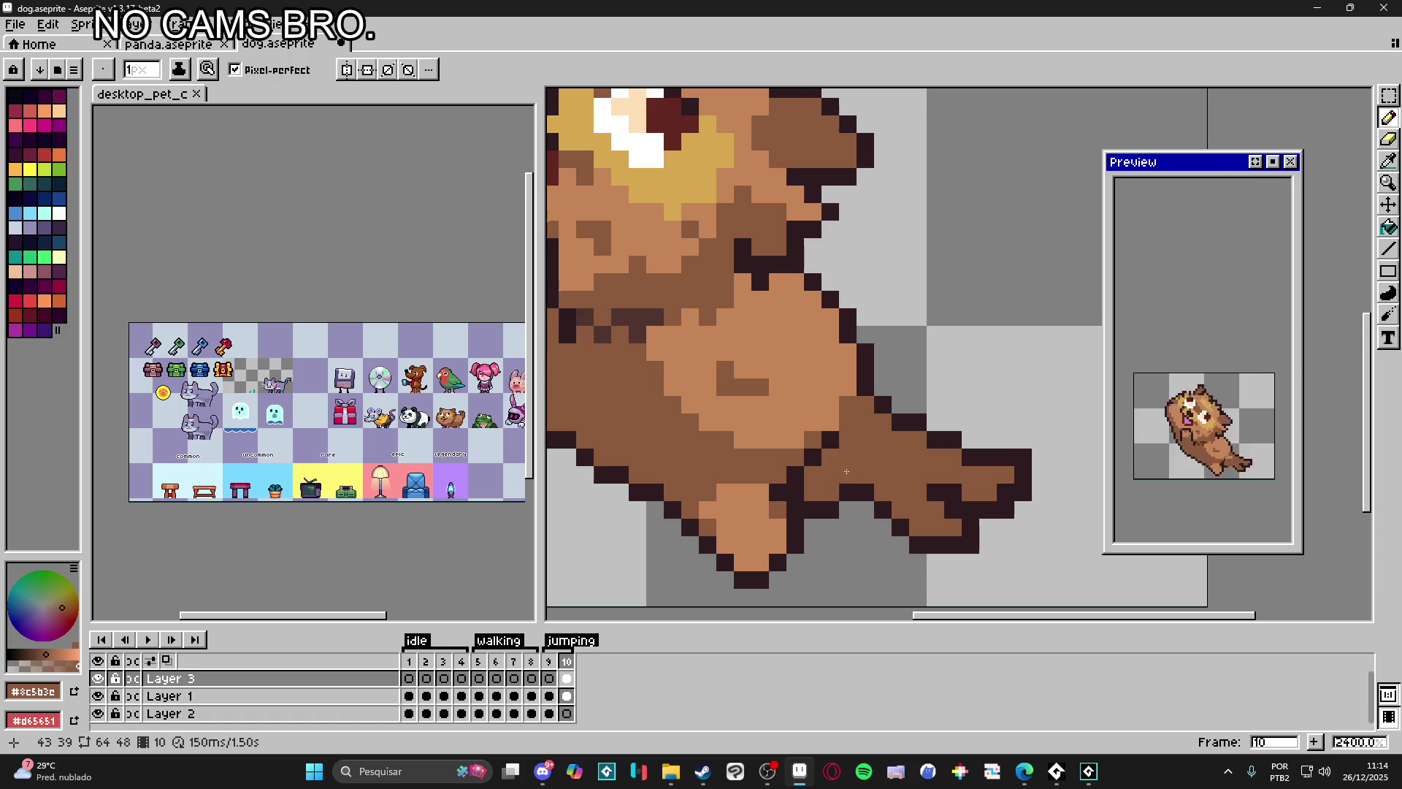
left_click(849, 455, "alt")
scroll(865, 438, "down", 1)
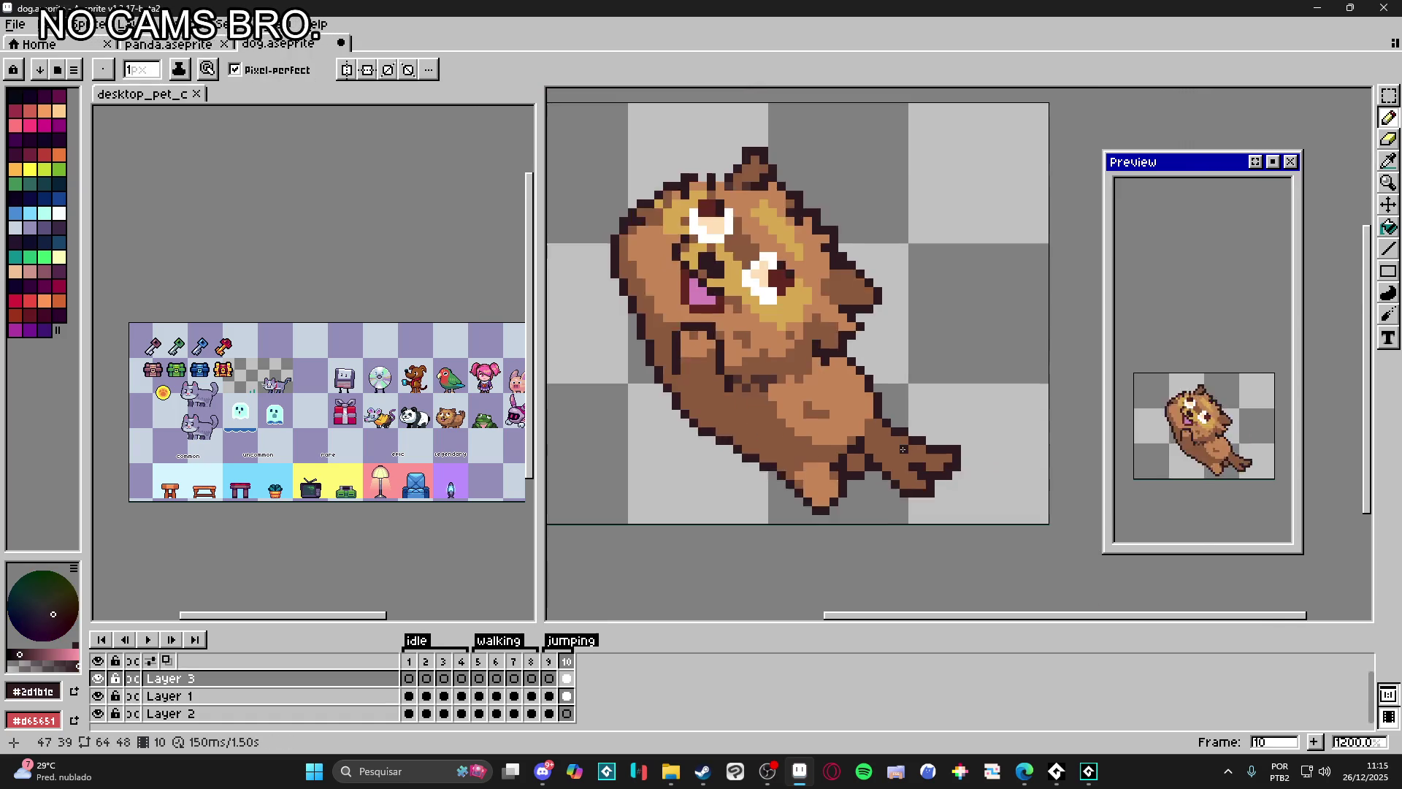
scroll(905, 449, "up", 1)
left_click(957, 465, "alt")
scroll(981, 496, "down", 1)
scroll(981, 497, "down", 2)
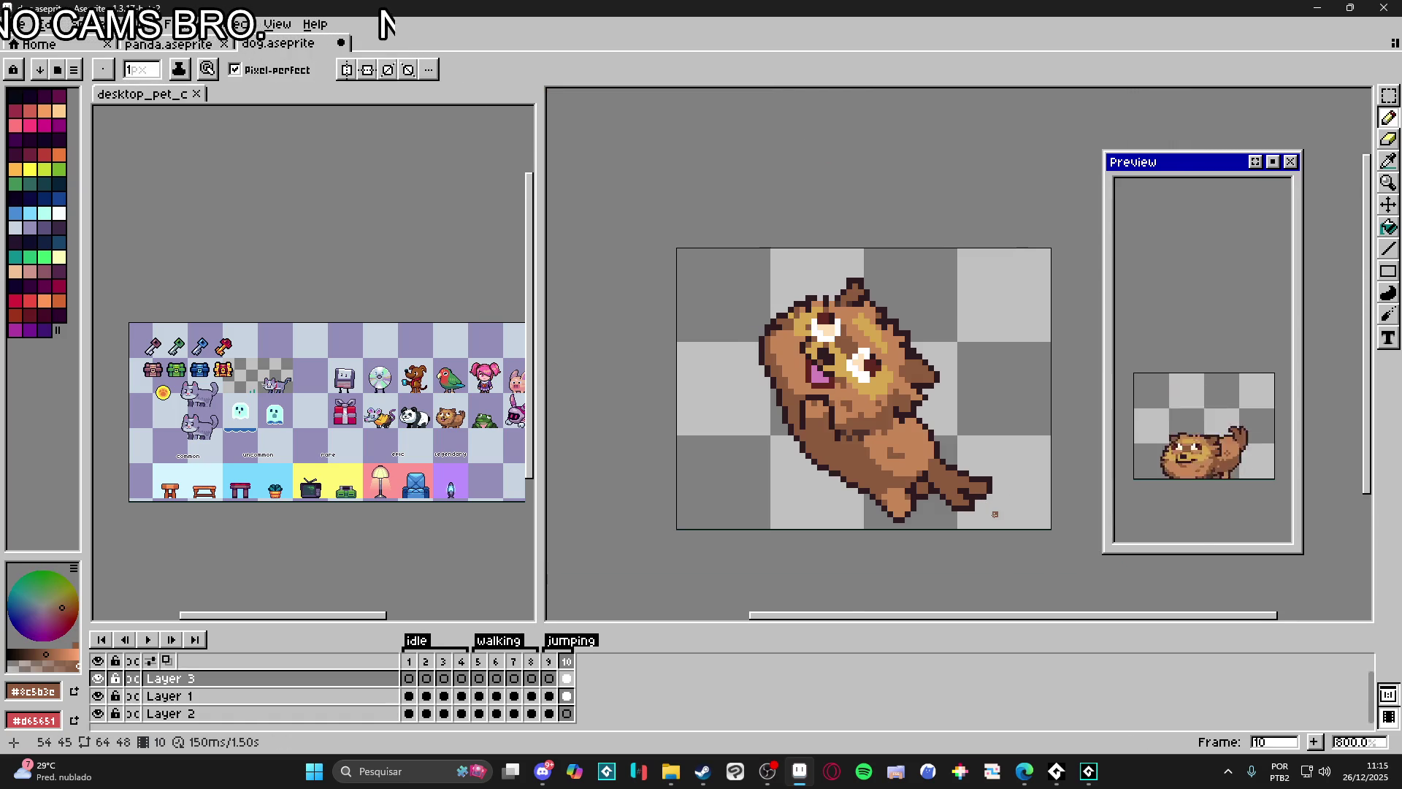
scroll(992, 505, "up", 1)
scroll(999, 491, "up", 1)
key("alt")
left_click(999, 490, "alt")
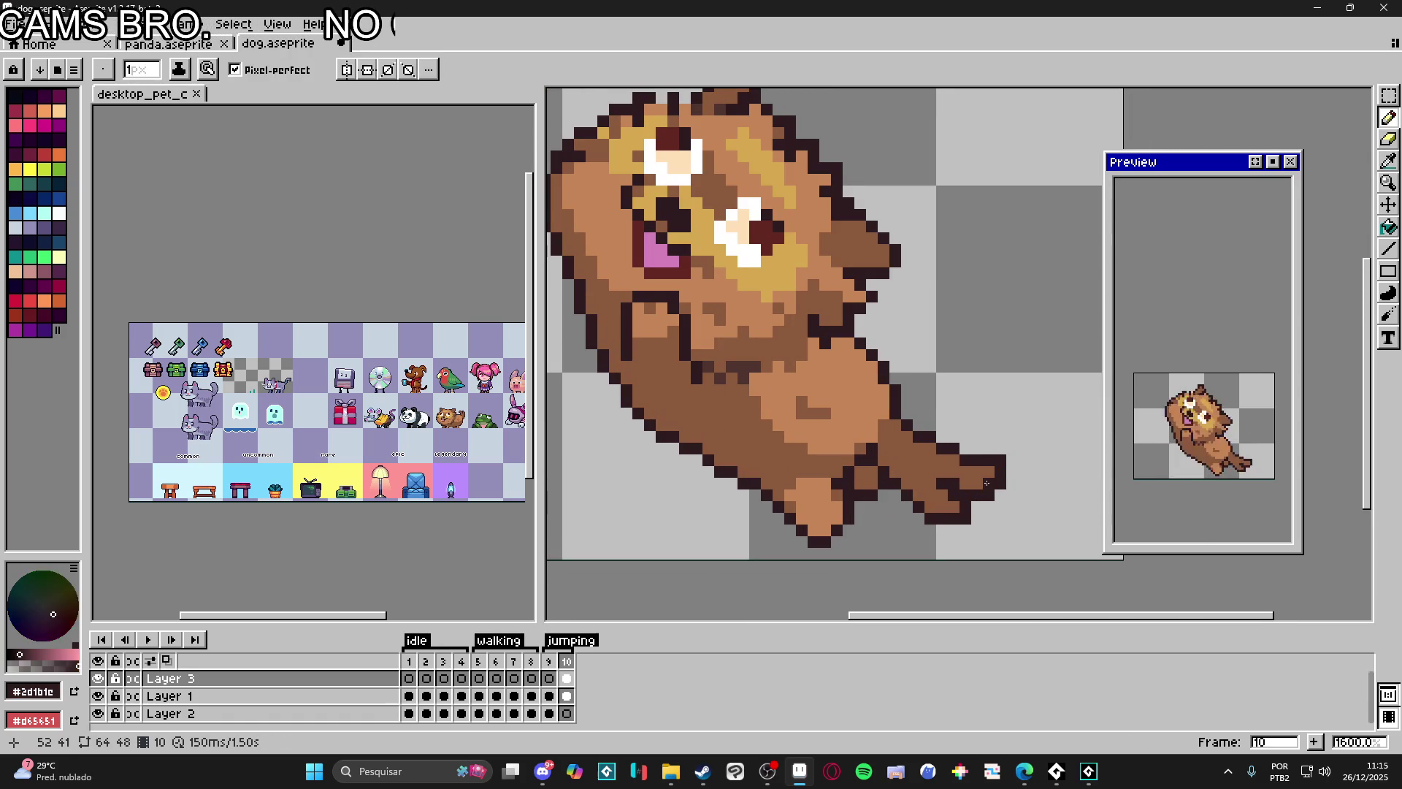
left_click(968, 452, "alt")
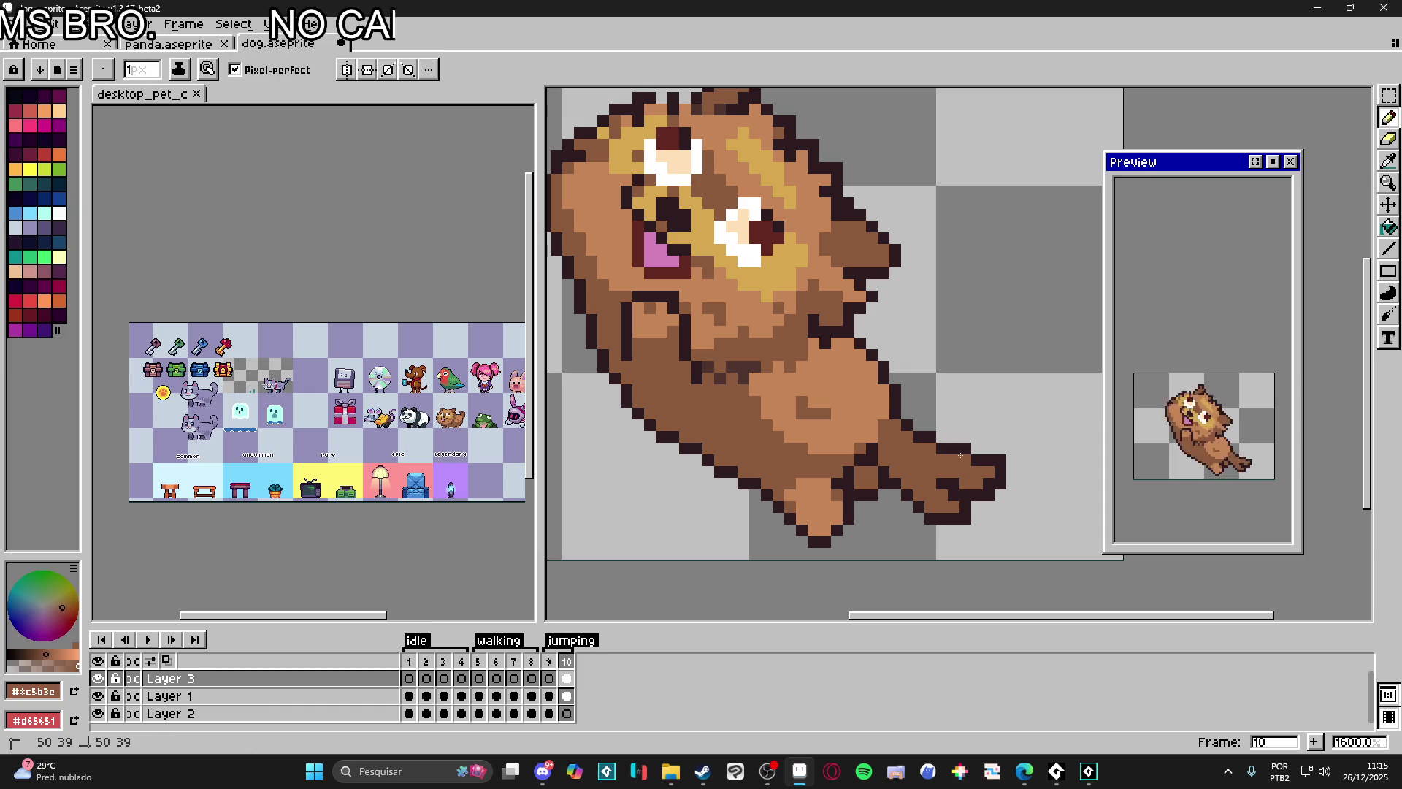
scroll(997, 510, "down", 1)
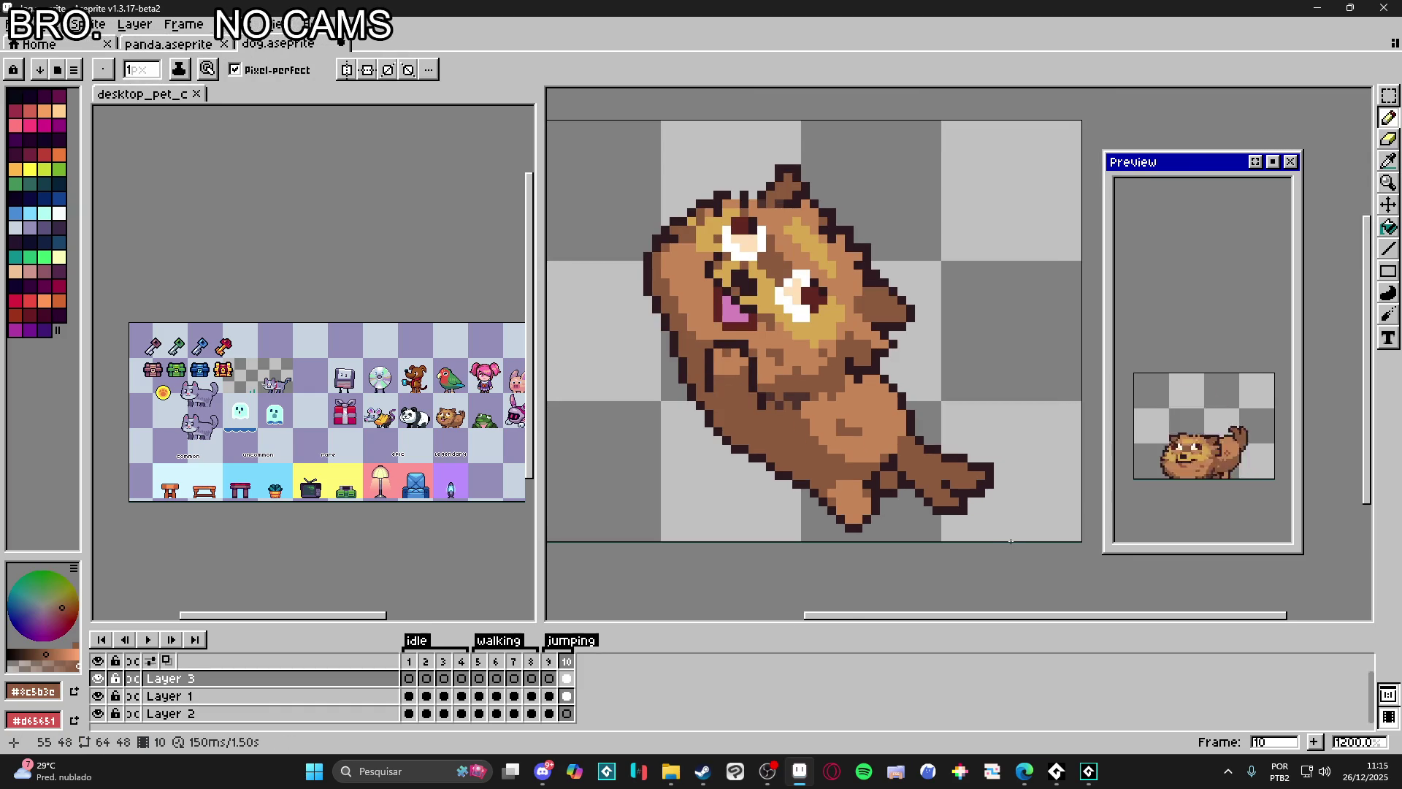
scroll(1008, 539, "down", 3)
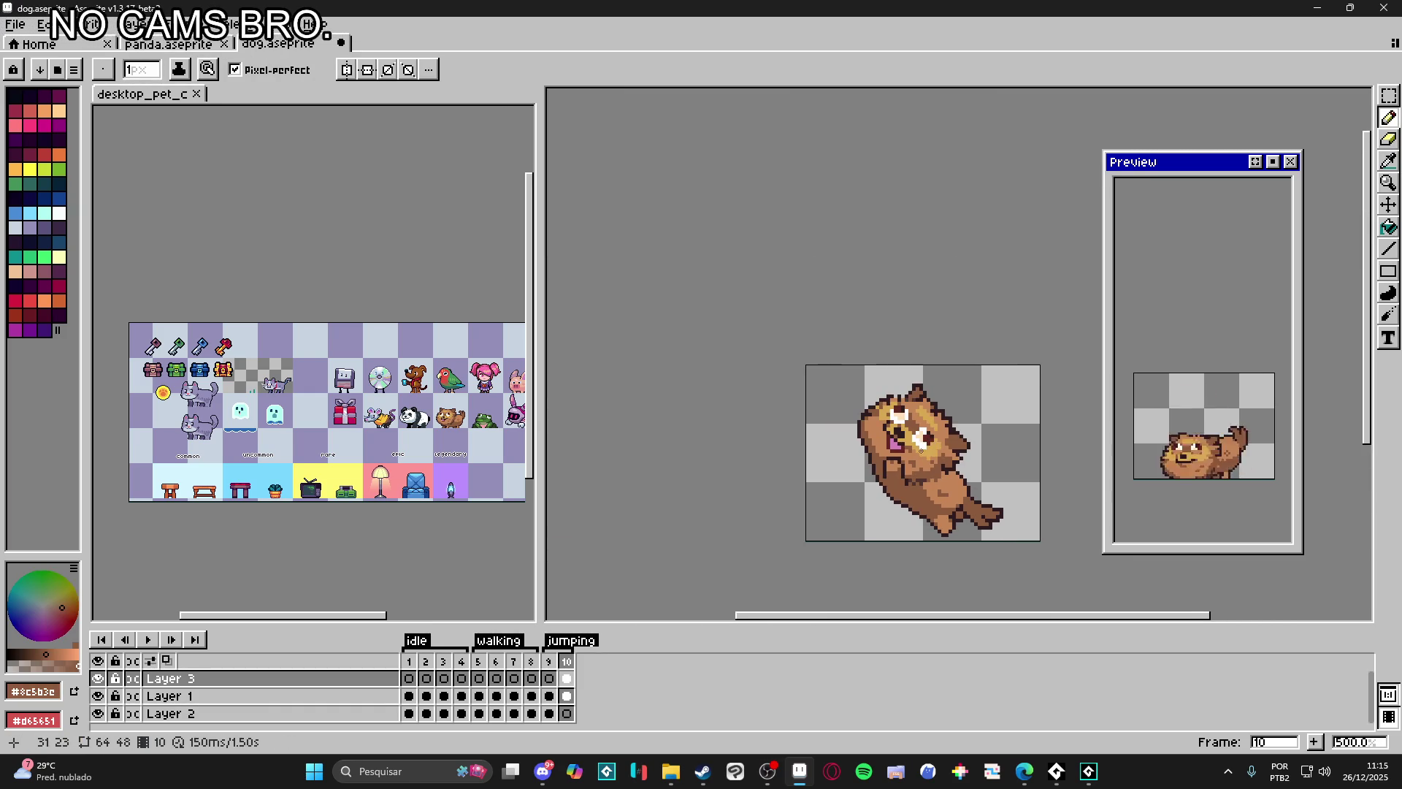
scroll(928, 446, "up", 4)
scroll(798, 473, "up", 2)
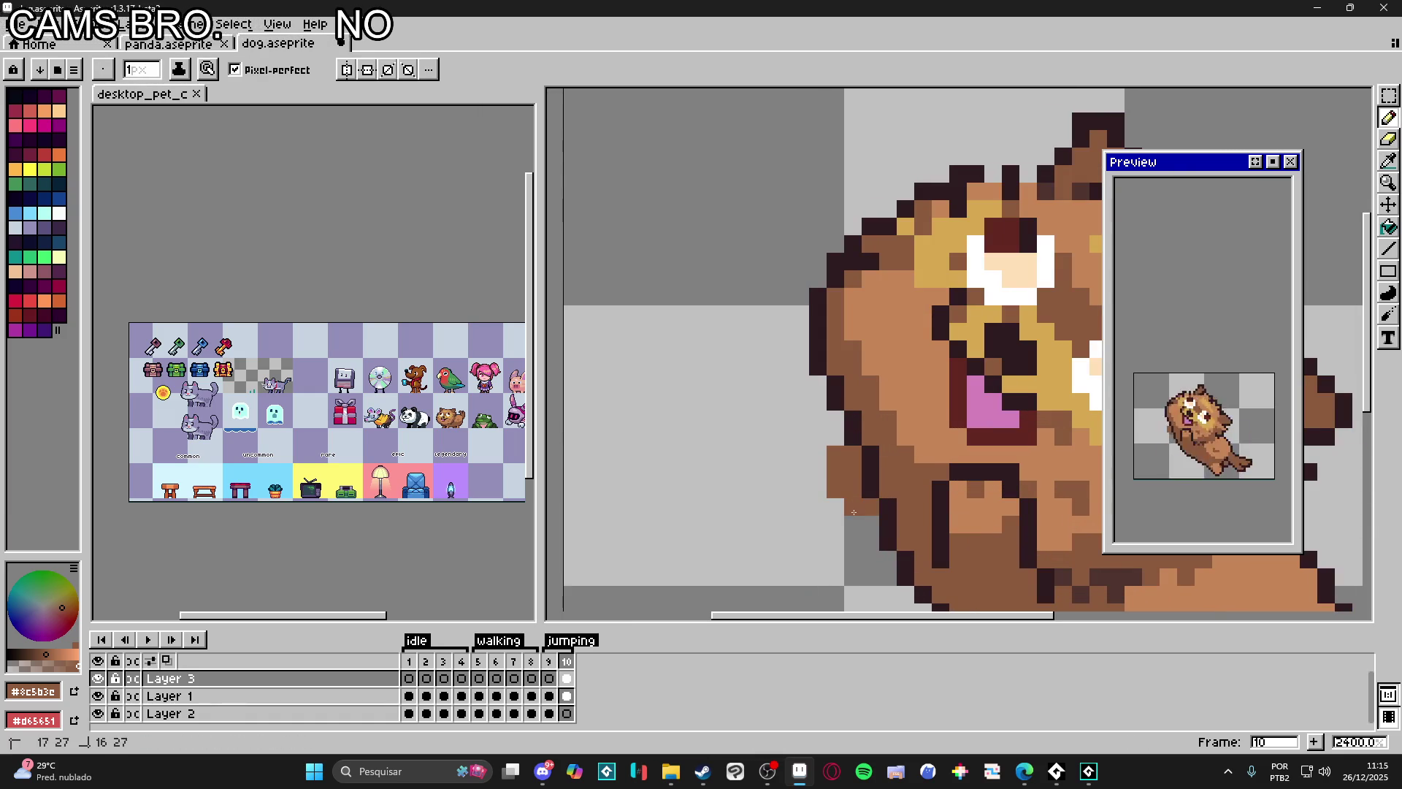
left_click(865, 461, "alt")
left_click_drag(840, 442, 869, 542)
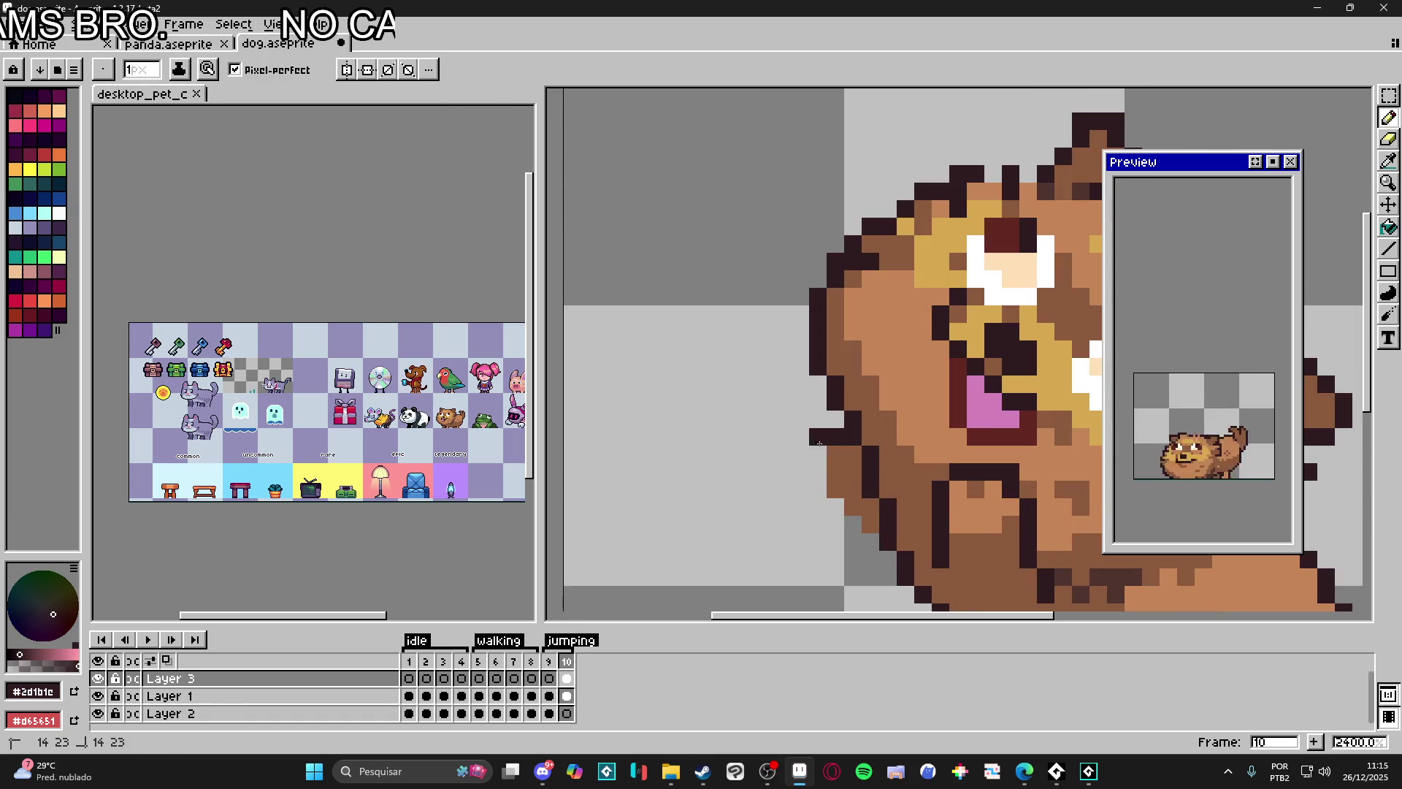
scroll(869, 542, "down", 2)
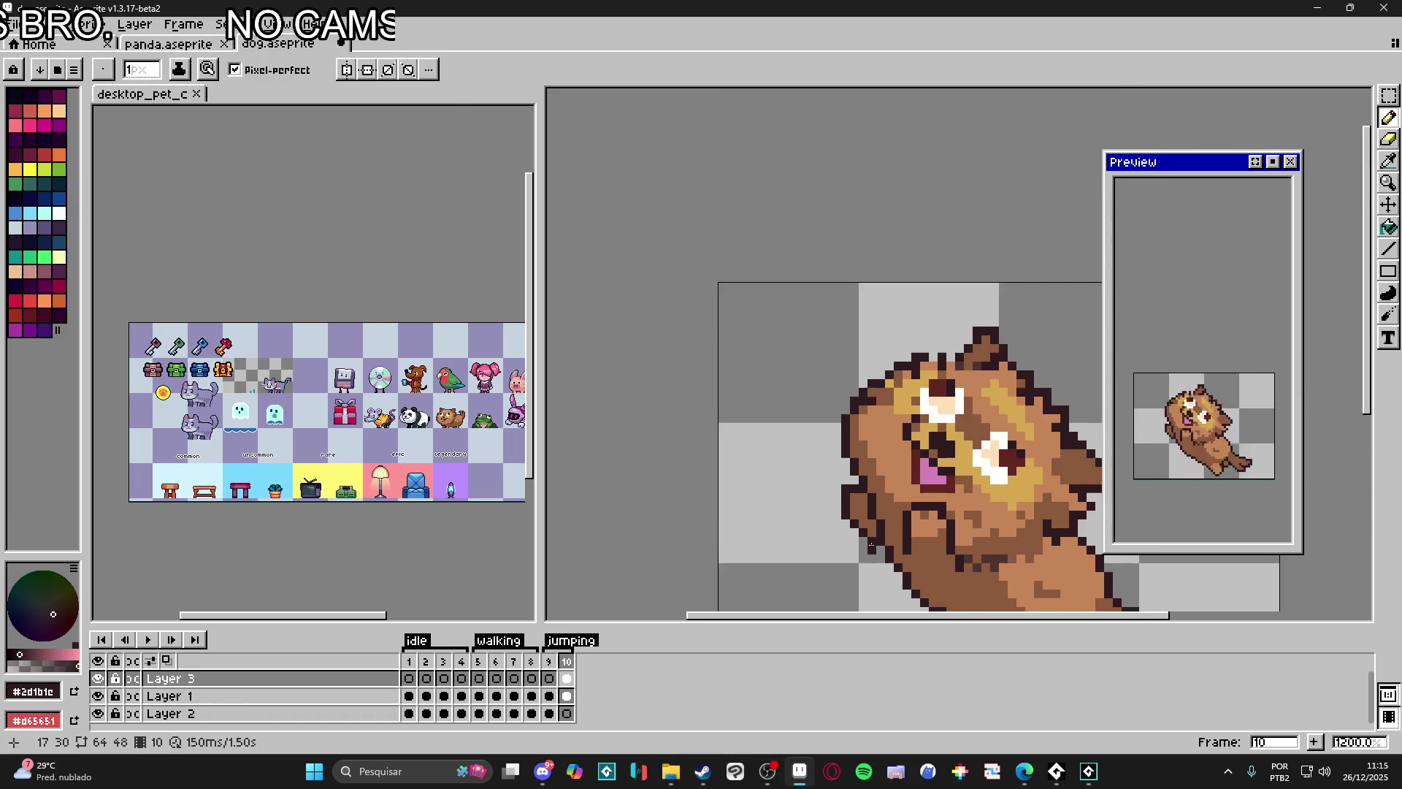
scroll(870, 524, "down", 1)
scroll(866, 505, "down", 1)
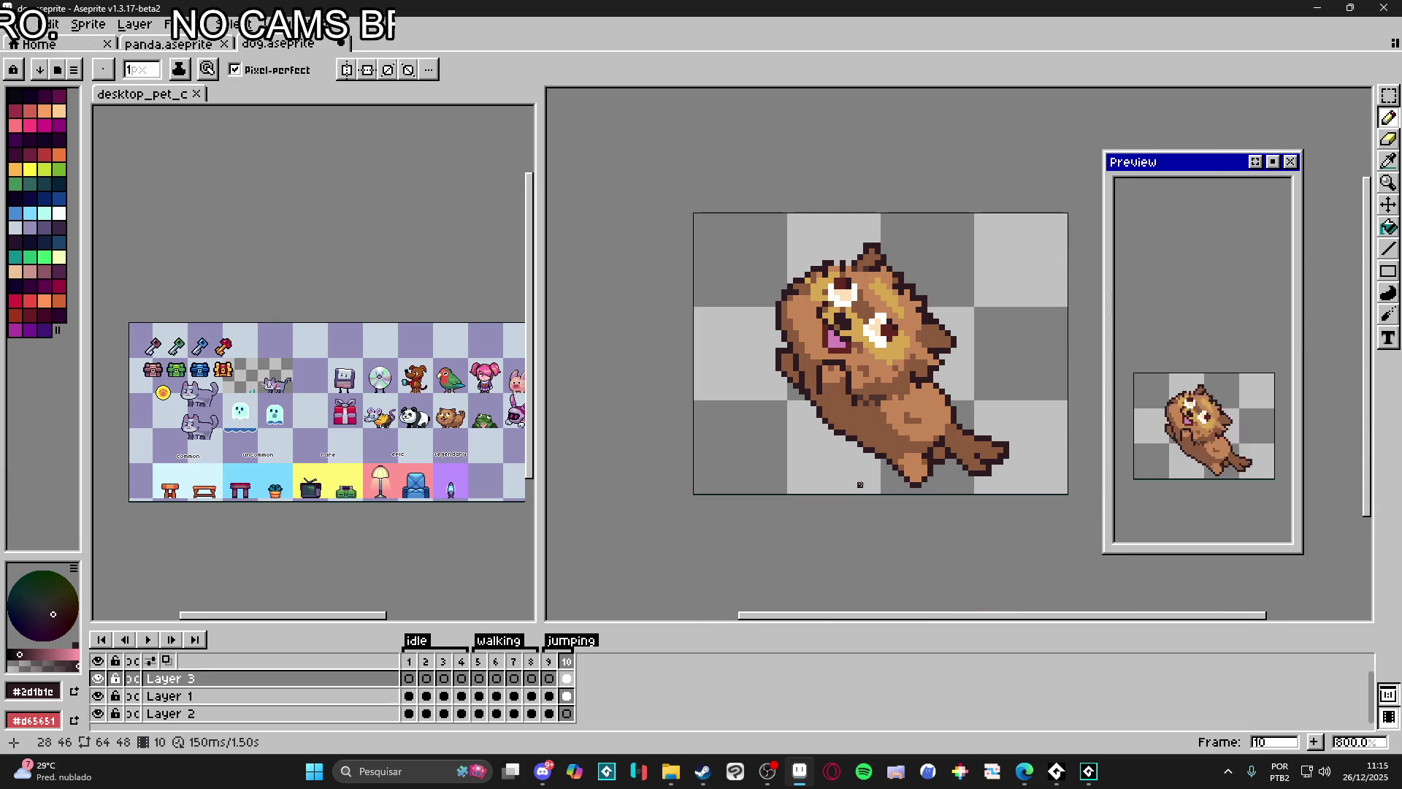
key("ctrl+s")
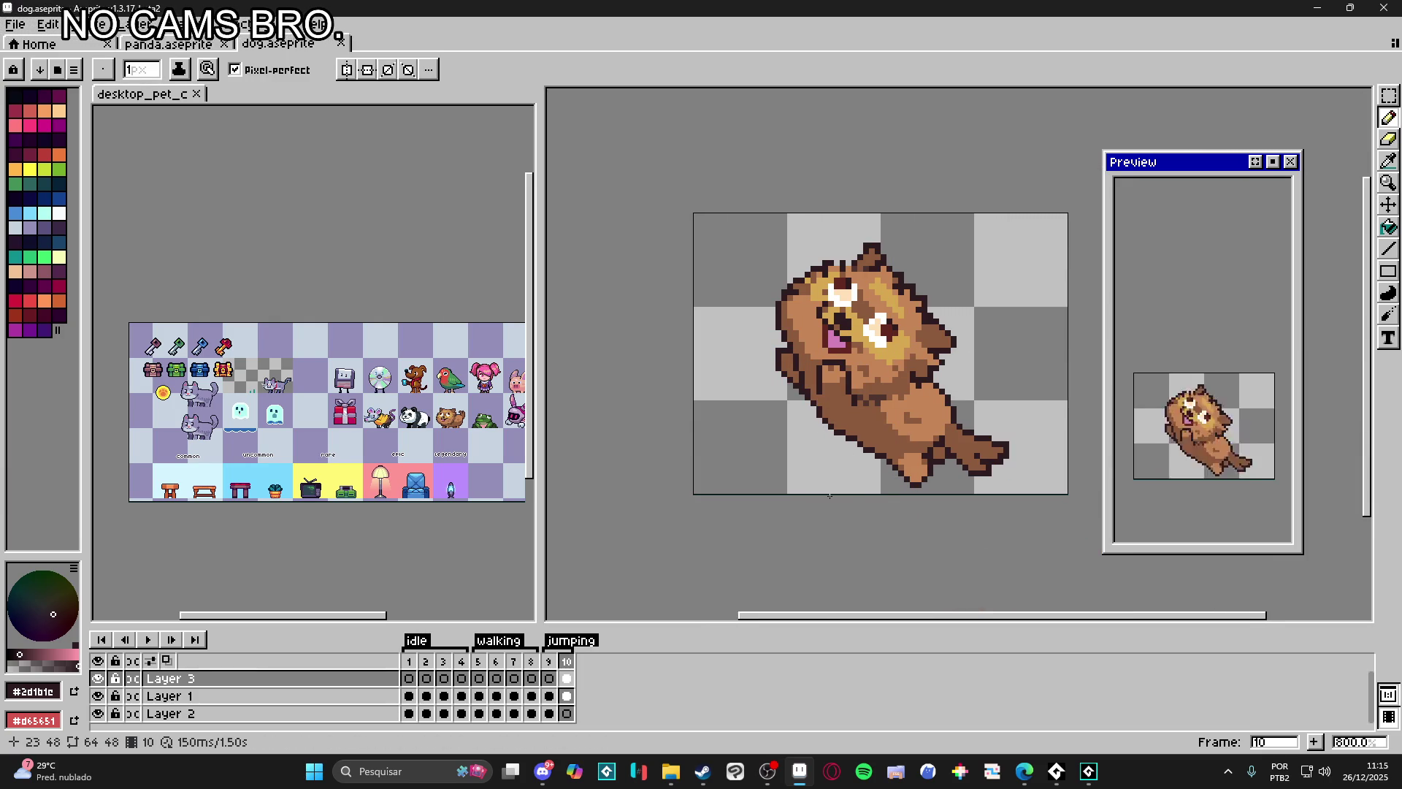
Step: Tag frame 9 as preparing_jump and set the jumping tag to start at frame 10
left_click(548, 665)
right_click(548, 665)
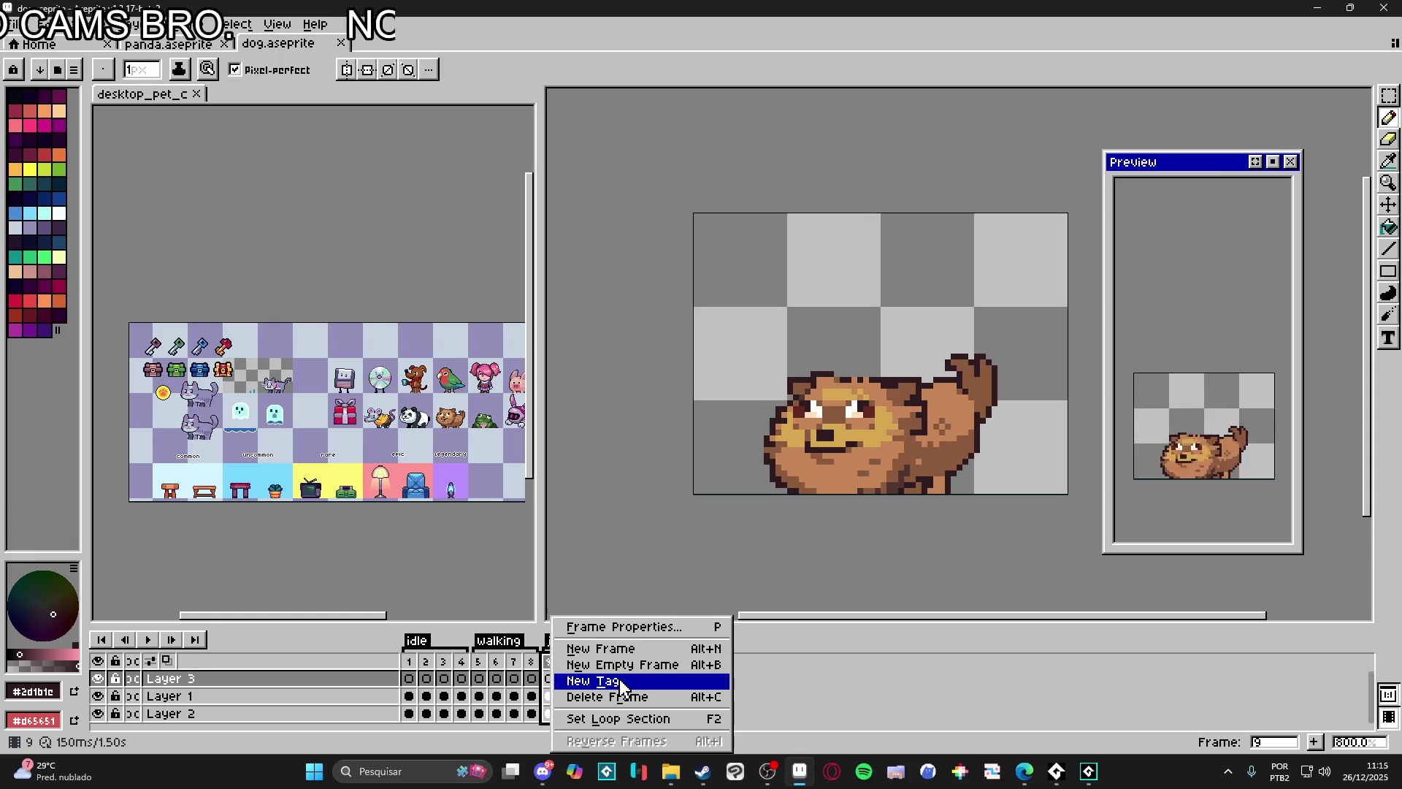
left_click(621, 679)
type("prepar")
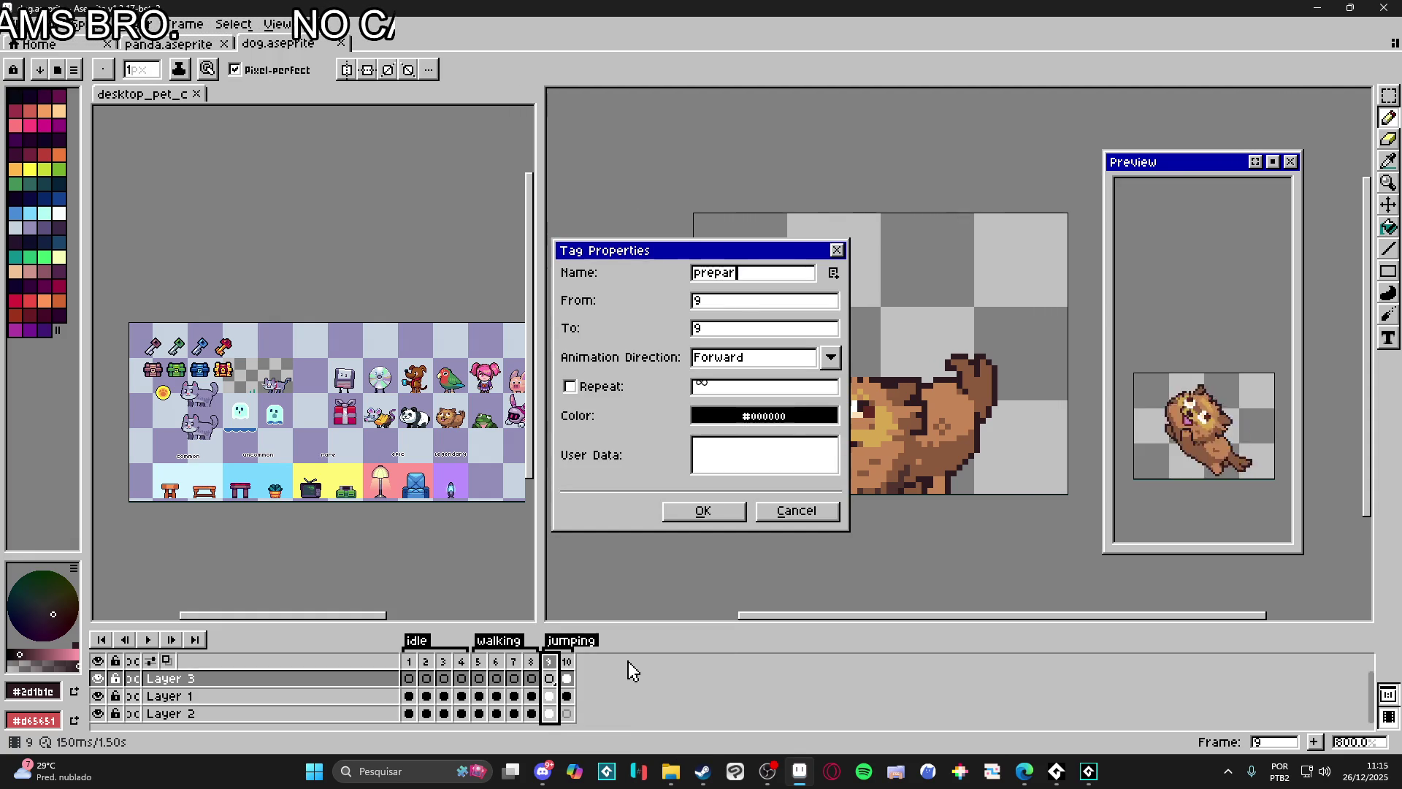
type("ing_jump")
key("Return")
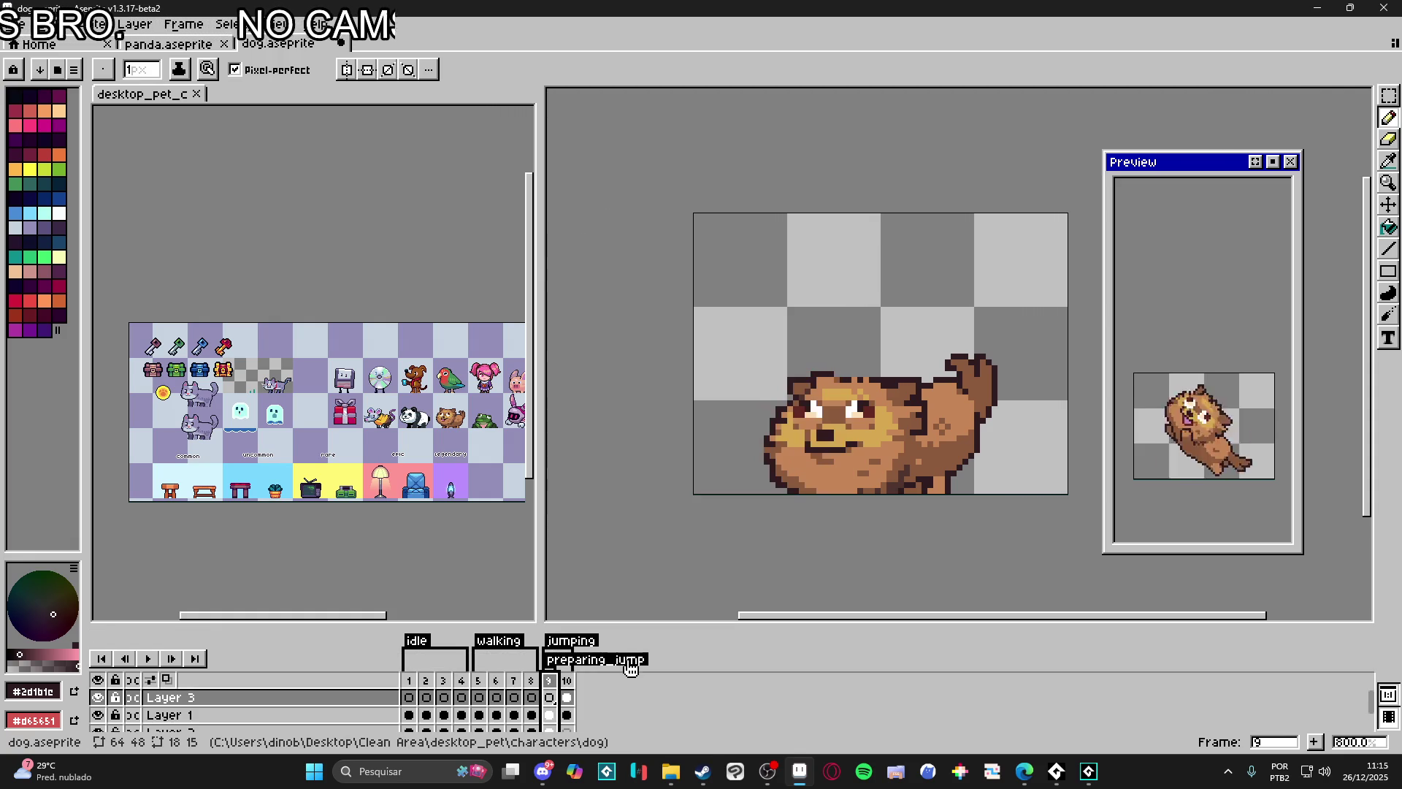
double_click(589, 640)
type("10")
key("Tab")
key("Return")
Step: Add an eleventh frame after frame 10 and keep the jumping tag limited to frame 10
left_click_drag(723, 316, 645, 223)
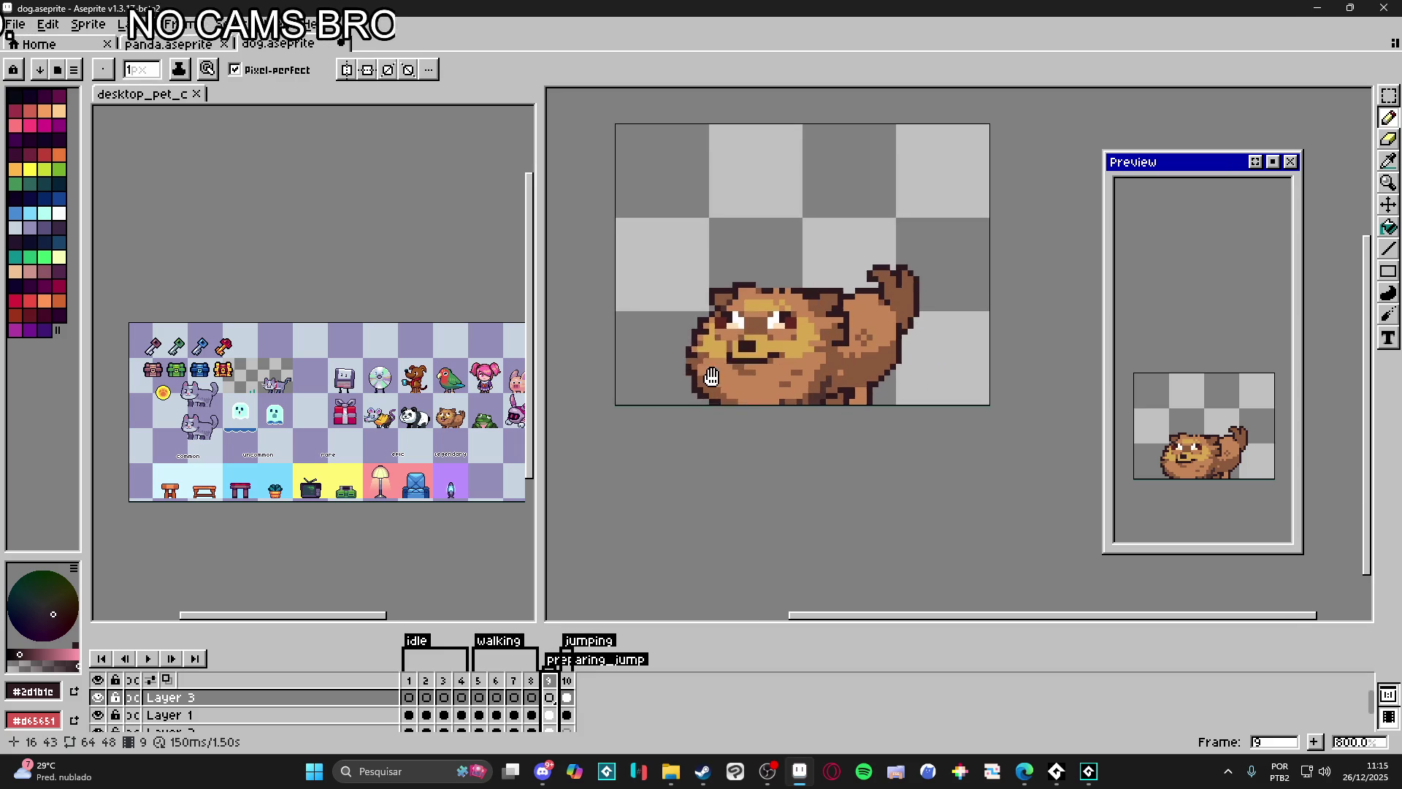
key("Right")
scroll(795, 363, "up", 2)
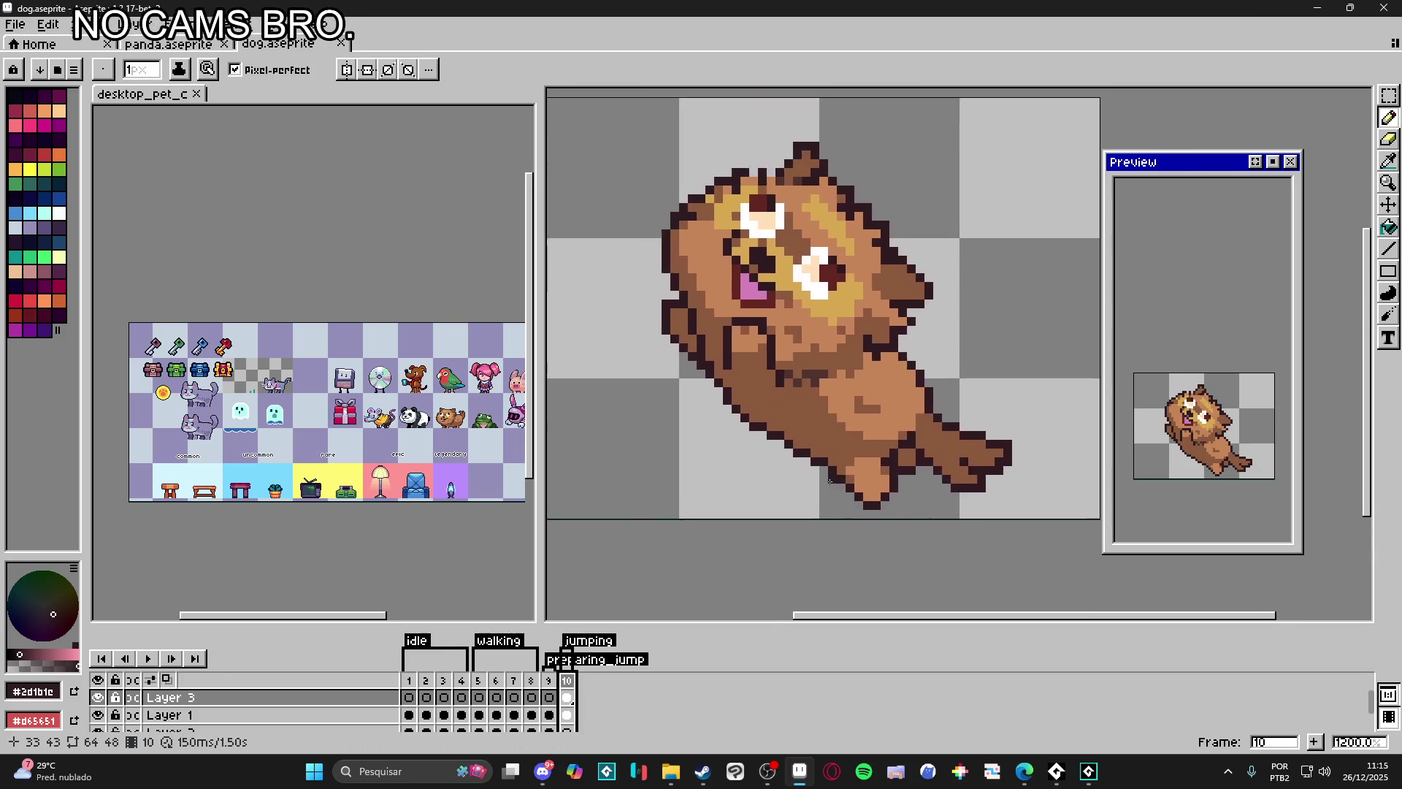
scroll(797, 363, "down", 3)
left_click(1314, 742)
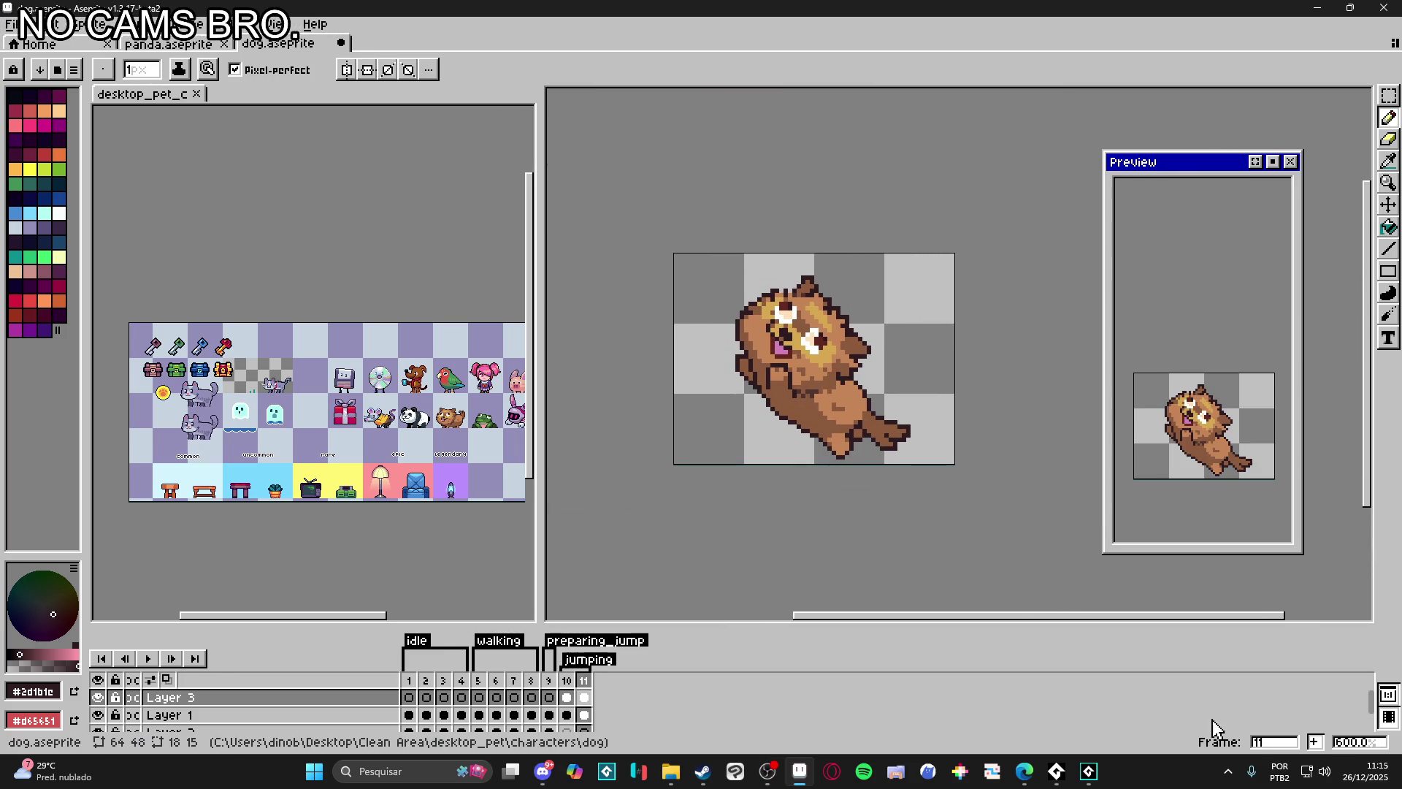
double_click(589, 658)
left_click(723, 328)
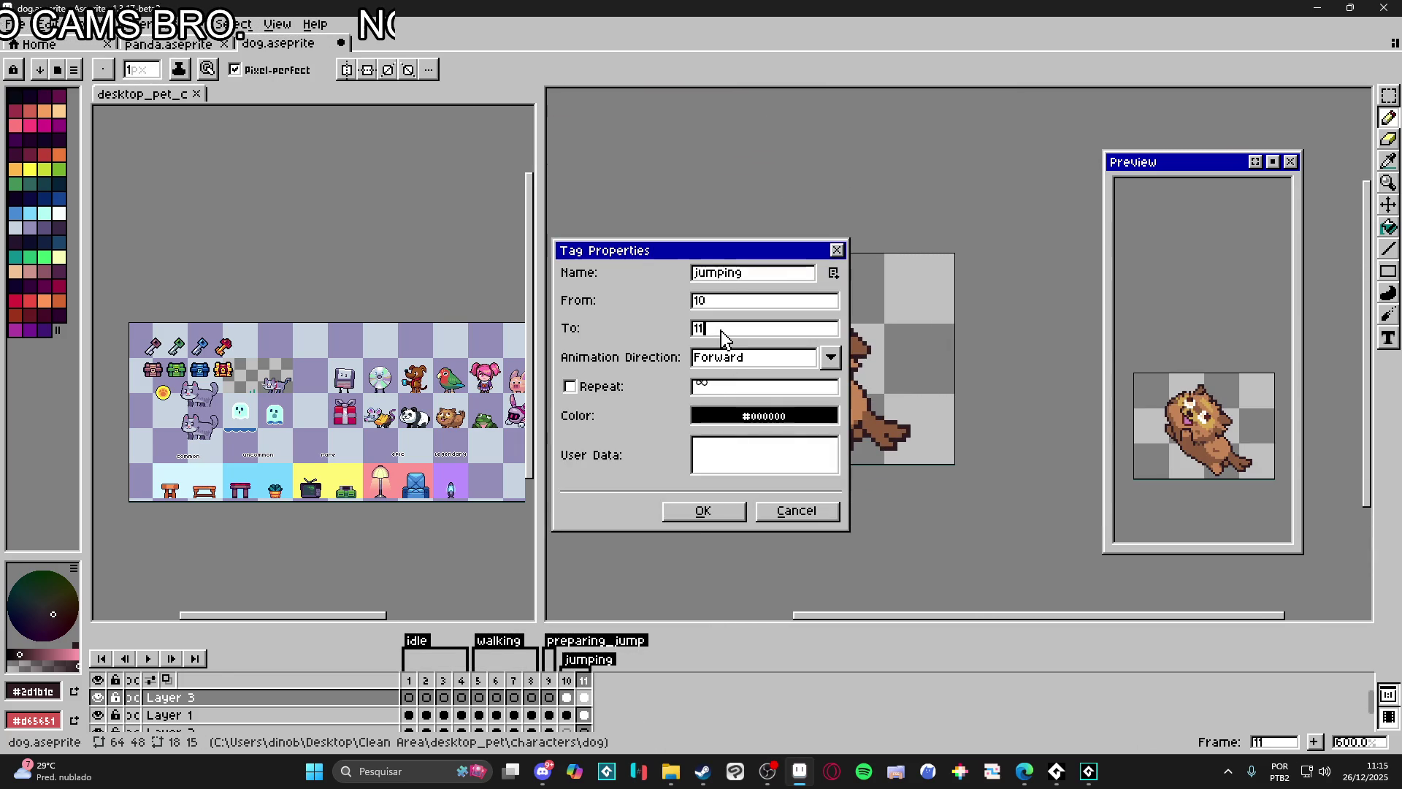
key("Return")
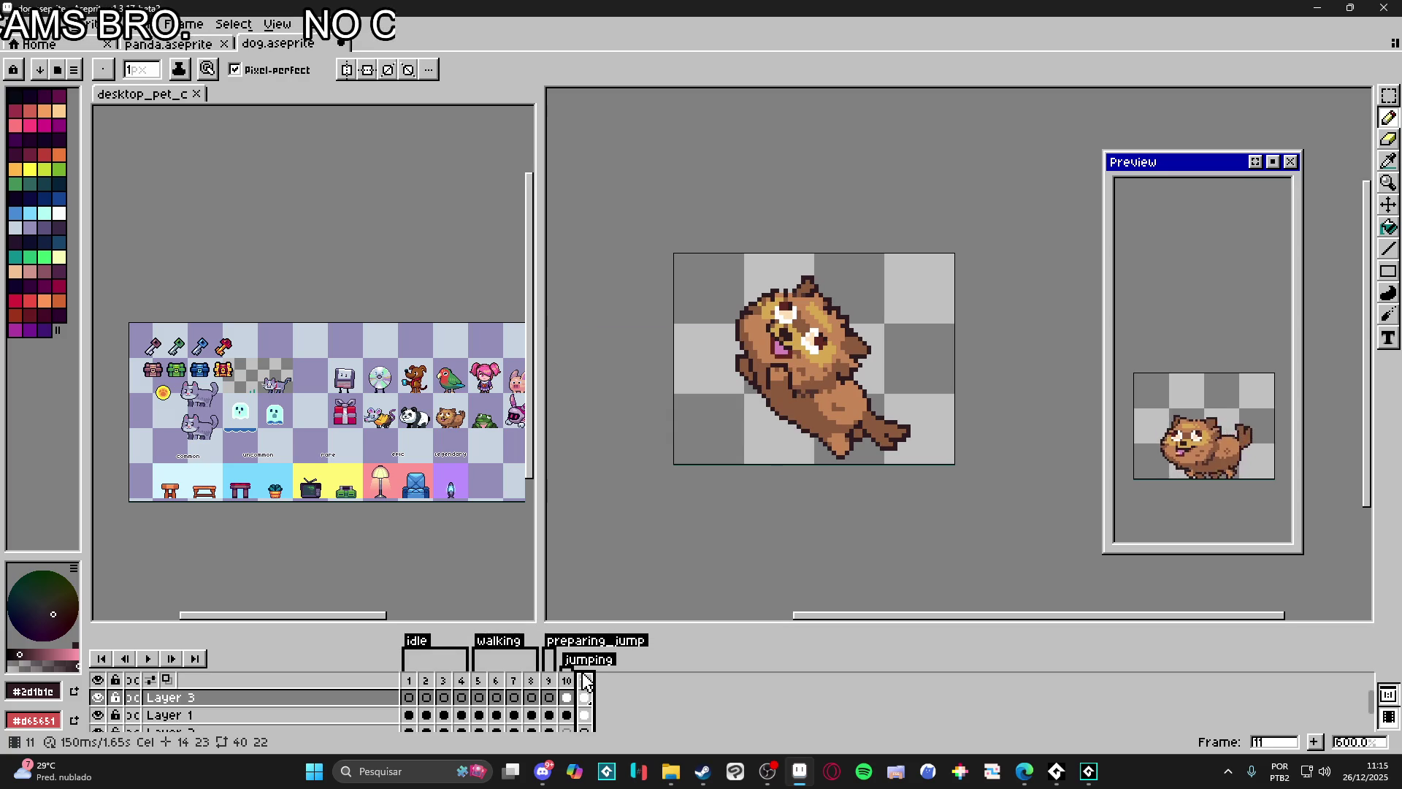
Step: Tag the new frame 11 as falling
double_click(584, 679)
left_click(764, 421)
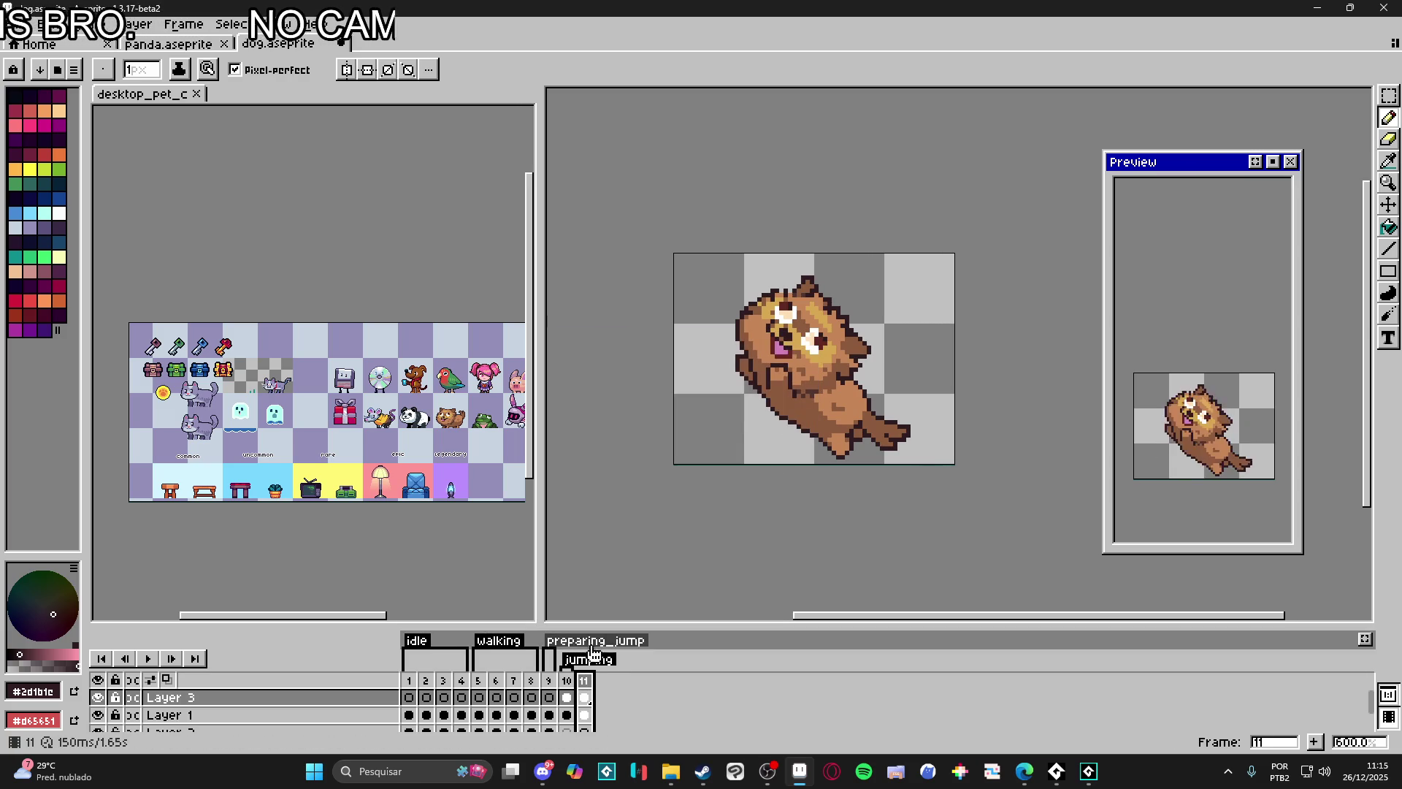
right_click(584, 679)
left_click(647, 676)
type("falling")
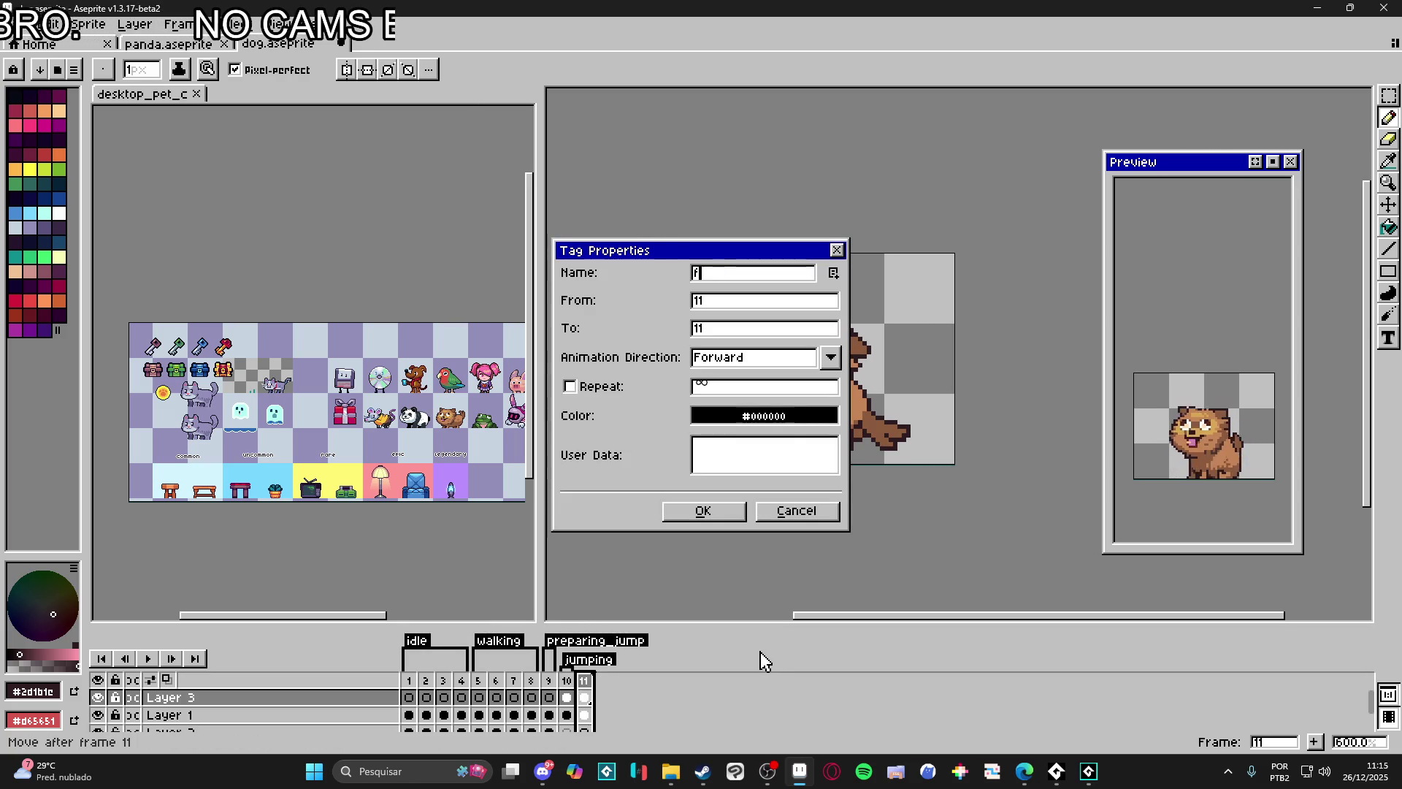
key("Return")
scroll(861, 579, "down", 1)
key("v")
key("m")
scroll(700, 428, "down", 1)
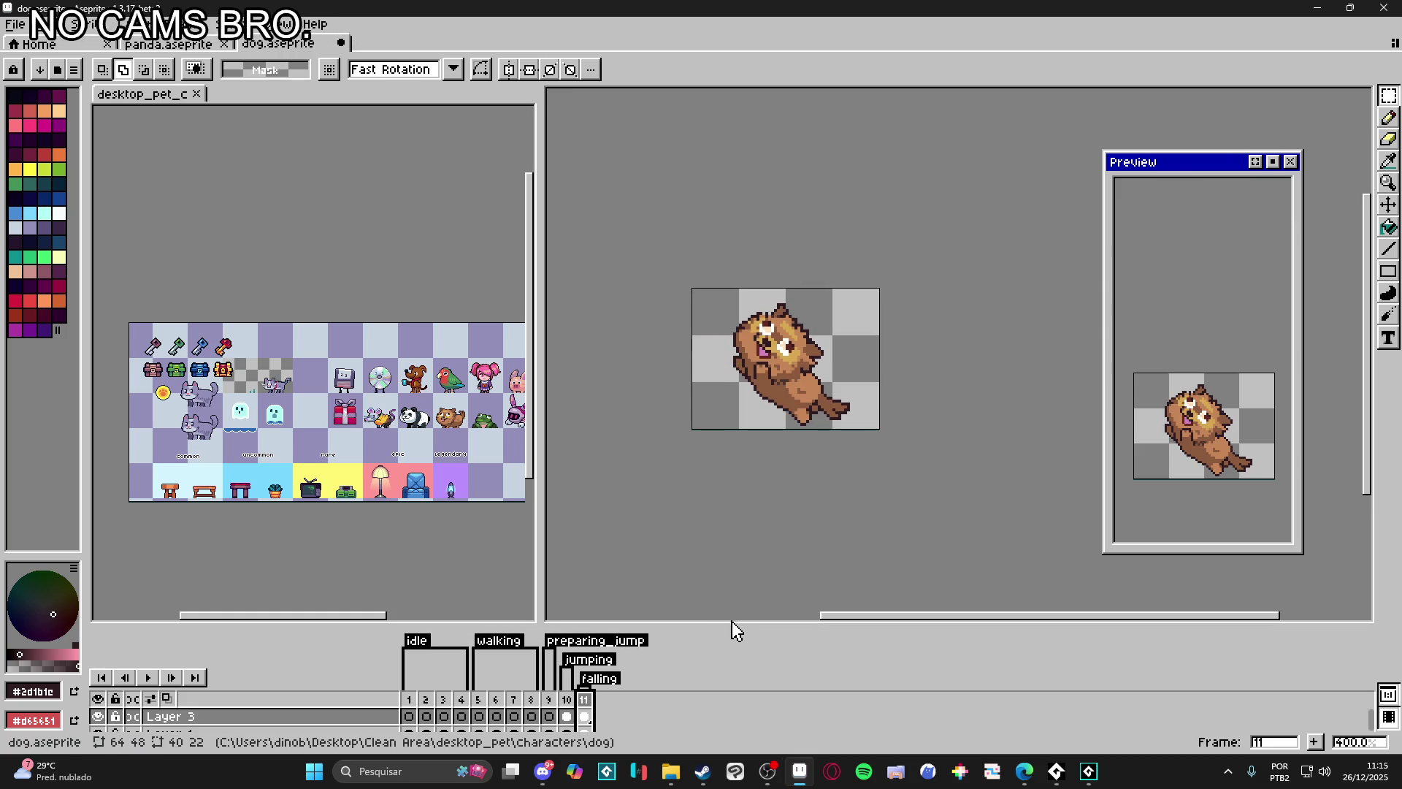
scroll(731, 620, "left", 4)
scroll(701, 620, "left", 1)
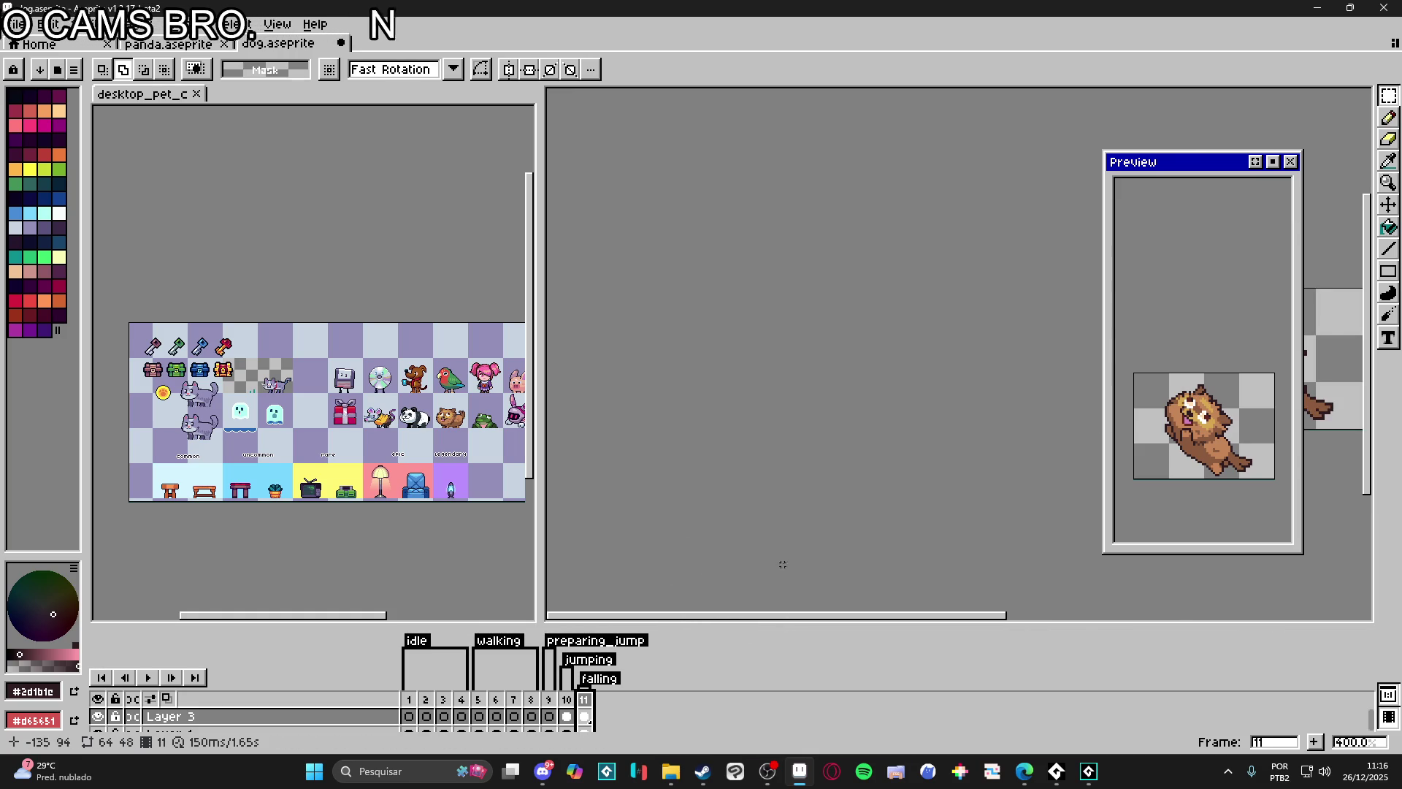
scroll(775, 564, "right", 4)
scroll(773, 575, "right", 1)
scroll(770, 583, "up", 2)
scroll(767, 589, "up", 1)
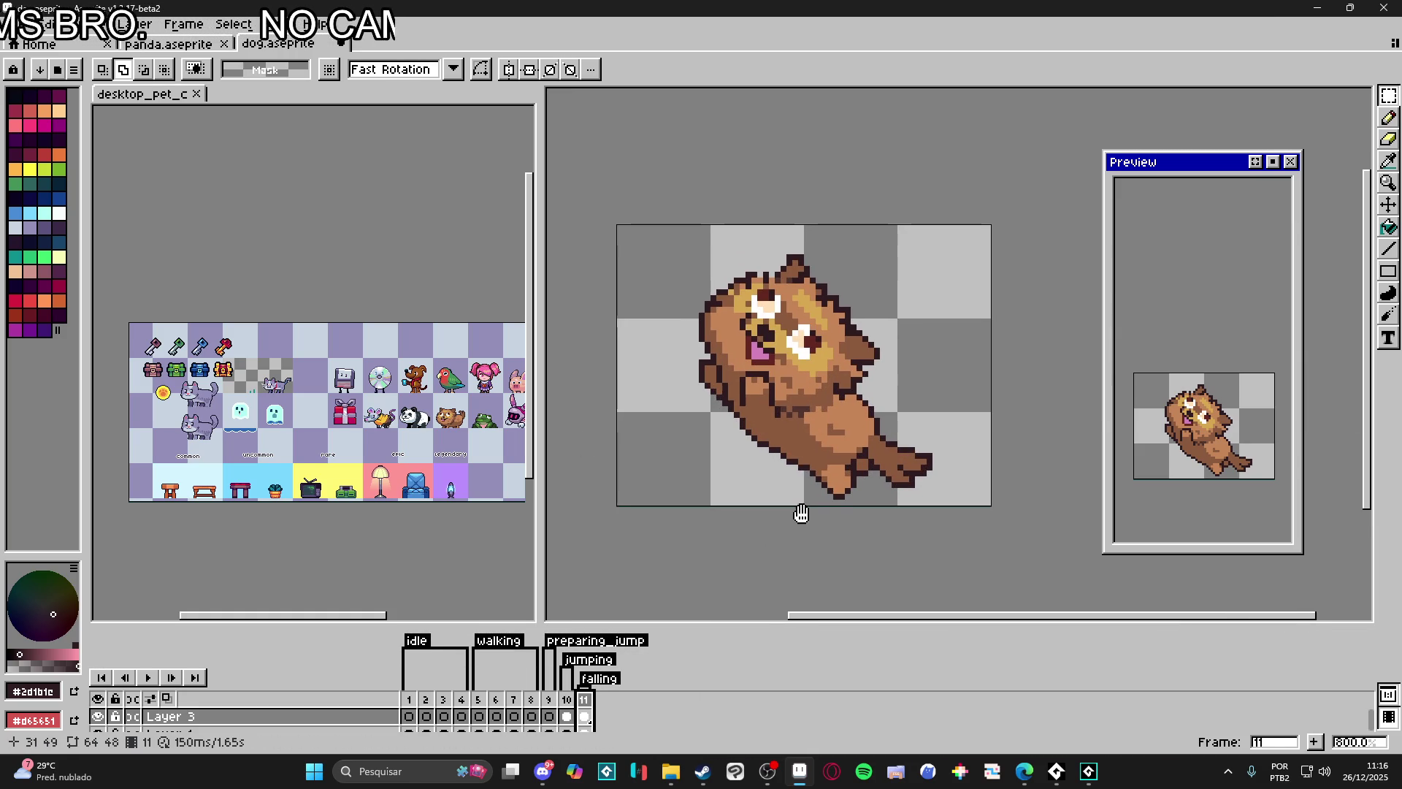
scroll(815, 488, "up", 2)
scroll(825, 451, "down", 2)
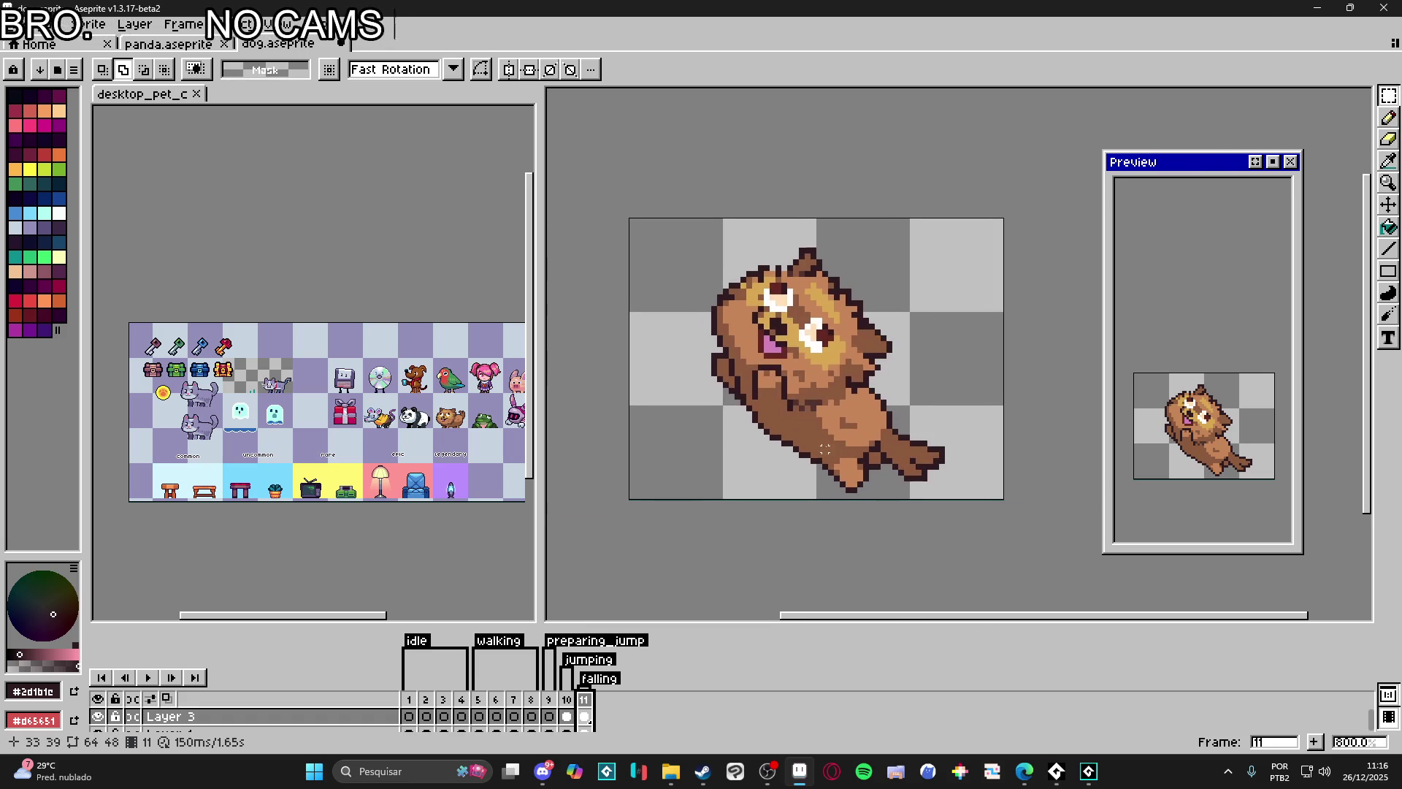
Step: Drag the timeline splitter up so all three layers are listed, then go to frame 10
left_click_drag(688, 625, 684, 545)
left_click(568, 620)
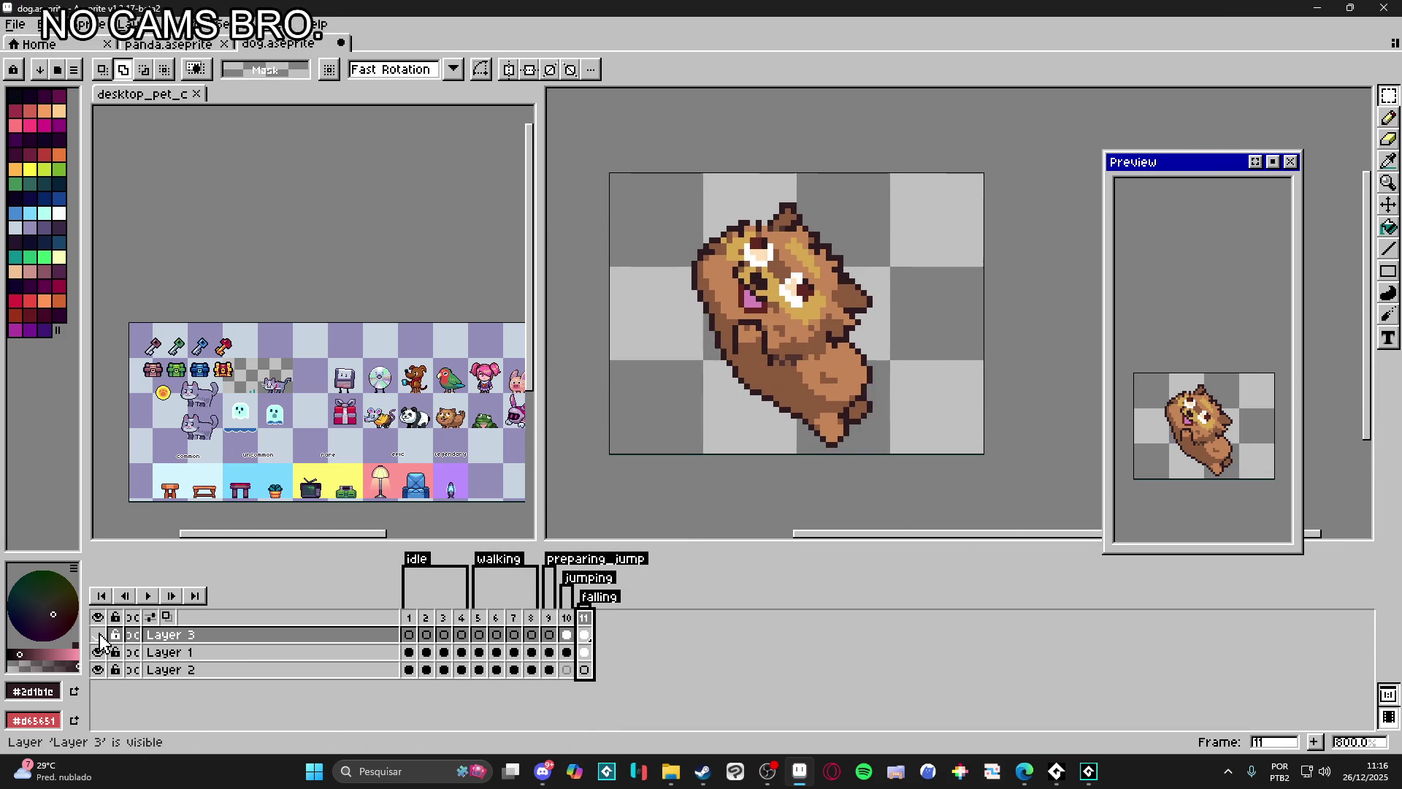
Step: Merge Layer 3 down into Layer 1
right_click(587, 641)
key("Escape")
right_click(377, 641)
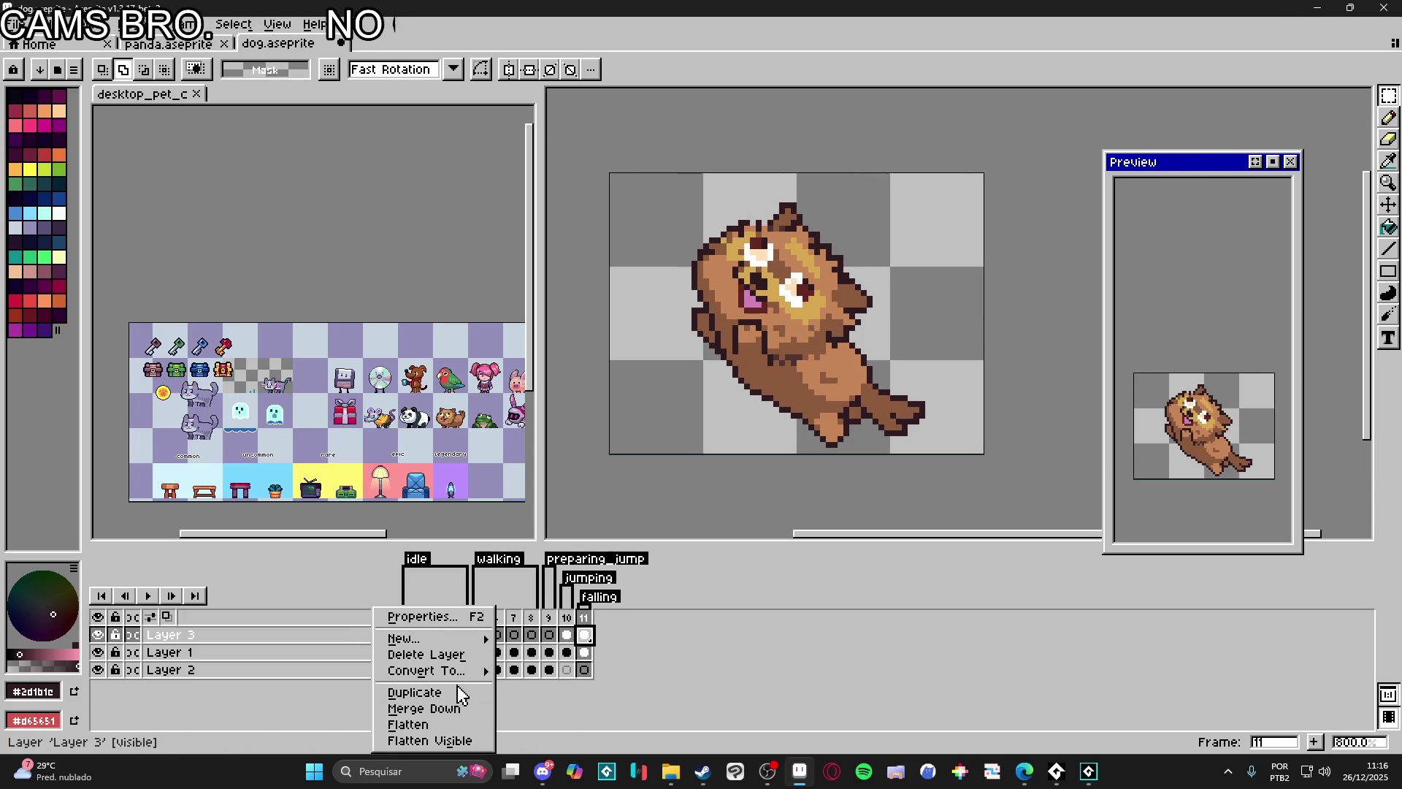
left_click(451, 708)
Step: Rotate the whole dog in falling frame 11 a quarter turn, then flip between frames 10, 11 and 1
key("ctrl+a")
left_click_drag(931, 188, 679, 164)
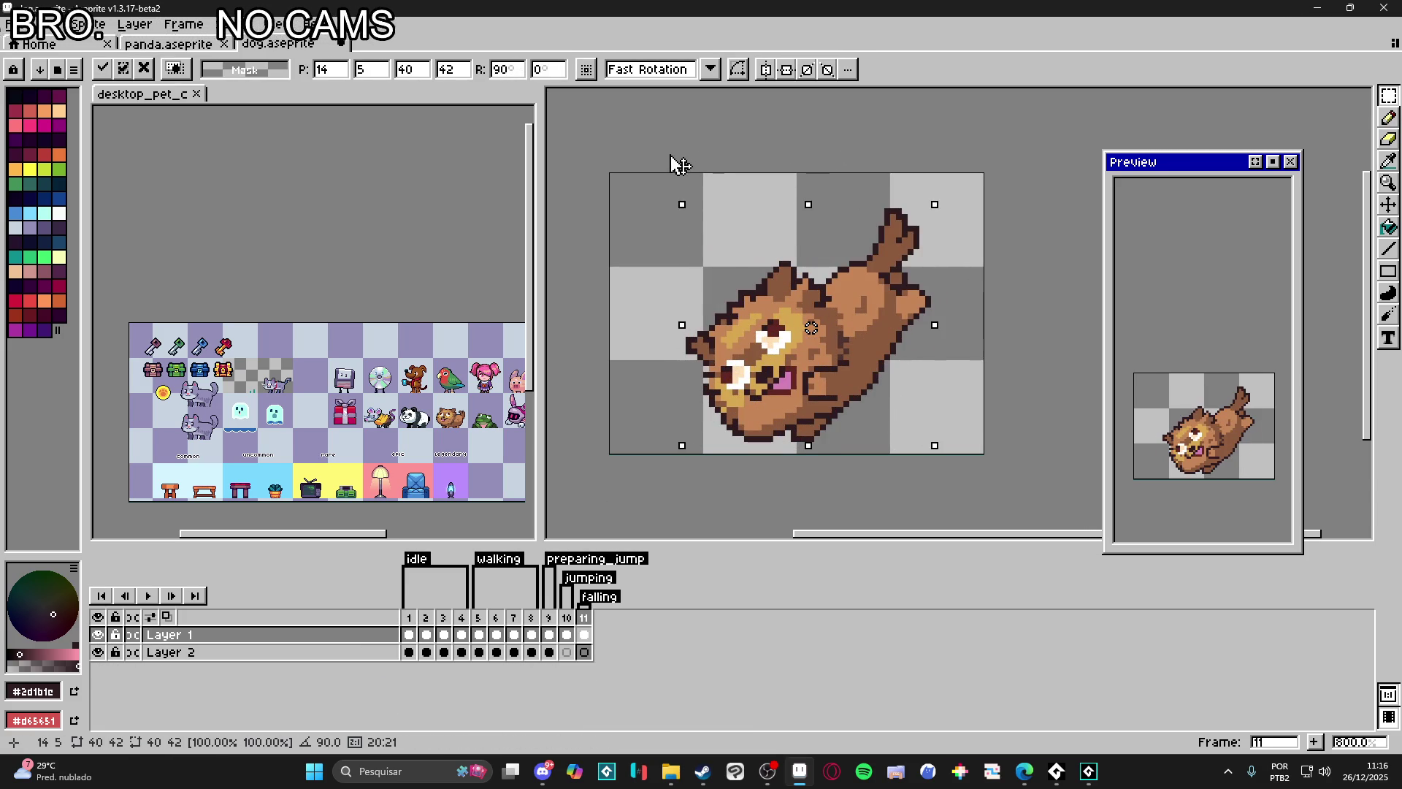
key("Return")
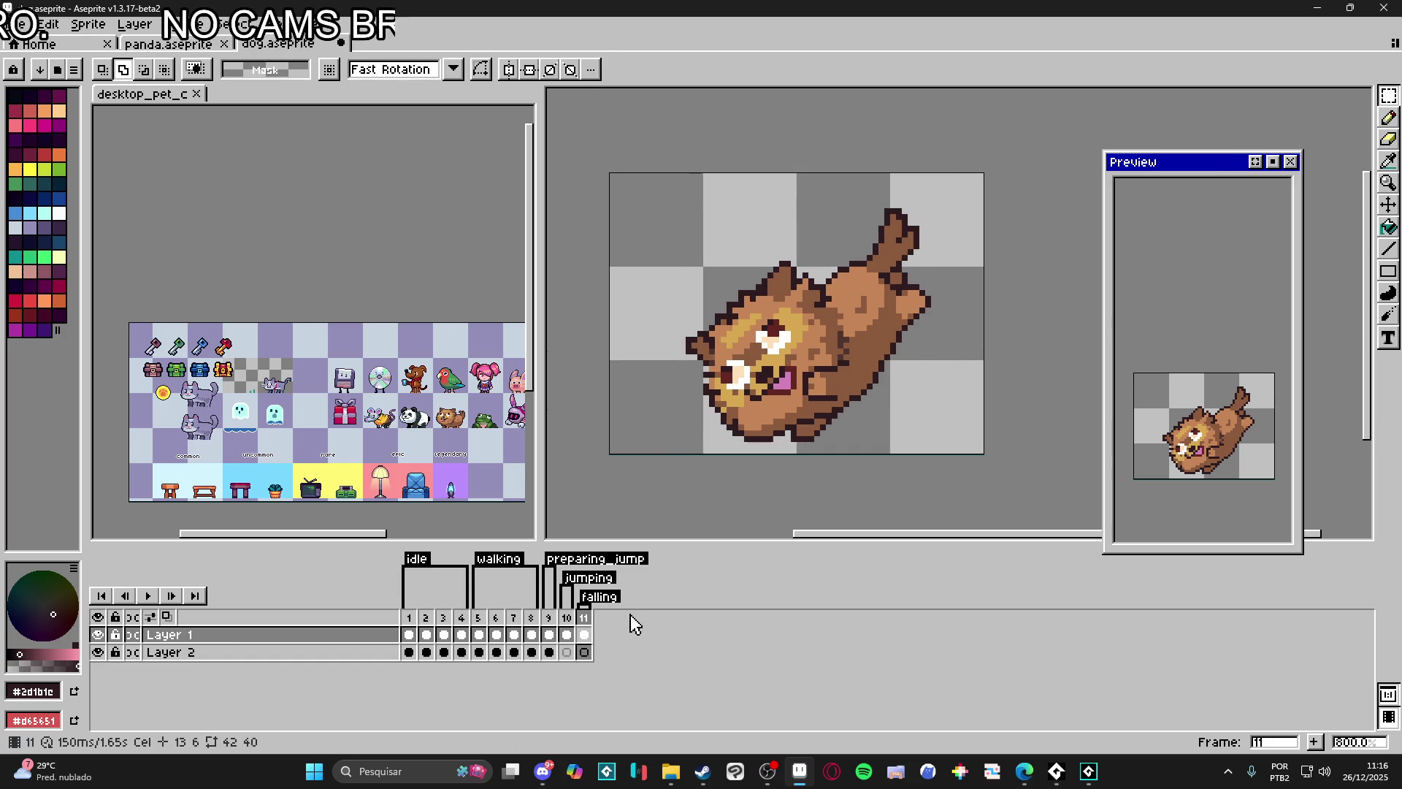
left_click(568, 626)
left_click(584, 627)
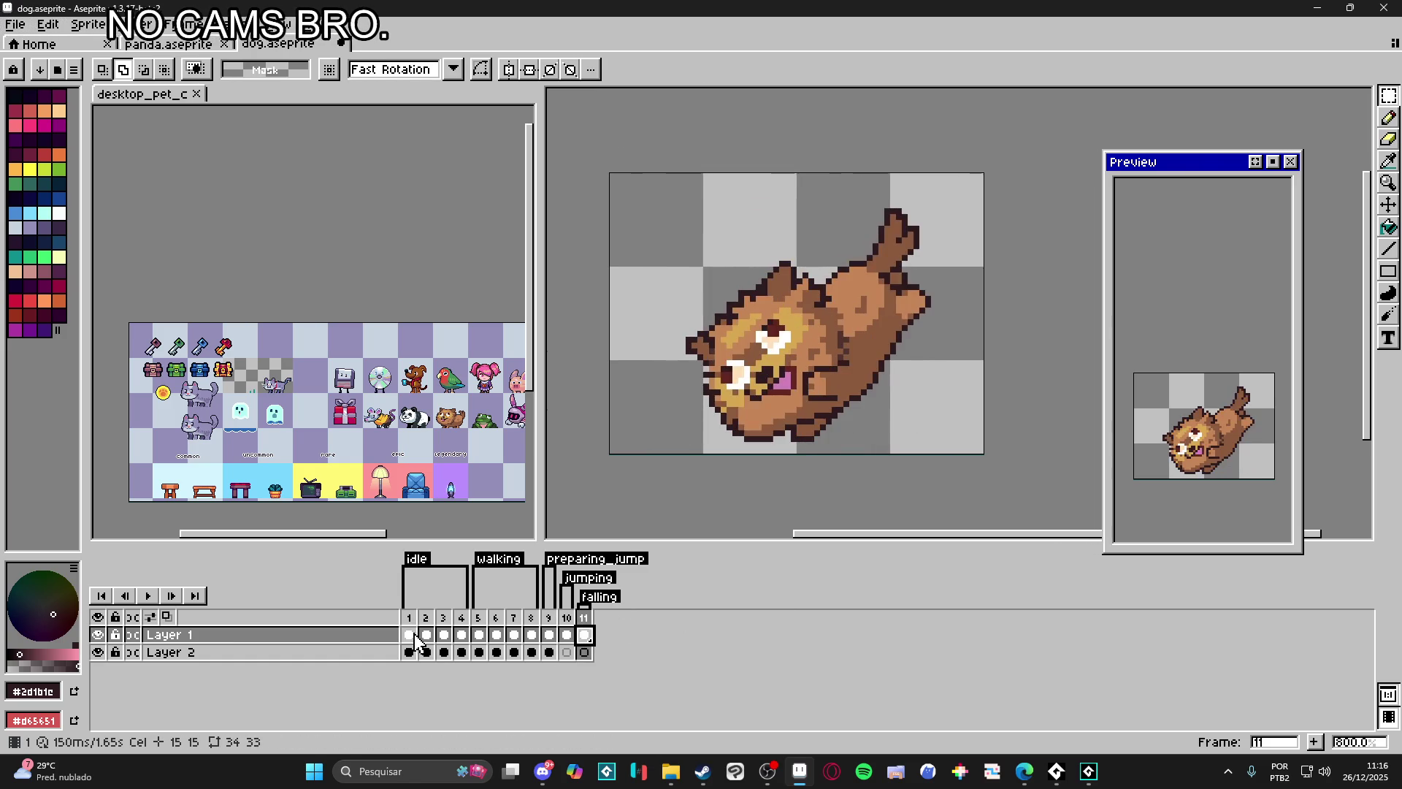
left_click(409, 627)
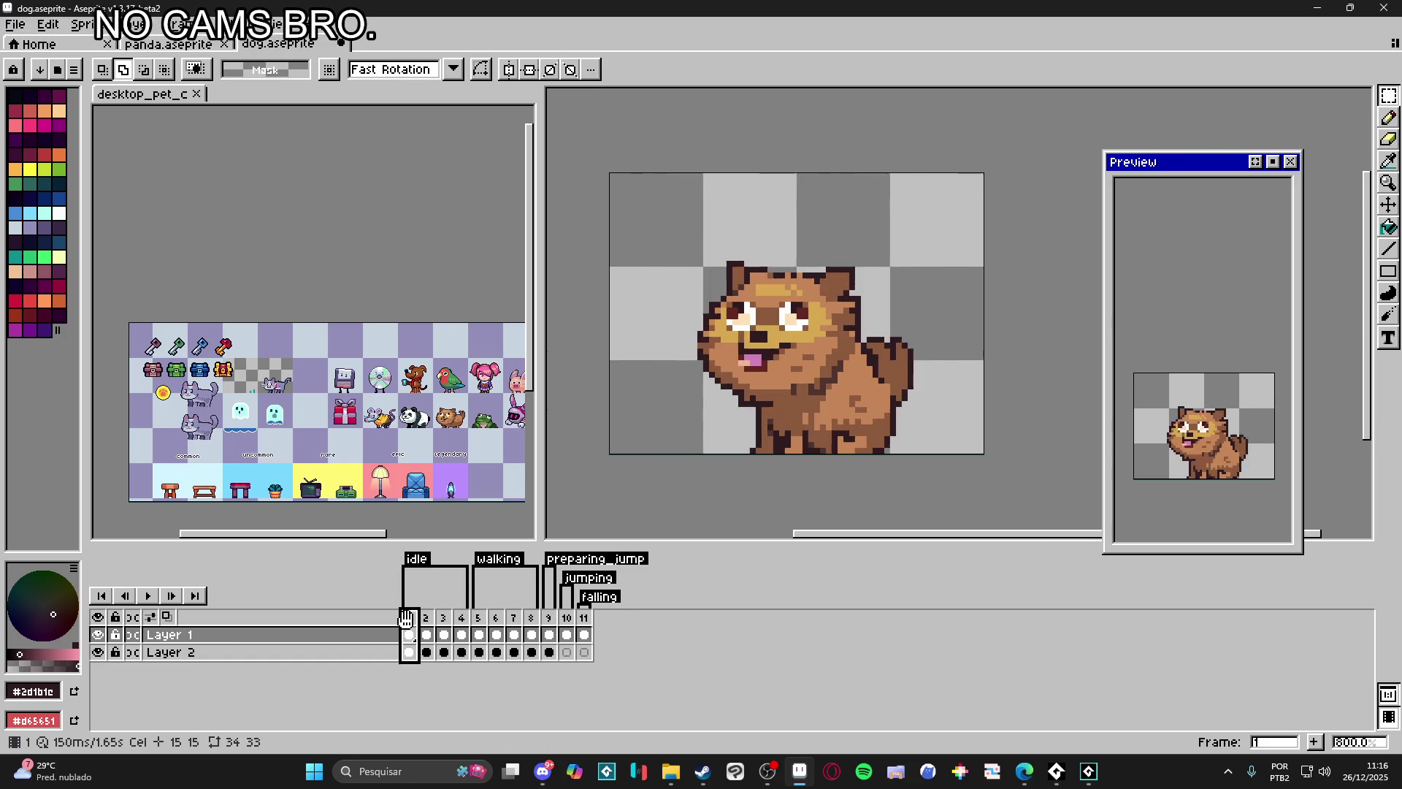
Step: Play the dog animation with Play All Frames (Ignore Tags), then stop it
left_click(148, 595)
scroll(717, 460, "down", 1)
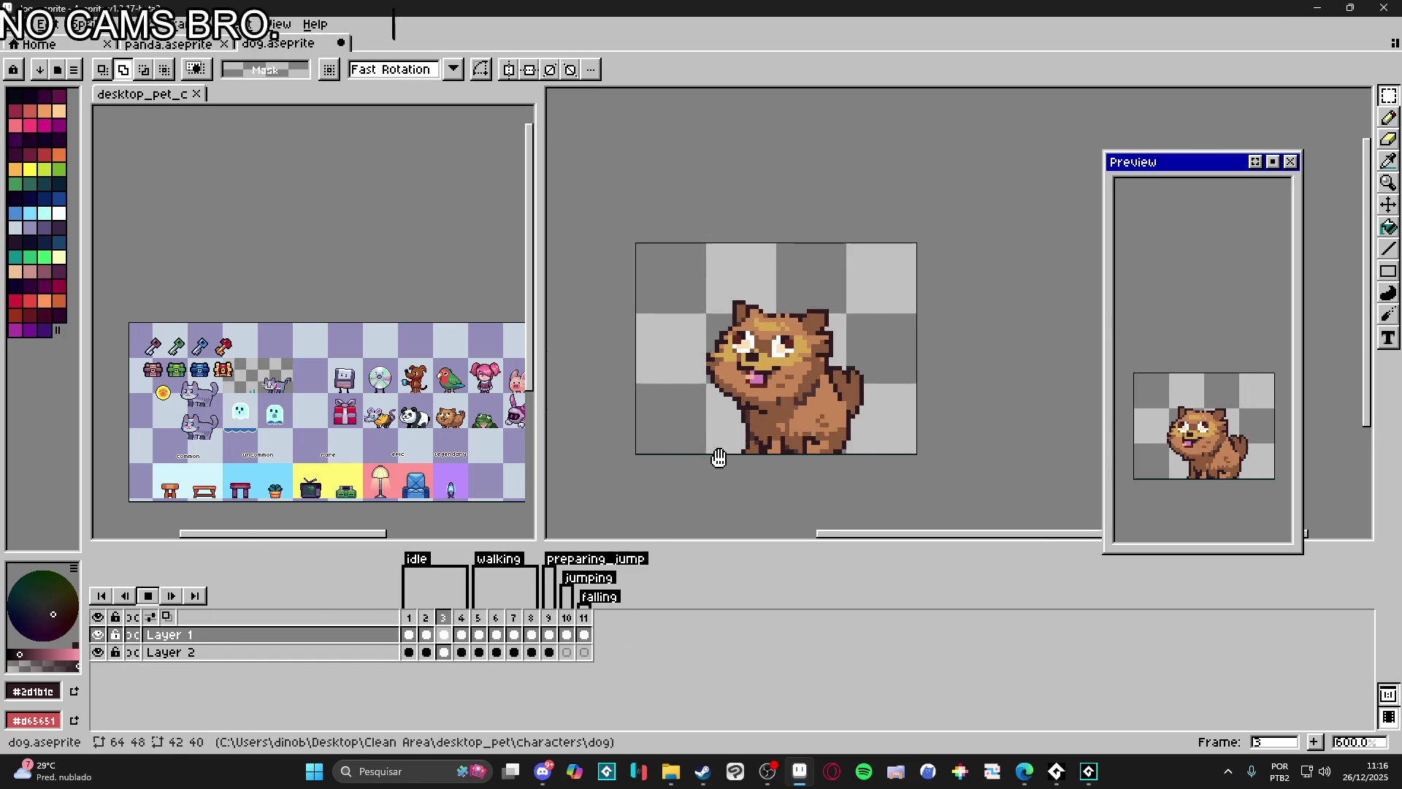
scroll(744, 454, "down", 1)
scroll(766, 449, "down", 1)
left_click_drag(767, 450, 768, 472)
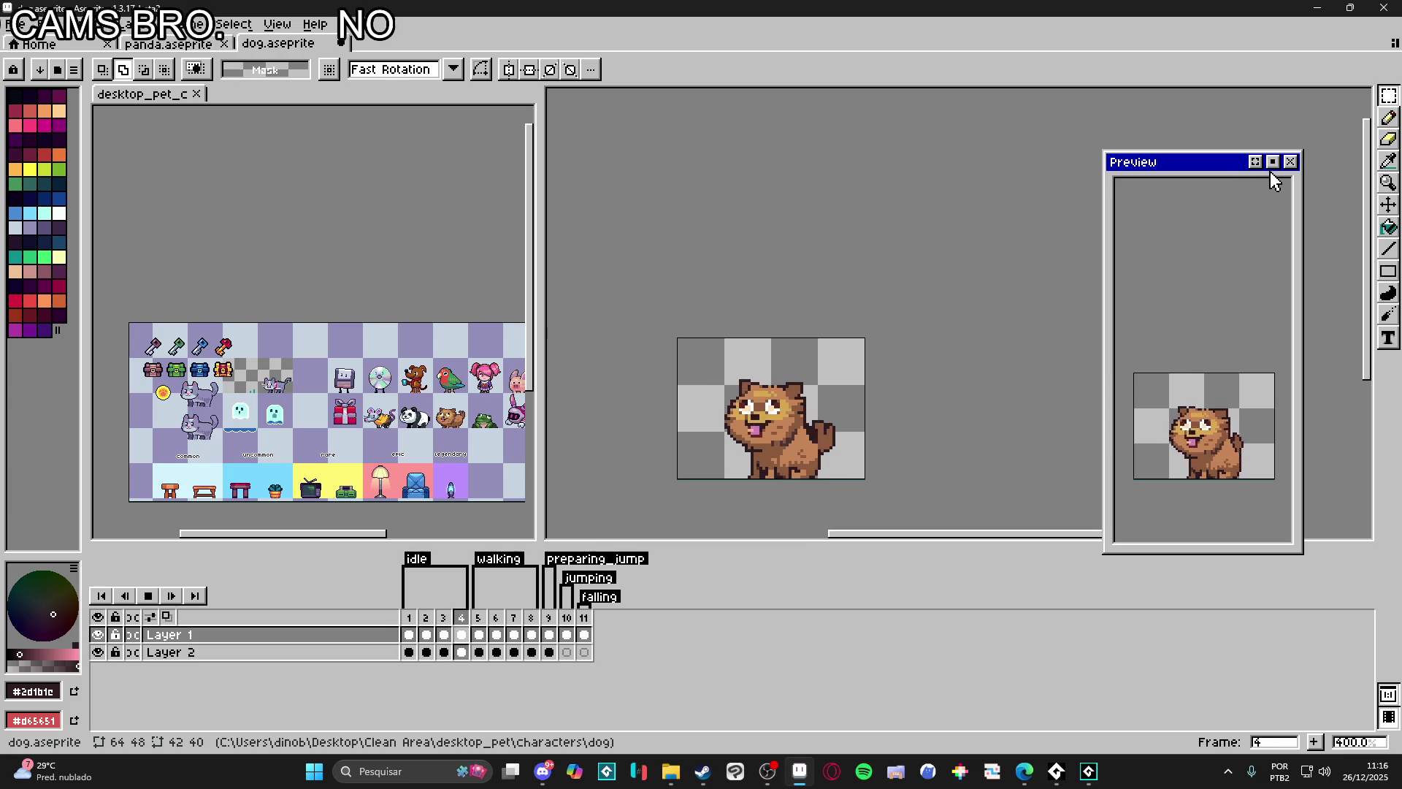
right_click(148, 594)
left_click(255, 704)
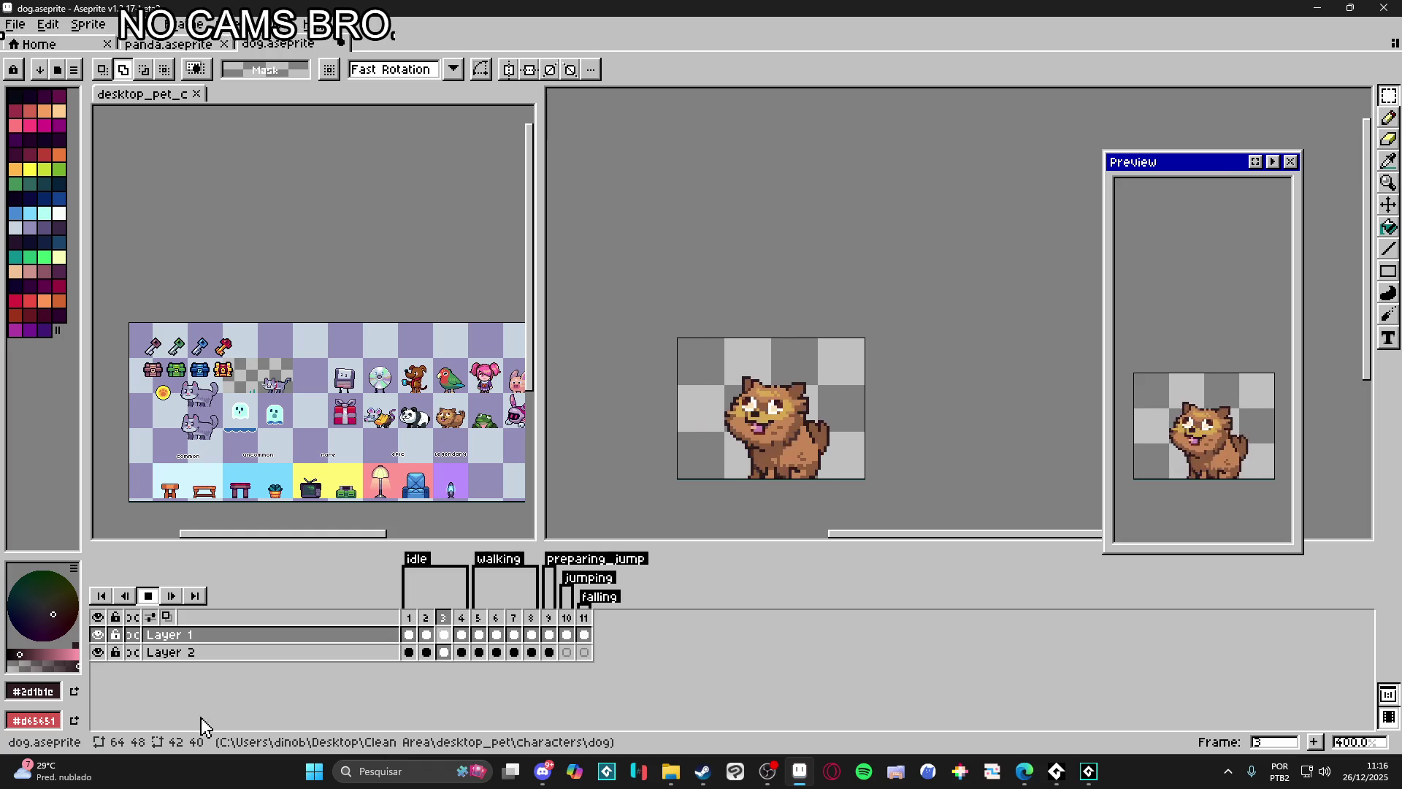
left_click(147, 597)
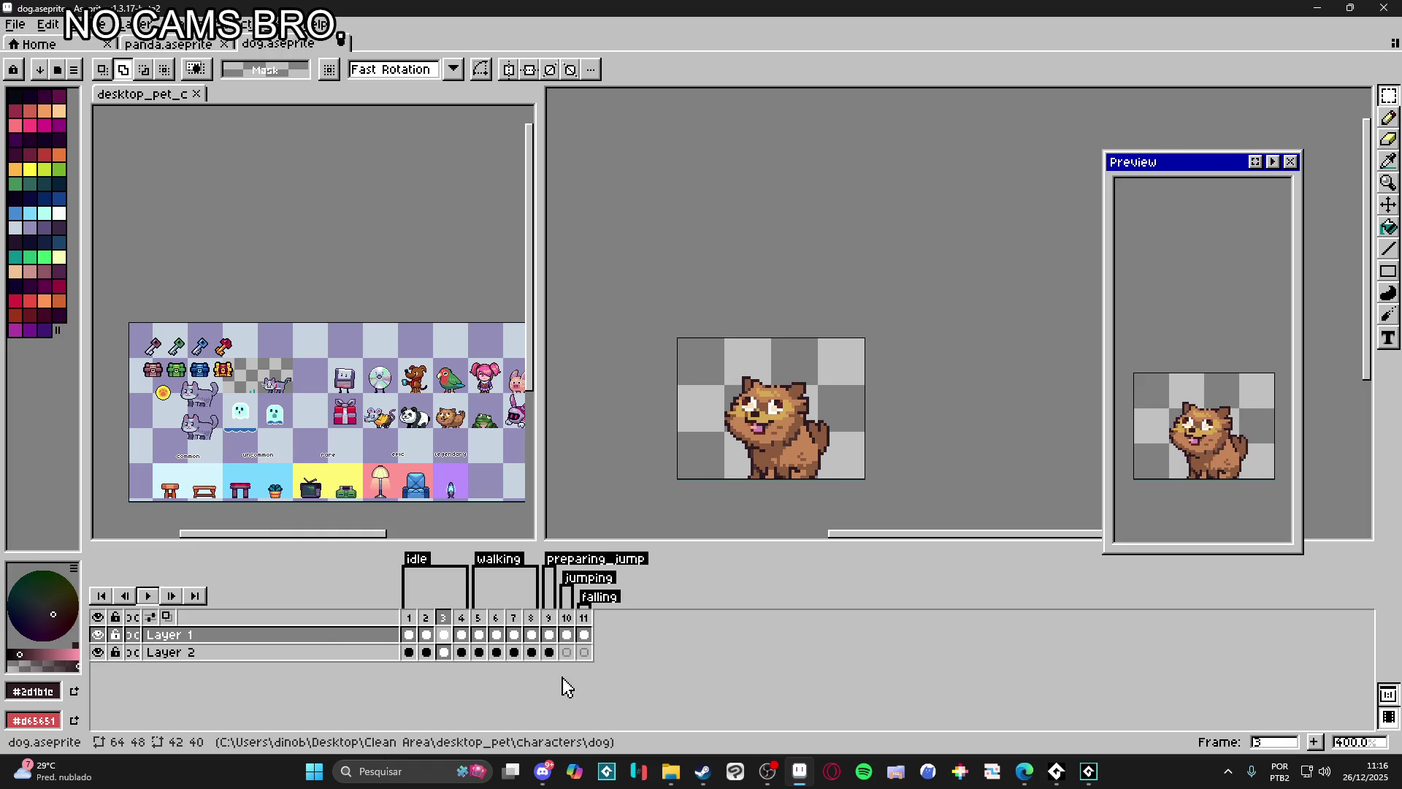
right_click(147, 597)
left_click(250, 702)
scroll(698, 427, "up", 1)
left_click_drag(697, 420, 715, 428)
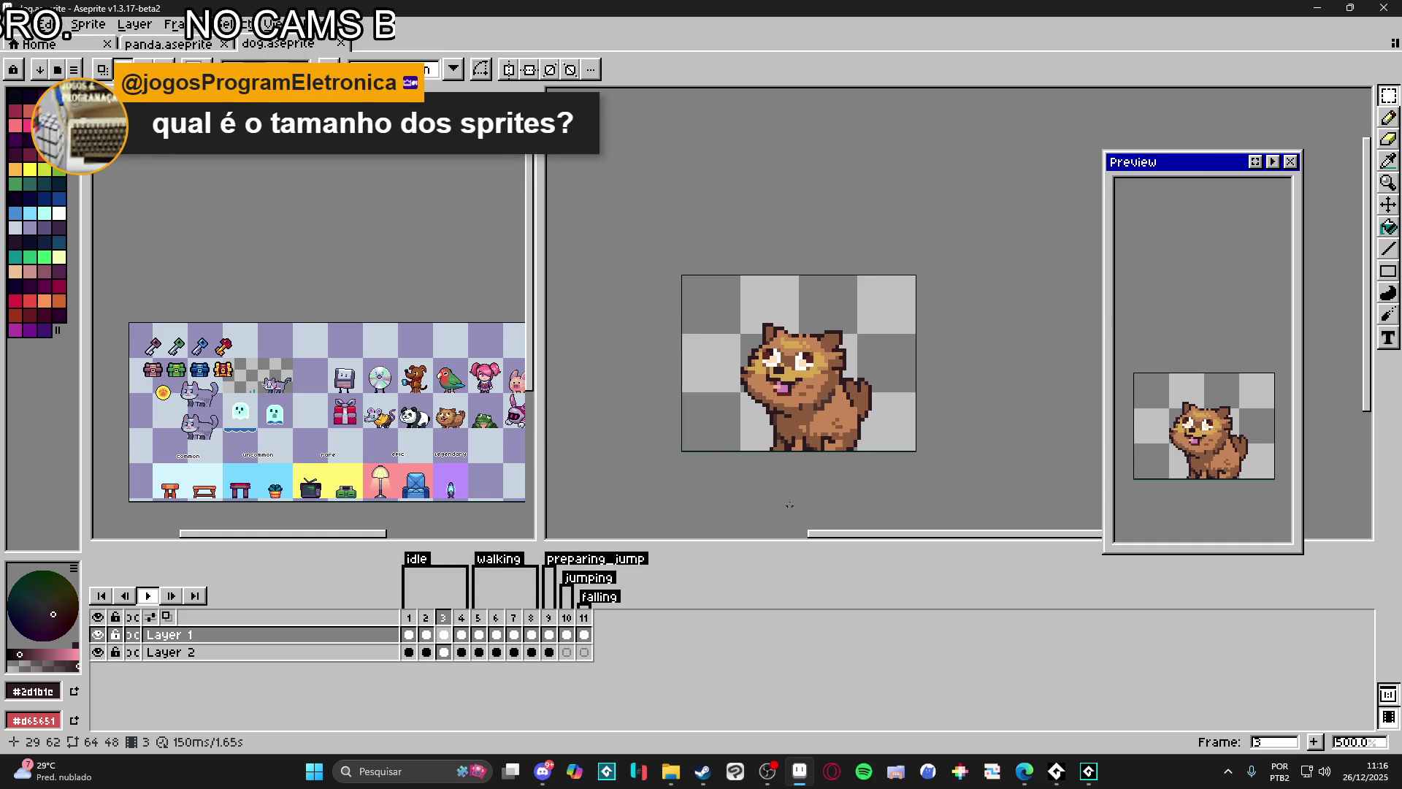
Step: Switch to the Move tool and bring up the panda.aseprite document
key("v")
key("ctrl")
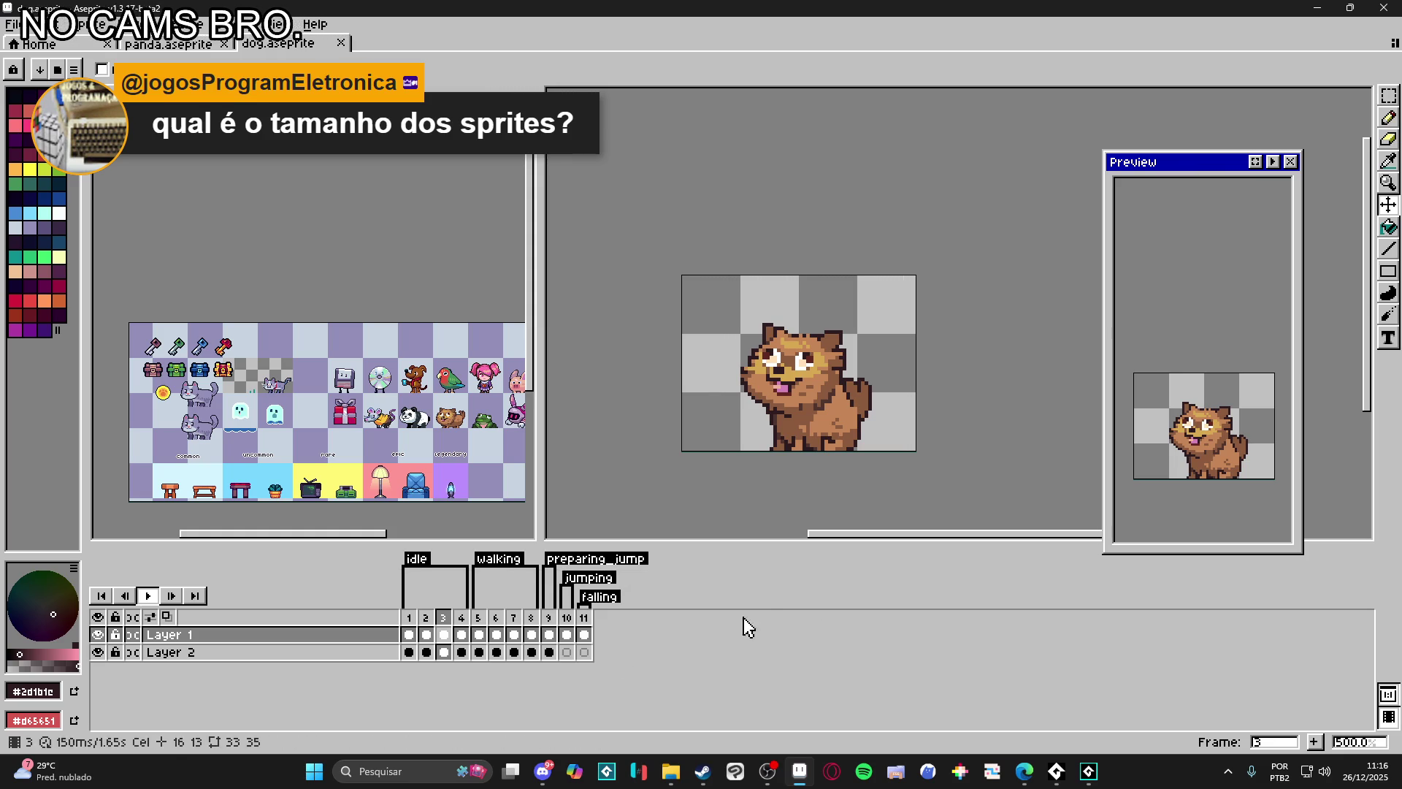
key("ctrl+shift+Tab")
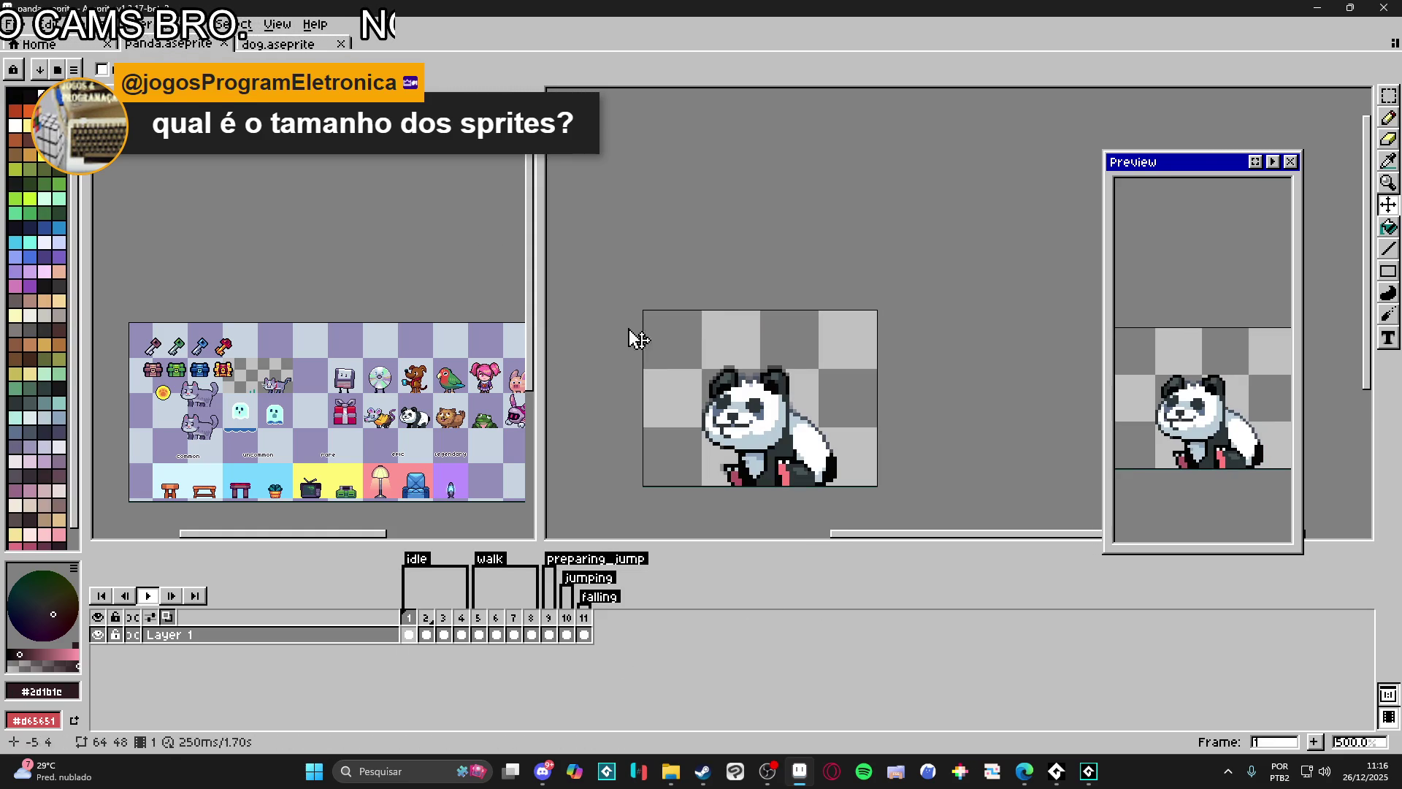
Step: Open the desktop_pet_character sheet docked in one editor view with the pixel grid shown
left_click(279, 44)
left_click(553, 35)
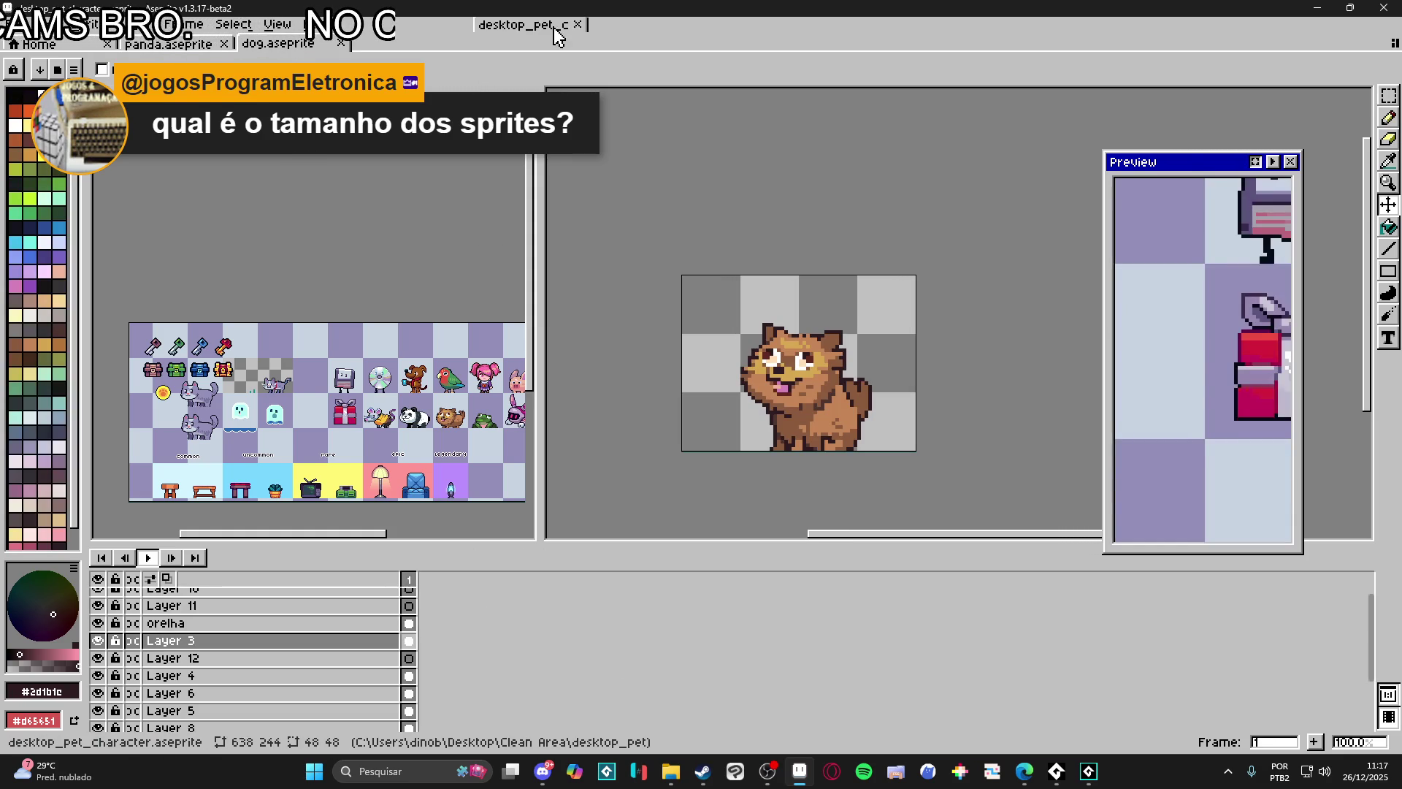
left_click_drag(553, 35, 526, 42)
scroll(751, 376, "up", 3)
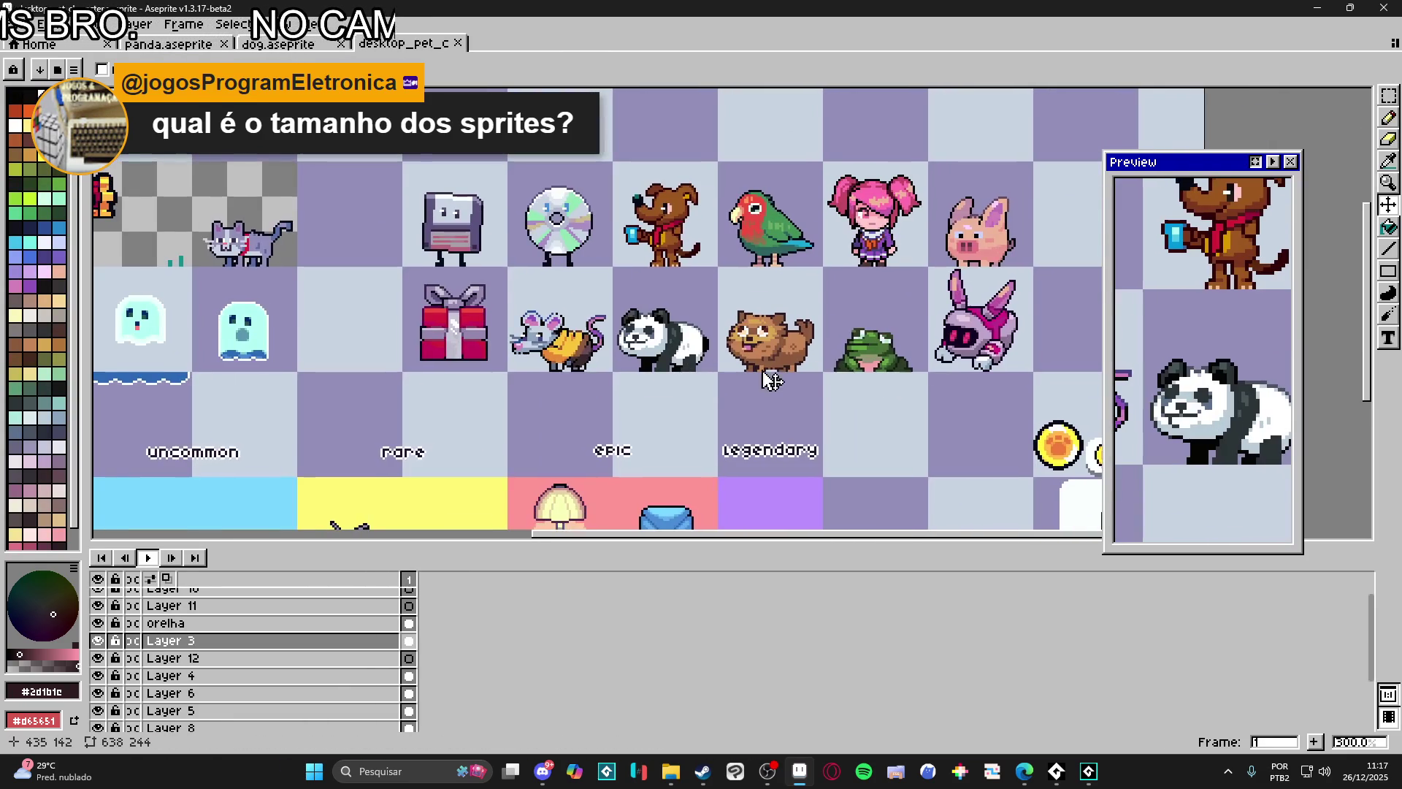
scroll(745, 374, "right", 1)
scroll(723, 346, "up", 1)
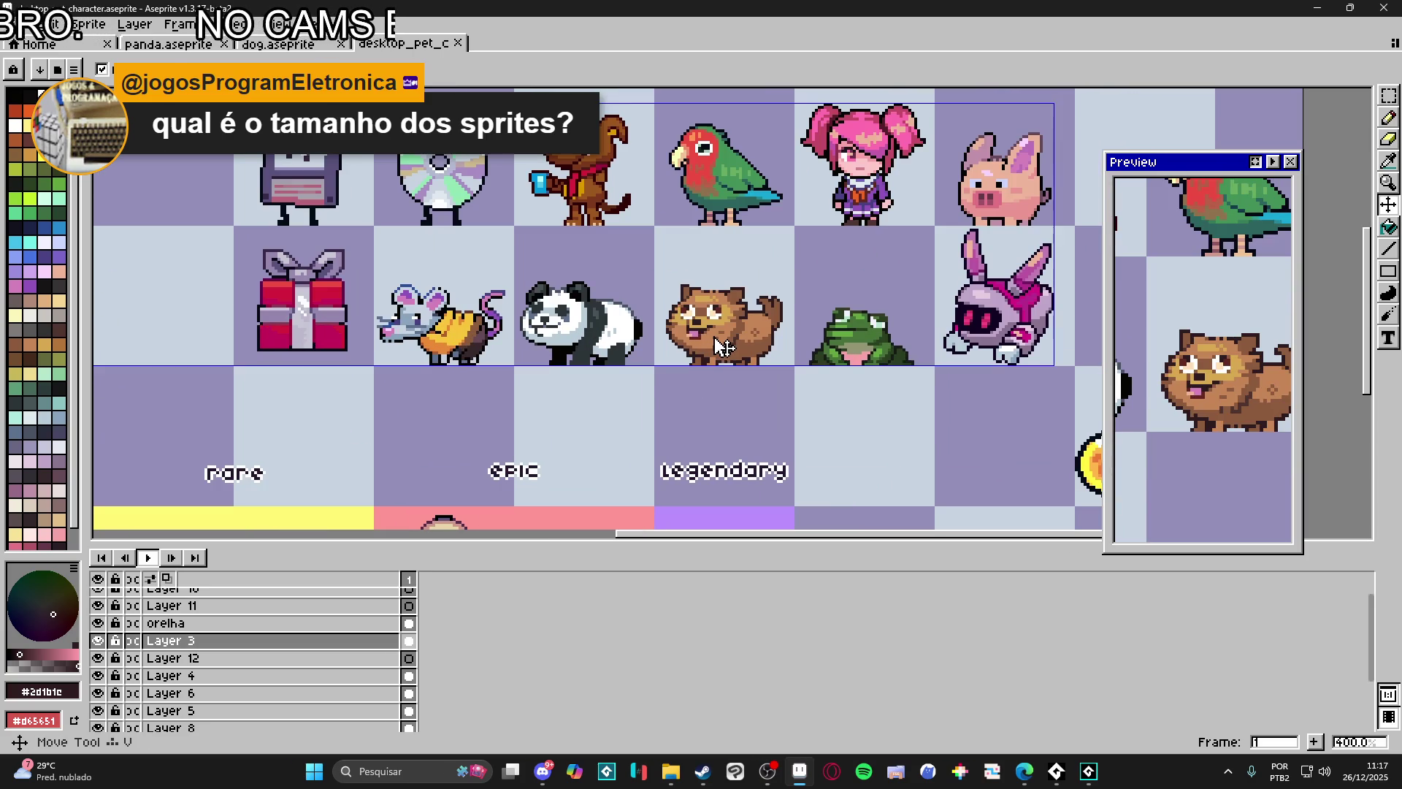
key("m")
key("ctrl+apostrophe")
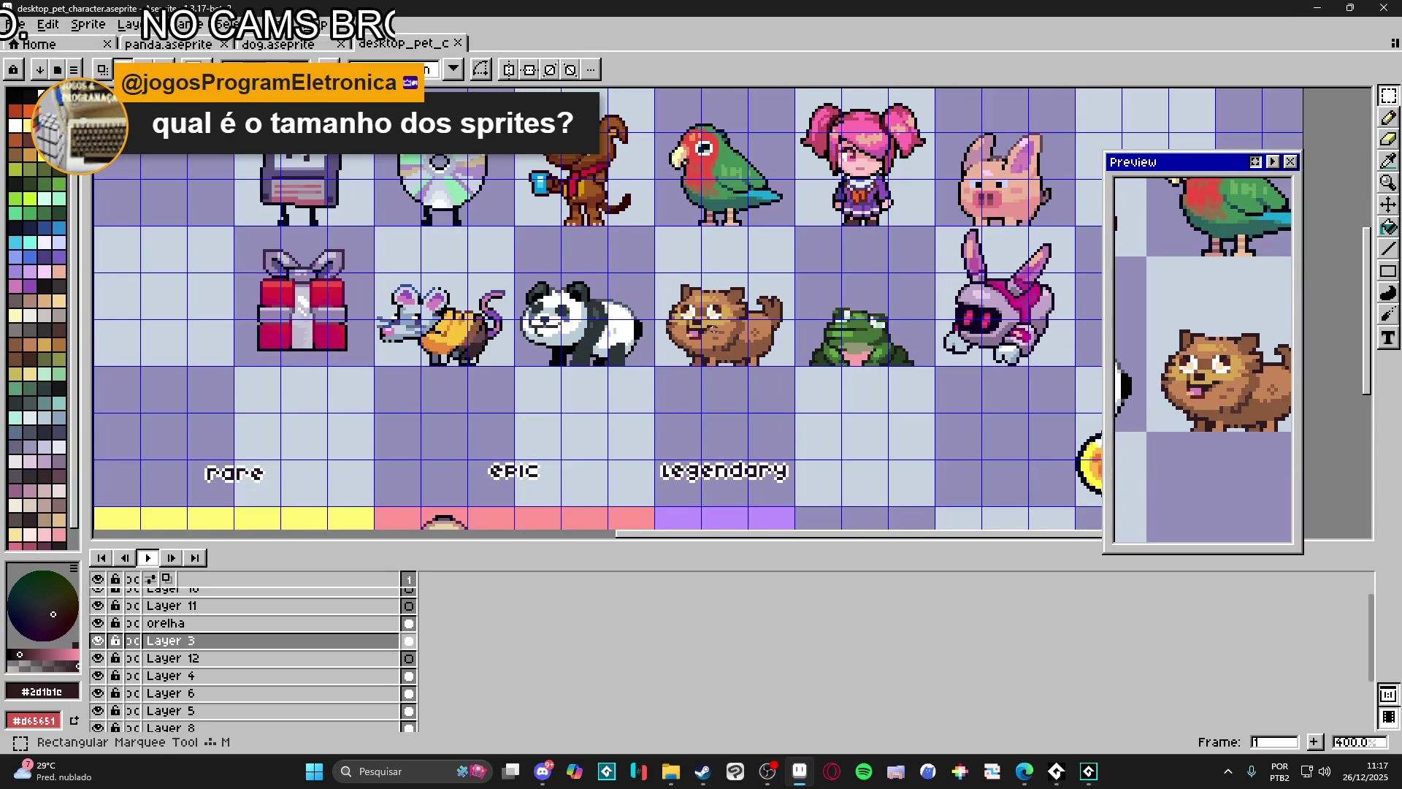
left_click_drag(691, 334, 620, 378)
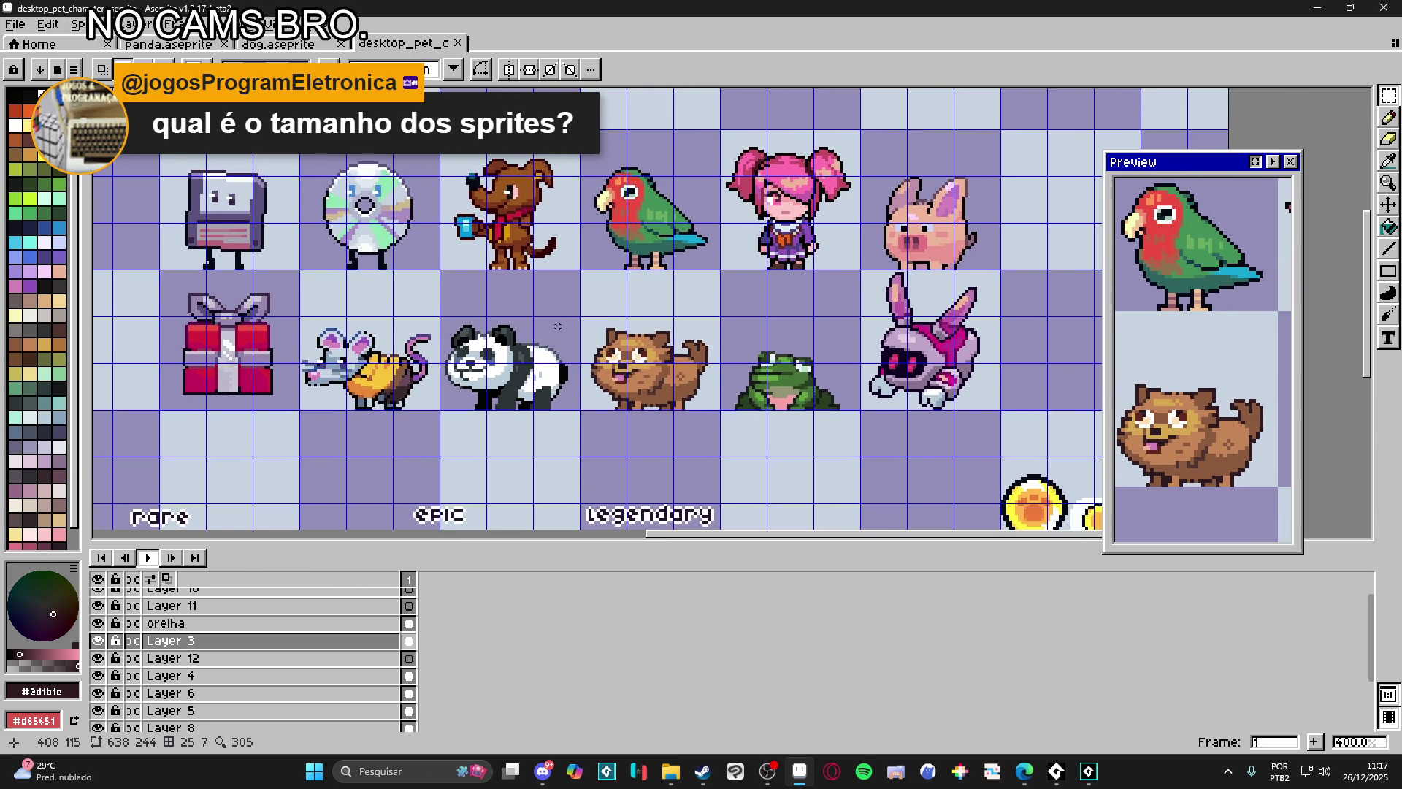
scroll(597, 341, "up", 1)
scroll(582, 318, "up", 1)
scroll(581, 317, "up", 1)
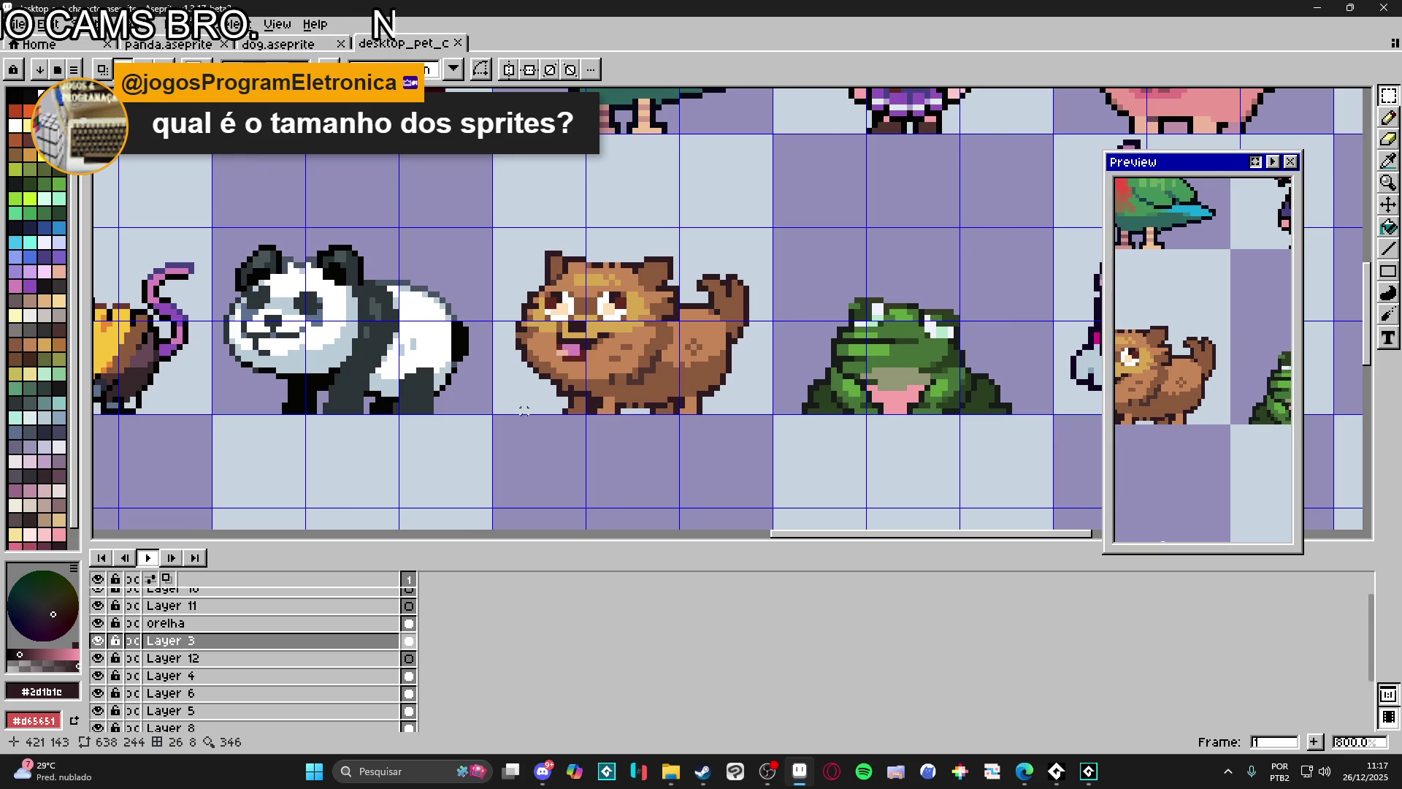
Step: Marquee the brown pet sprite to read its size, deselect, and switch over to Figma
left_click_drag(525, 412, 750, 266)
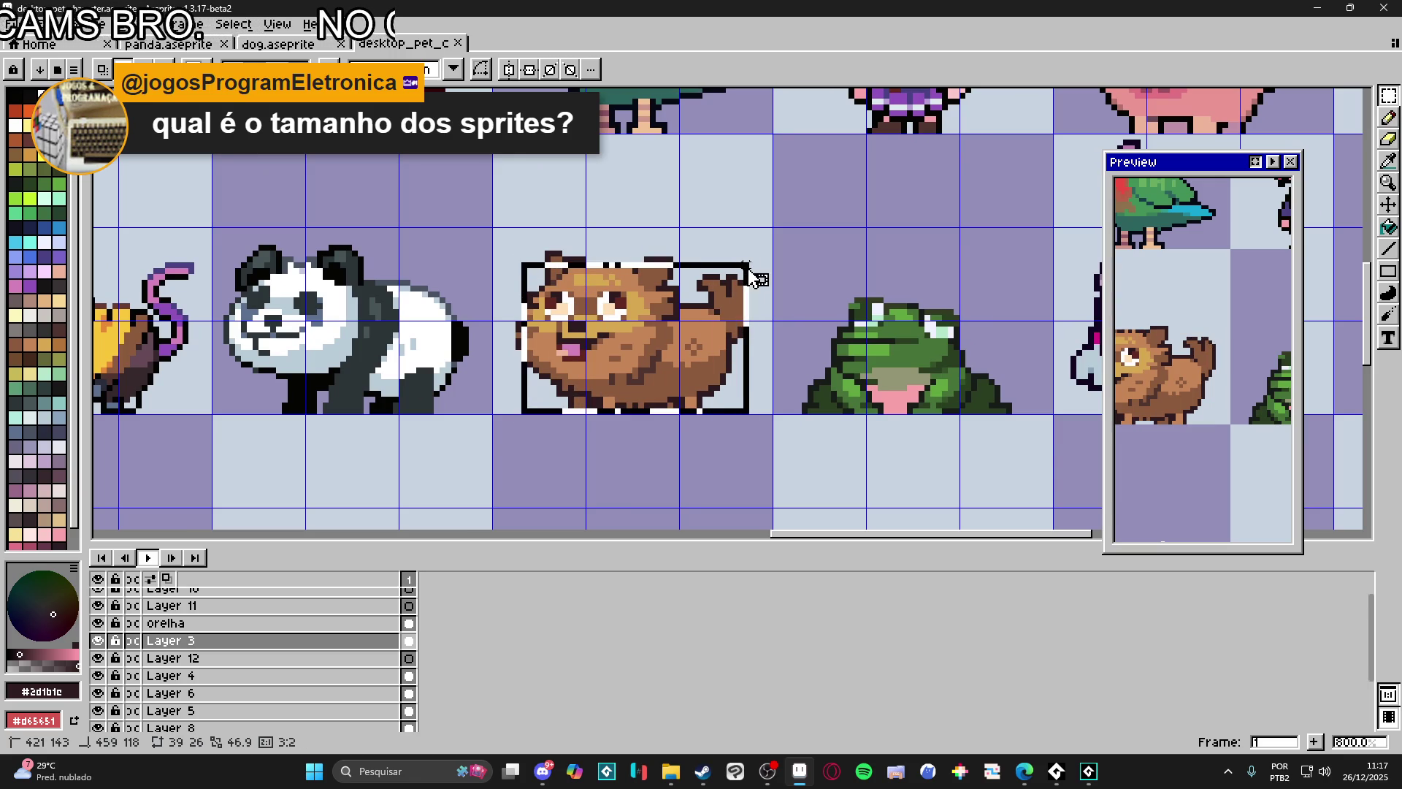
left_click(745, 259)
left_click_drag(745, 258, 512, 415)
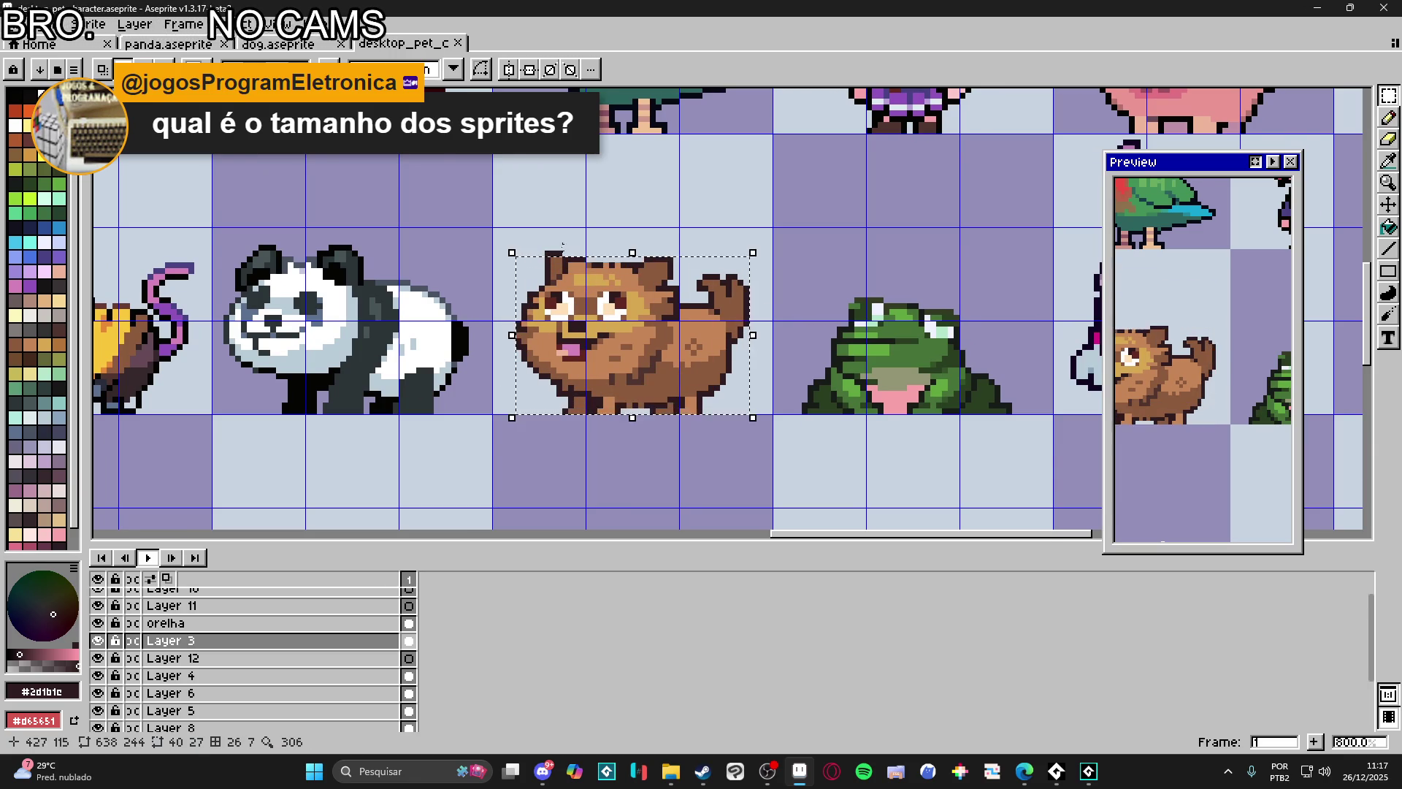
scroll(526, 263, "up", 3)
left_click_drag(511, 286, 510, 272)
scroll(855, 361, "down", 2)
scroll(805, 364, "down", 1)
key("ctrl+d")
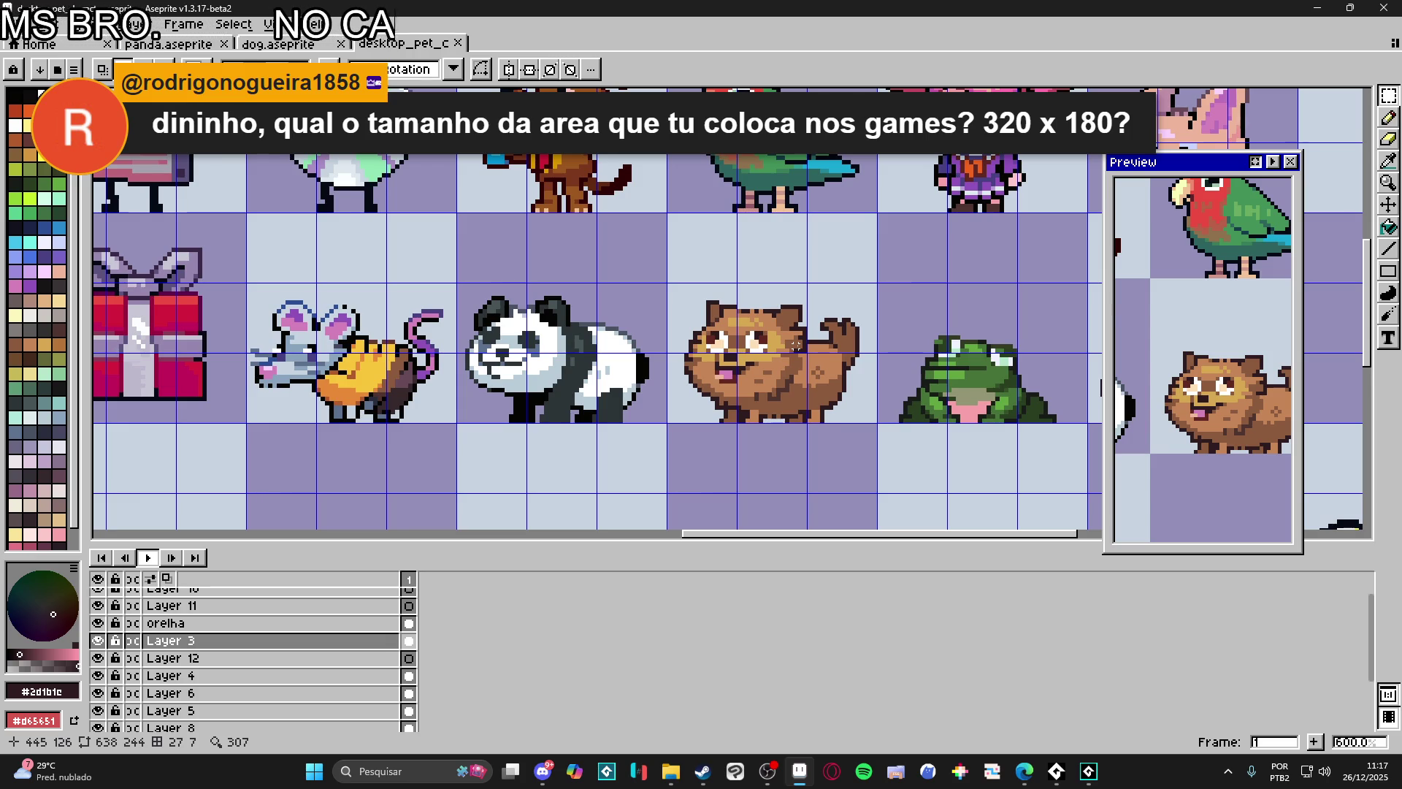
key("alt+Tab")
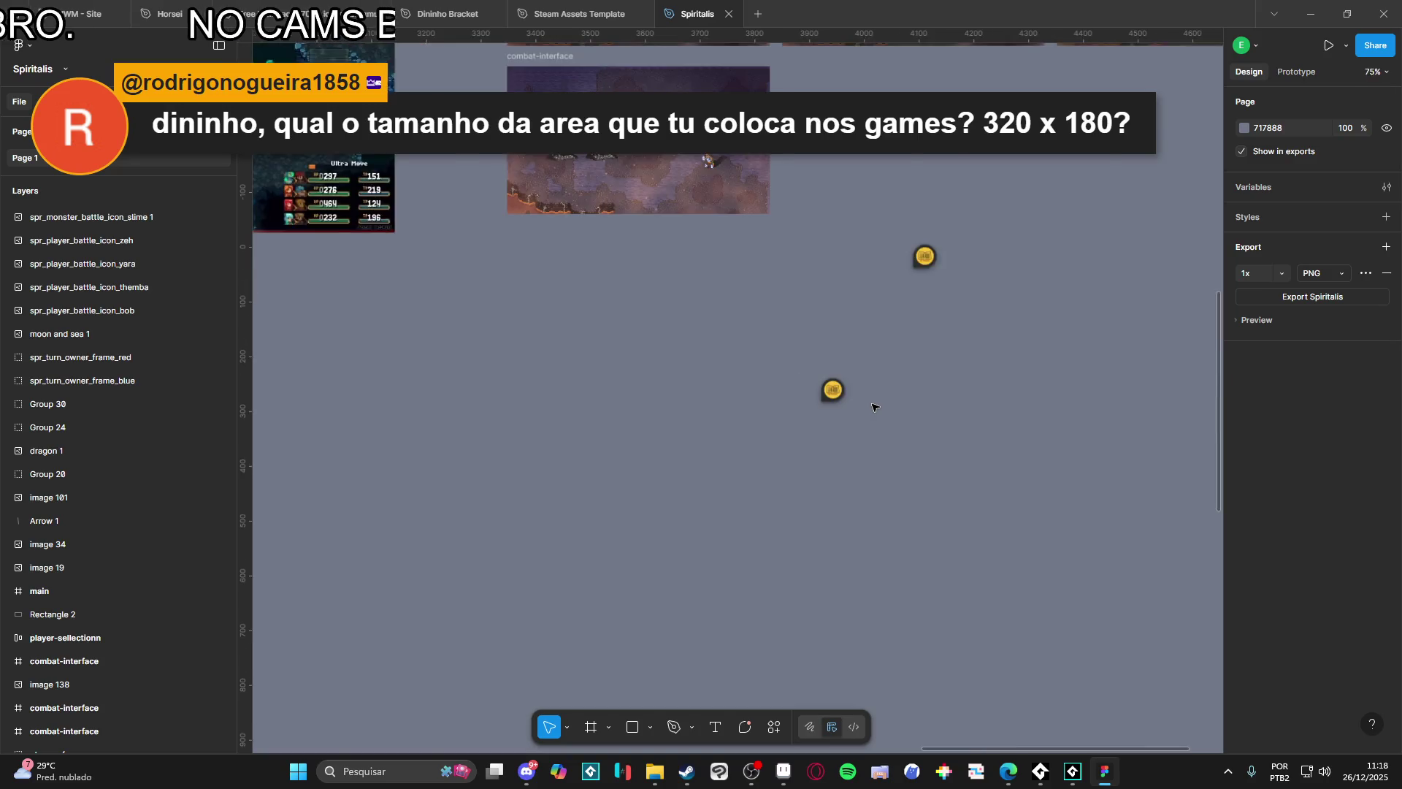
scroll(663, 245, "up", 3)
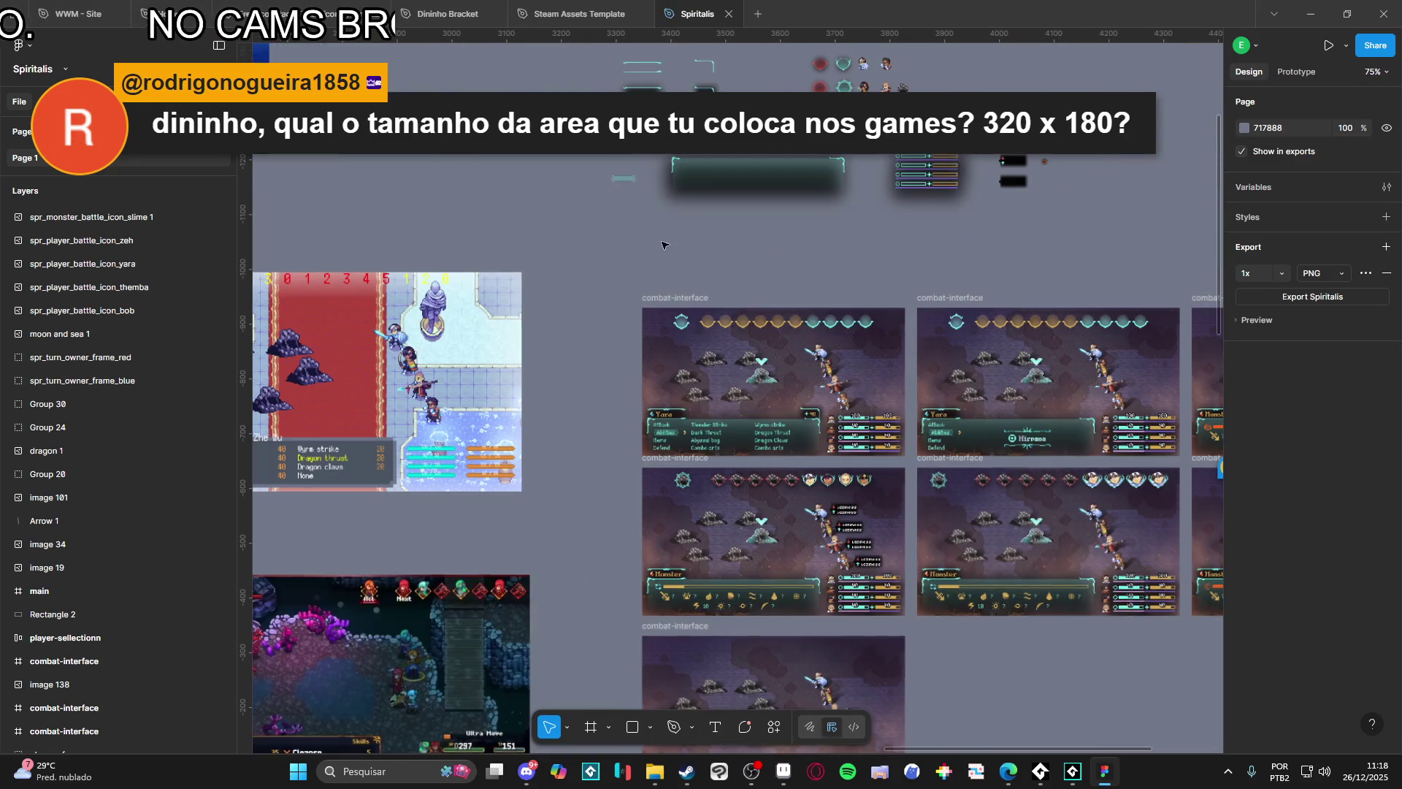
Step: Select the combat-interface frame to read its 480×270 size, then hide Figma to return to Aseprite
left_click(697, 305)
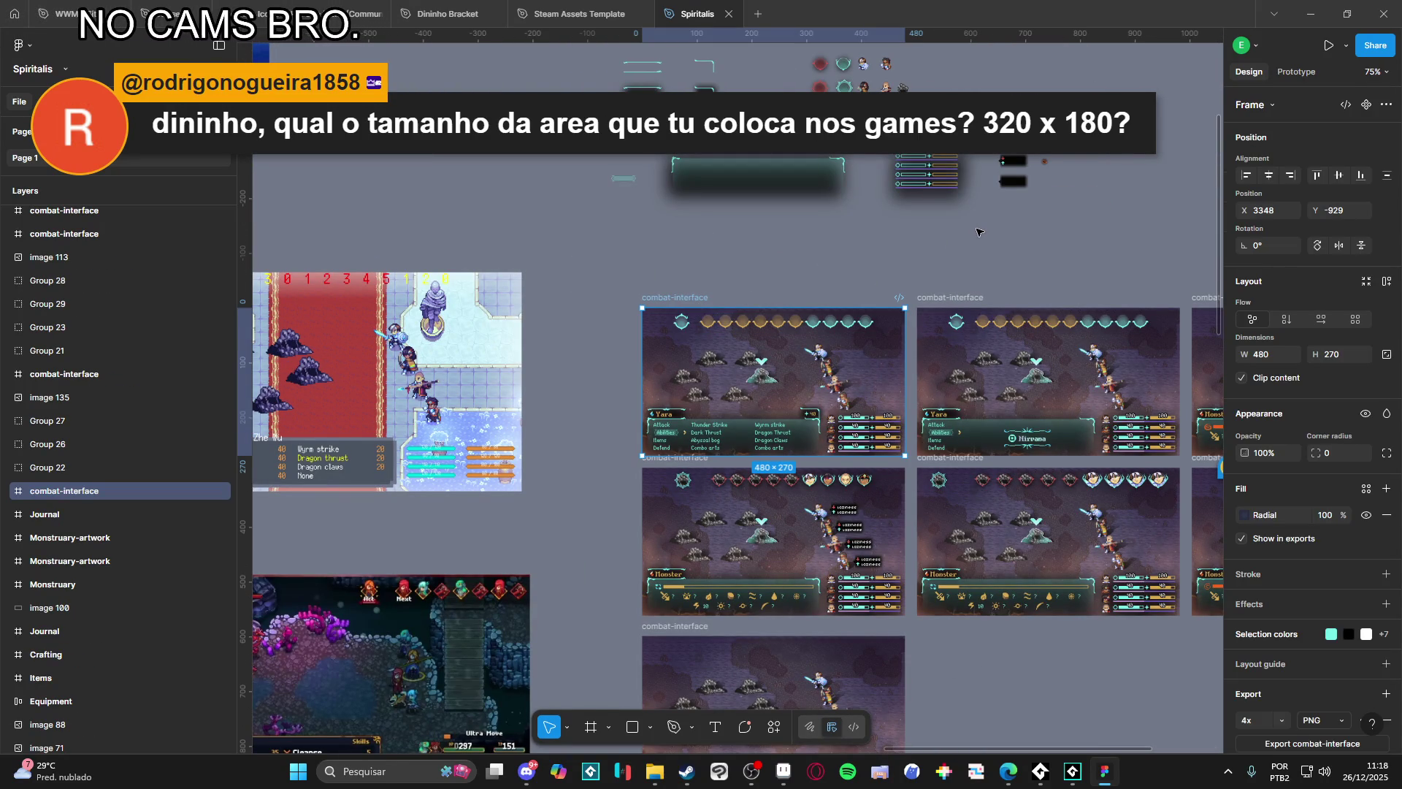
mouse_move(1314, 353)
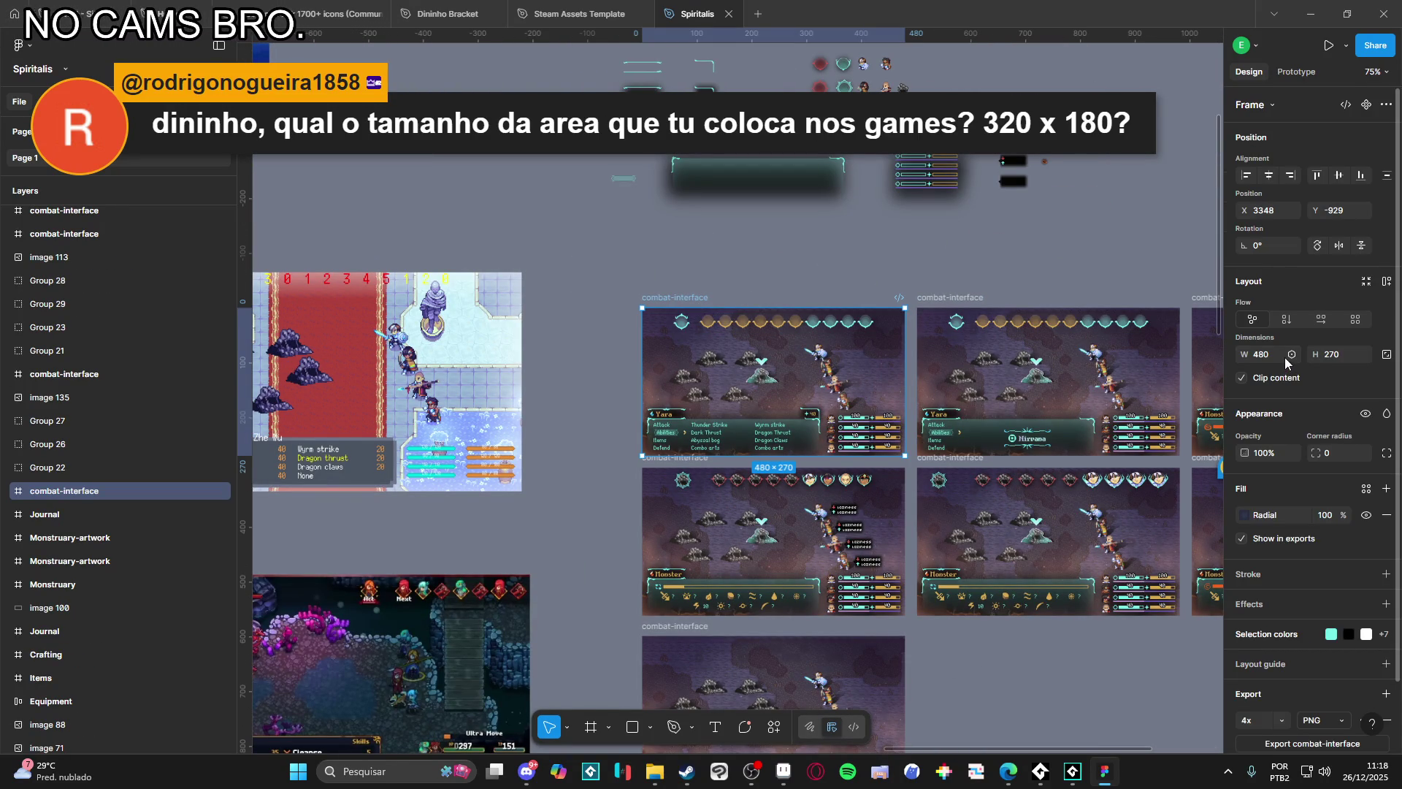
left_click(1308, 12)
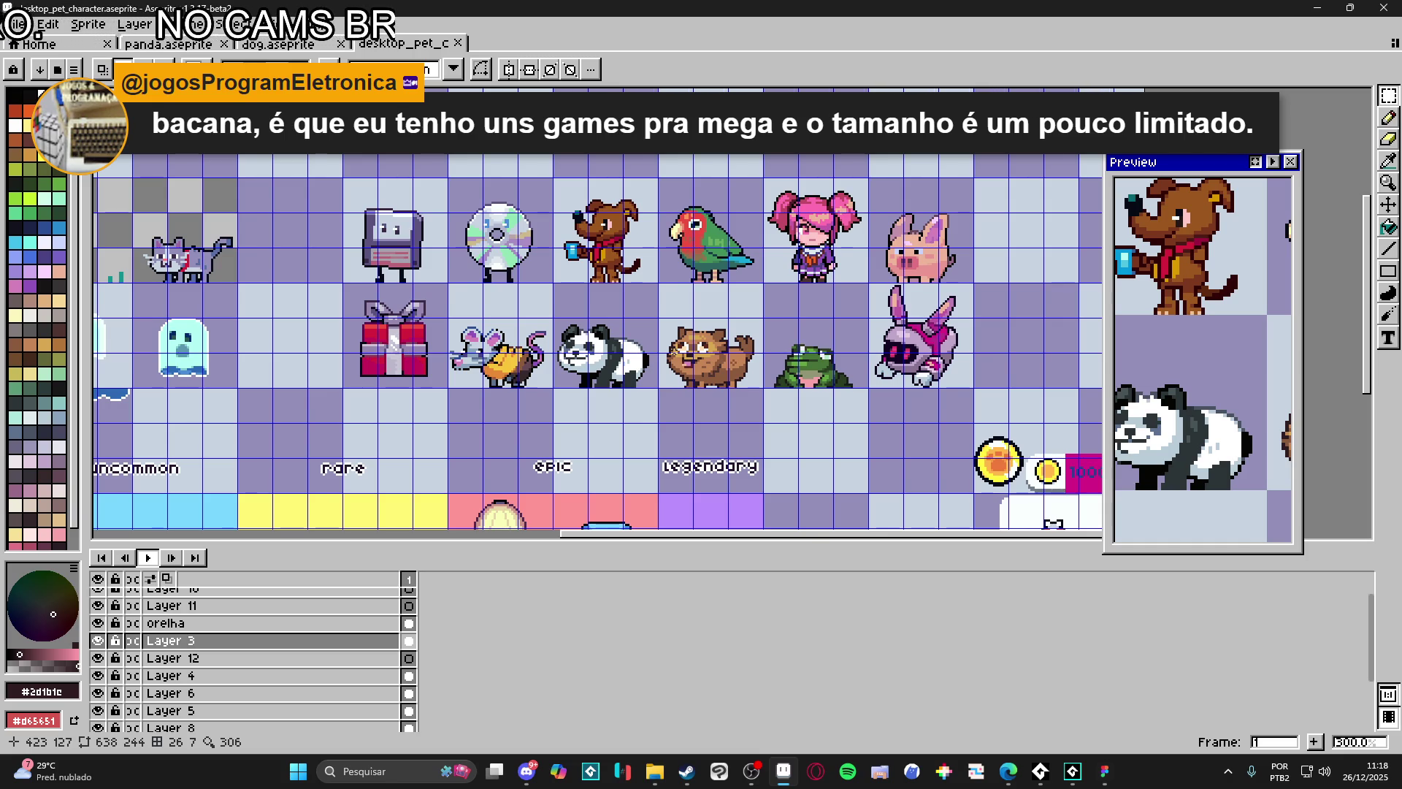
scroll(642, 428, "up", 1)
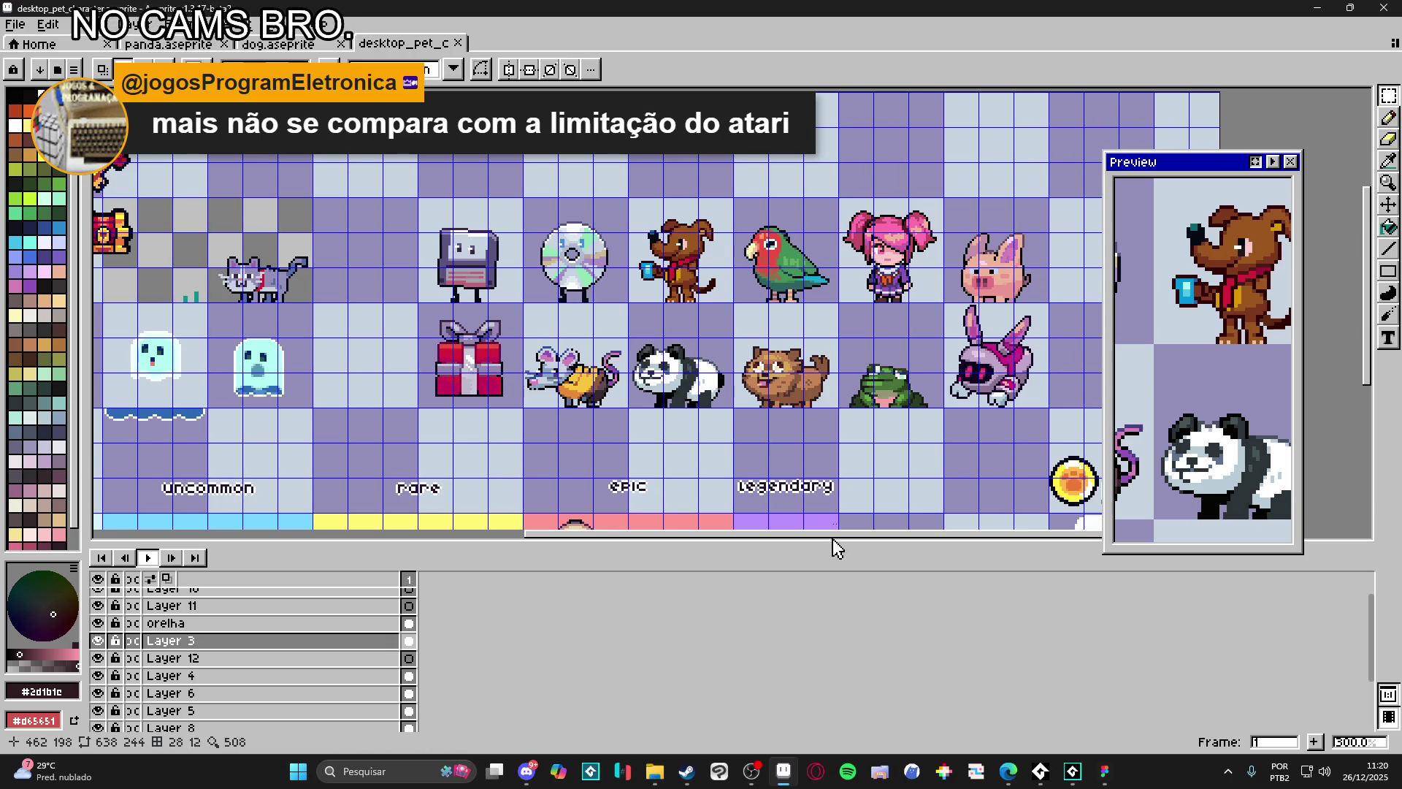
left_click_drag(715, 328, 661, 343)
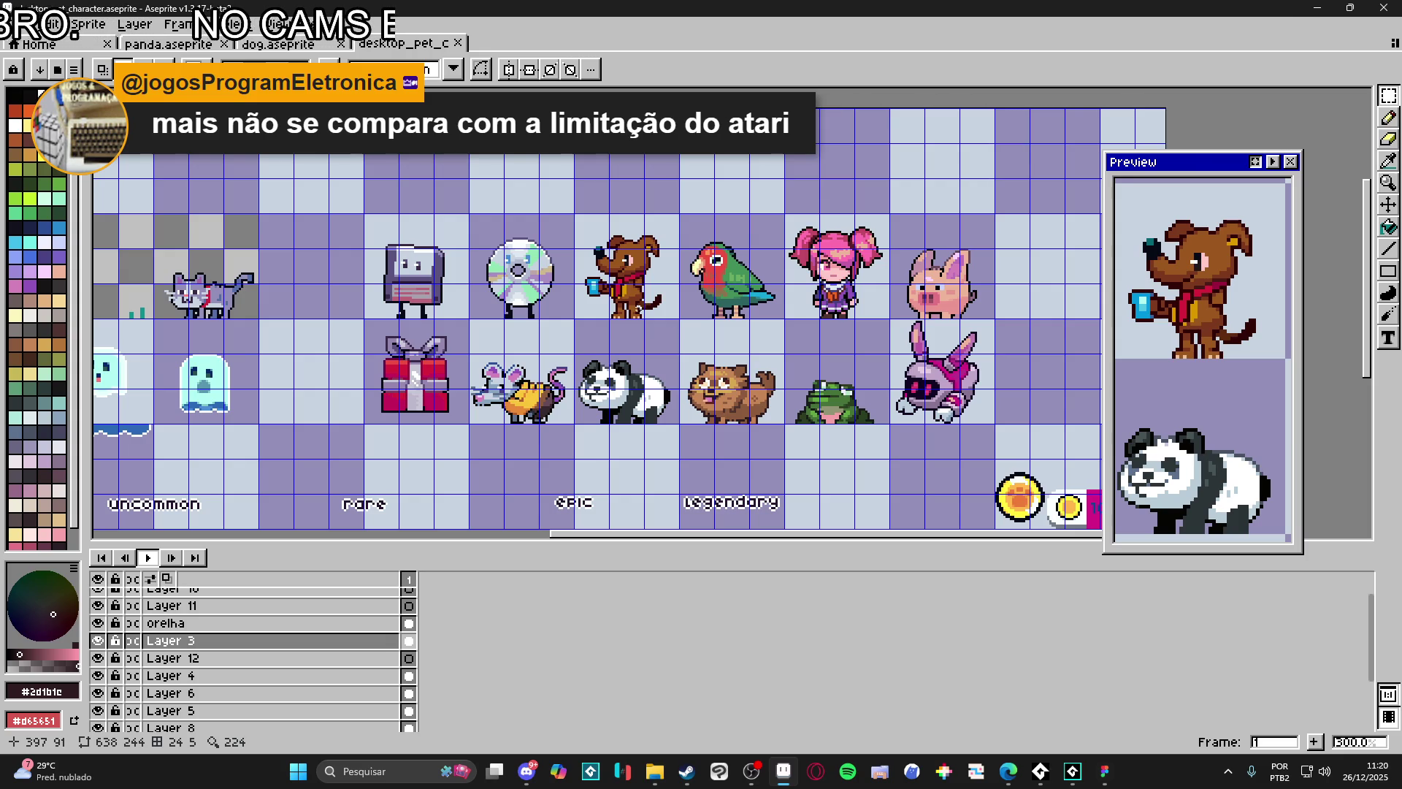
scroll(767, 406, "up", 1)
key("ctrl+apostrophe")
key("ctrl+apostrophe")
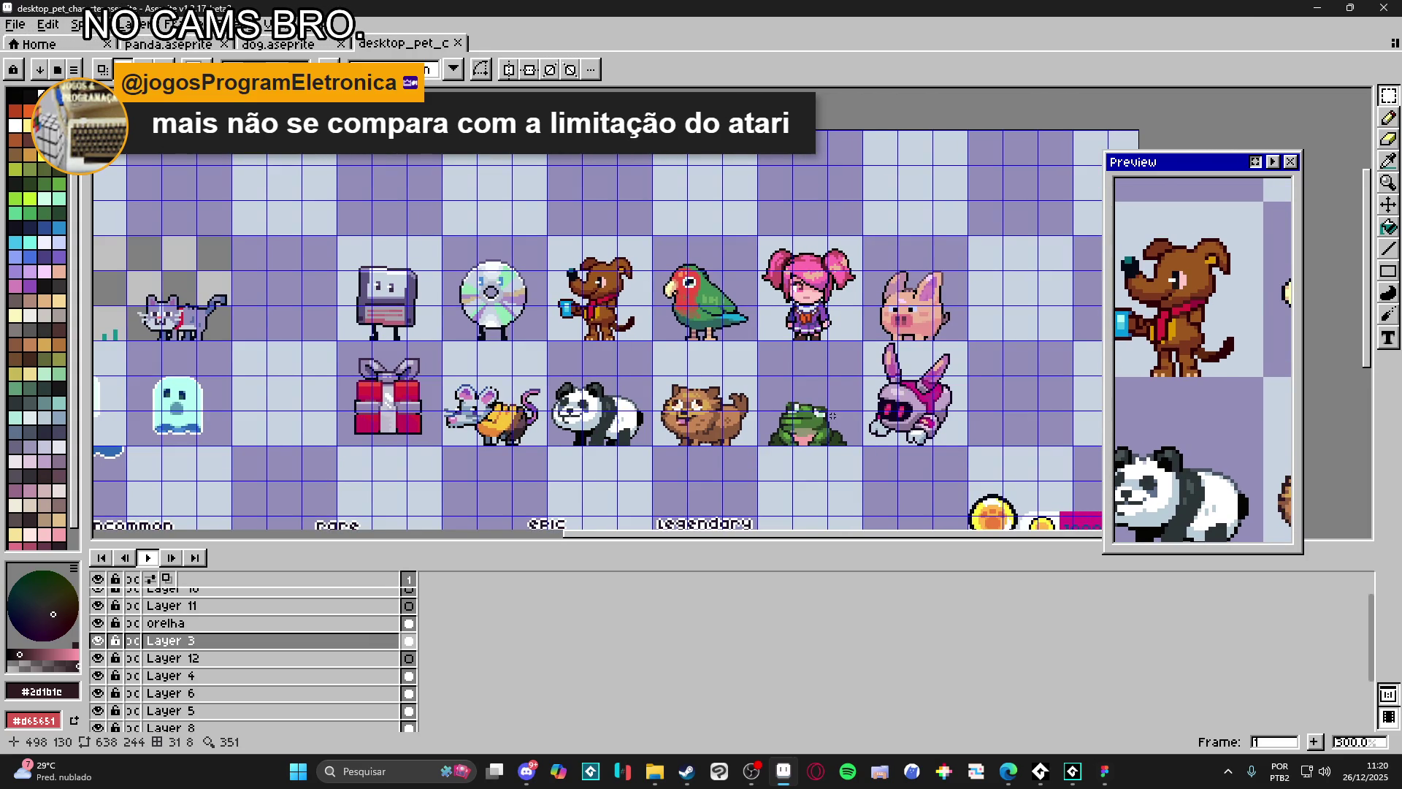
scroll(764, 446, "up", 1)
key("m")
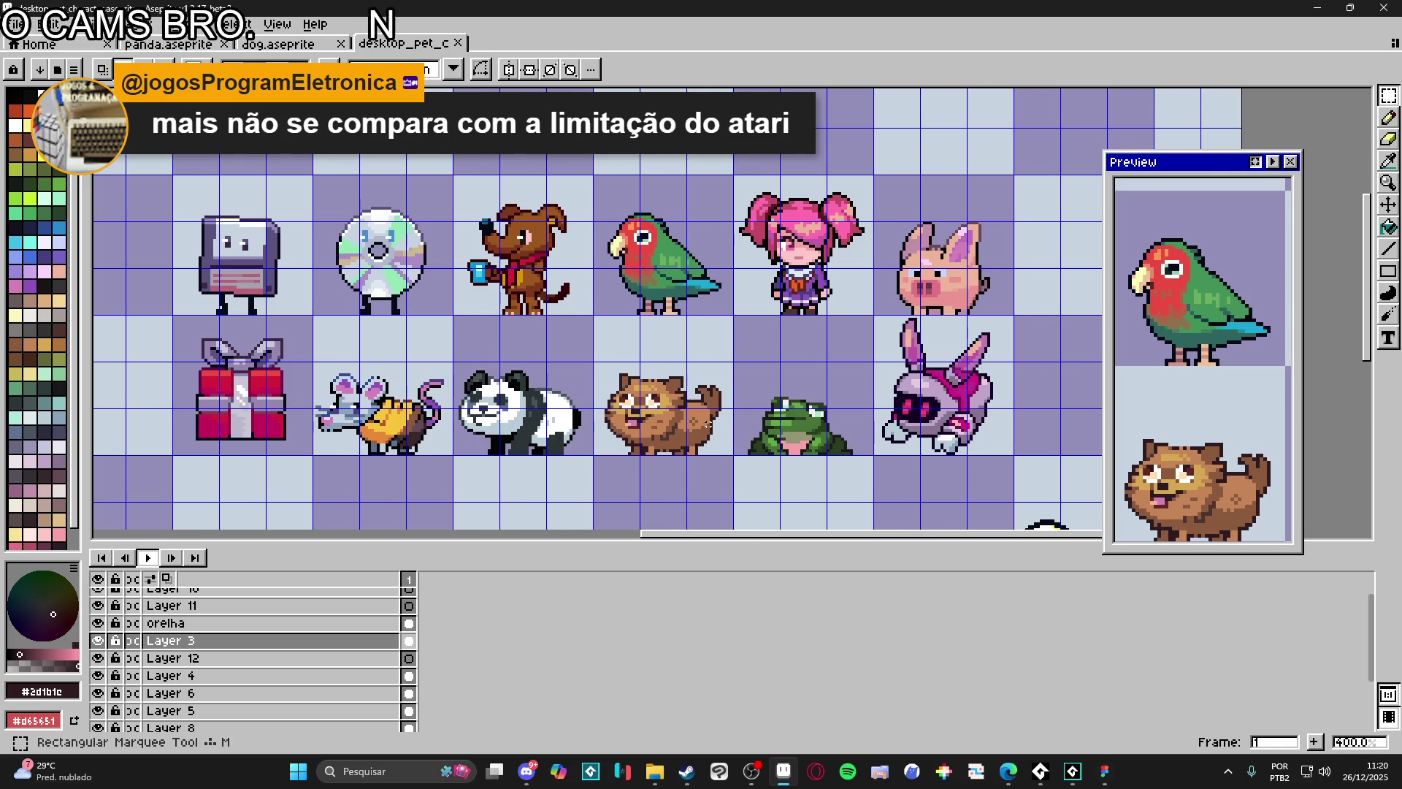
key("v")
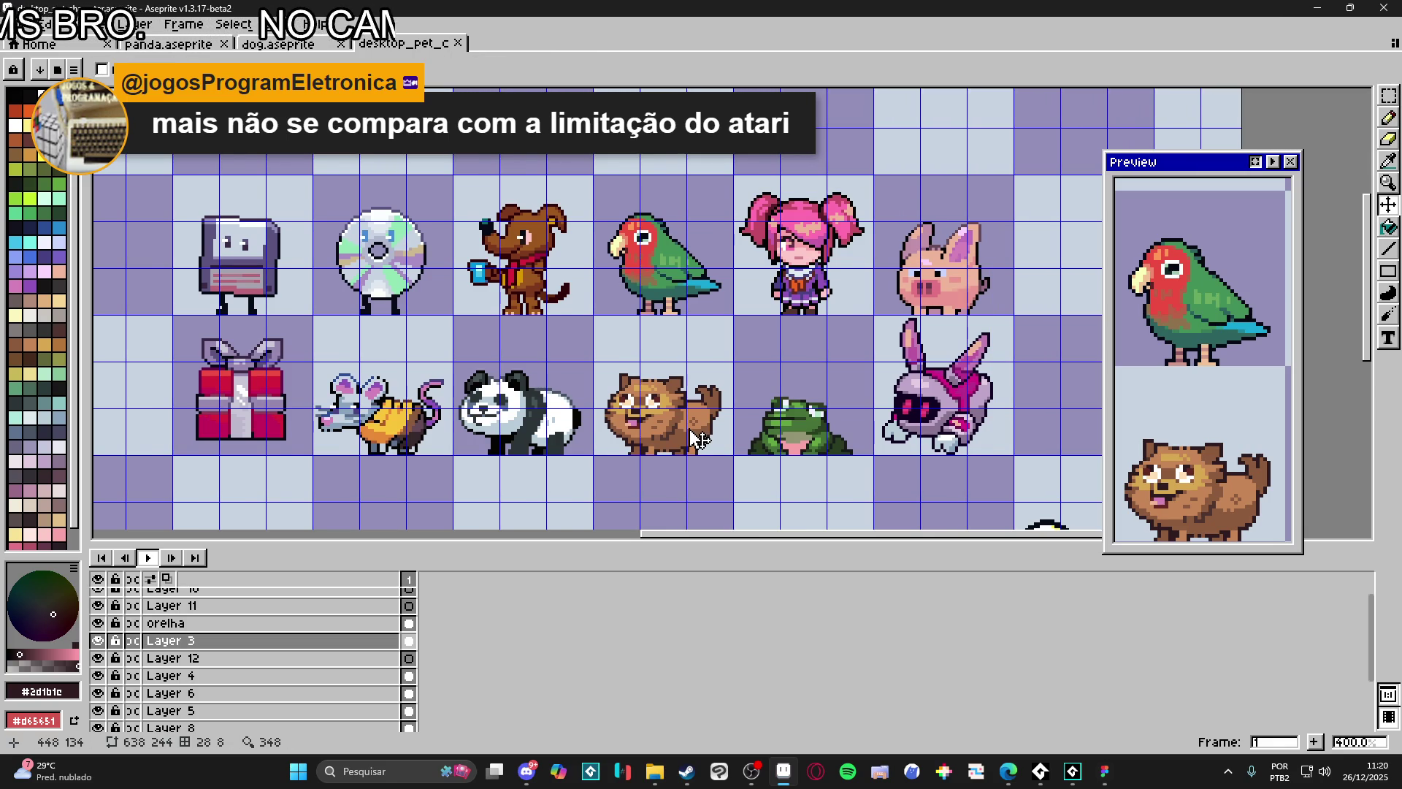
key("m")
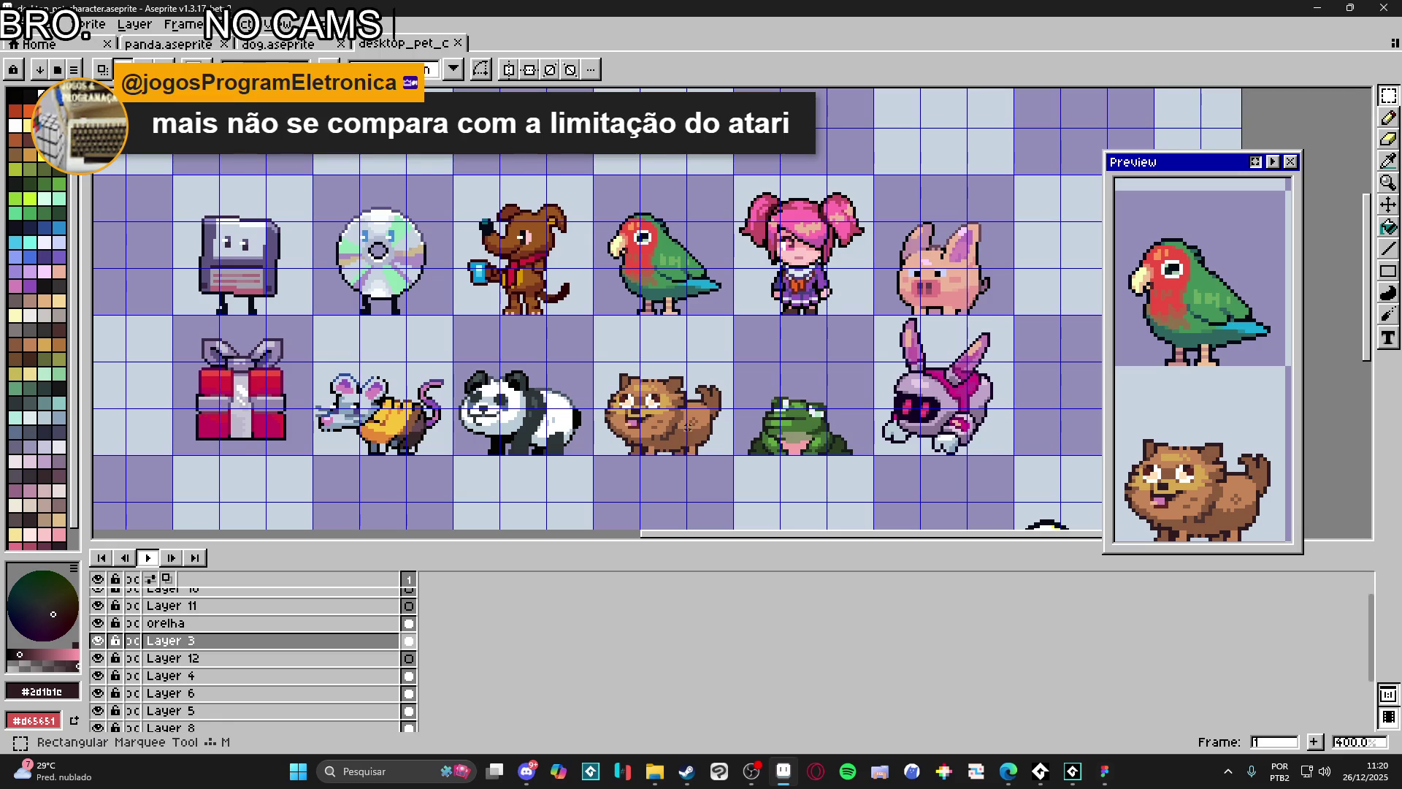
key("v")
key("m")
key("v")
key("m")
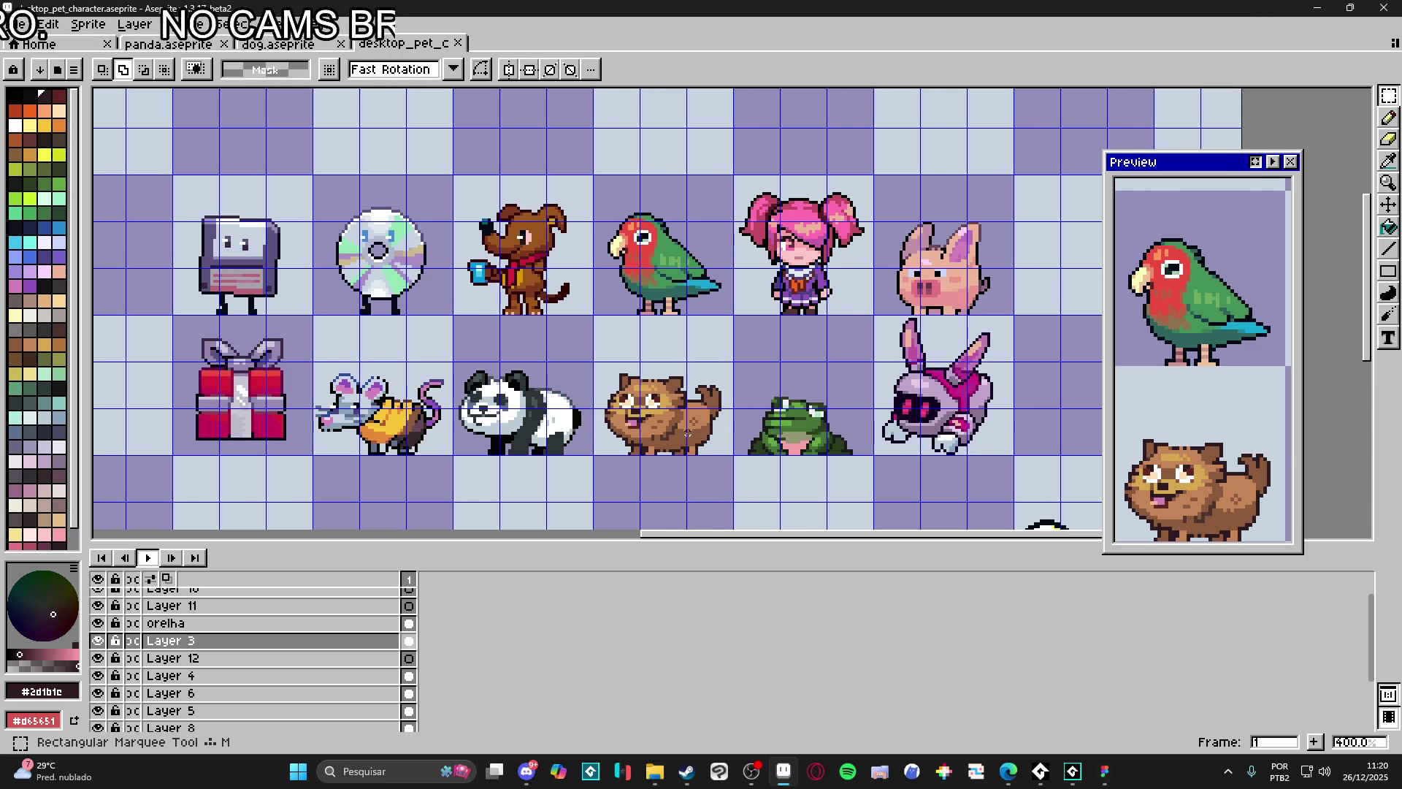
scroll(689, 433, "down", 1)
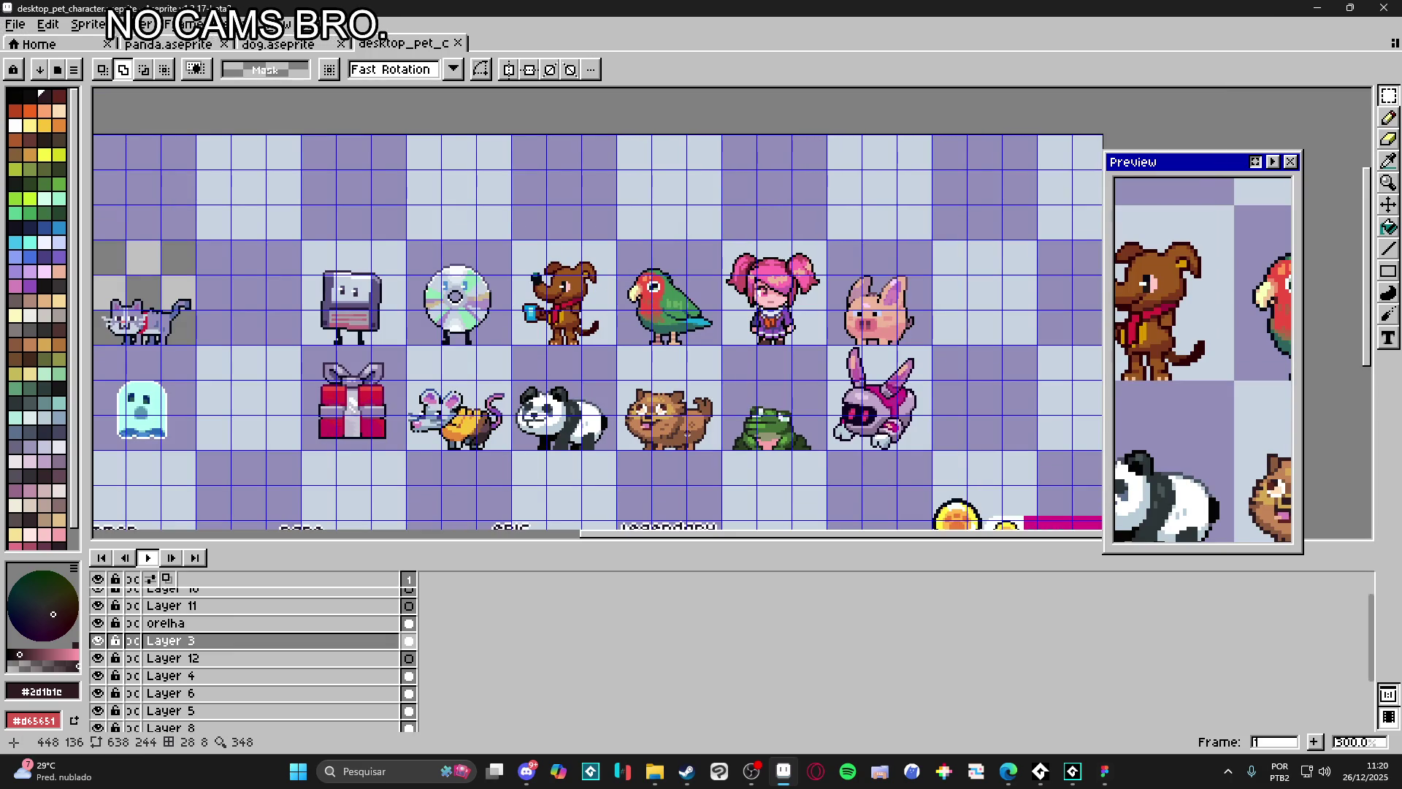
key("v")
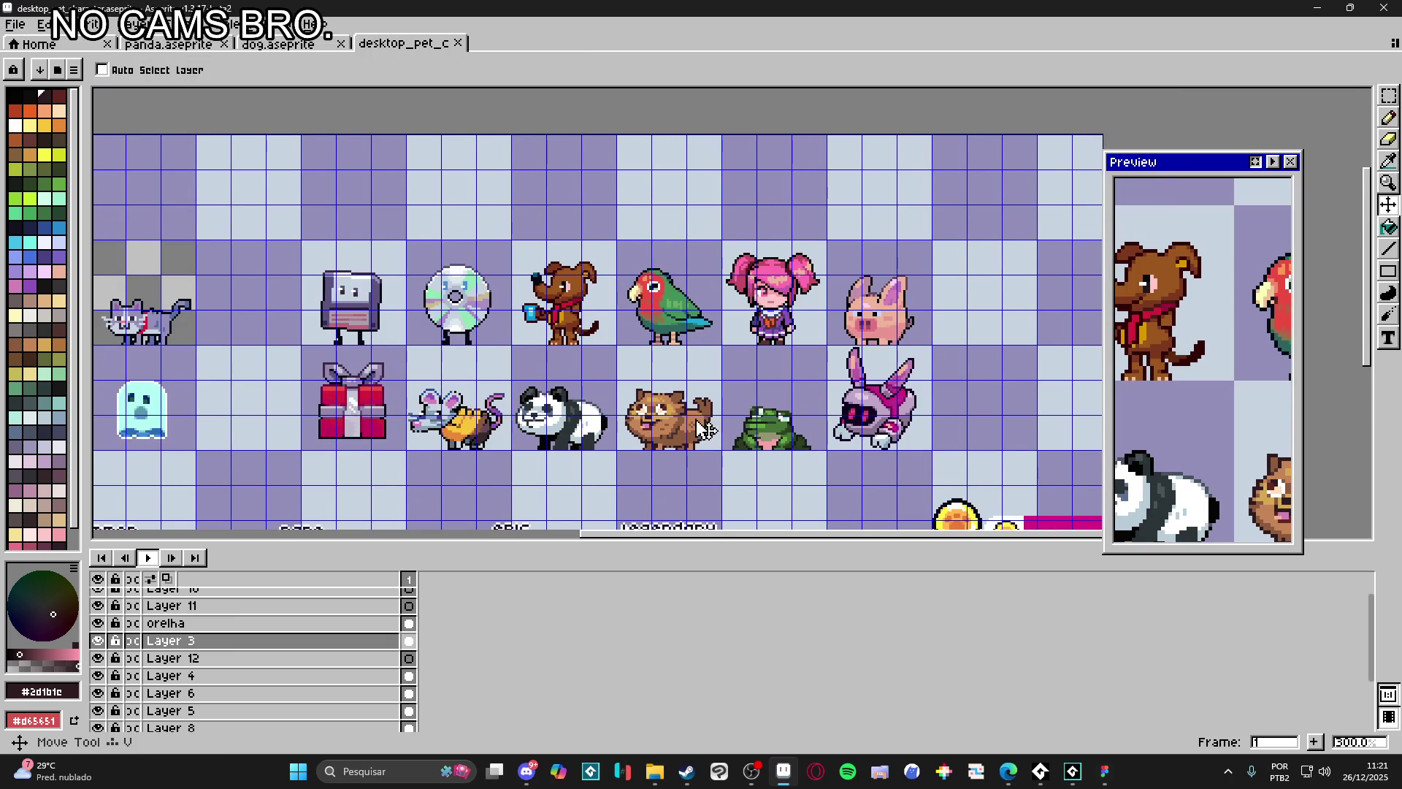
key("m")
key("v")
key("m")
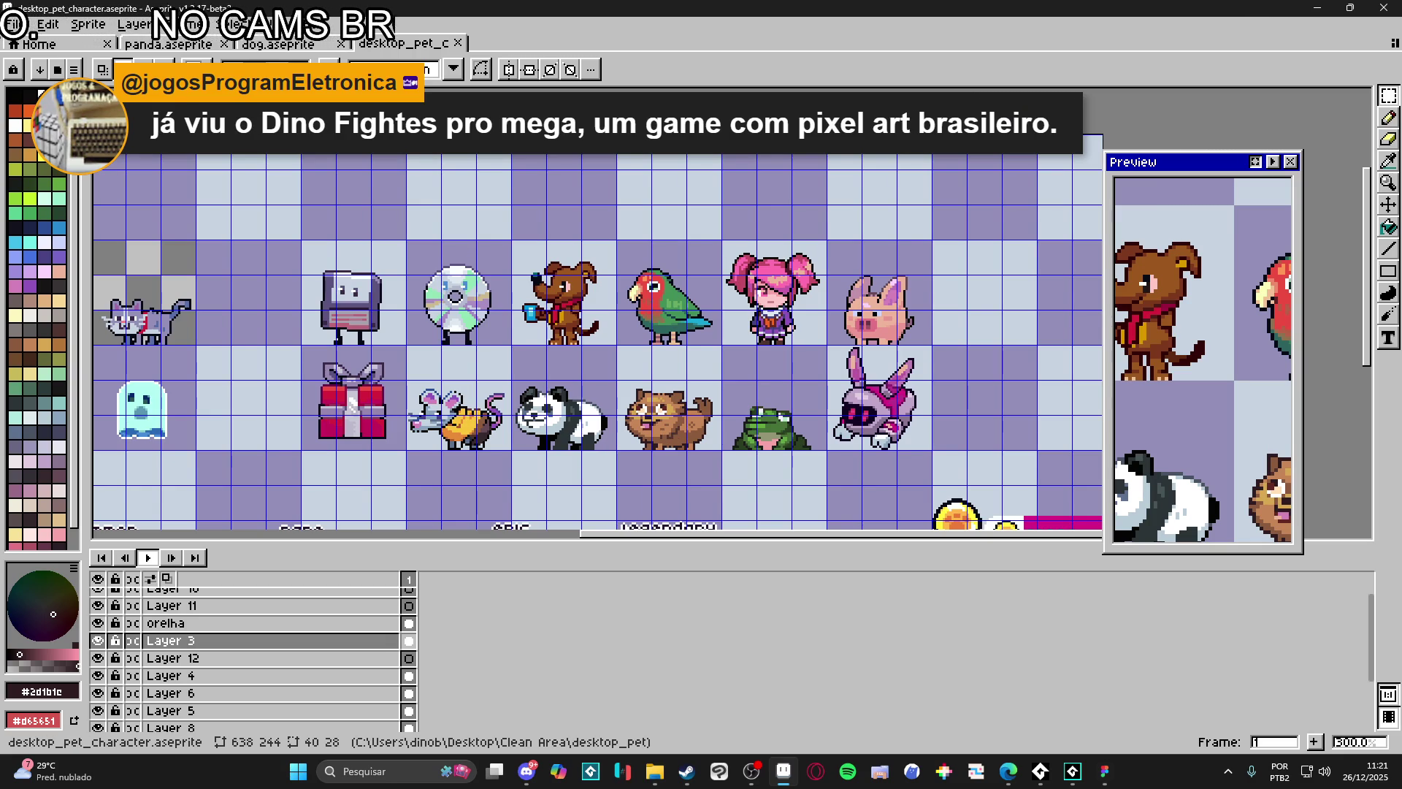
key("alt+Tab")
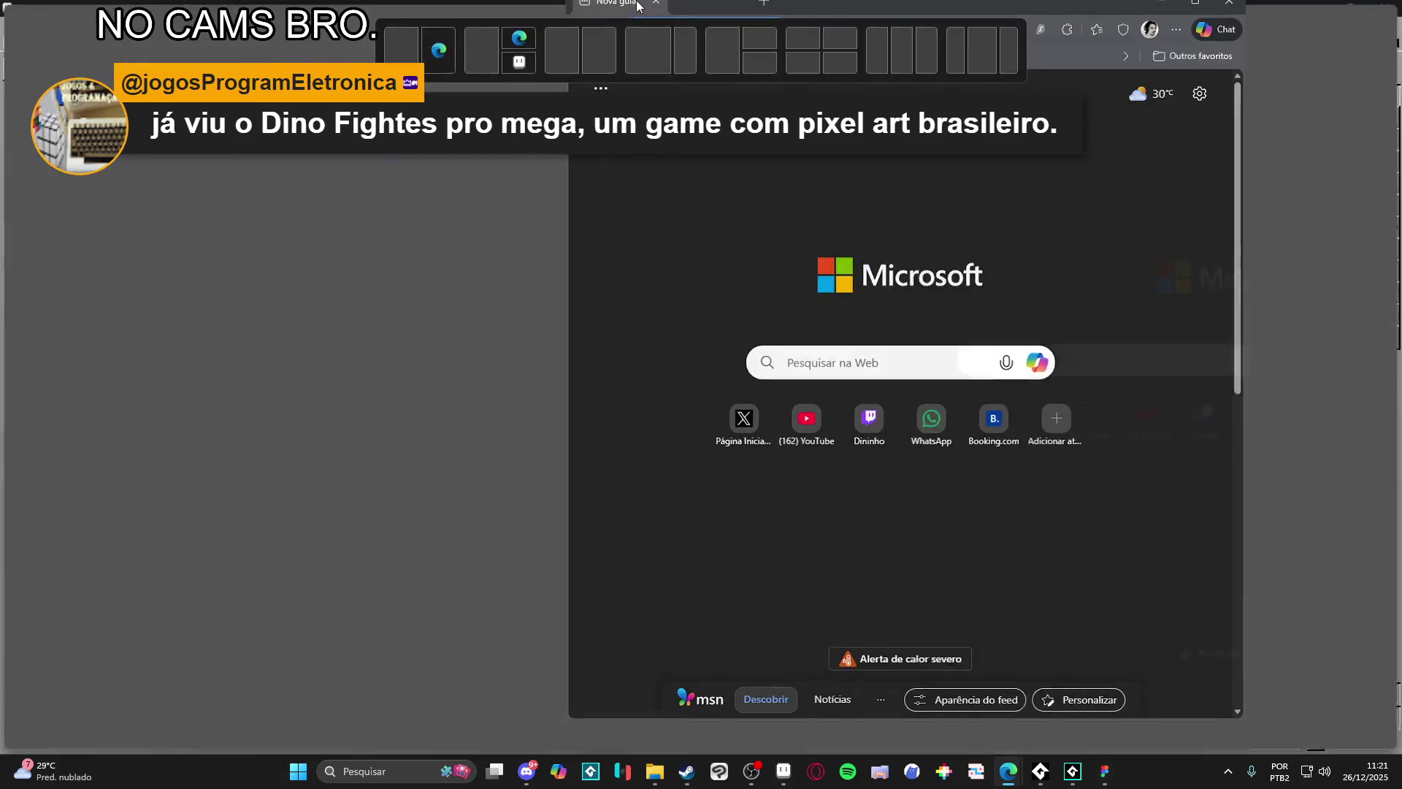
Step: Switch to Discord's projetos-em-andamento channel and search for 'dino fighters'
key("alt+Tab")
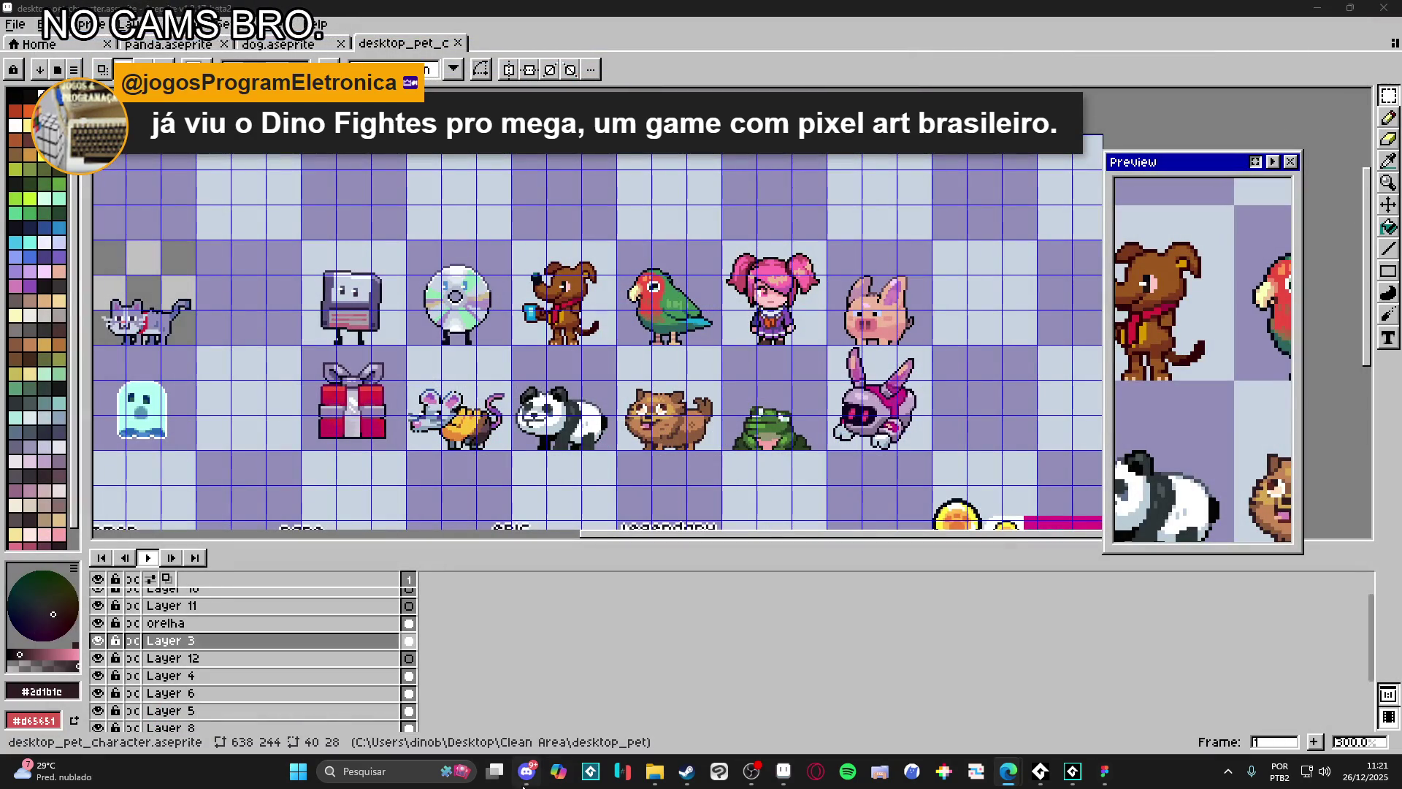
left_click(527, 771)
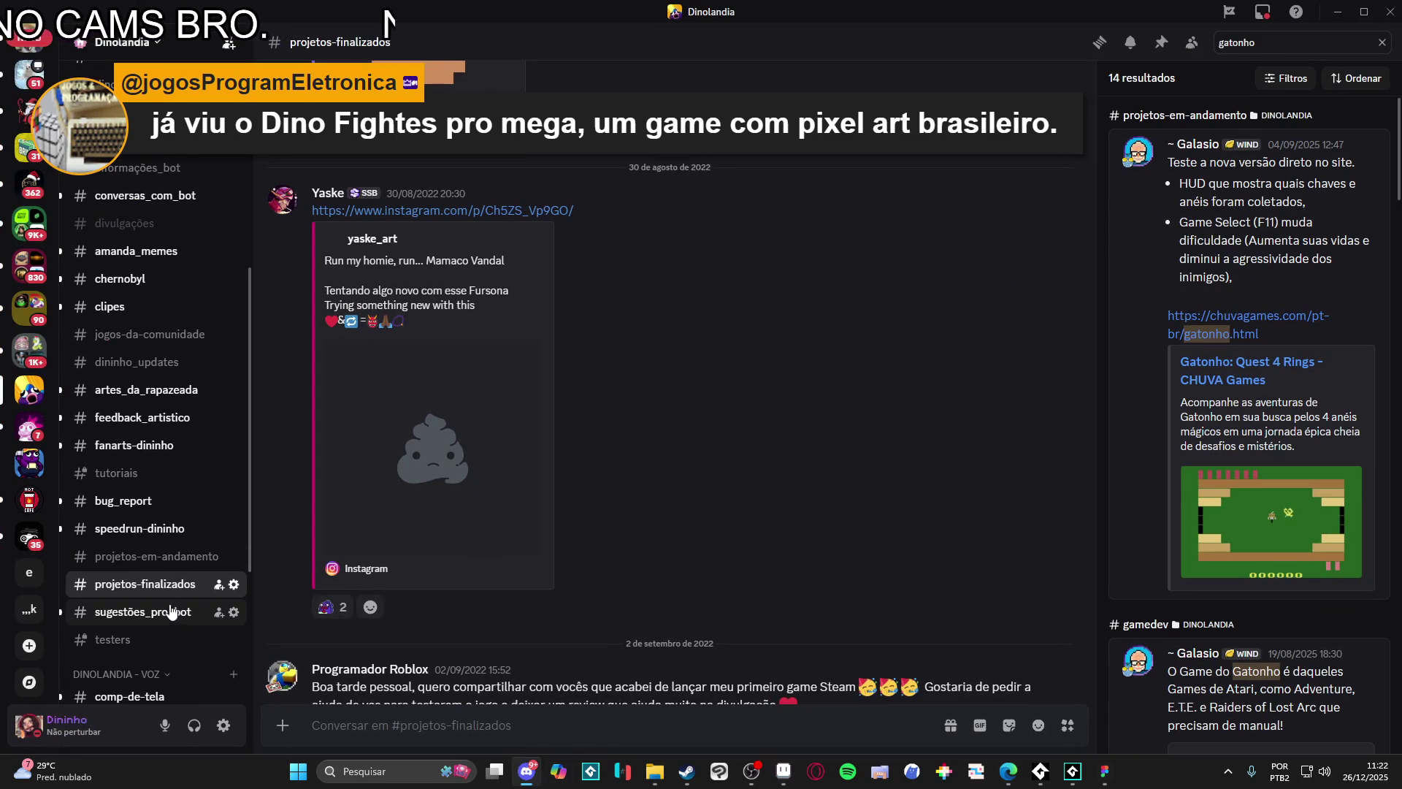
left_click(164, 556)
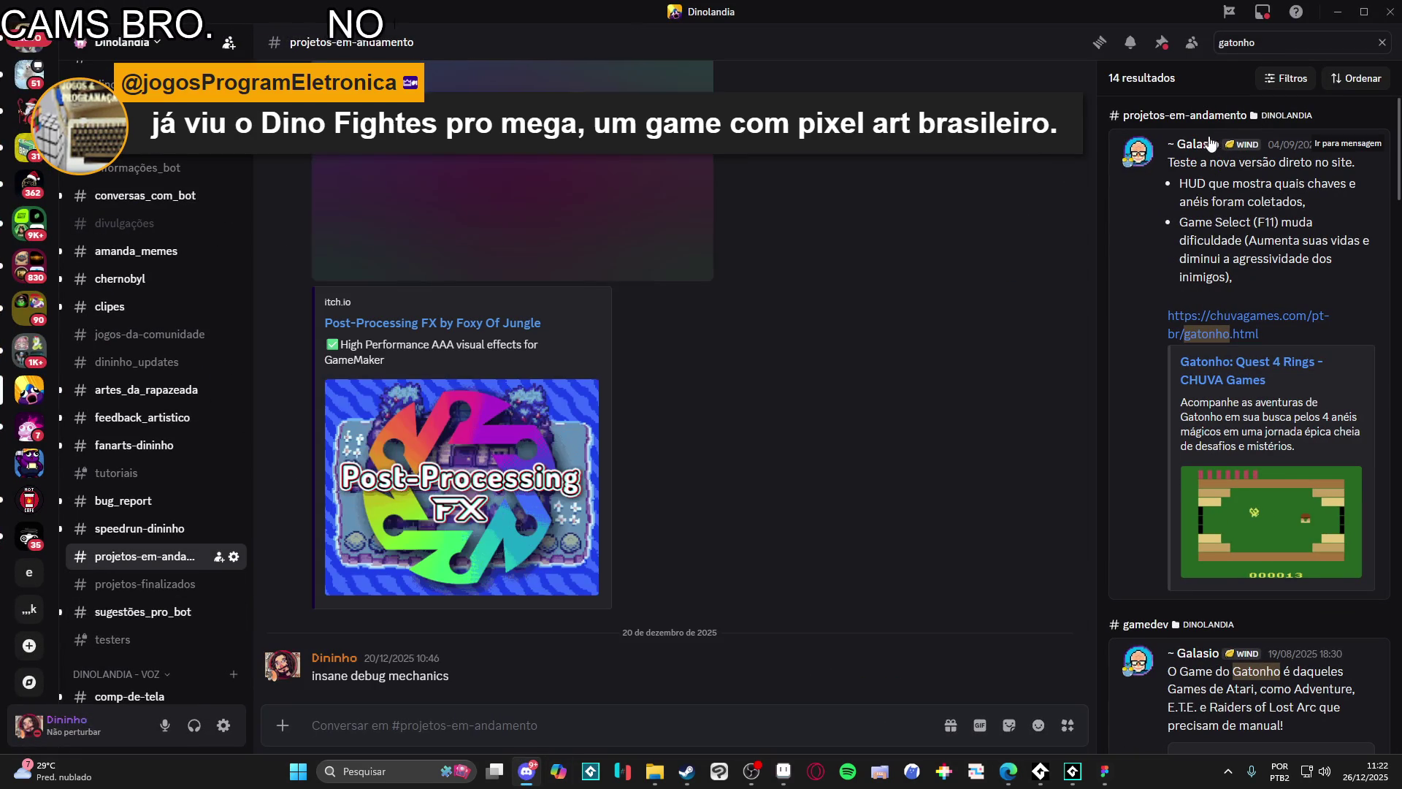
left_click(1276, 42)
key("ctrl+a")
type("dino fighters")
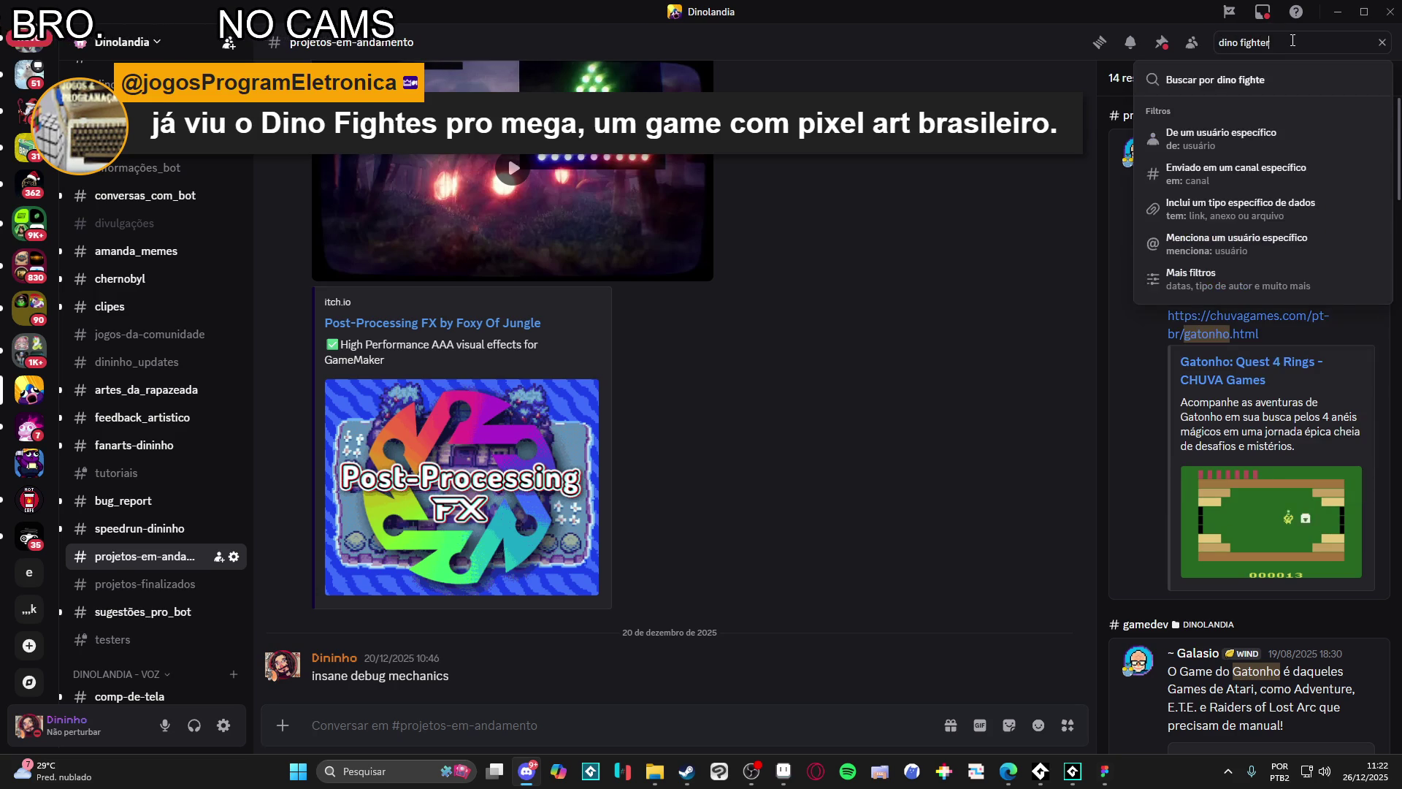
key("Return")
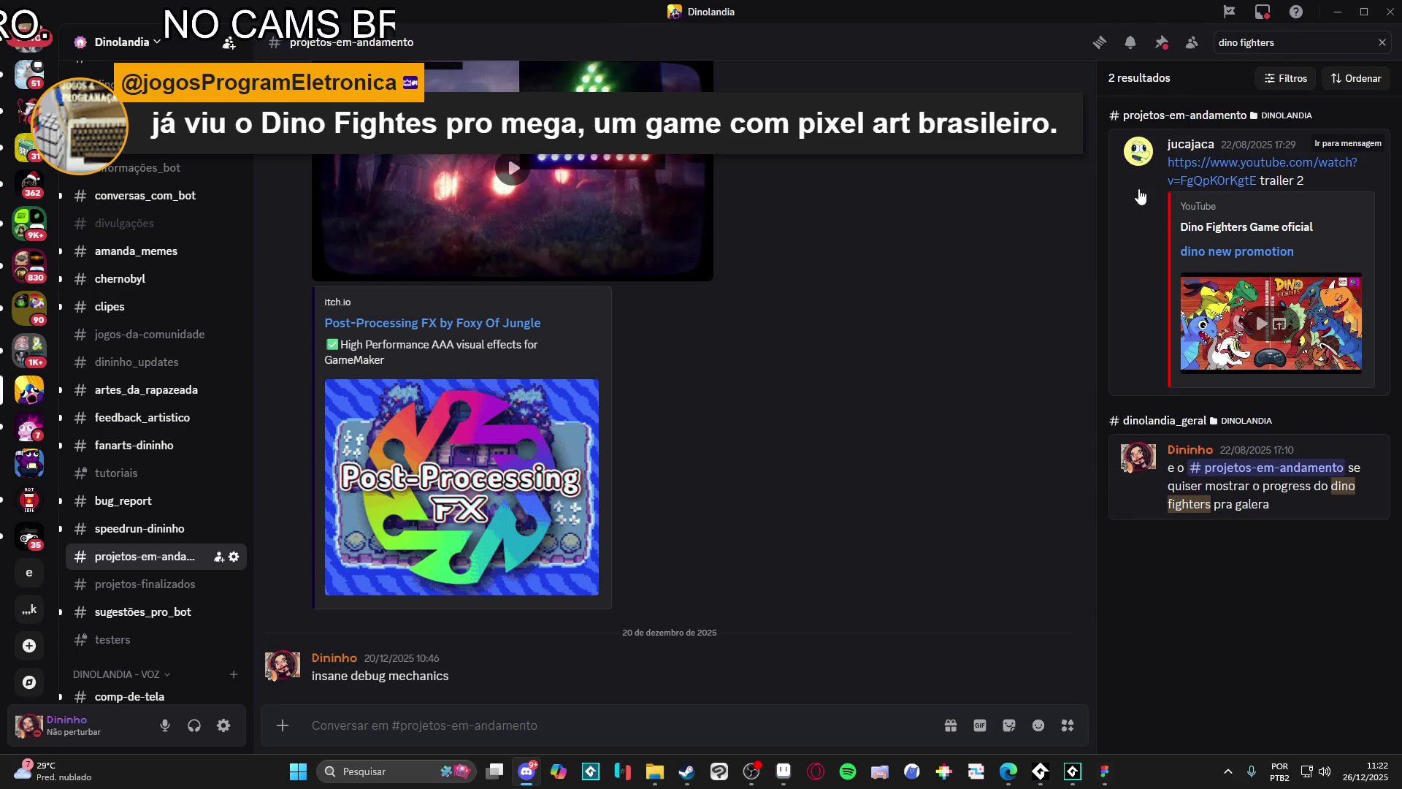
Step: Jump to the trailer 2 message and play the Dino Champ gameplay video full screen
left_click(1129, 219)
scroll(762, 329, "up", 3)
scroll(764, 321, "up", 5)
left_click(503, 328)
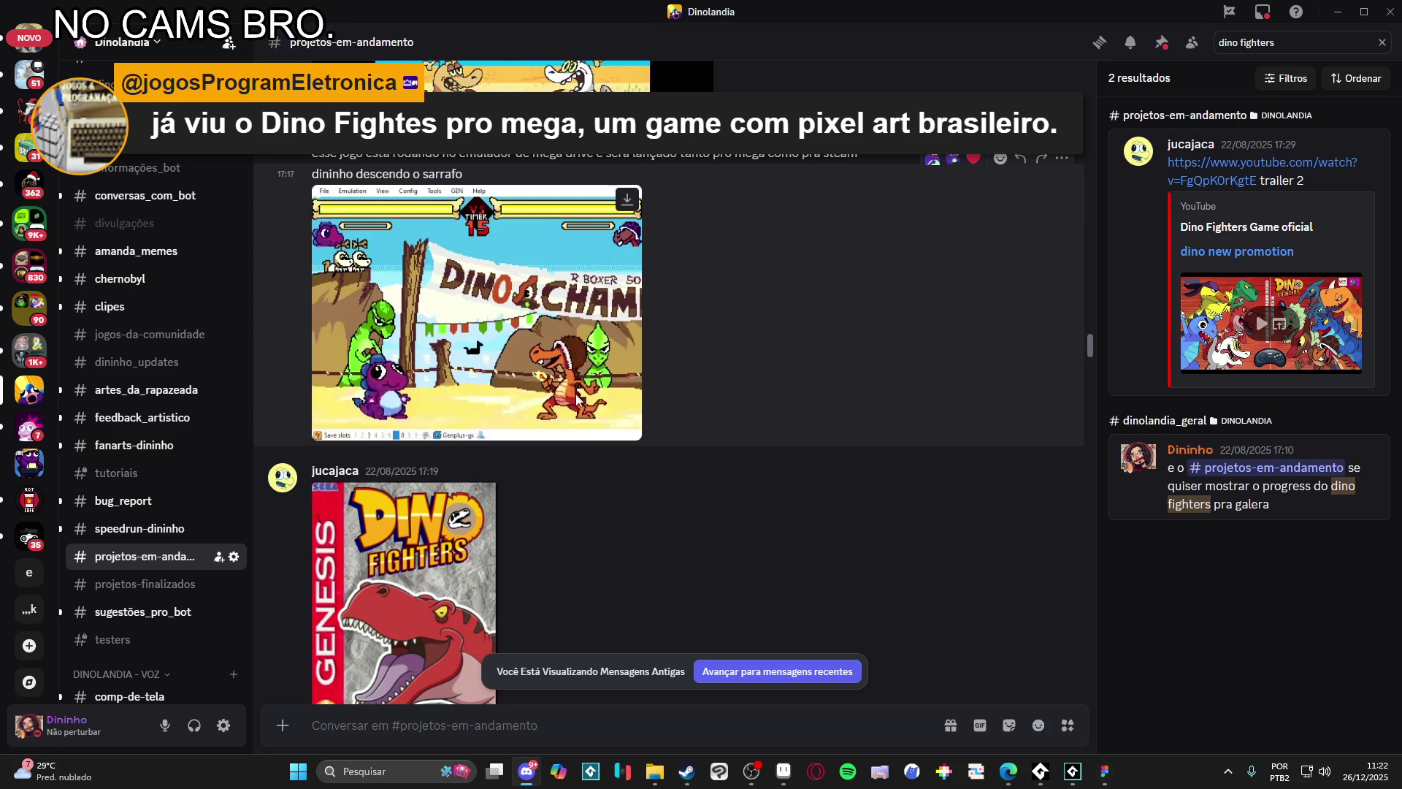
left_click(630, 431)
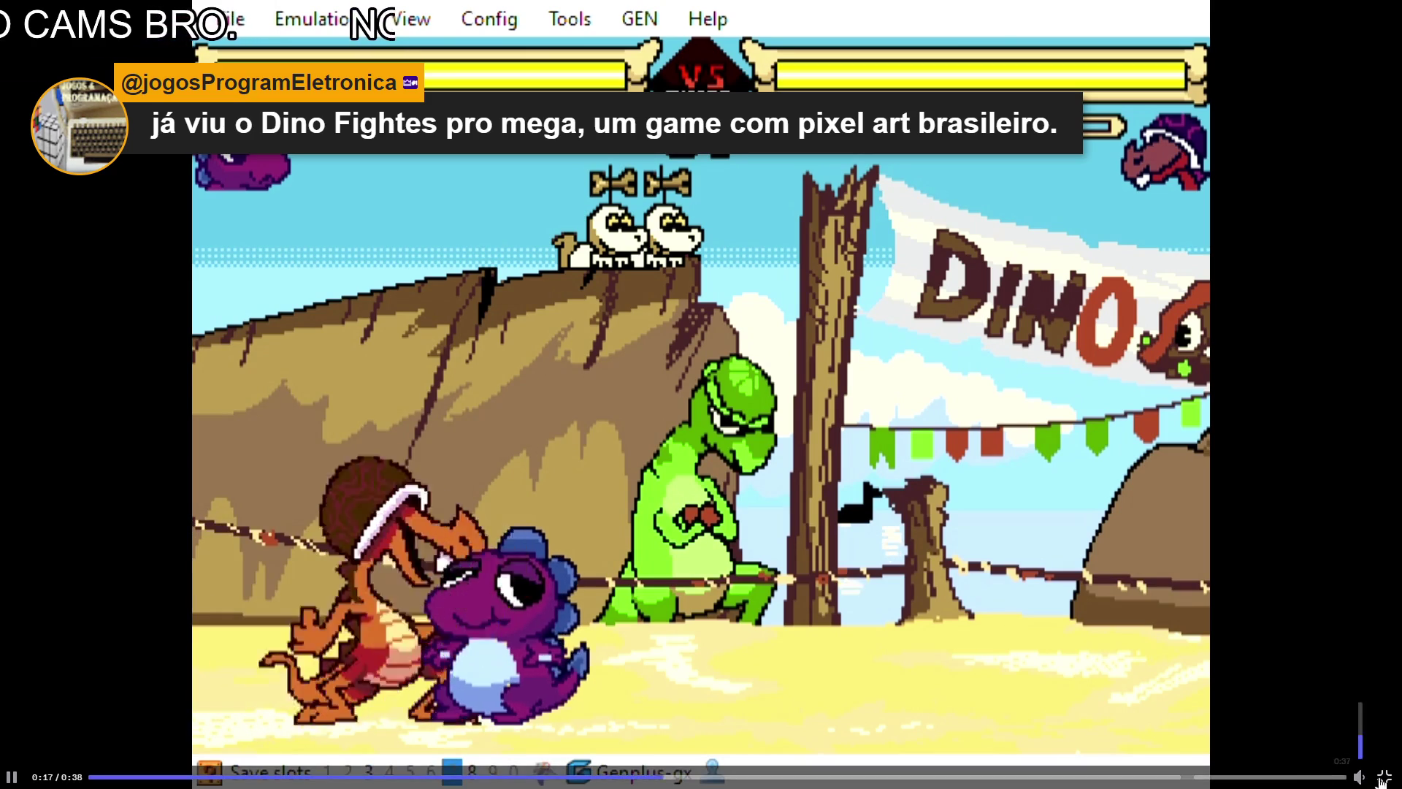
Step: Rewind and watch the Dino Fighters clip full screen, then minimize Discord to reveal Aseprite
left_click(1385, 777)
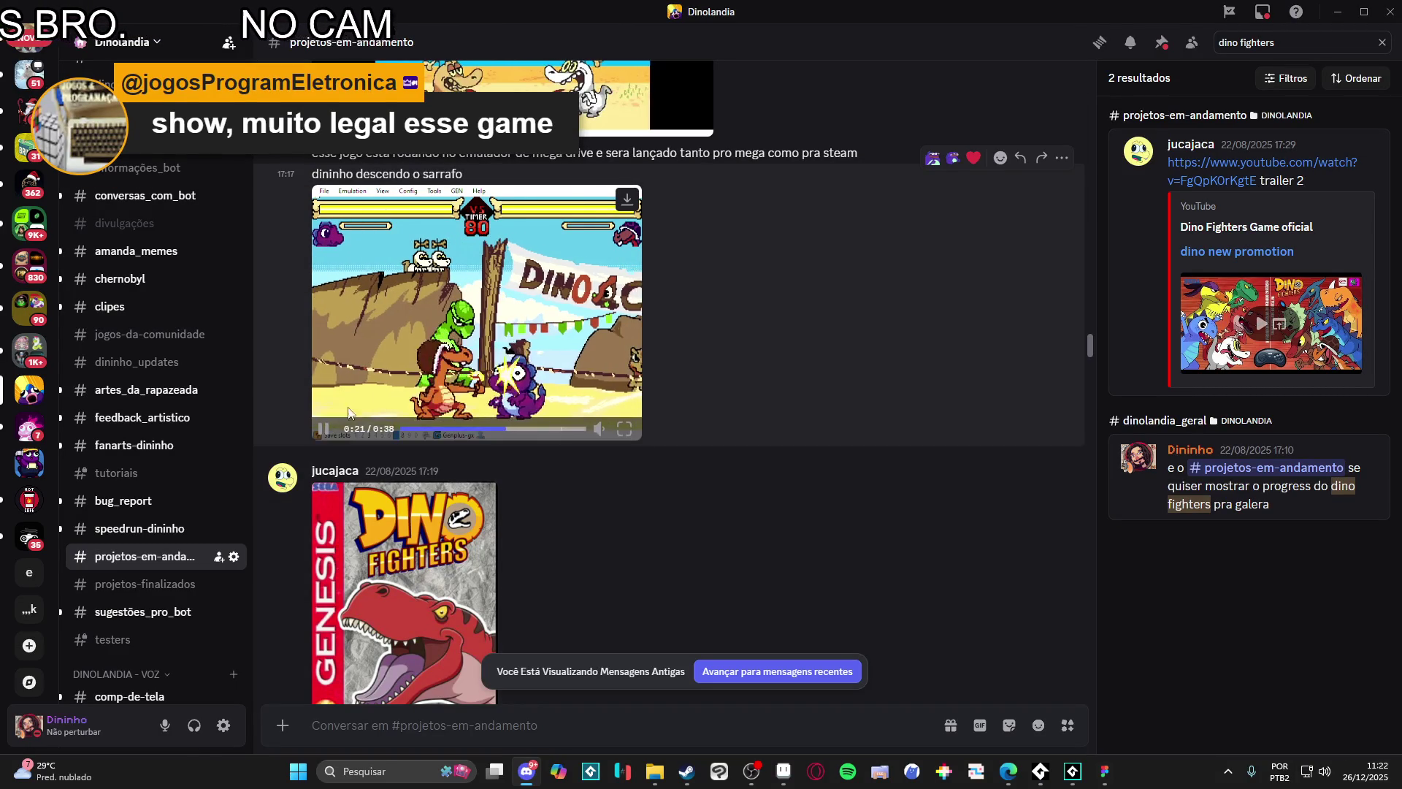
scroll(936, 304, "up", 3)
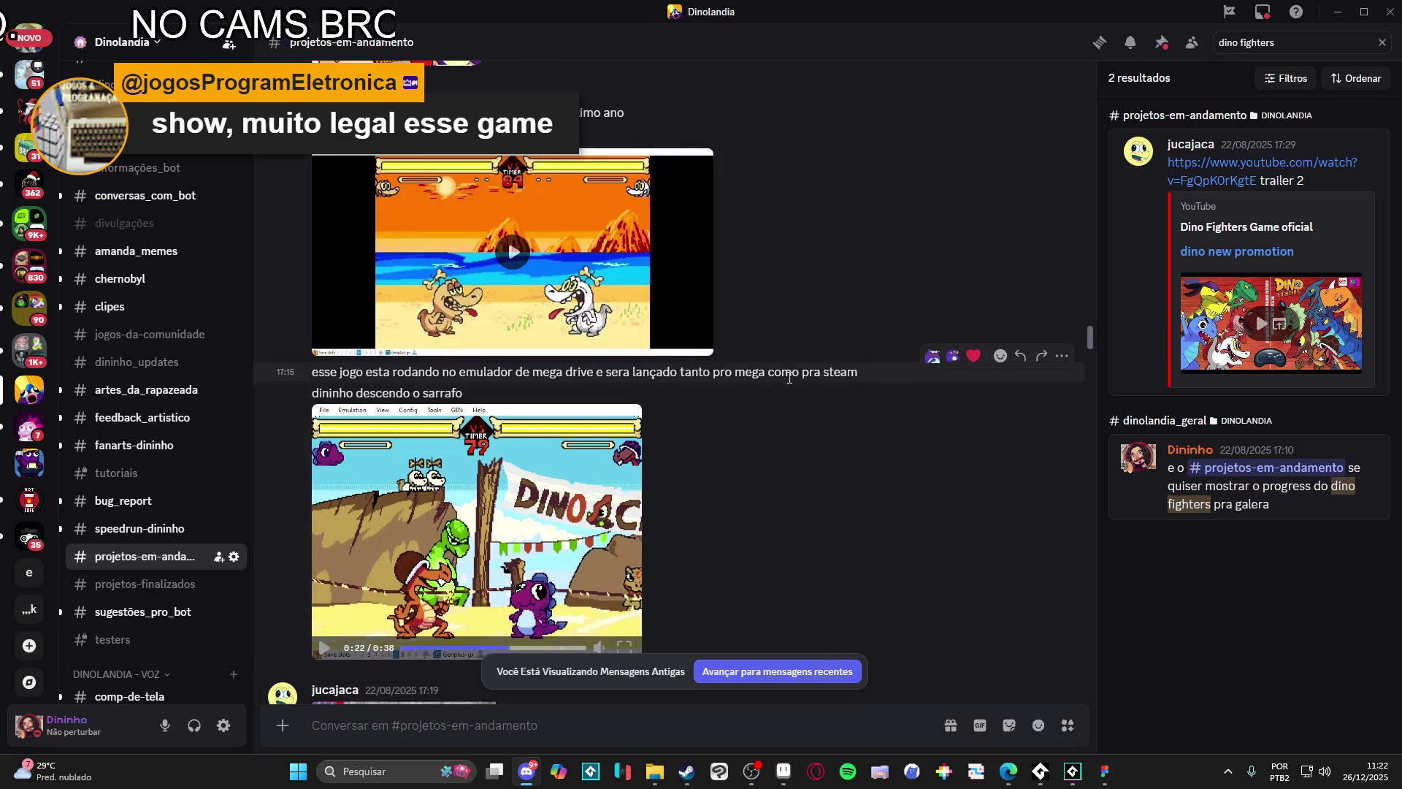
scroll(559, 386, "up", 2)
scroll(559, 385, "down", 3)
scroll(555, 418, "down", 3)
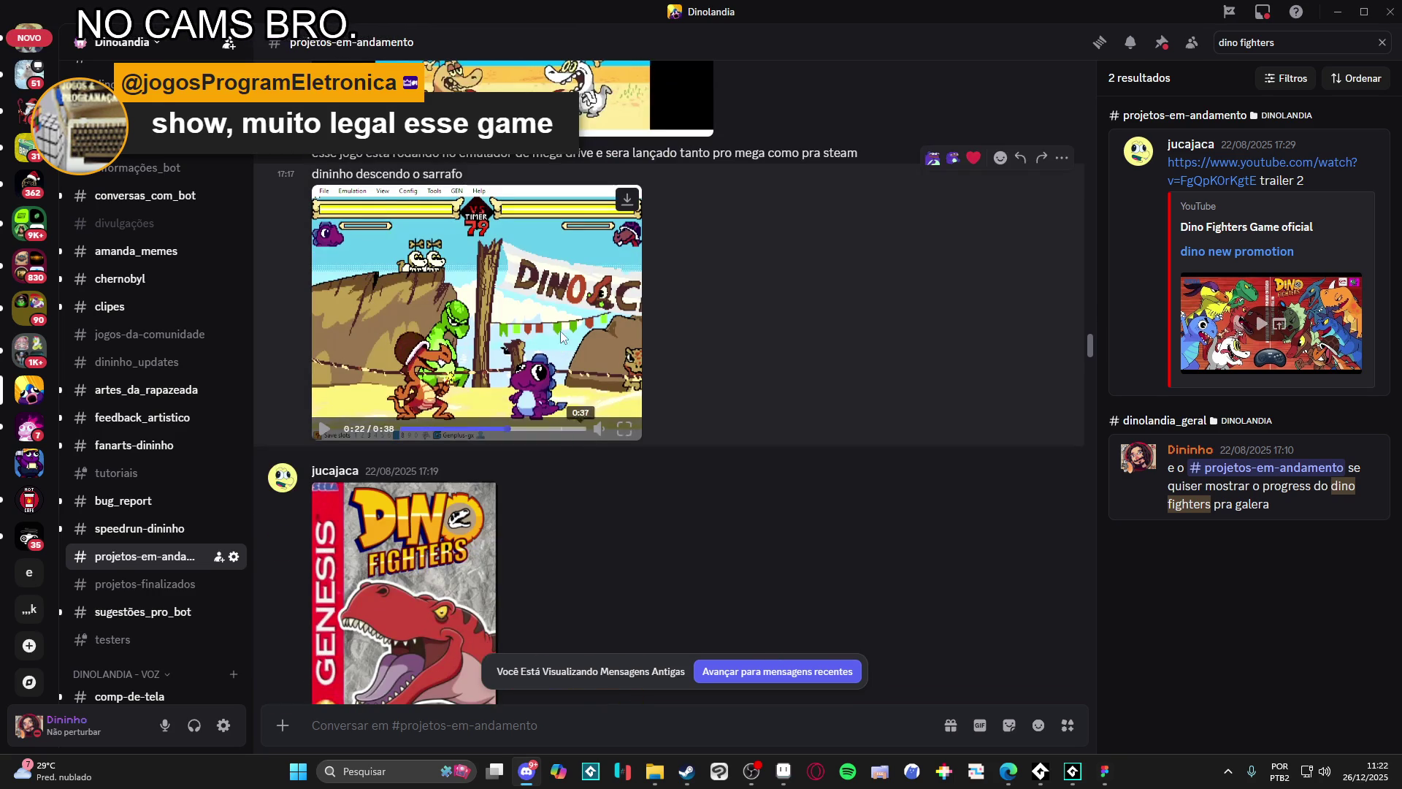
mouse_move(477, 313)
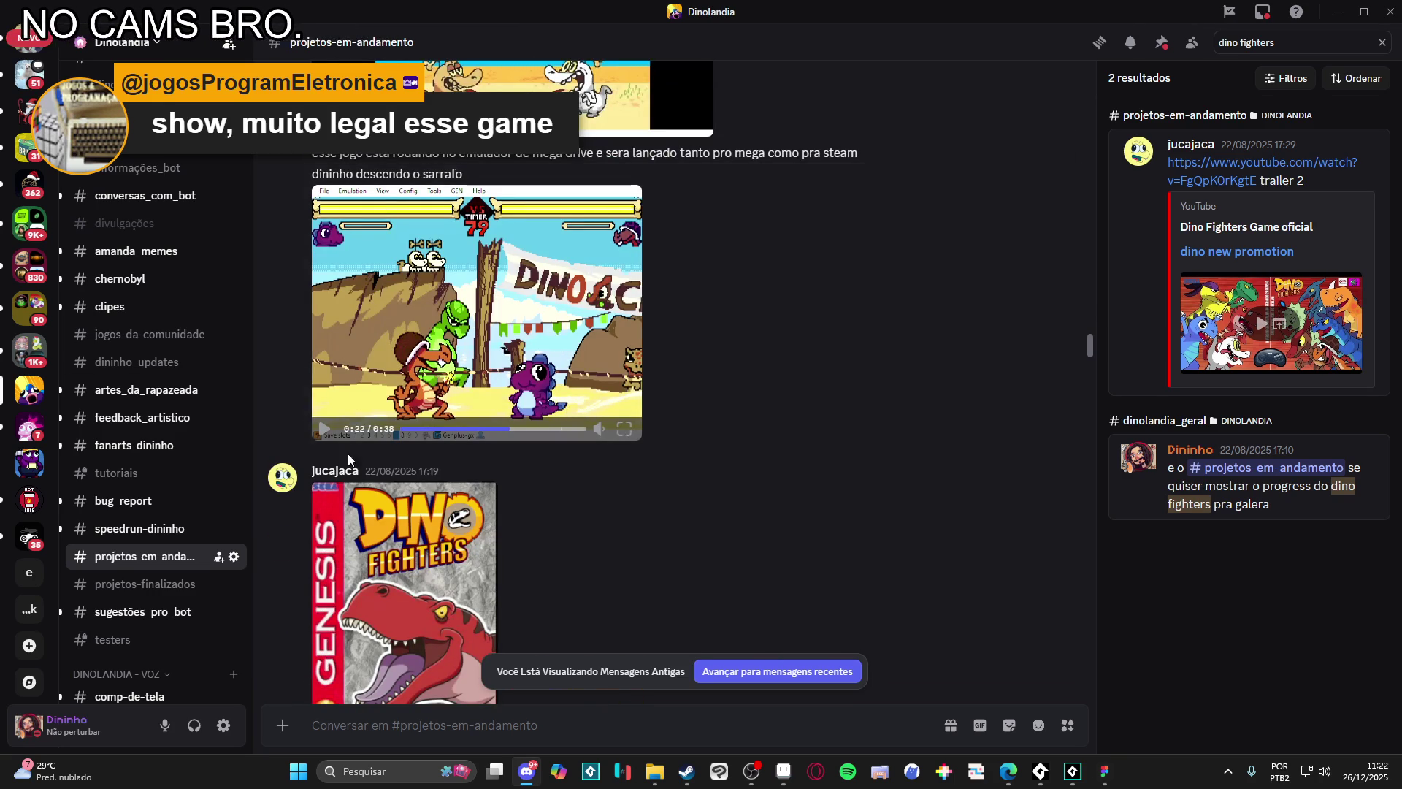
left_click(473, 429)
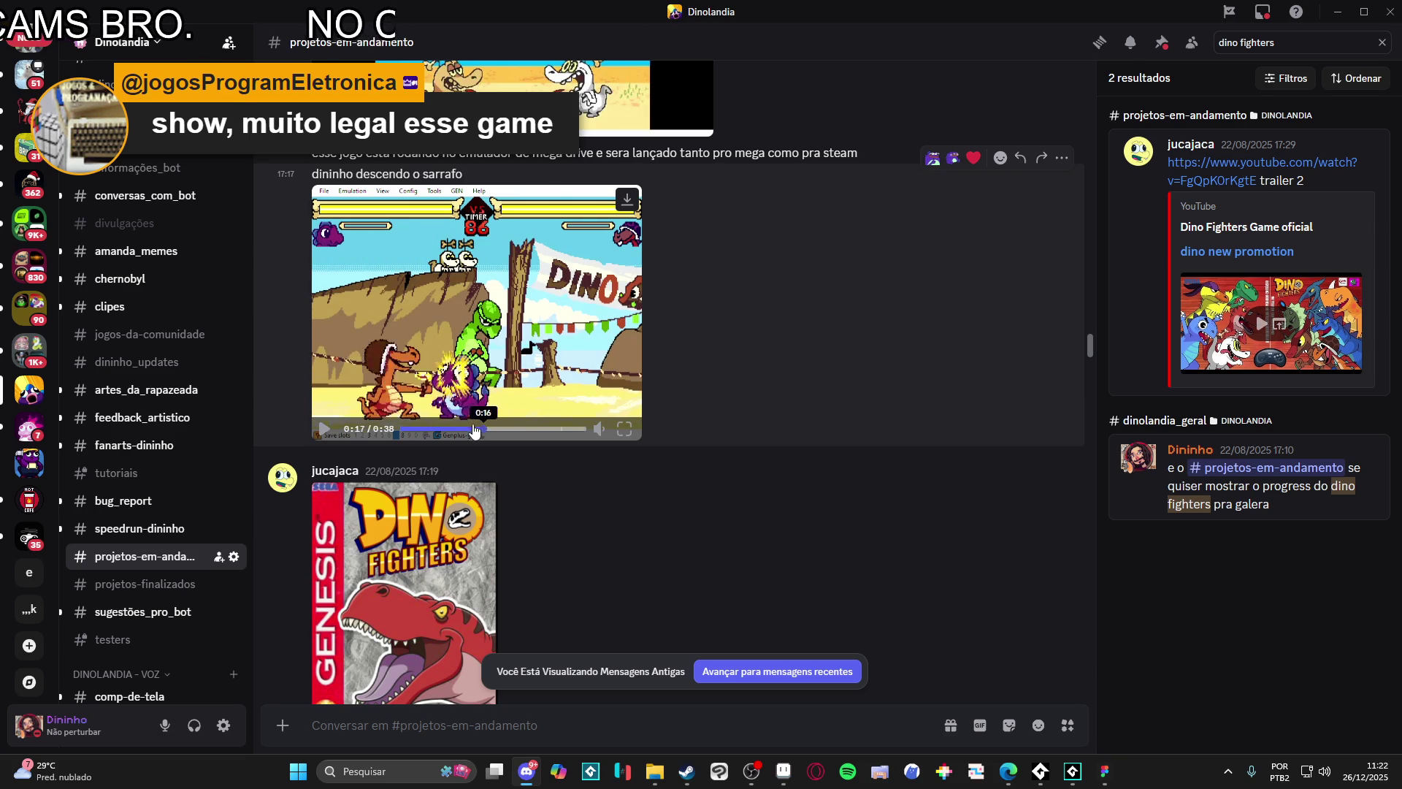
left_click(625, 427)
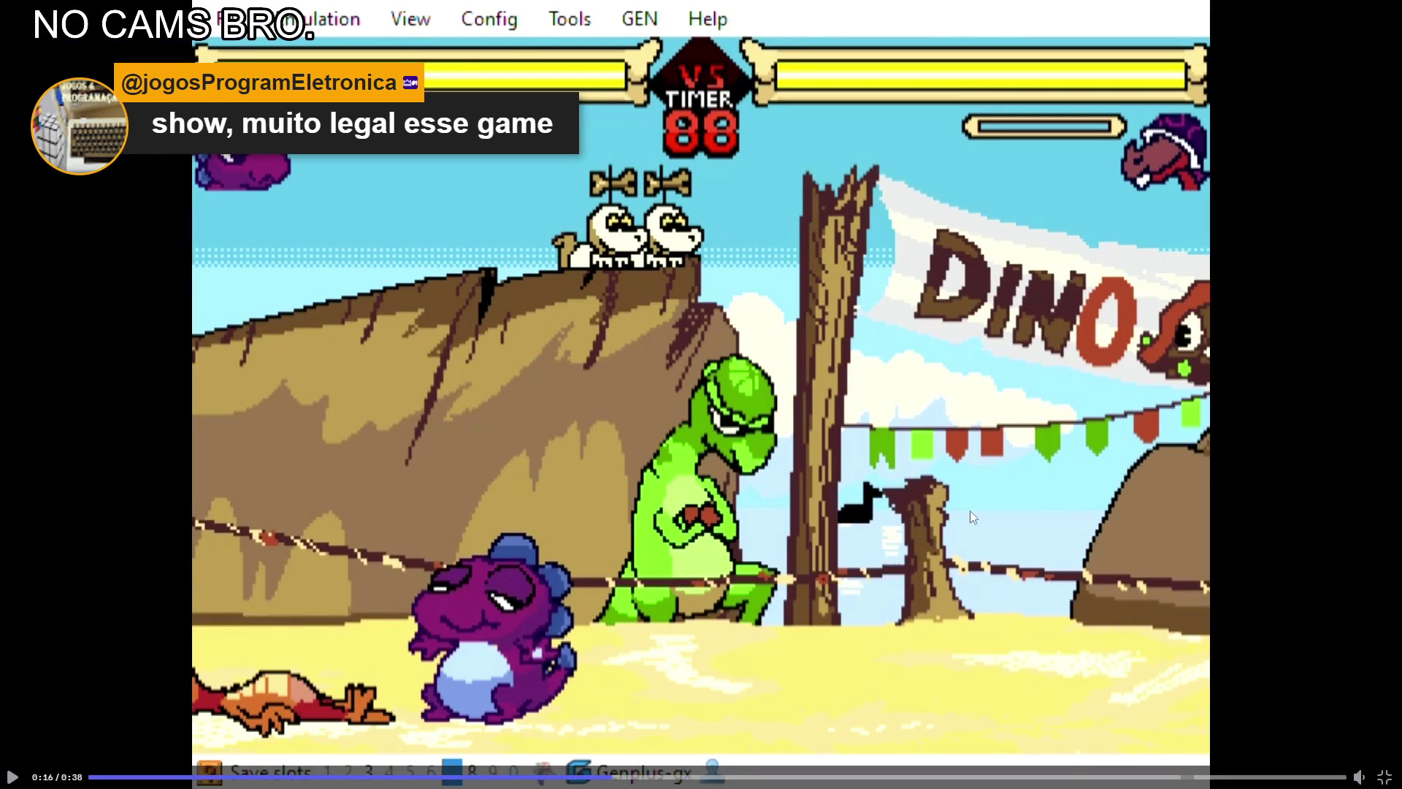
left_click(1384, 777)
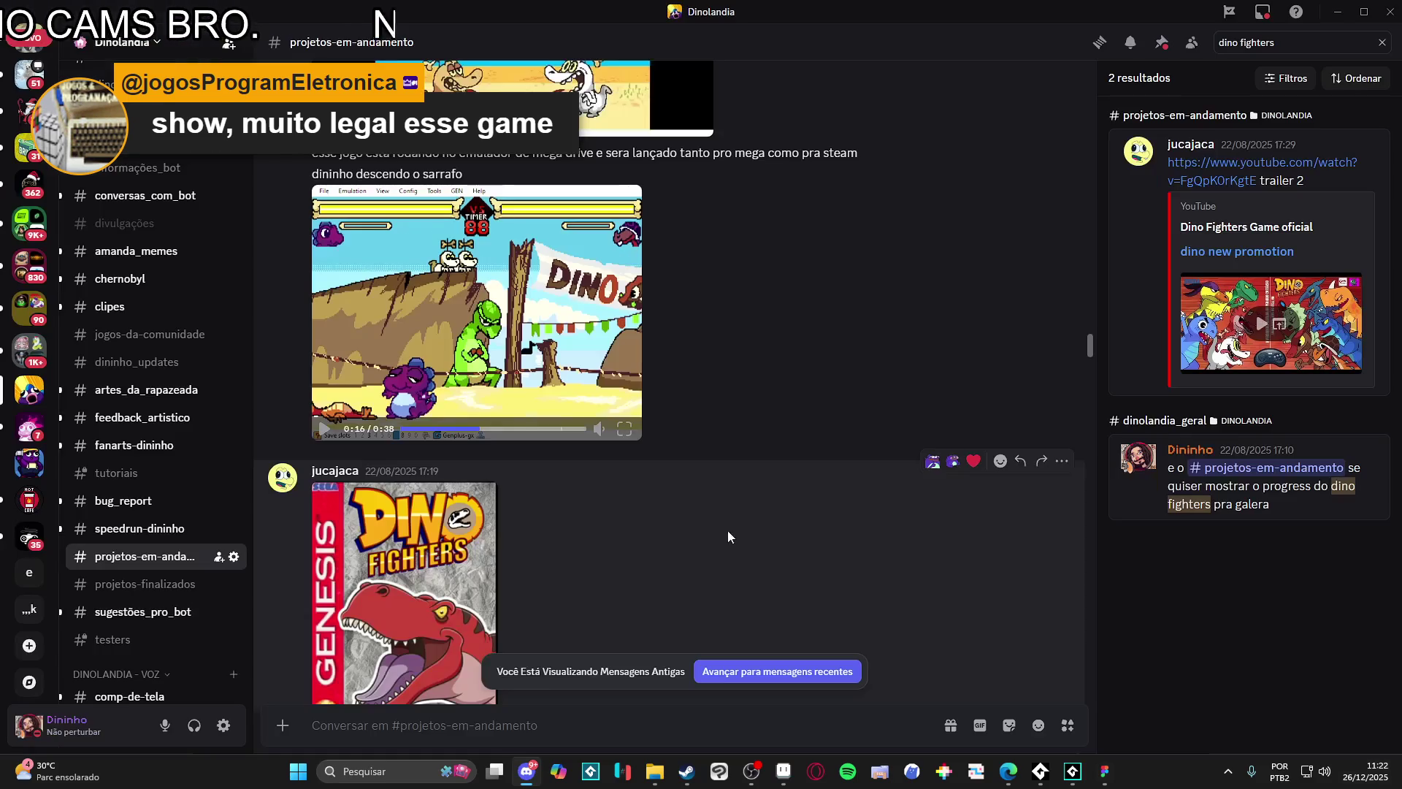
scroll(807, 459, "down", 2)
scroll(1036, 483, "down", 5)
scroll(963, 493, "down", 5)
scroll(1052, 388, "down", 1)
mouse_move(1093, 389)
left_mouse_down()
mouse_move(1081, 622)
mouse_move(1058, 690)
left_mouse_up()
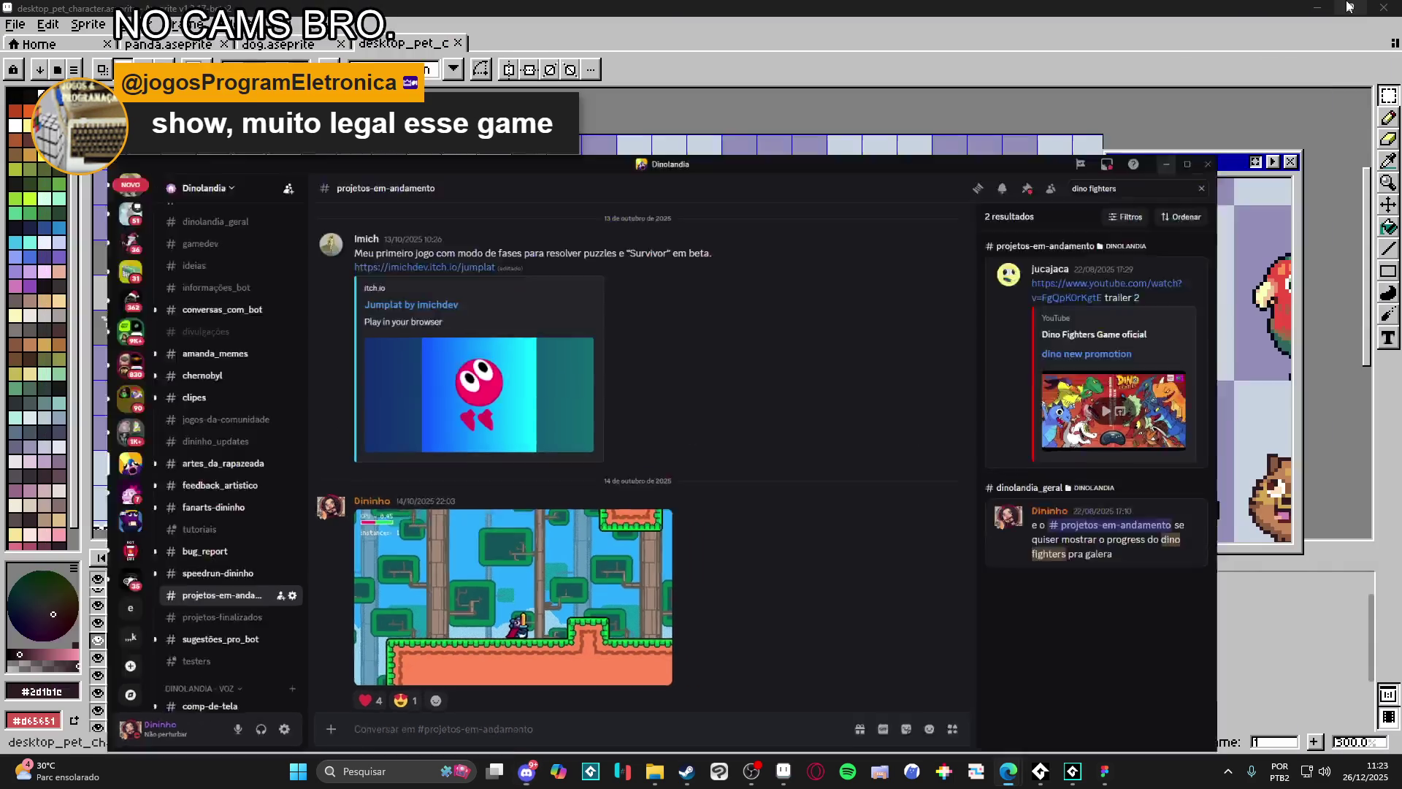
left_click(1336, 12)
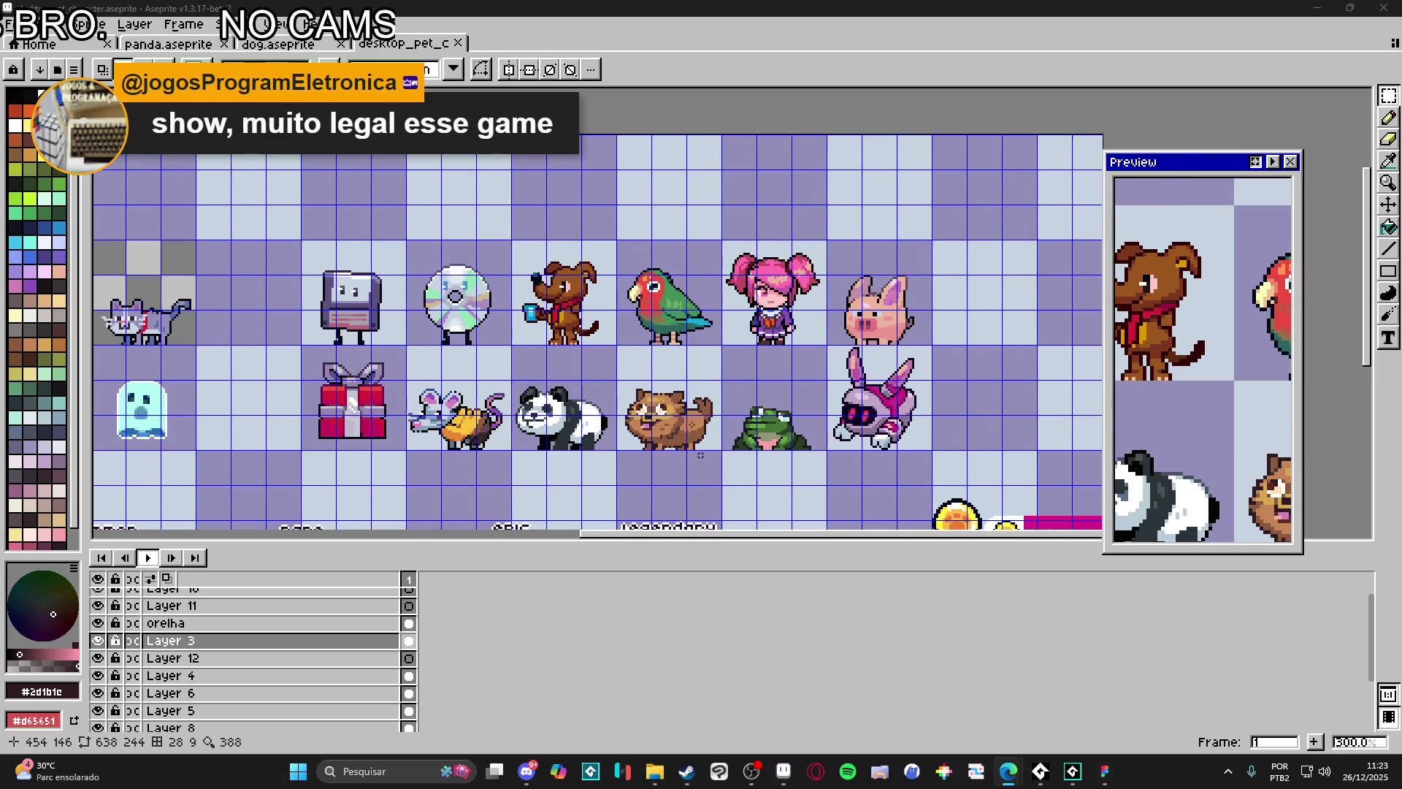
Step: Save the desktop pet character sheet, flip through the dog and panda files, then bring Discord forward
mouse_move(636, 425)
left_mouse_down()
mouse_move(602, 392)
mouse_move(558, 288)
mouse_move(618, 256)
left_mouse_up()
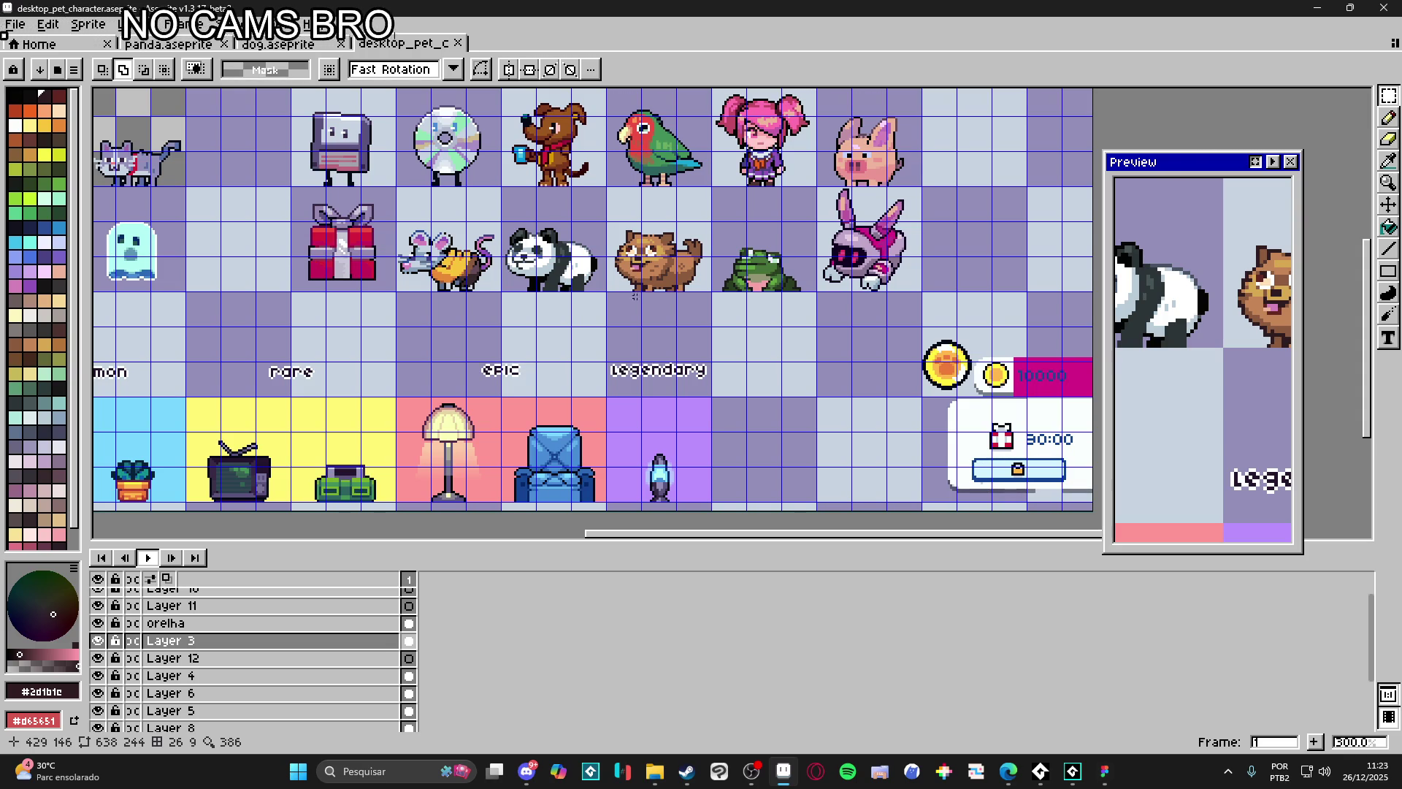
scroll(615, 232, "up", 1)
key("ctrl+s")
key("ctrl+shift+Tab")
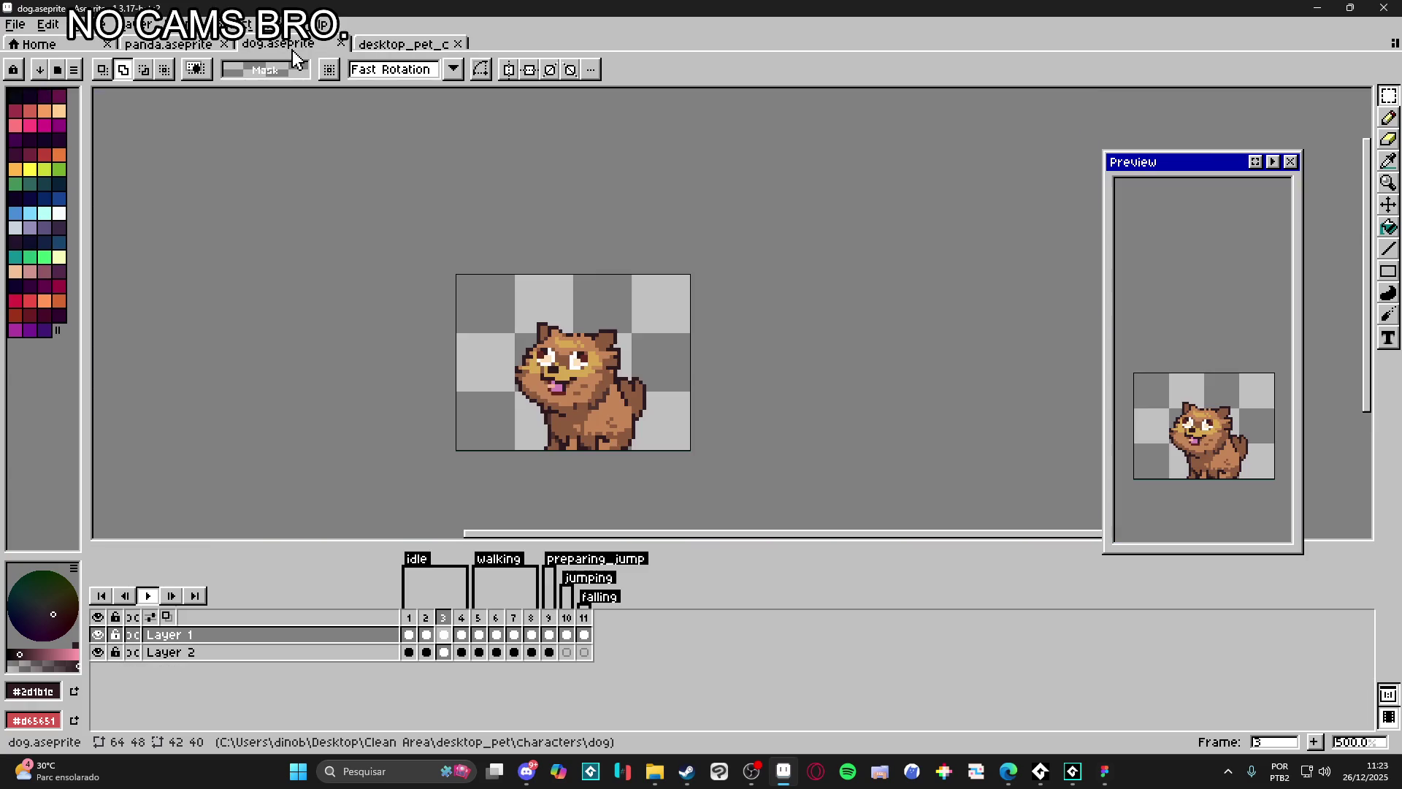
key("ctrl+shift+Tab")
key("ctrl+Tab")
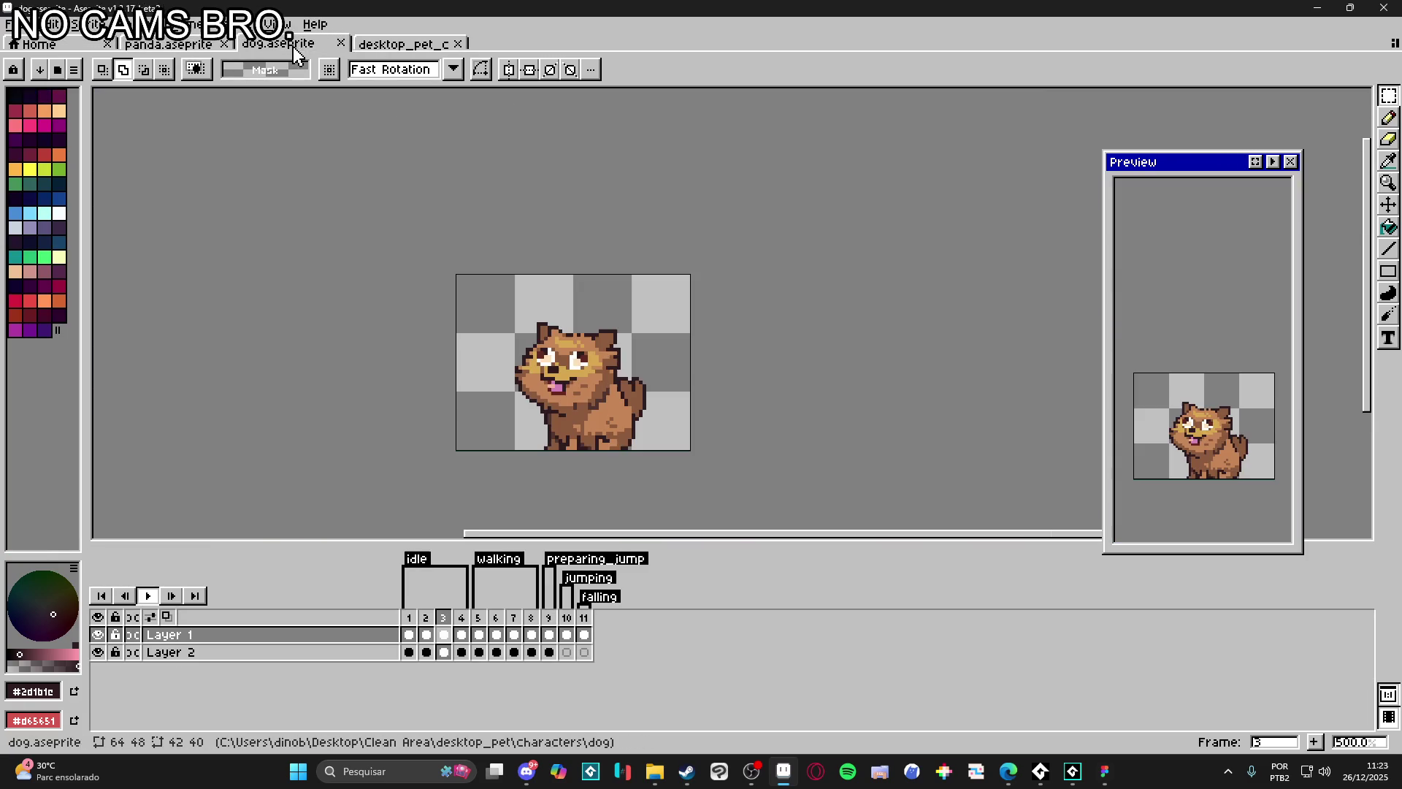
key("ctrl+Tab")
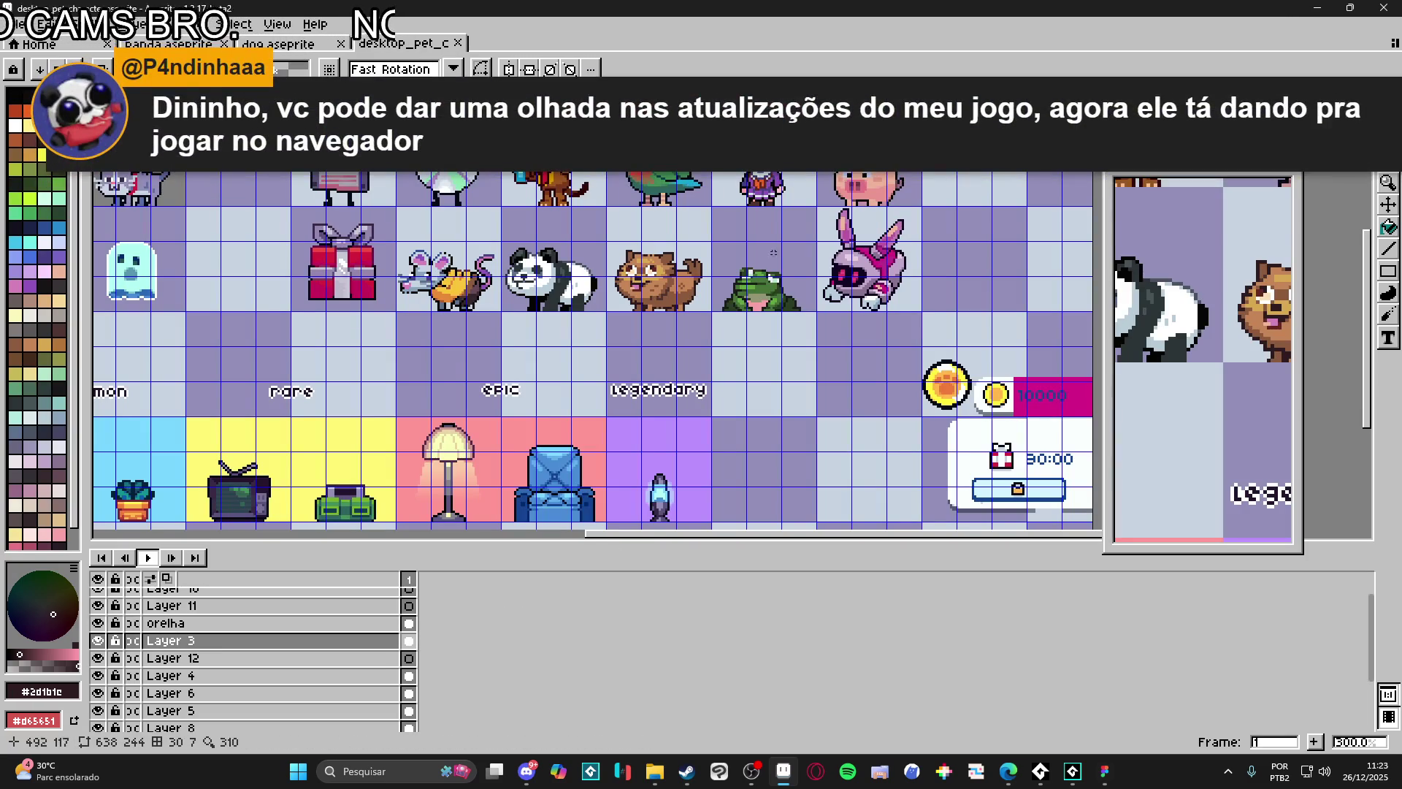
scroll(675, 306, "down", 1)
left_click_drag(676, 307, 686, 364)
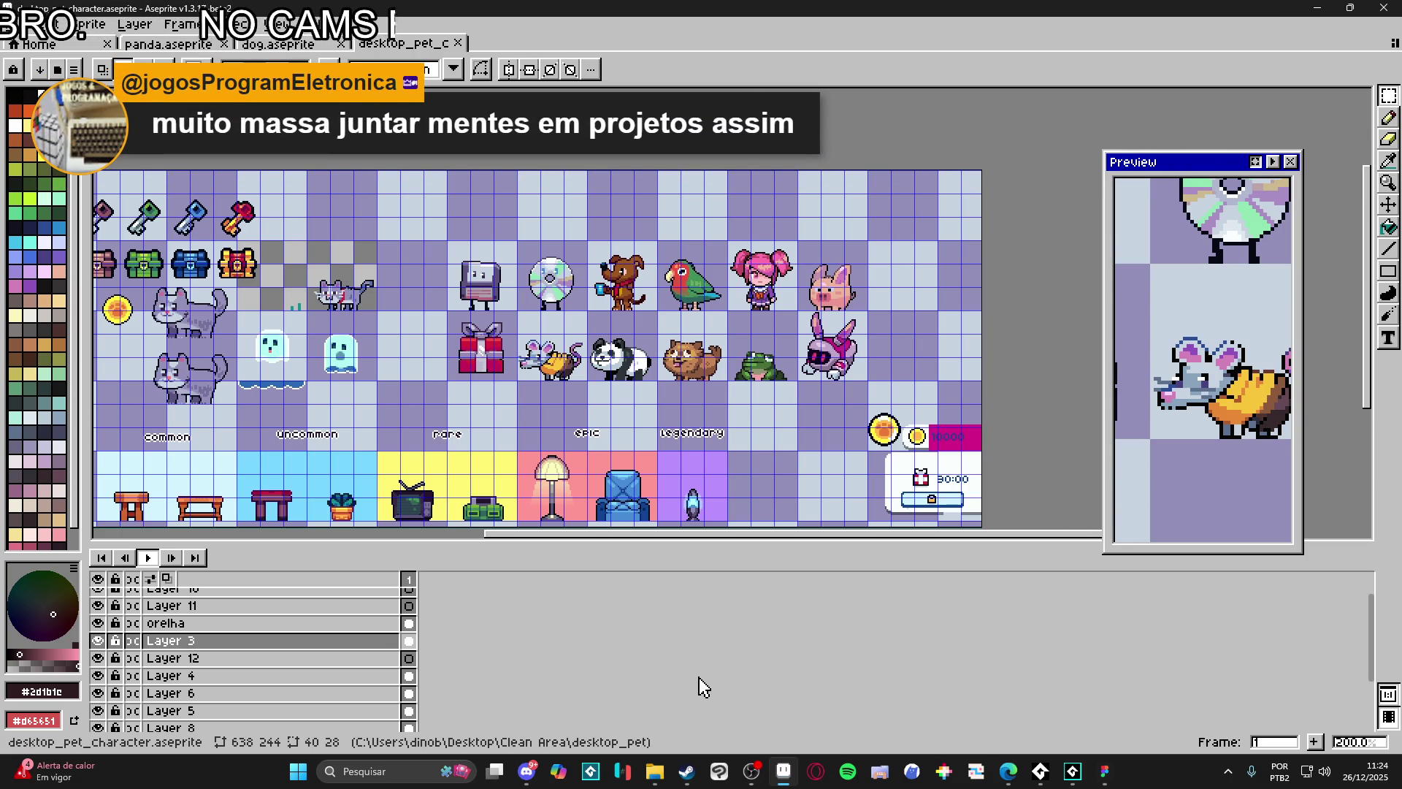
scroll(631, 396, "up", 1)
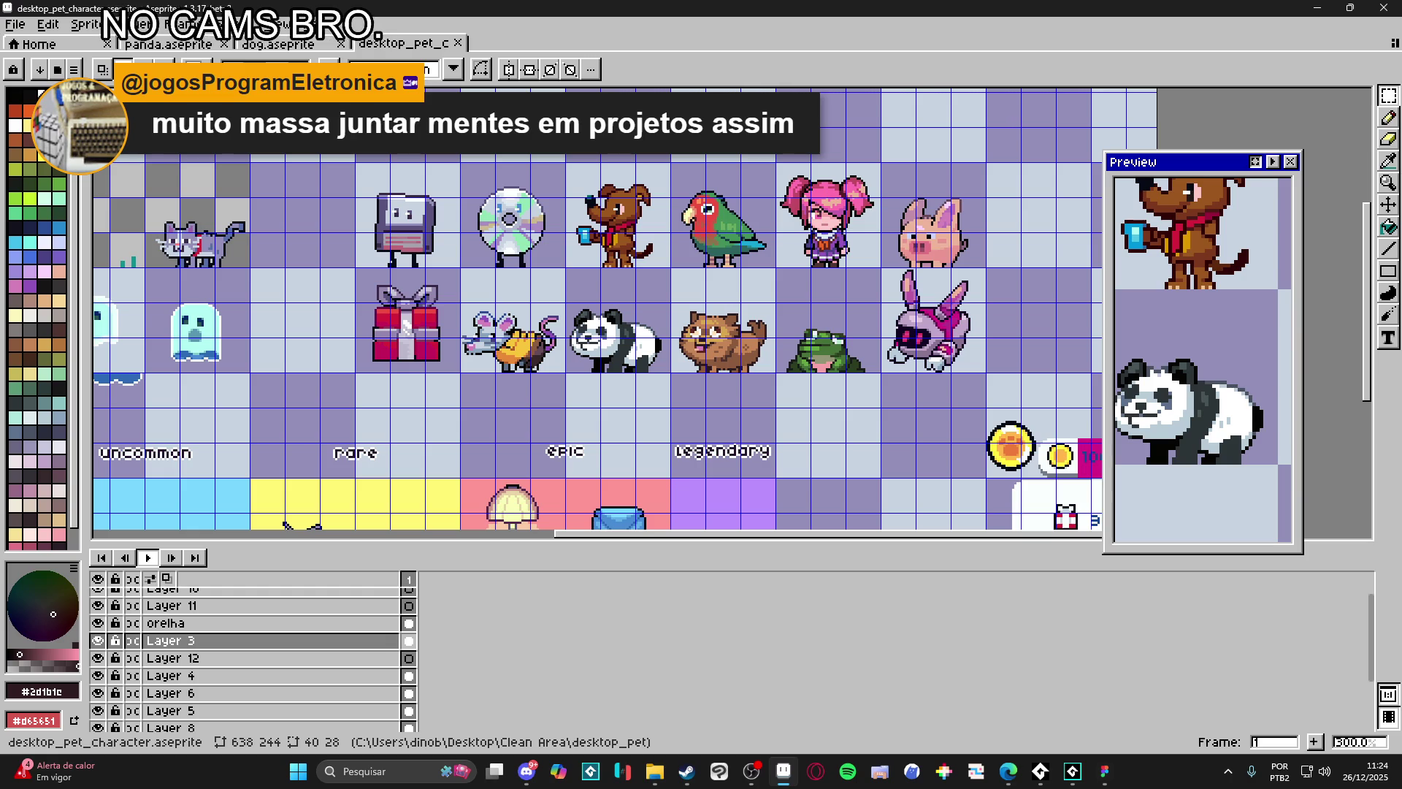
left_click(528, 769)
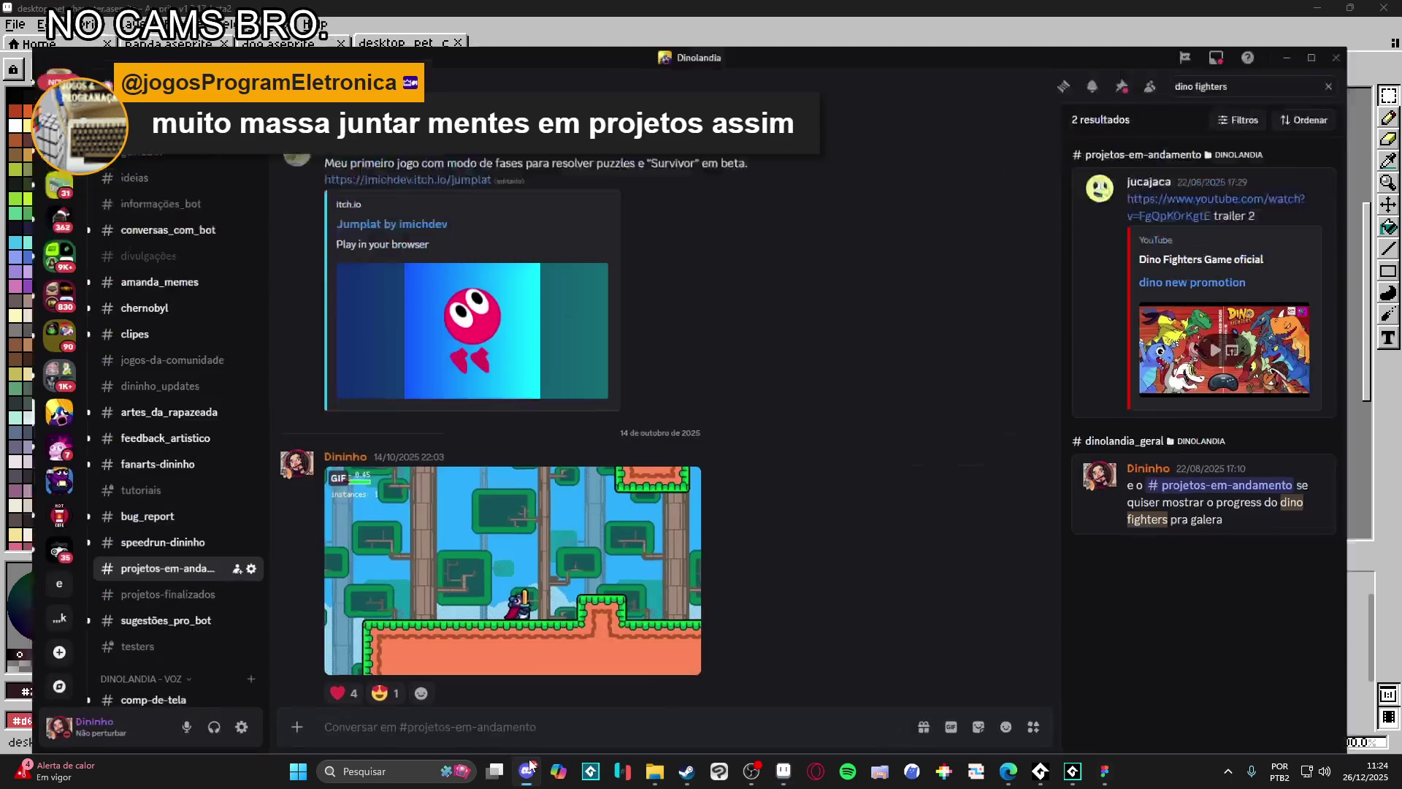
scroll(852, 412, "down", 1)
scroll(851, 412, "down", 5)
scroll(849, 460, "down", 5)
scroll(845, 514, "down", 5)
scroll(843, 583, "down", 5)
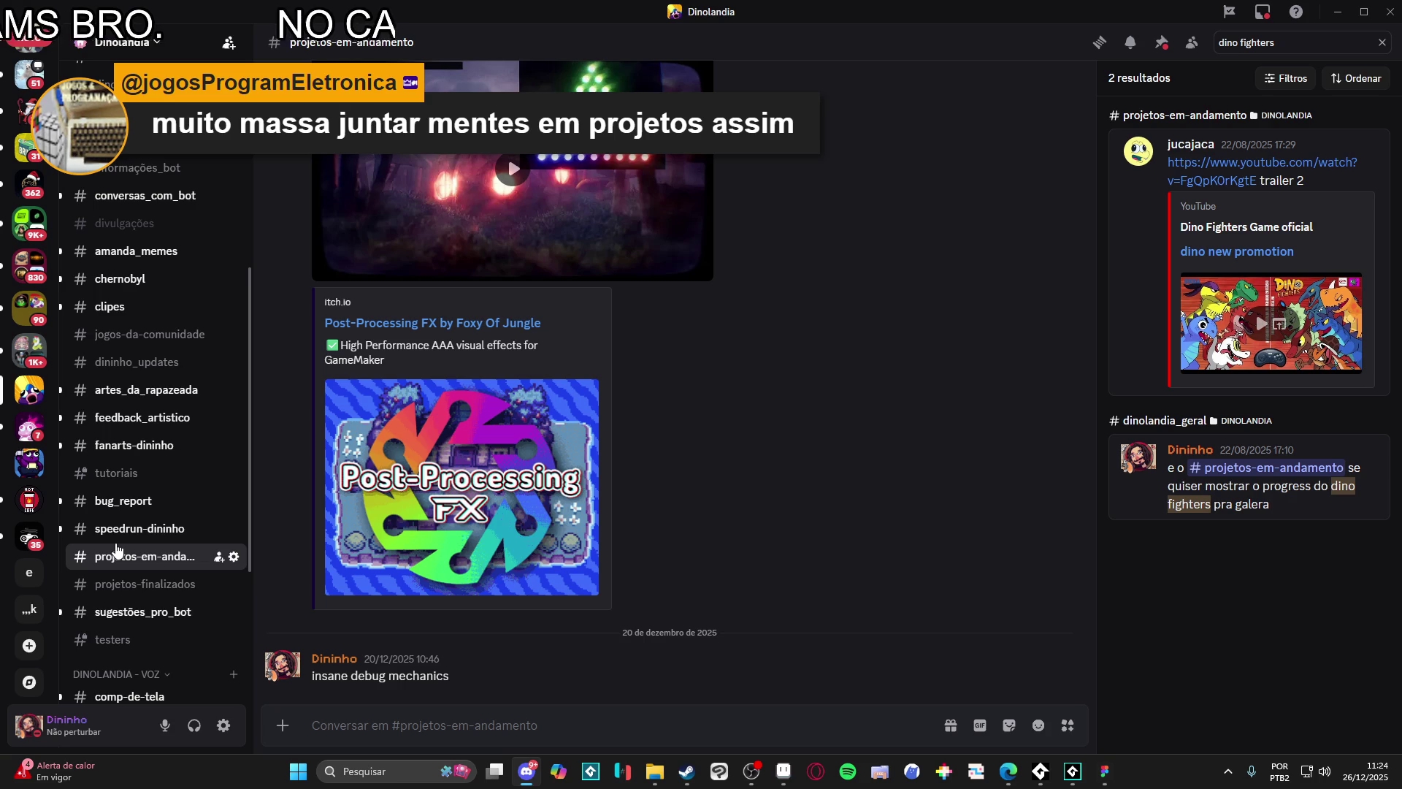
mouse_move(164, 541)
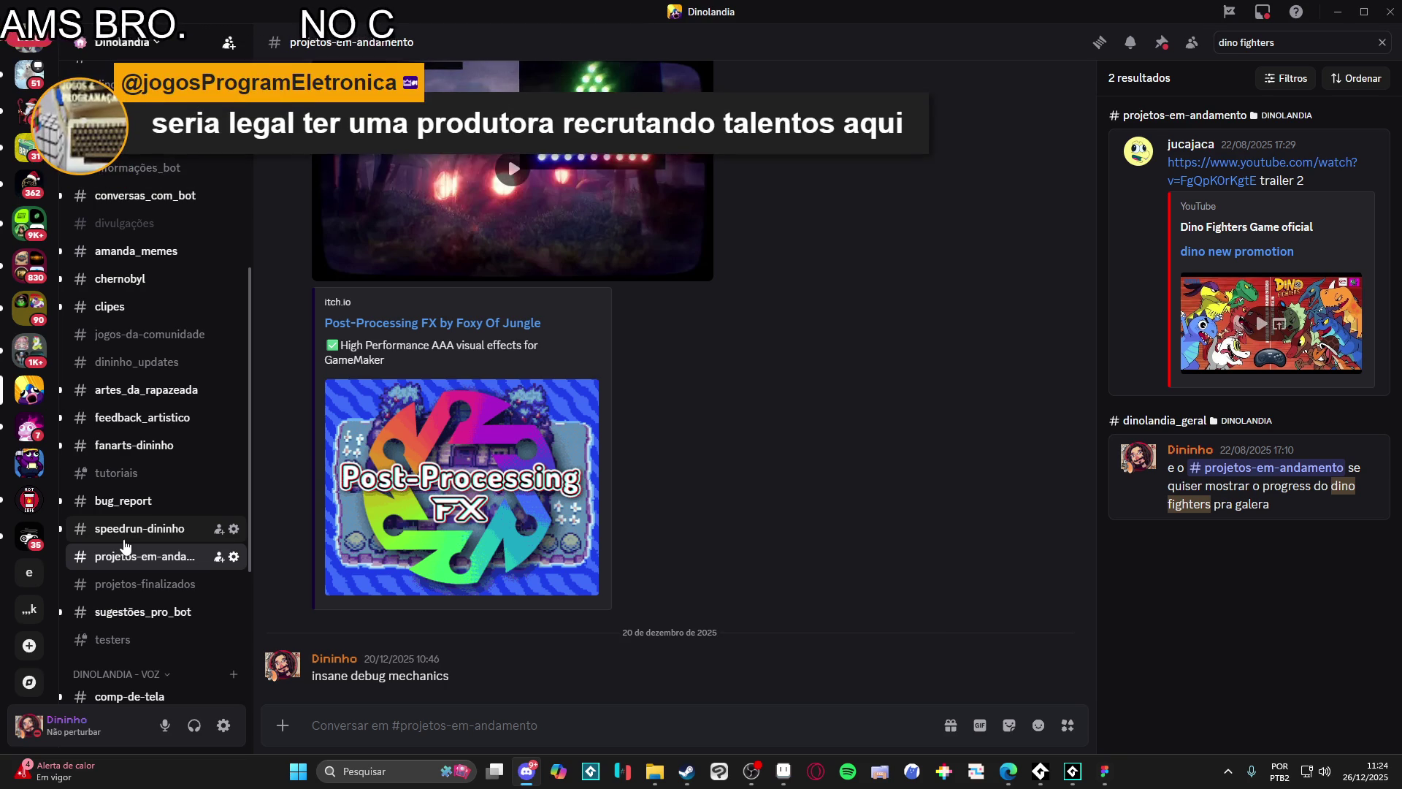
Step: Switch over to the browser holding the Condito's got a snack itch.io page
key("alt+Tab")
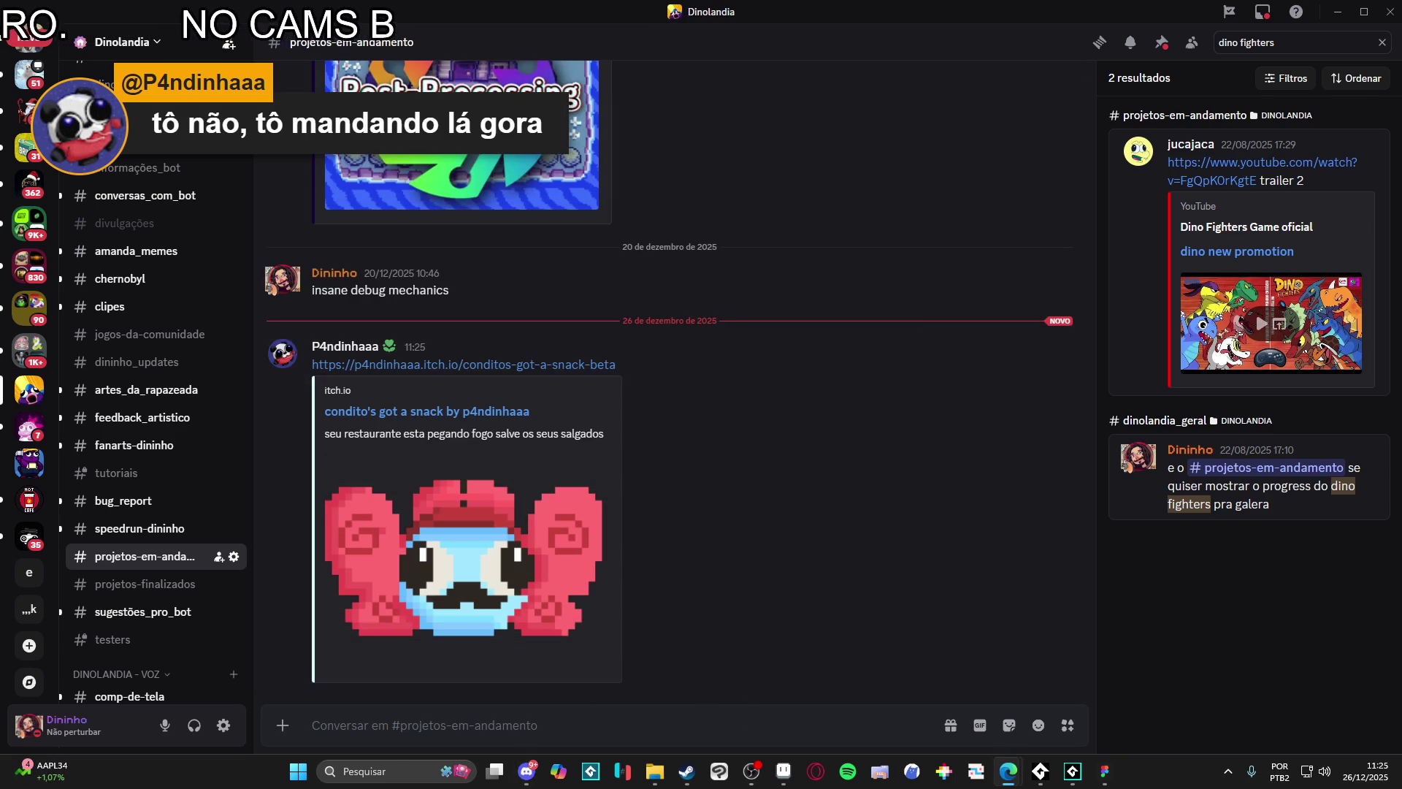
scroll(734, 335, "down", 3)
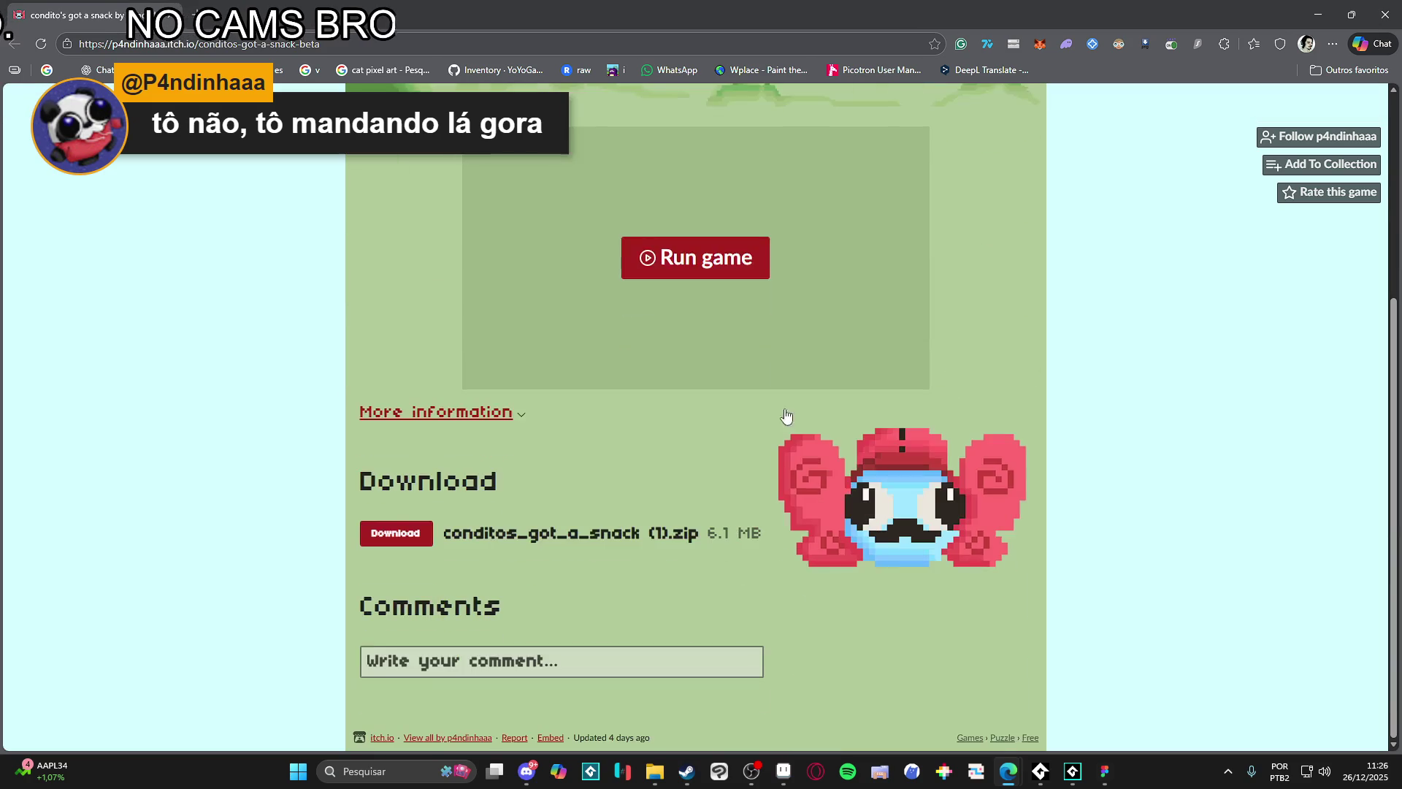
Step: Run the embedded Condito's got a snack game and try it full screen briefly
left_click(785, 338)
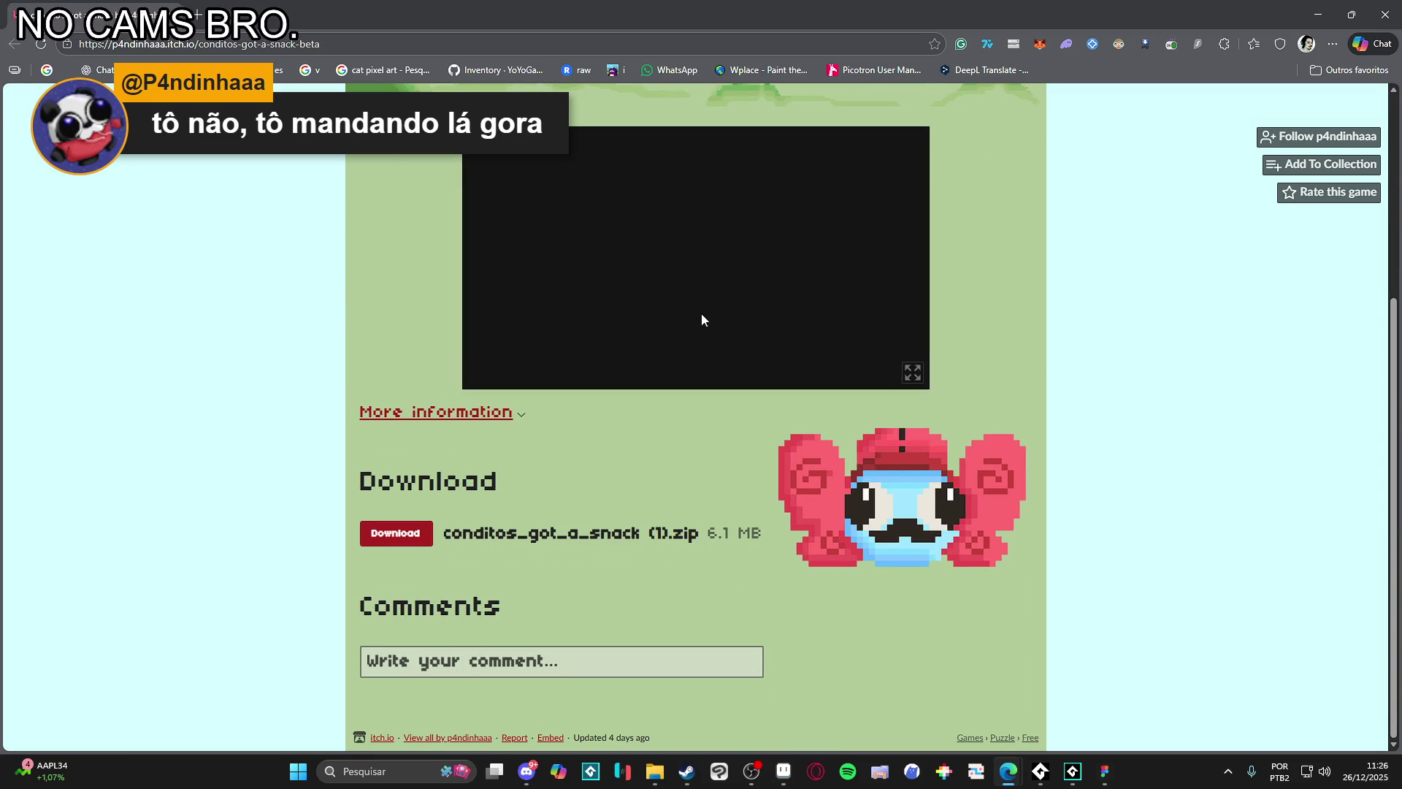
left_click(913, 373)
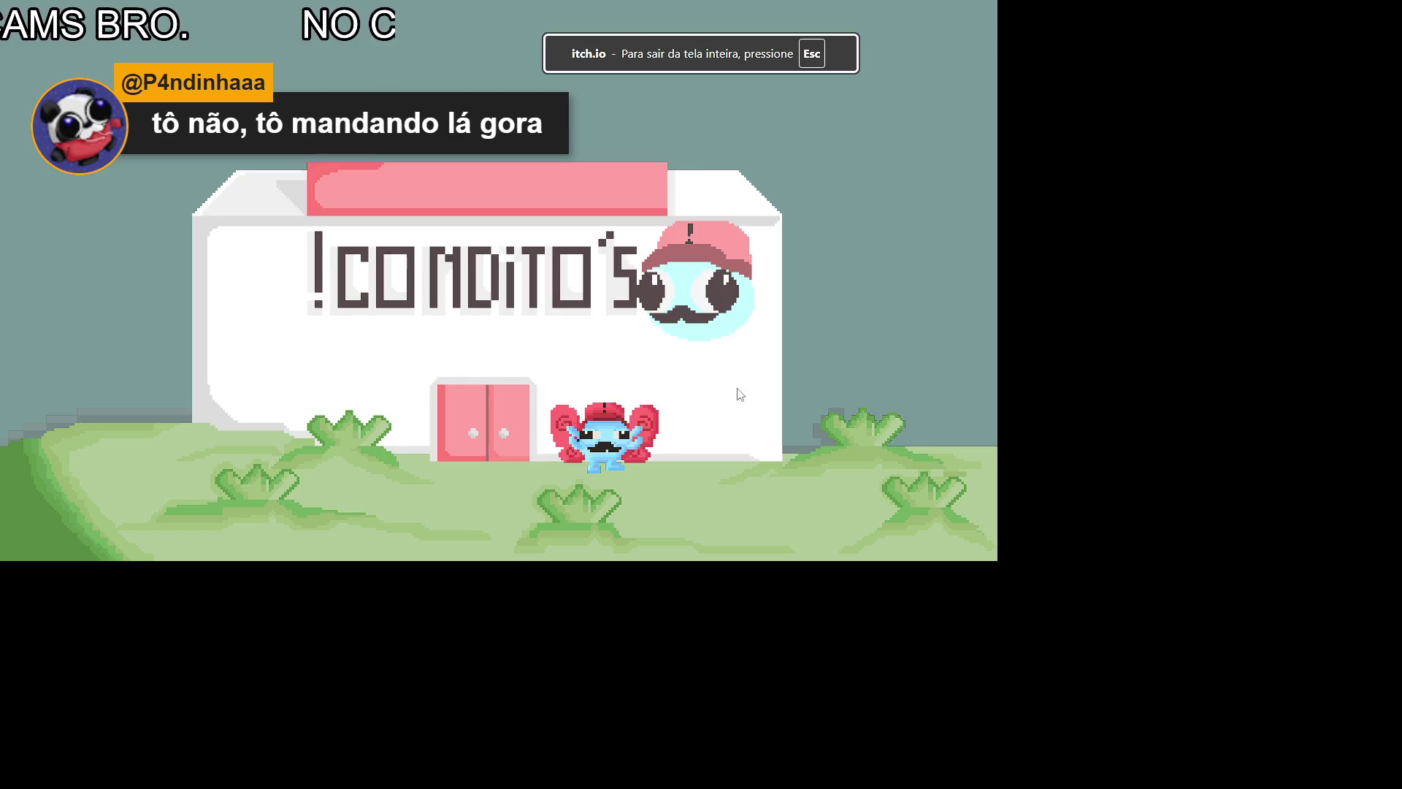
key("Escape")
Step: Lower Edge's volume to 5 in the mixer, go back full screen and walk into the restaurant
left_click(1308, 711)
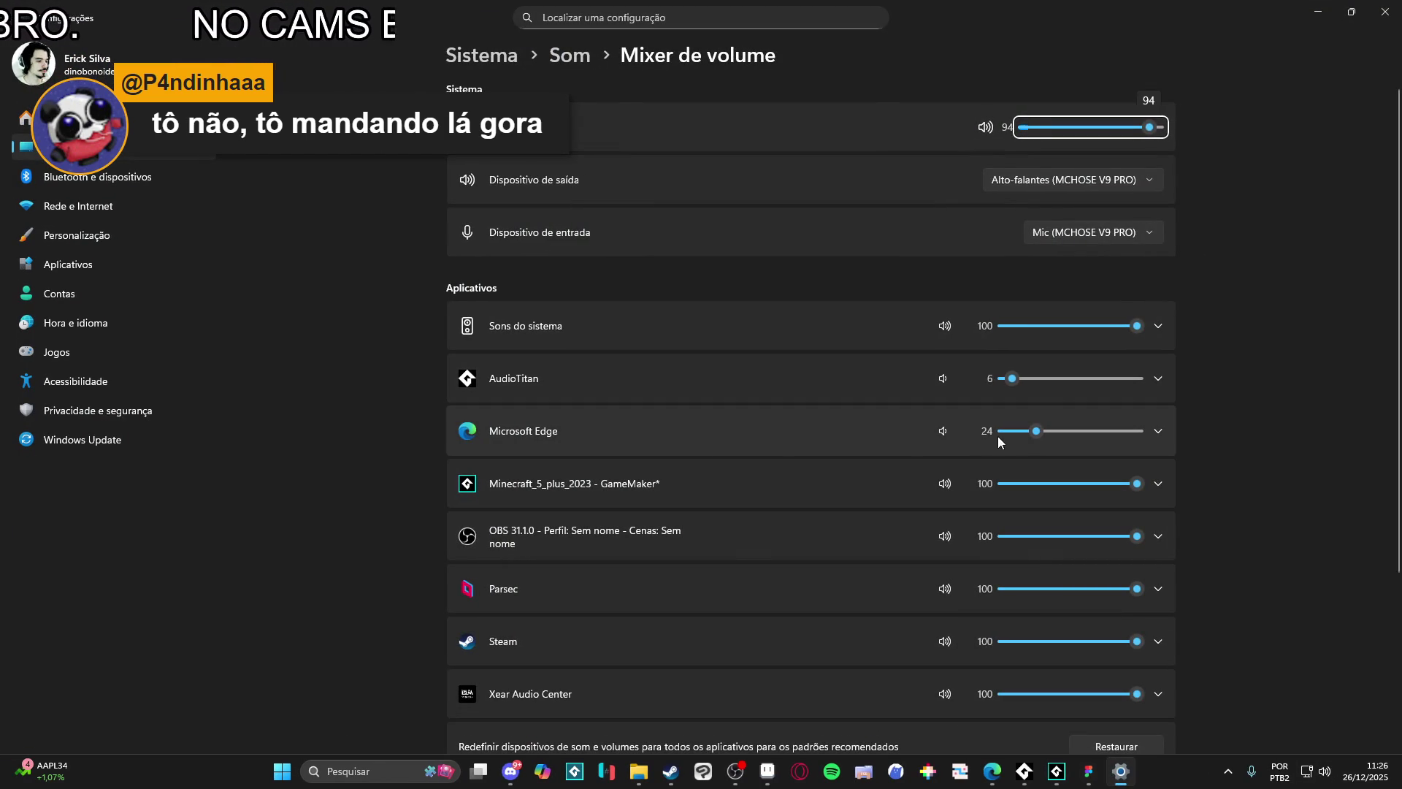
left_click_drag(1018, 433, 1010, 435)
left_click(1382, 12)
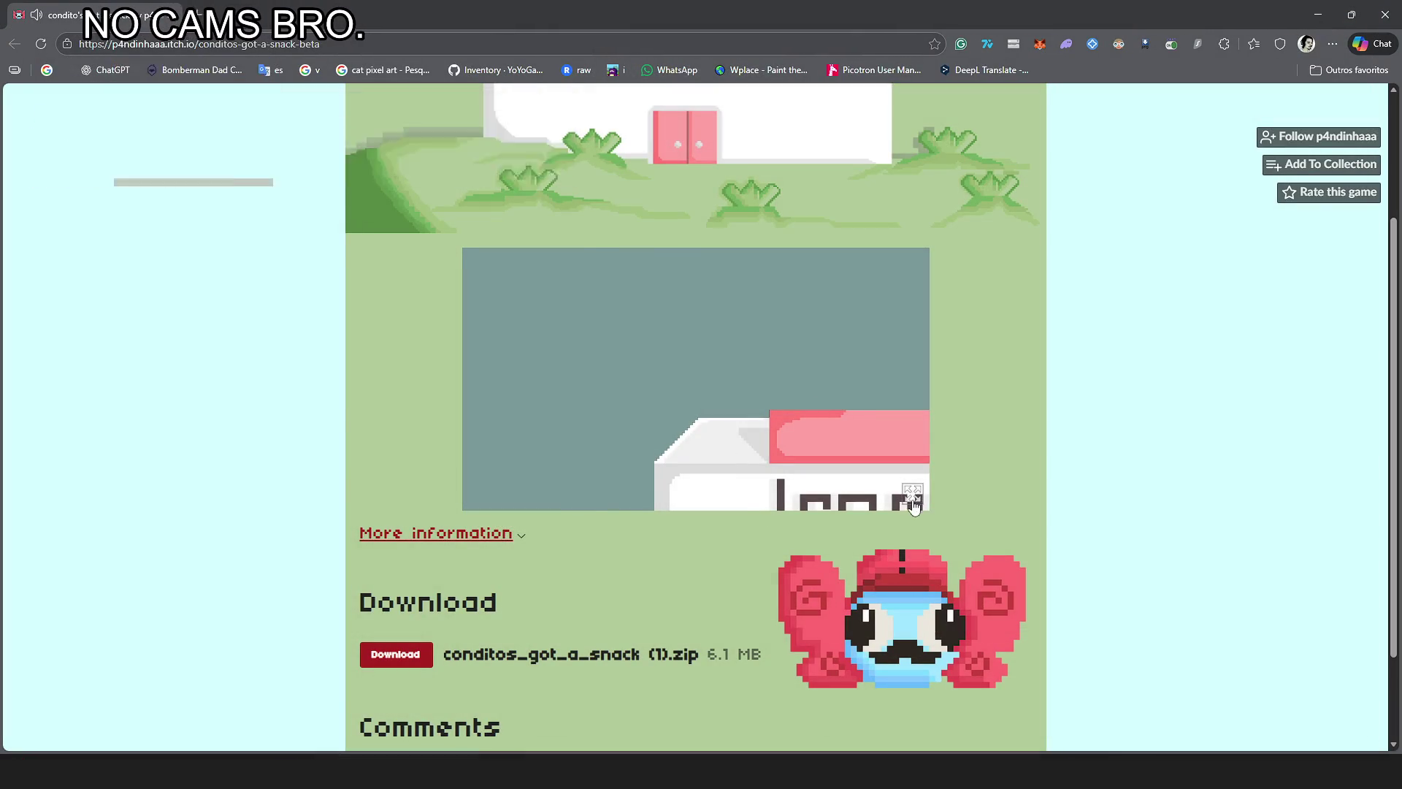
left_click(913, 498)
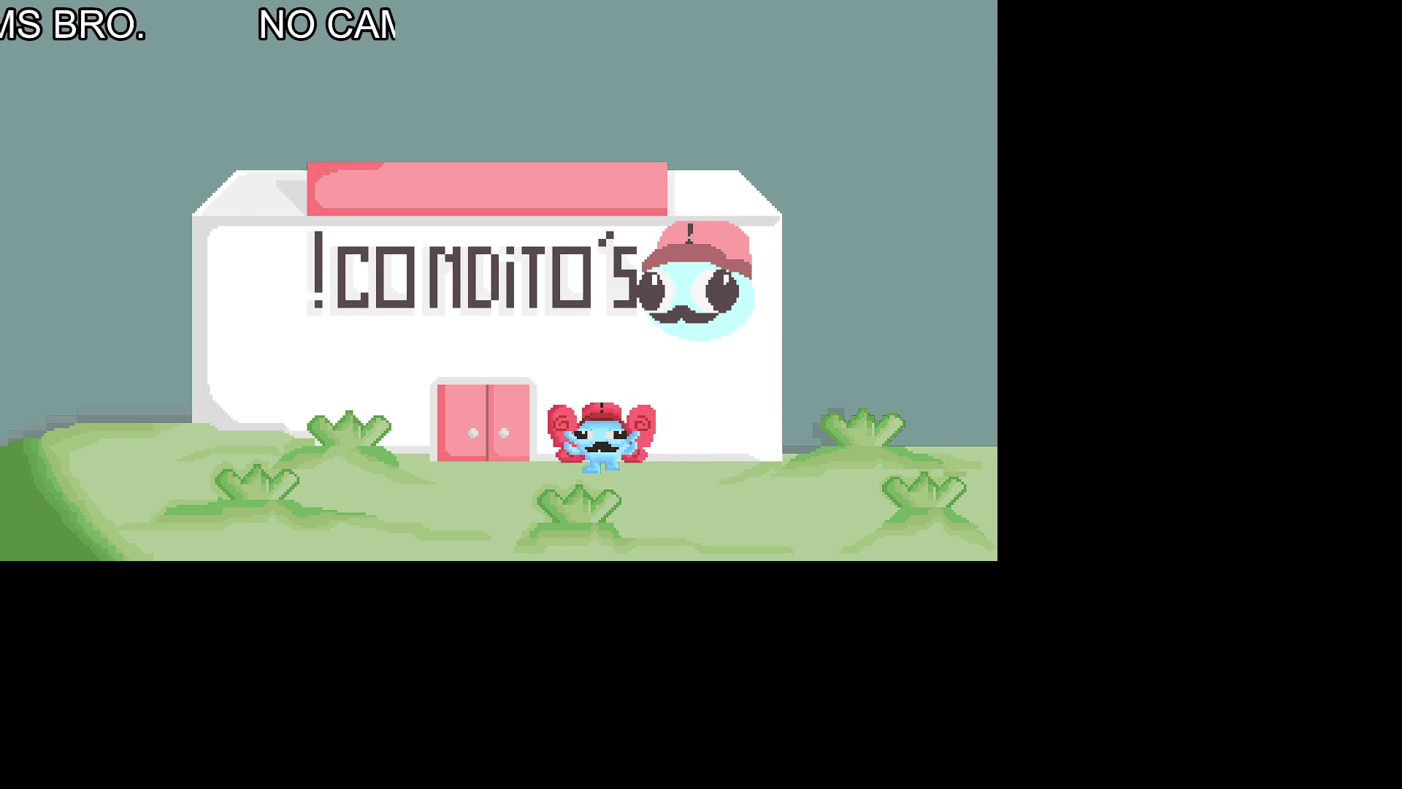
key("Up")
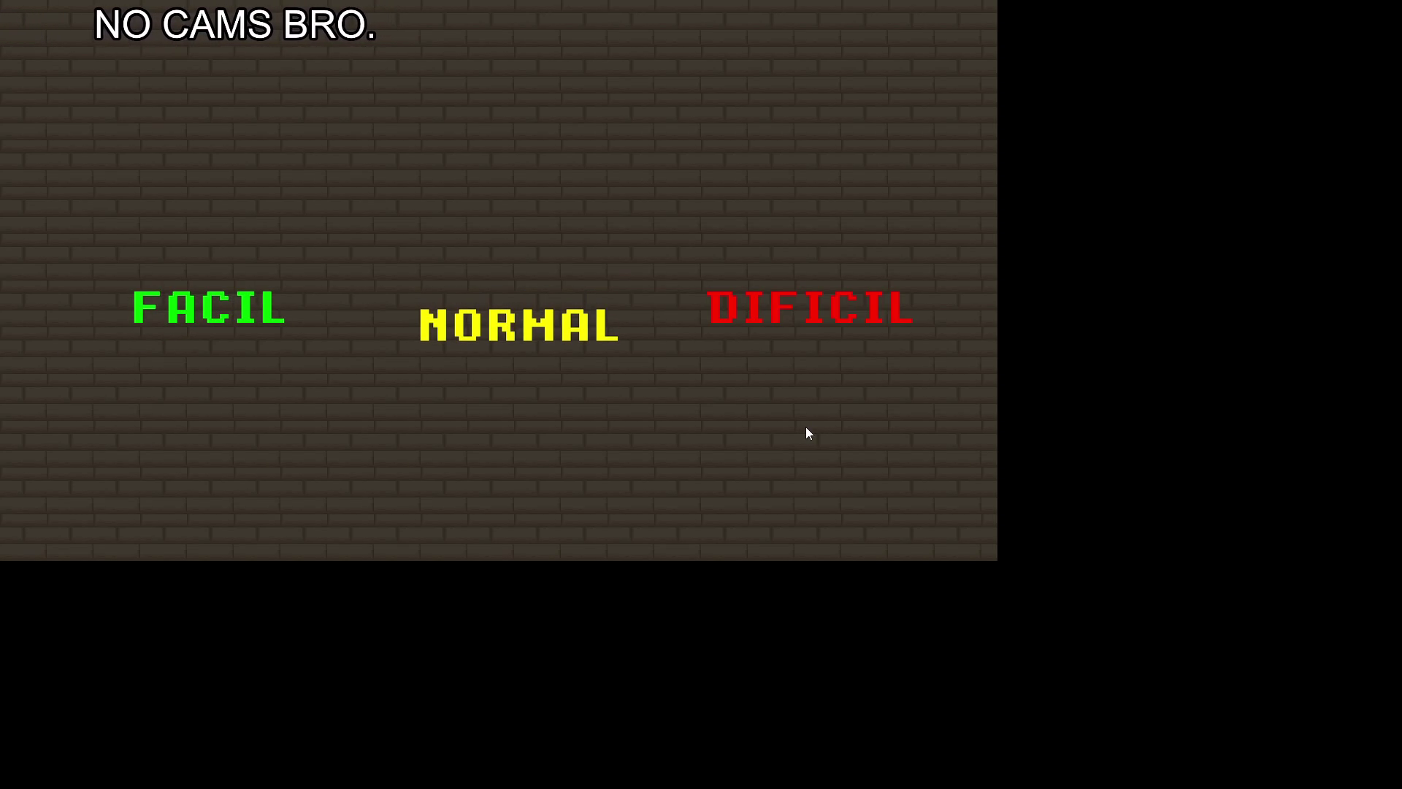
Step: Start Area 1 and steer down past the top fires to collect the pie and dark snack
key("Return")
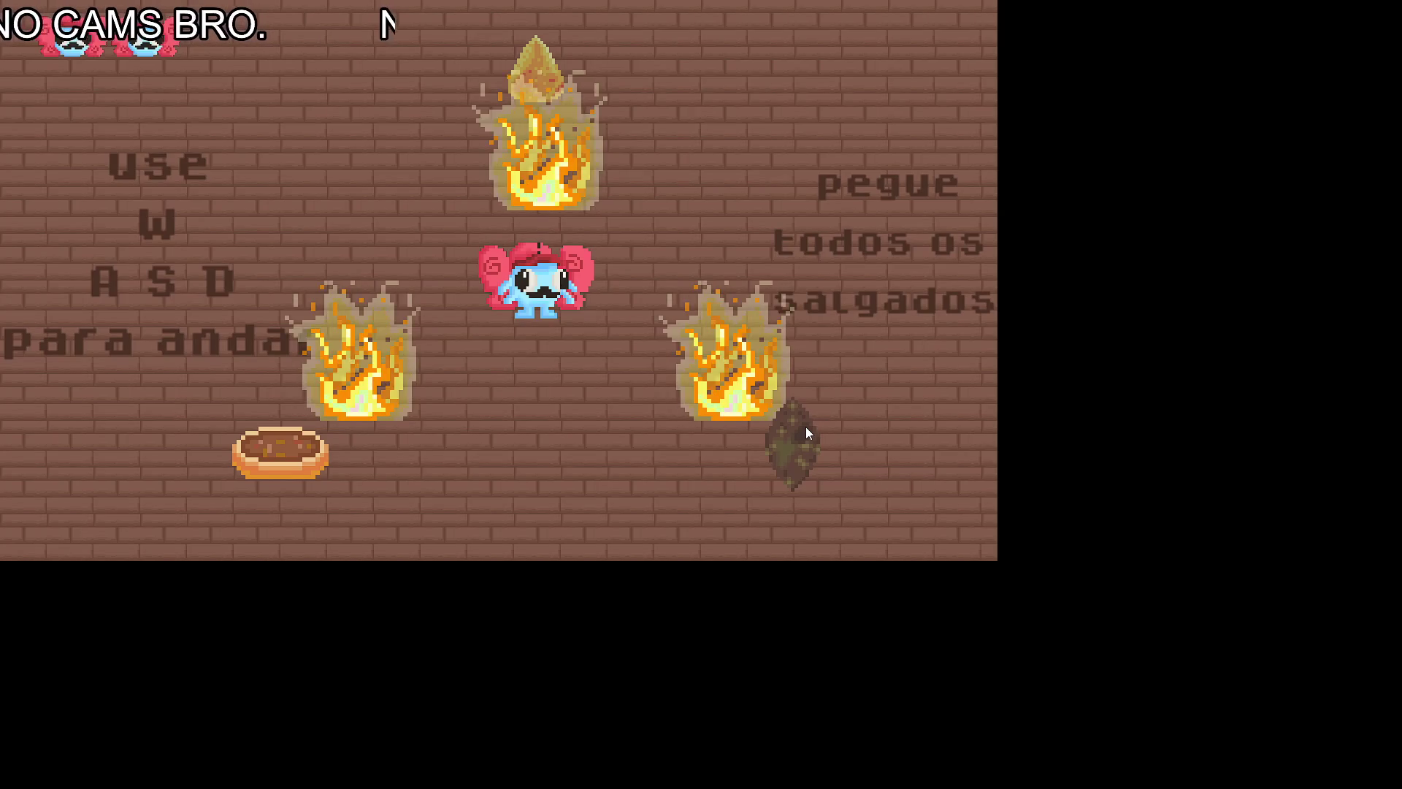
key("a")
key("d")
key("s")
key("s")
key("a")
key("d")
key("d")
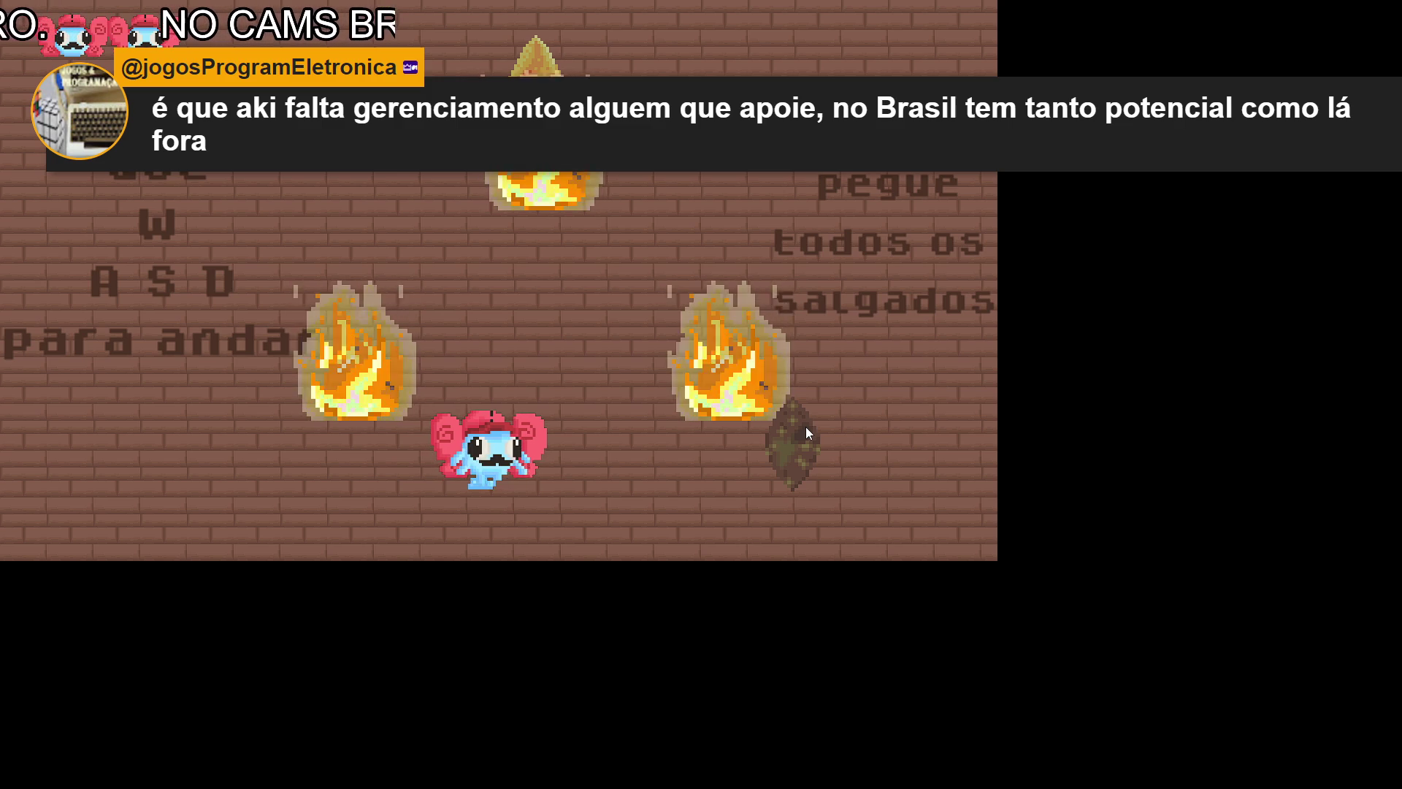
key("d")
key("d")
key("s")
key("d")
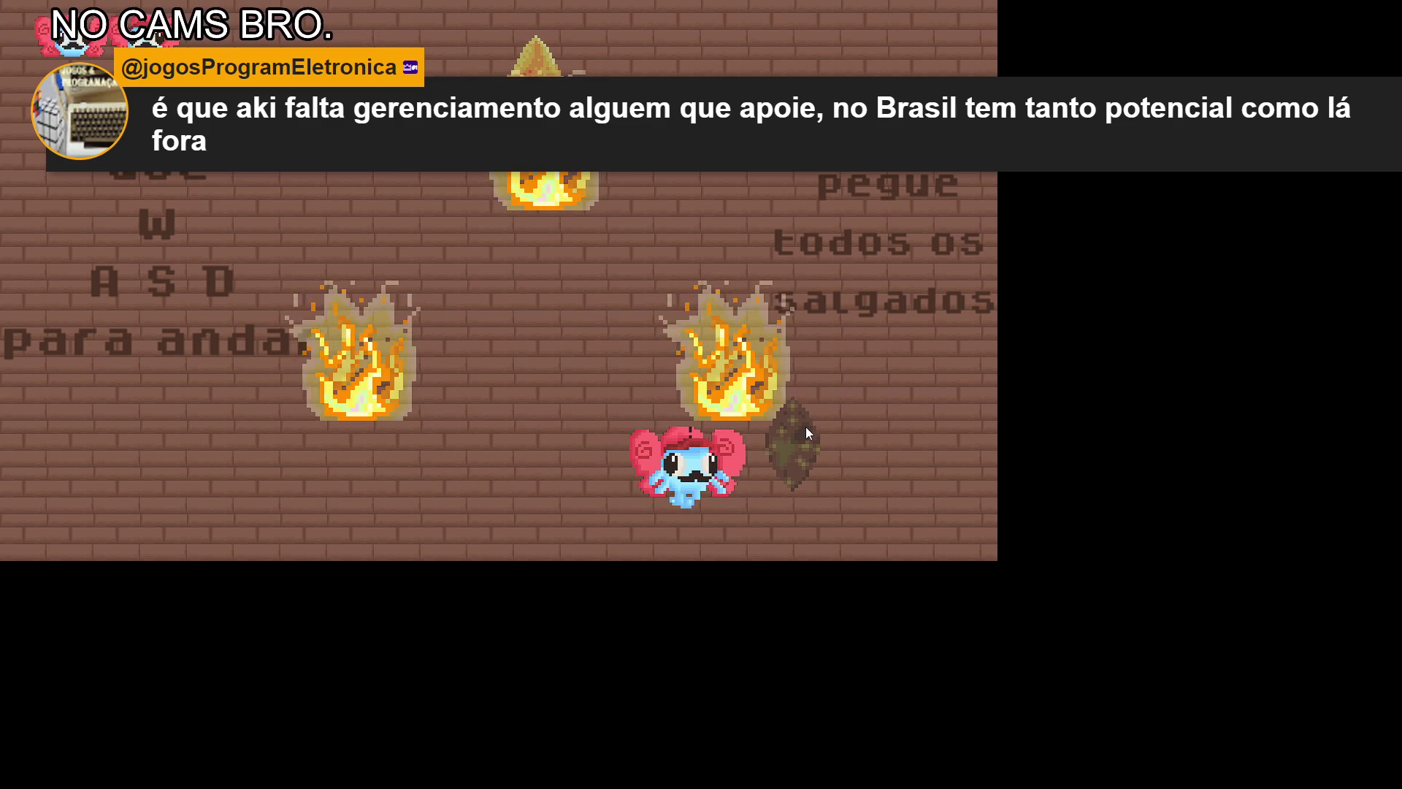
Step: Weave up-left, between the fires and toward the next pie until the run ends in game over
key("w")
key("a")
key("w")
key("a")
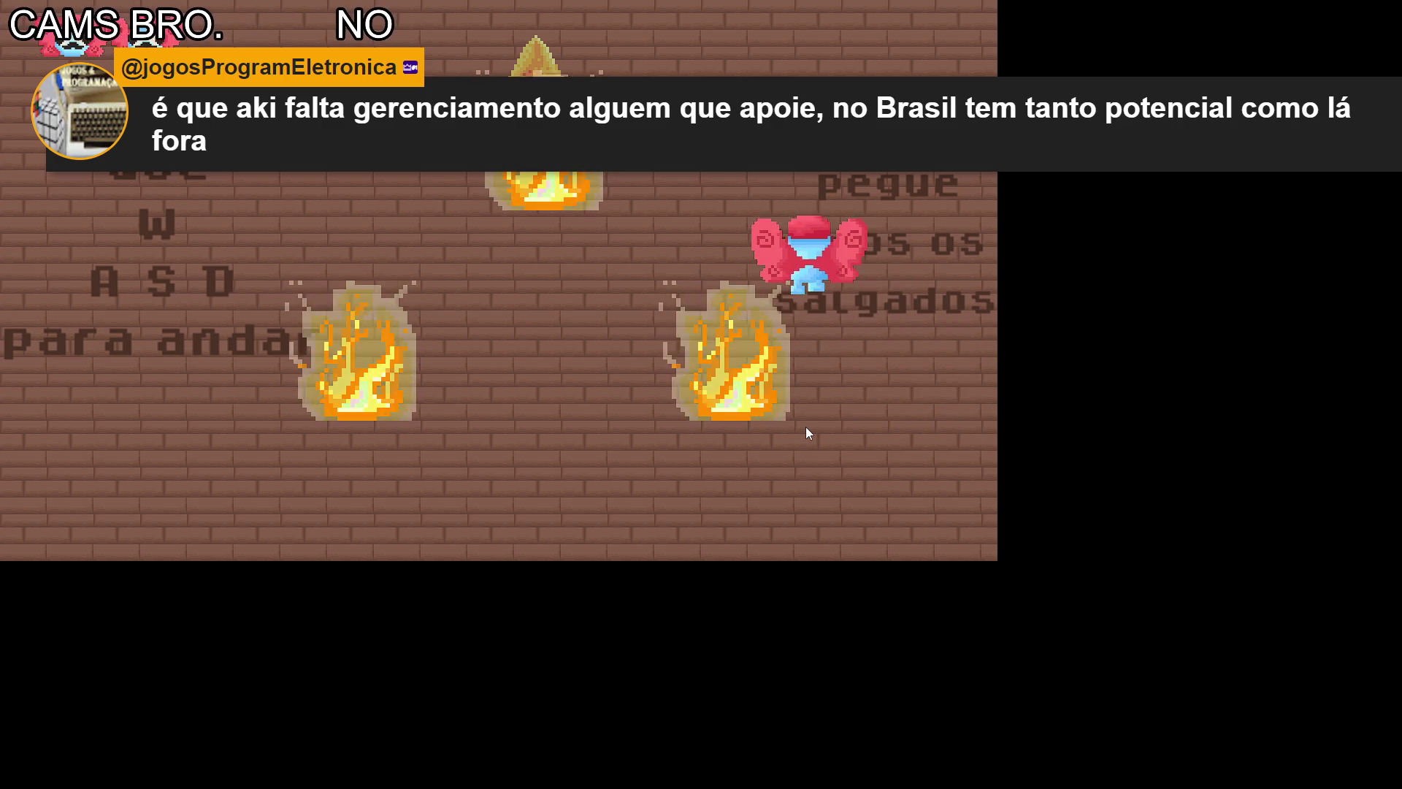
key("a")
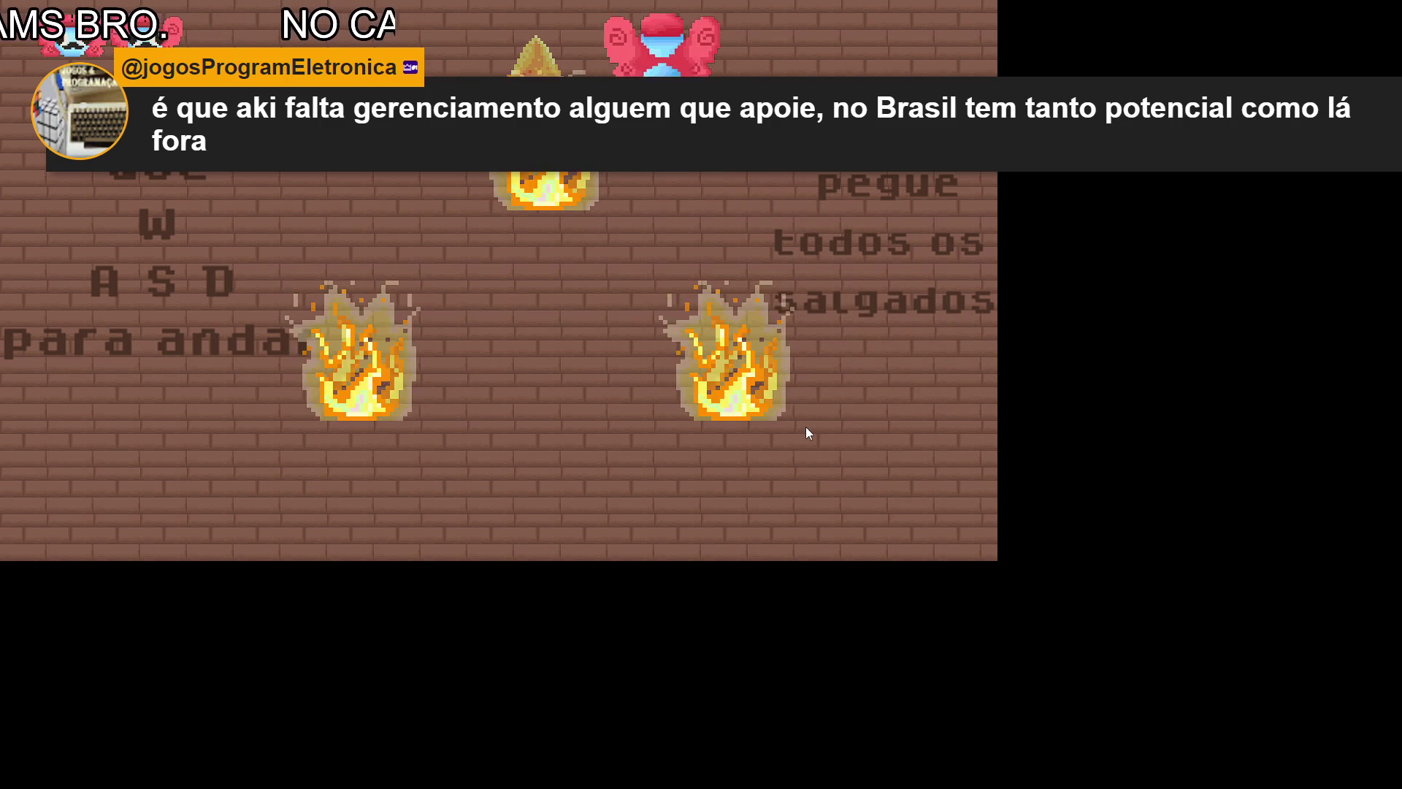
key("s")
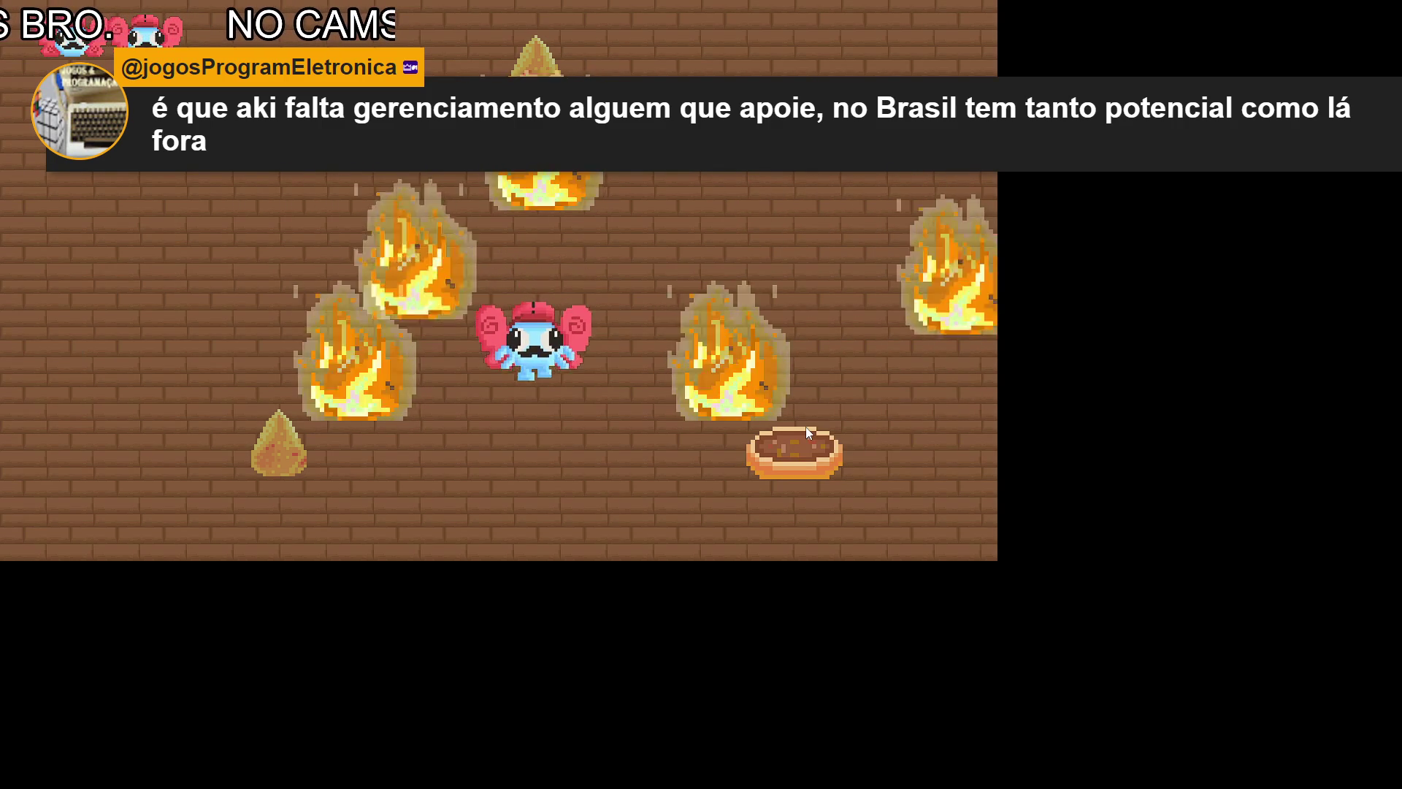
key("a")
key("a")
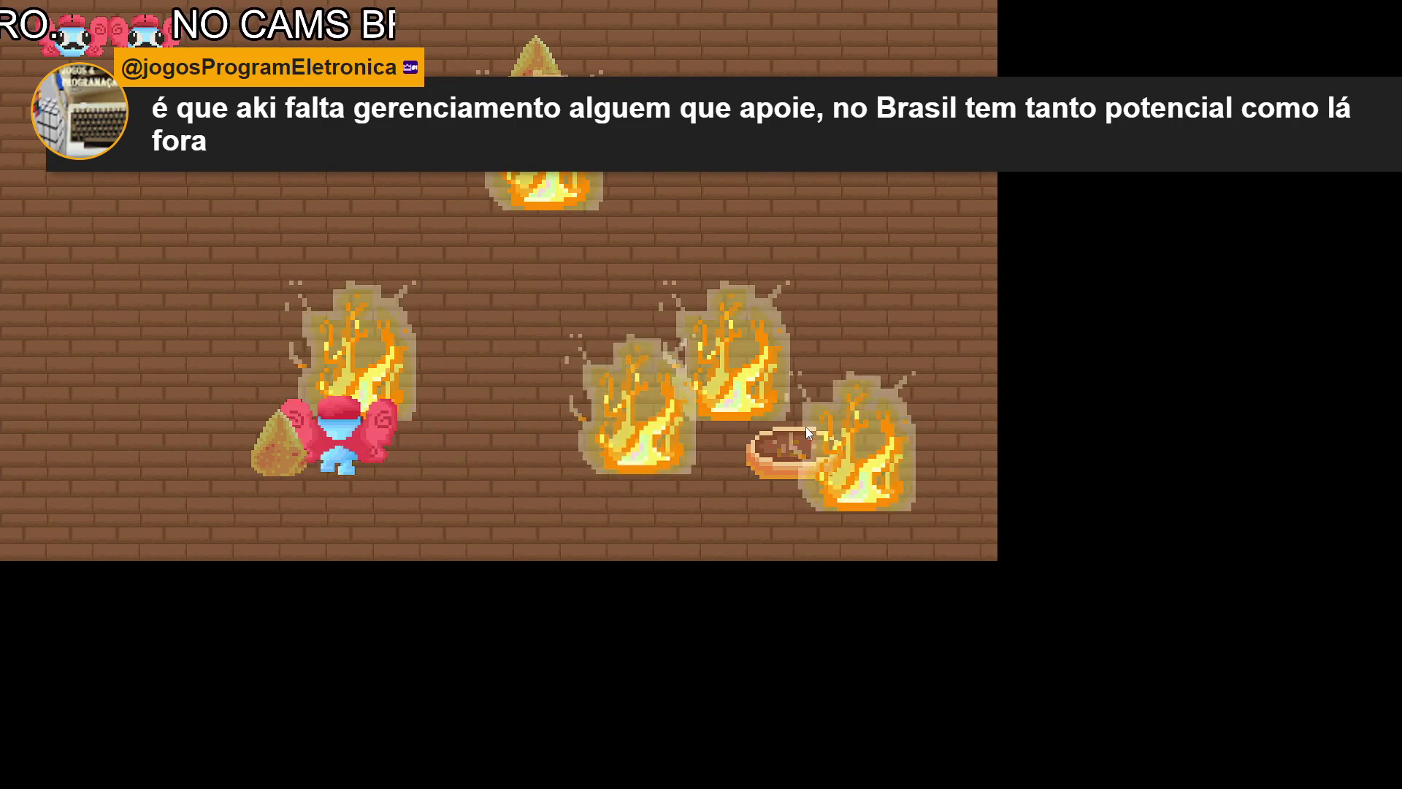
key("w")
key("w")
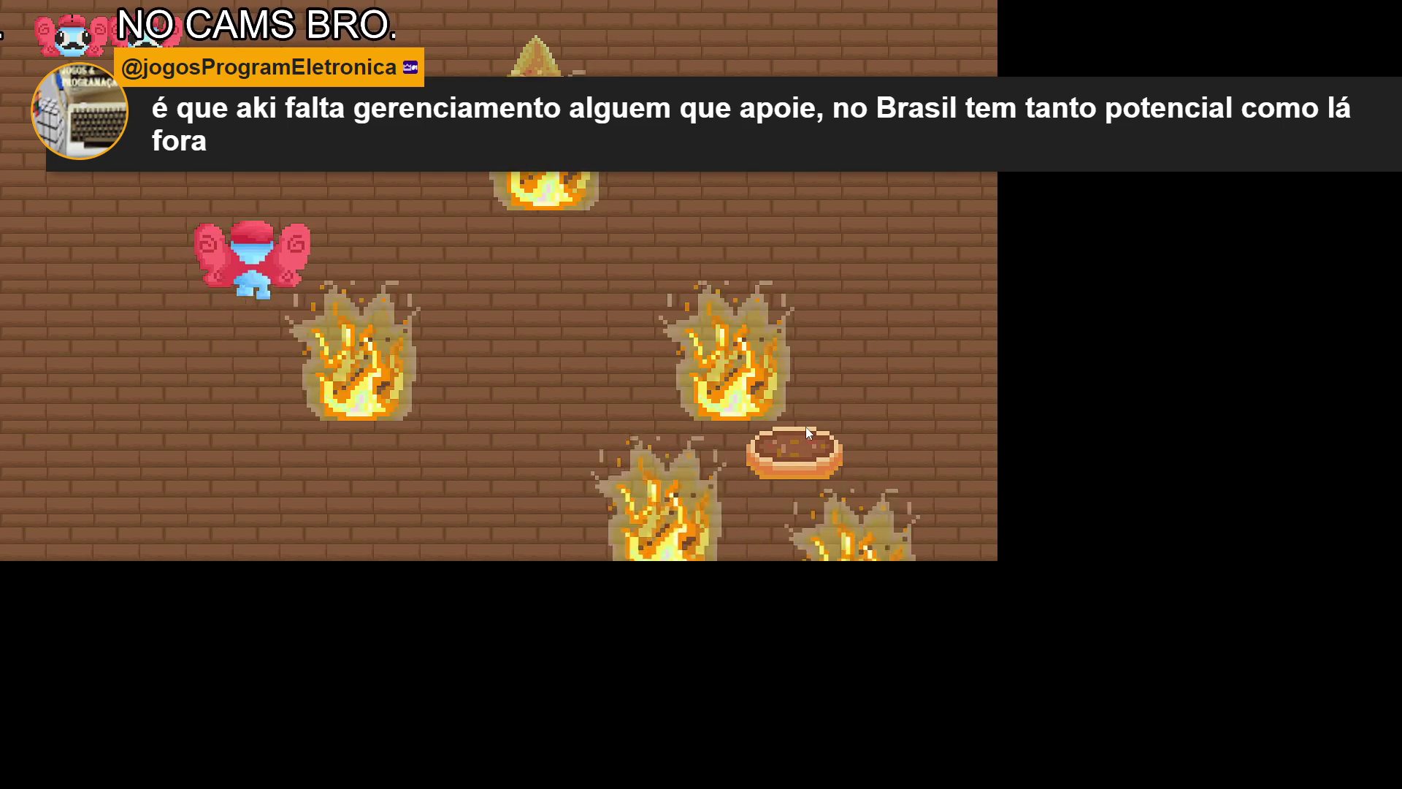
key("d")
key("d")
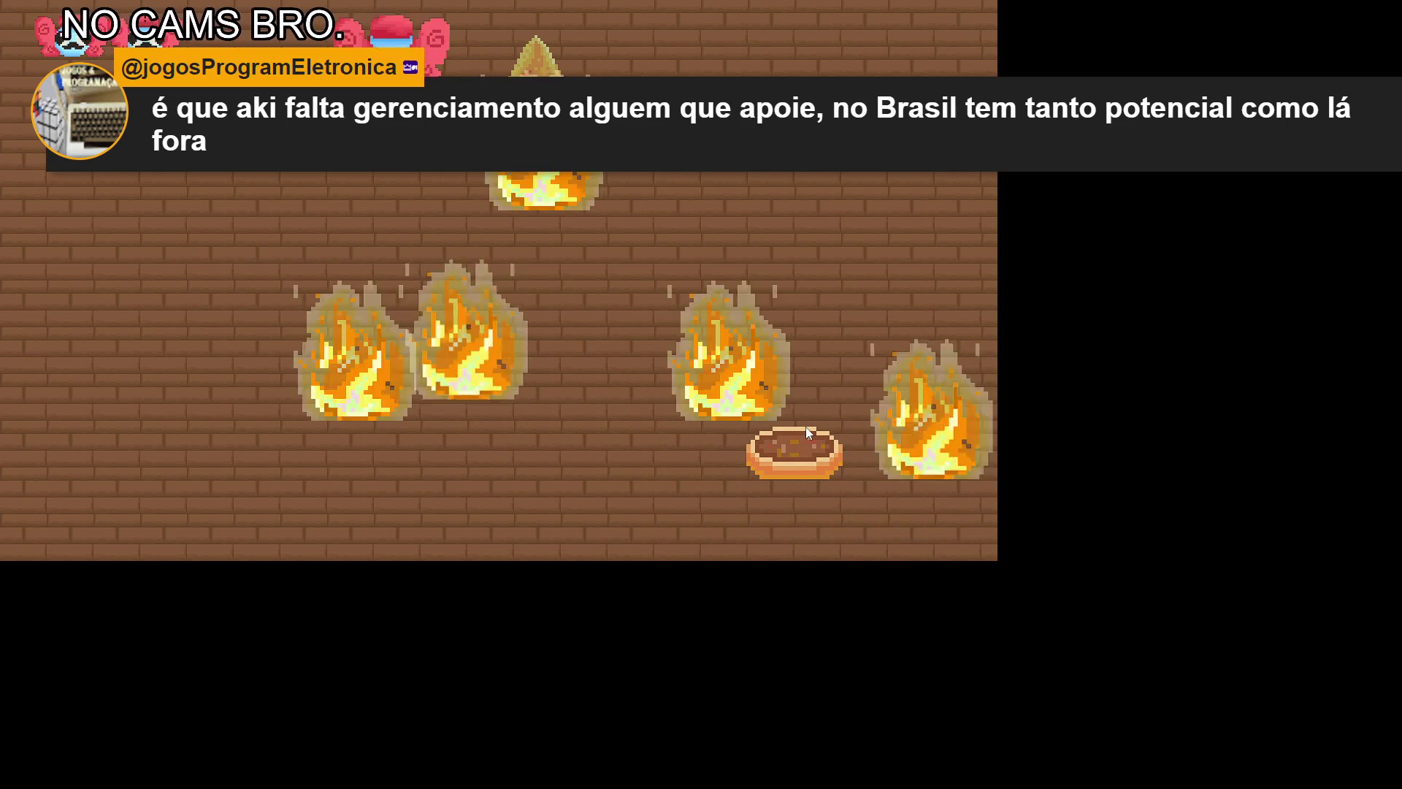
key("w")
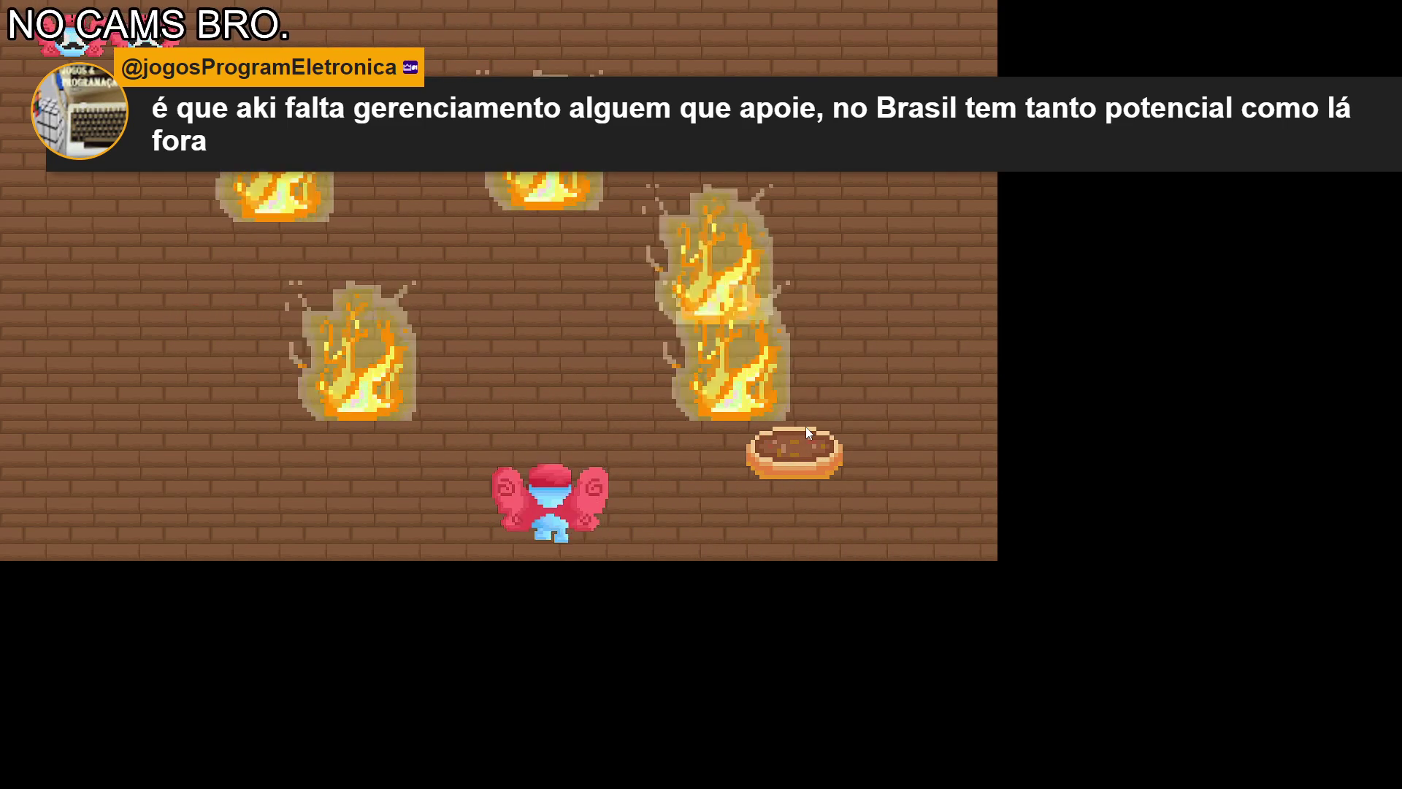
key("d")
key("a")
key("s")
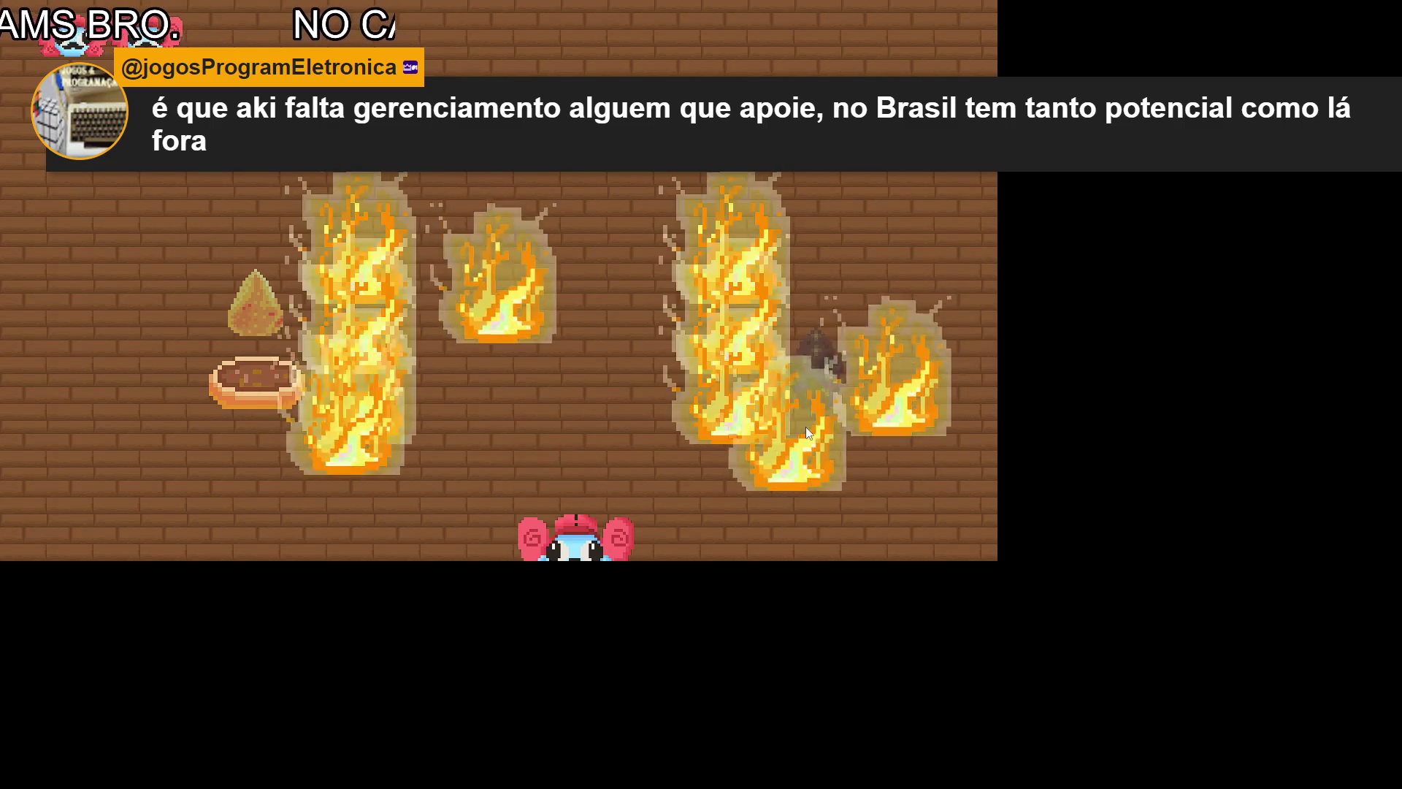
key("a")
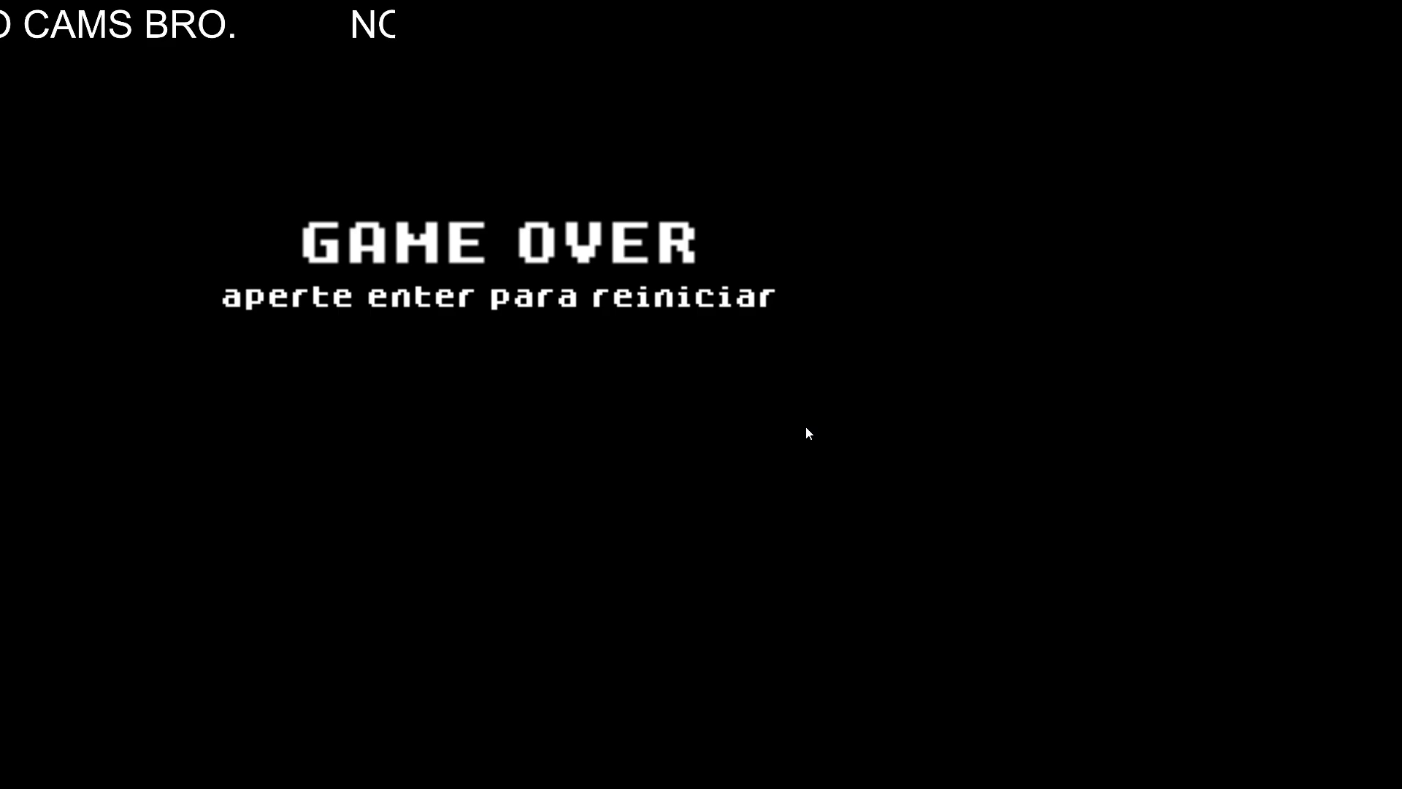
Step: Restart to the difficulty menu and bring up taskbar options for the GameMaker Game window
key("Return")
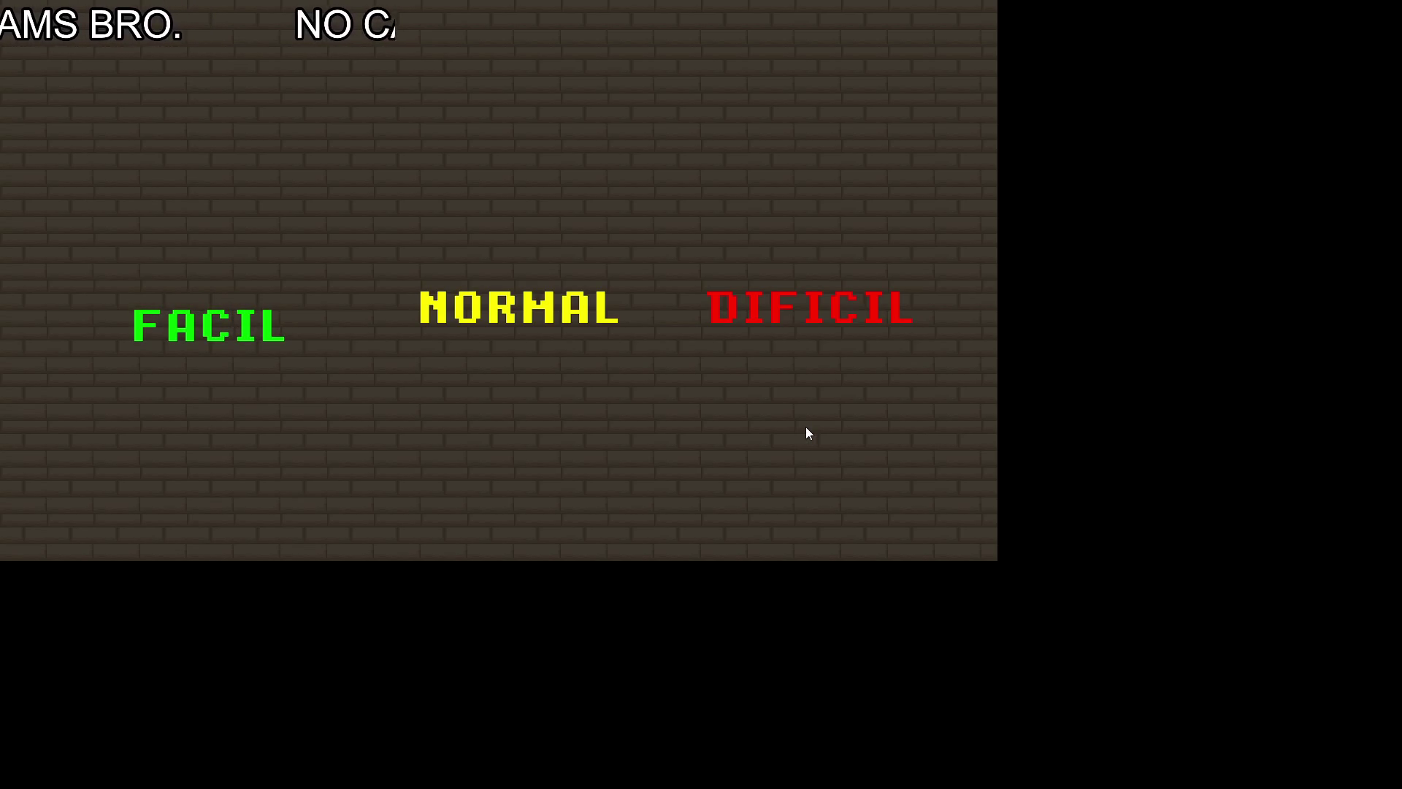
key("super")
right_click(1040, 773)
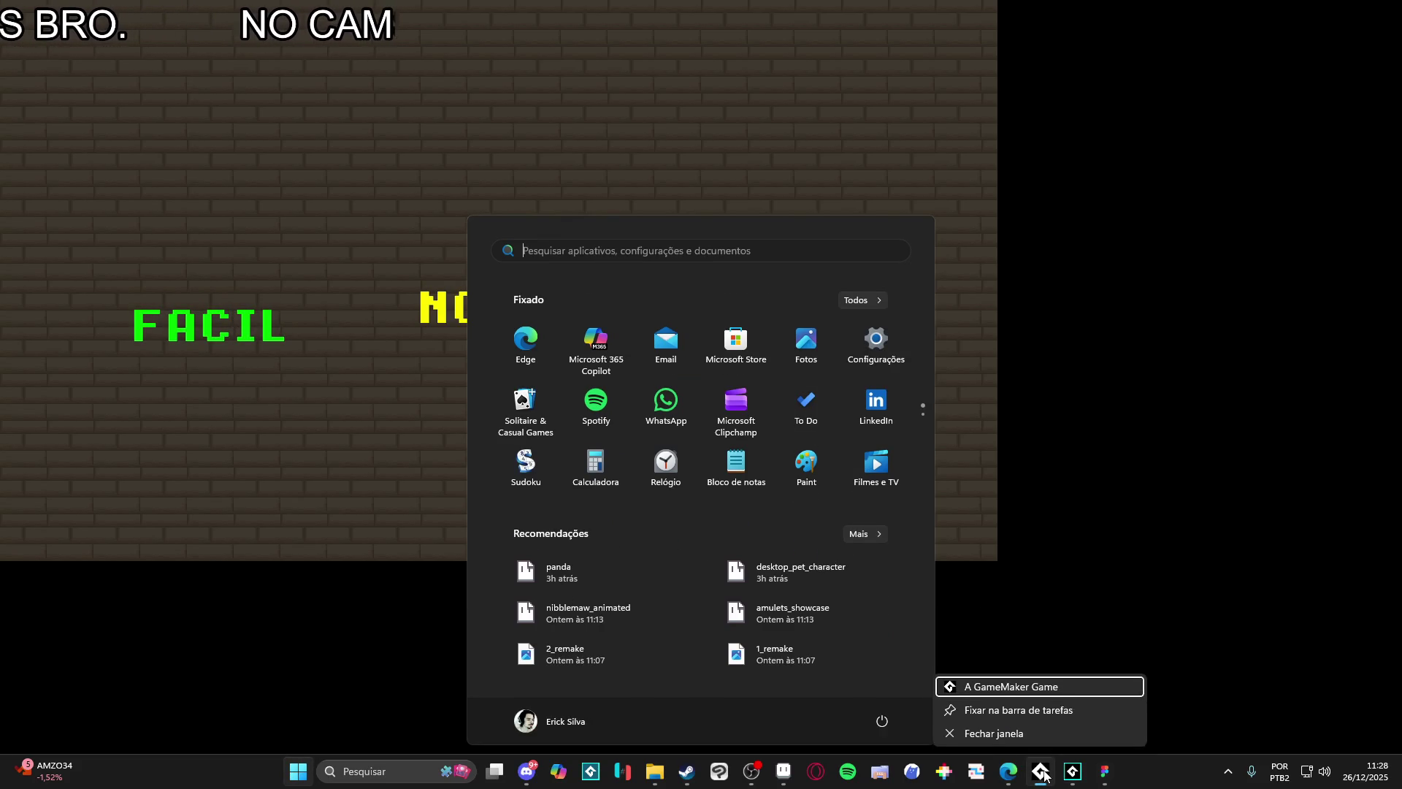
Step: View the AudioTitan console showing stopped playback, return to the game and leave full screen
left_click(1011, 691)
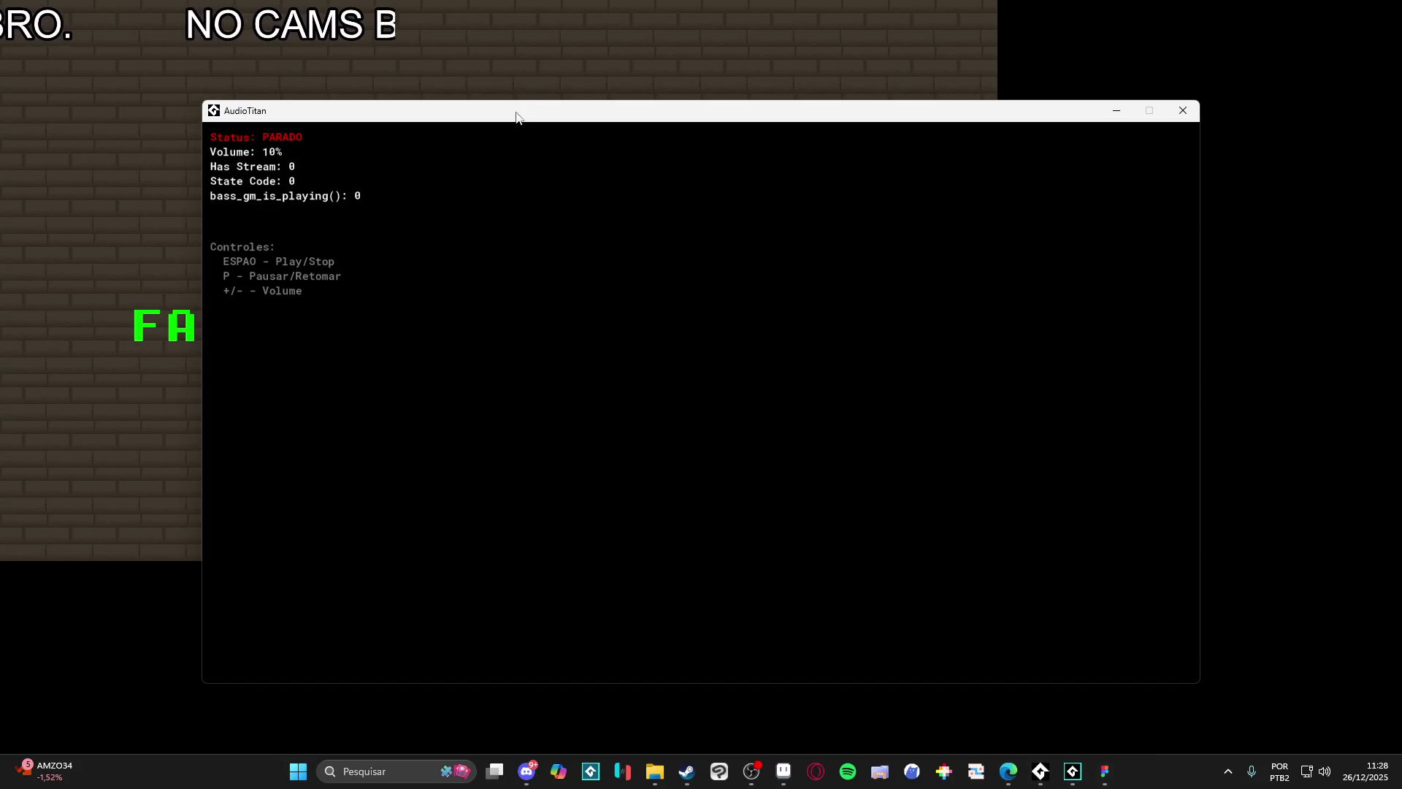
left_click(558, 33)
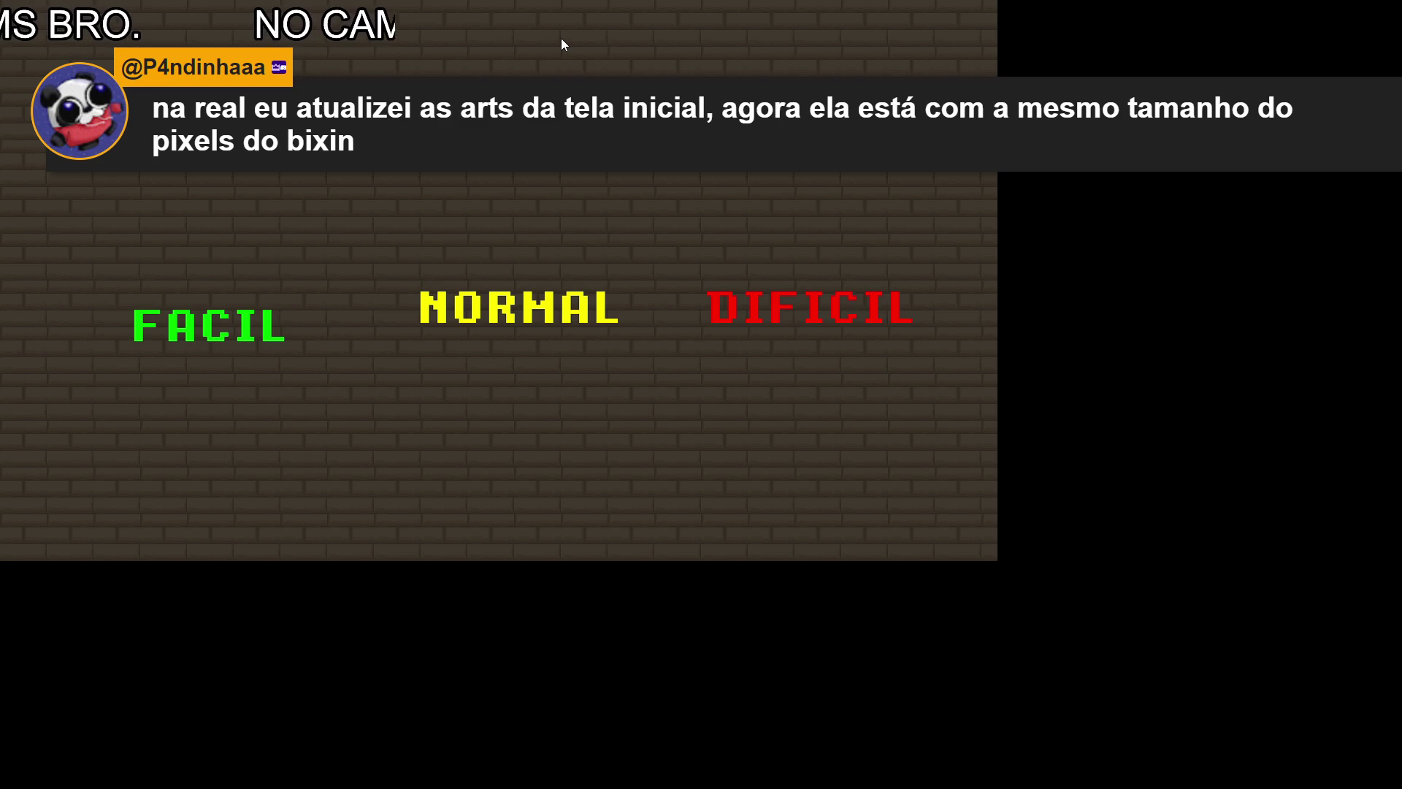
key("Escape")
scroll(801, 511, "up", 1)
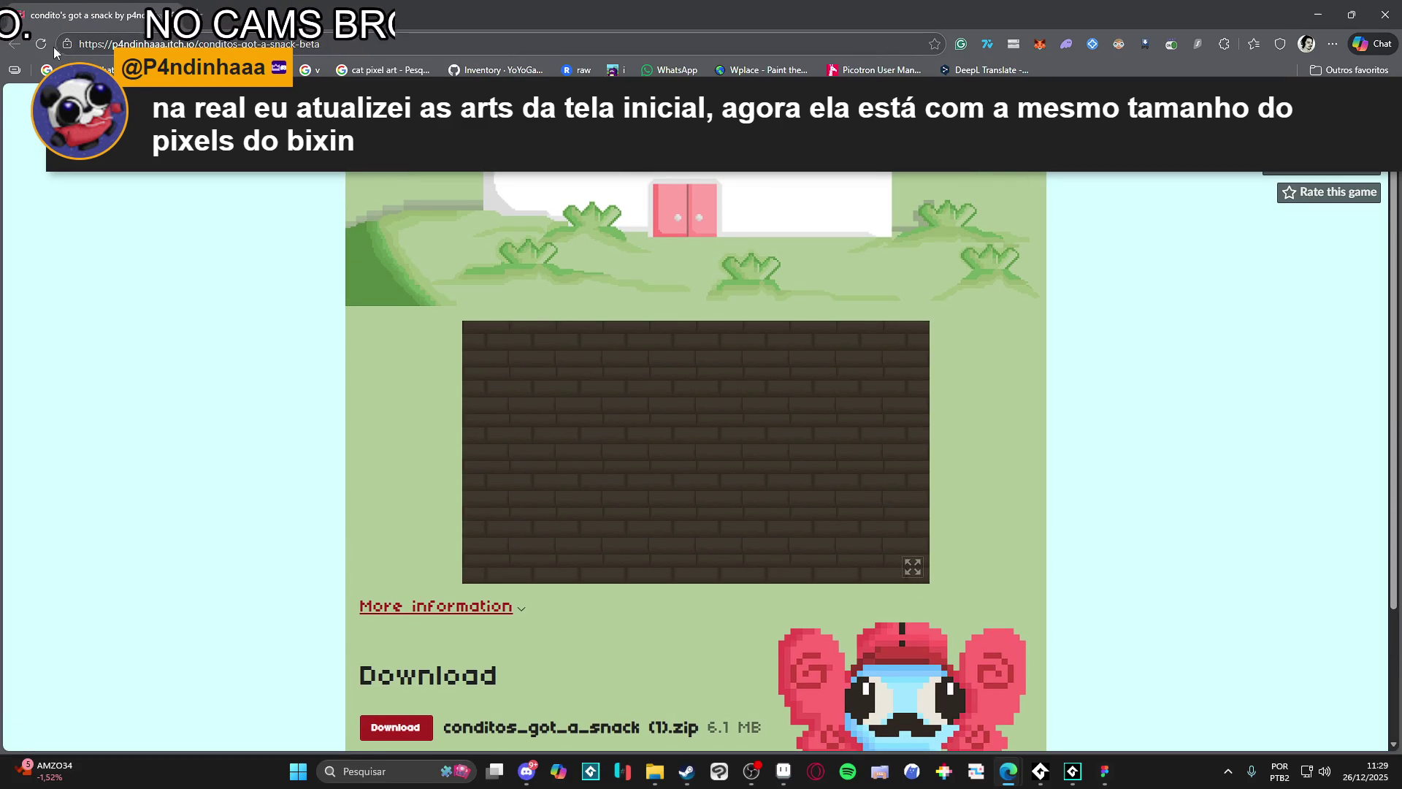
Step: Relaunch Condito's got a snack from its page and put it full screen at the shop scene
left_click(716, 454)
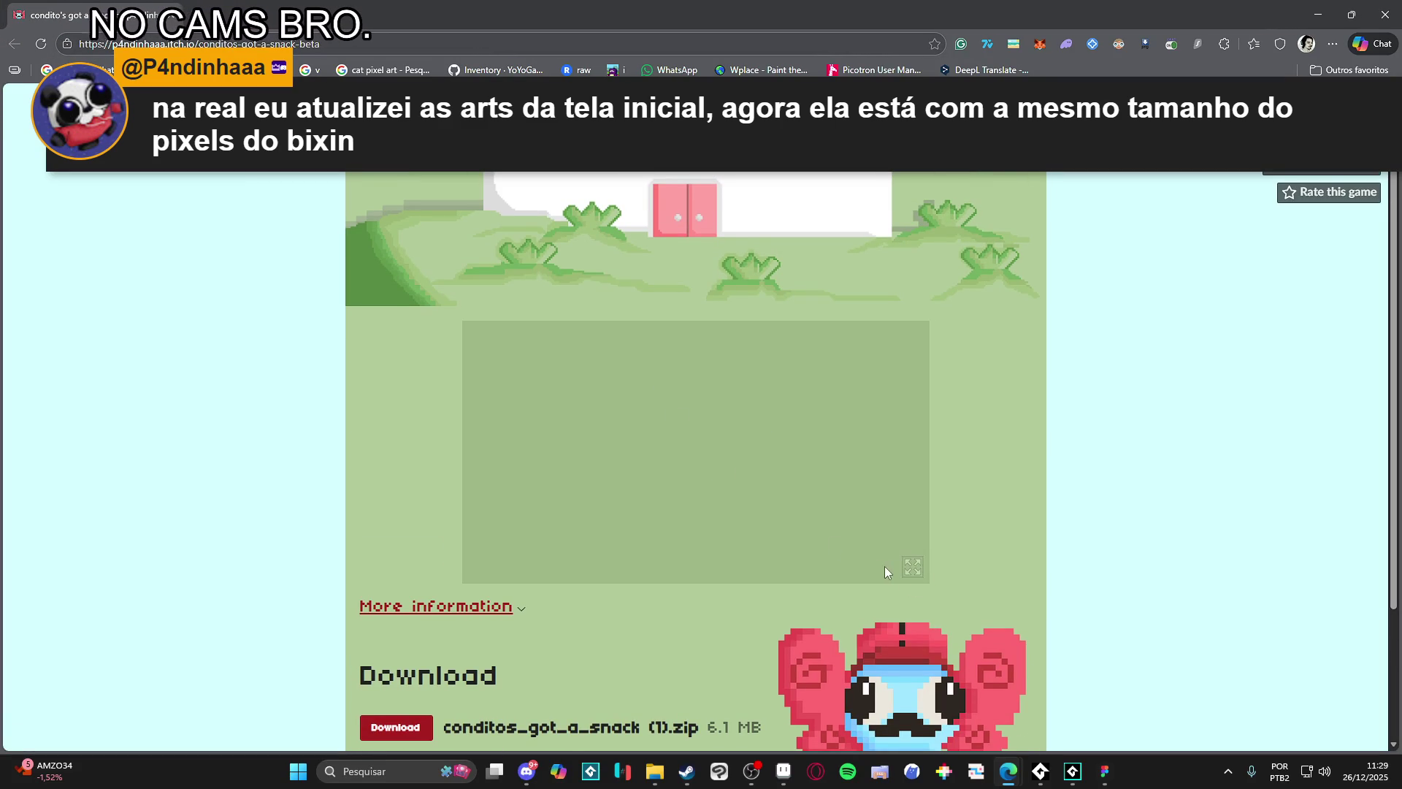
left_click(912, 569)
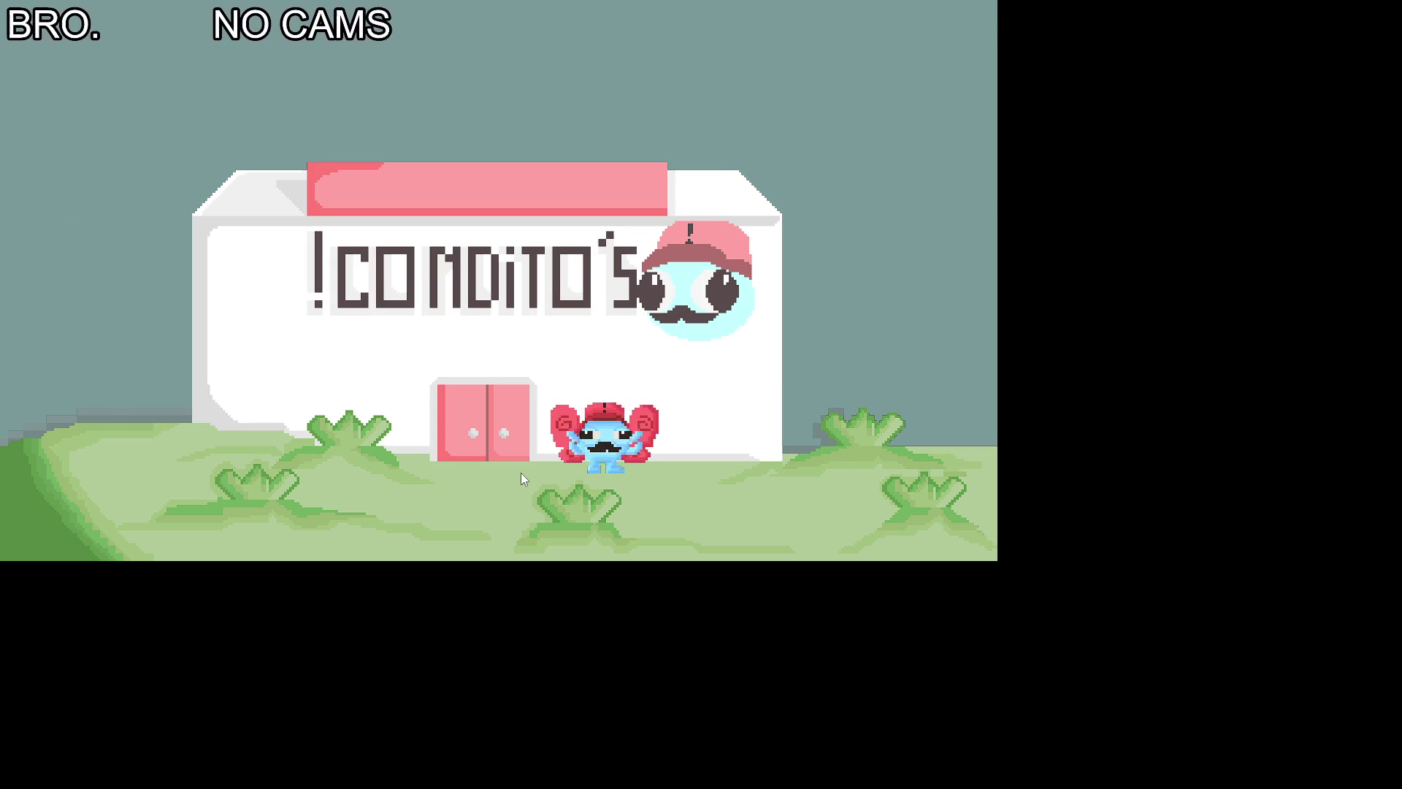
Step: Advance past the title, pick a difficulty and walk left into Area 1's first room
left_click(522, 479)
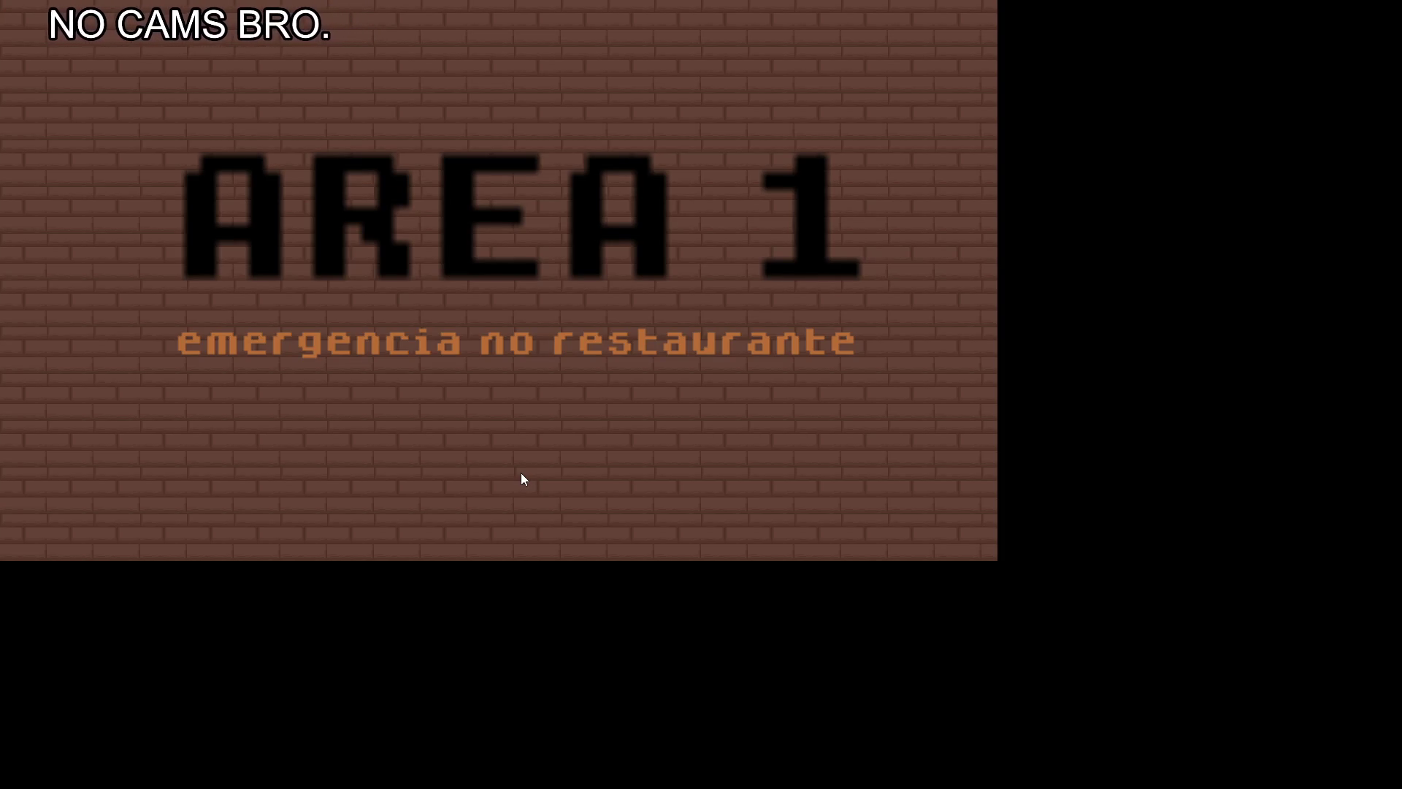
key("a")
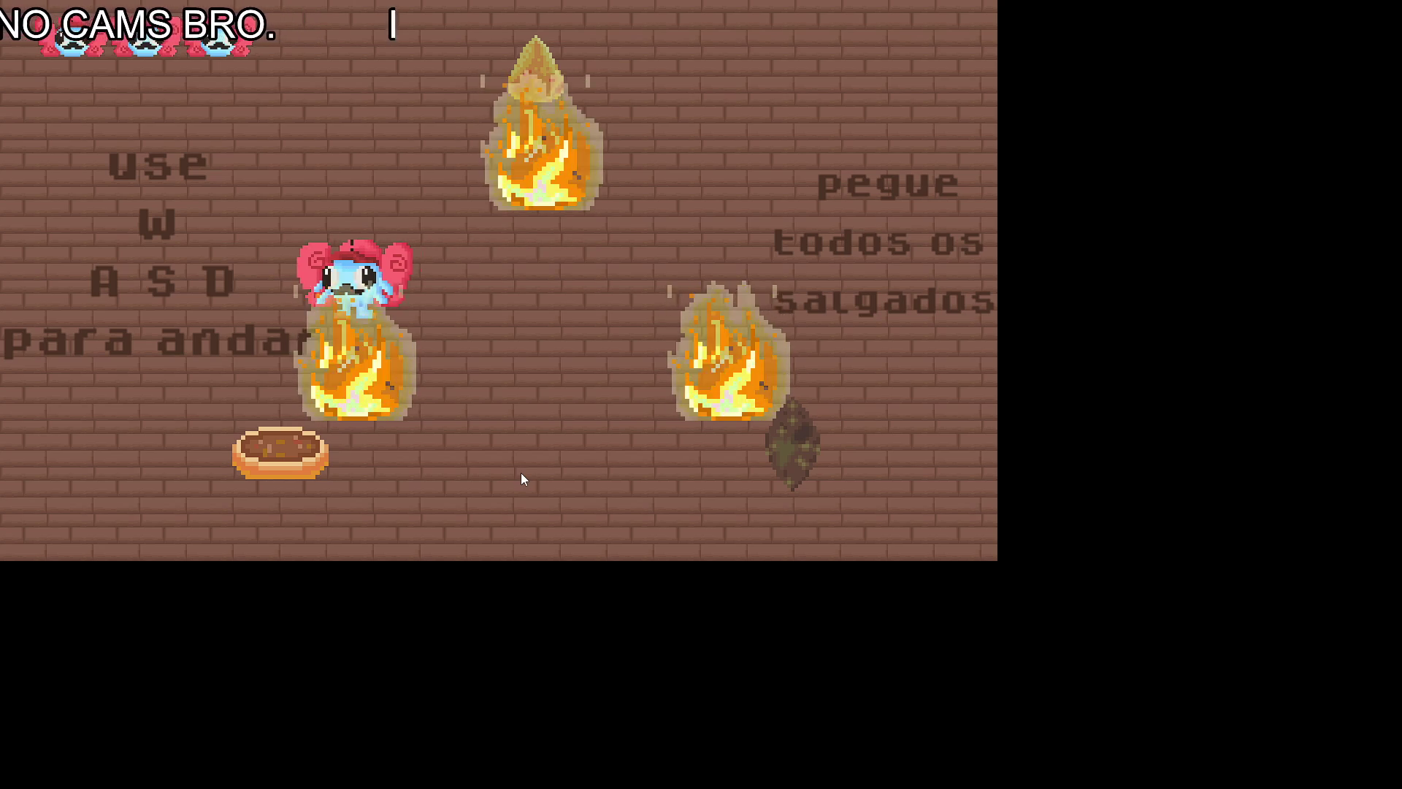
Step: Collect both pies in the first room, avoiding the fires, and exit through the top
key("s")
key("s")
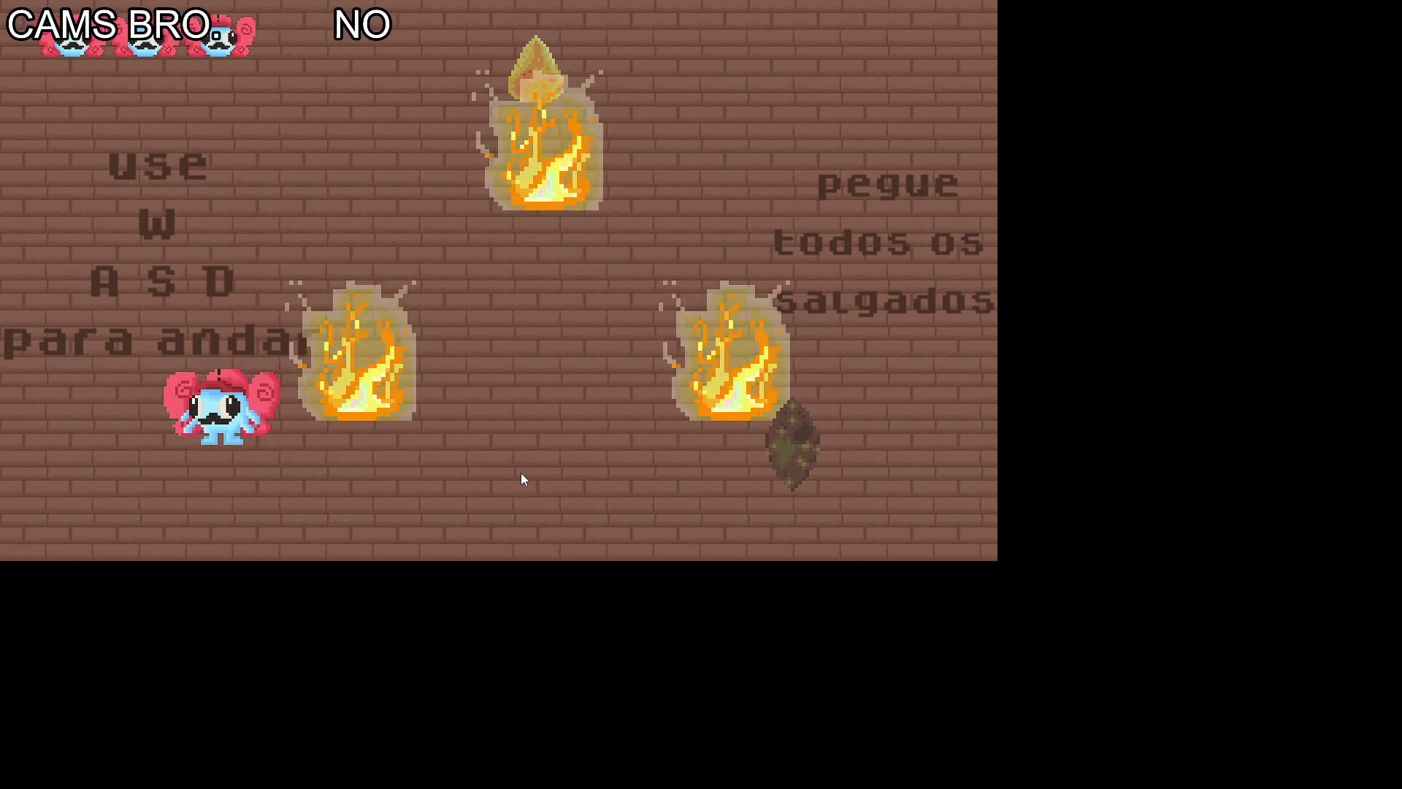
key("d")
key("w")
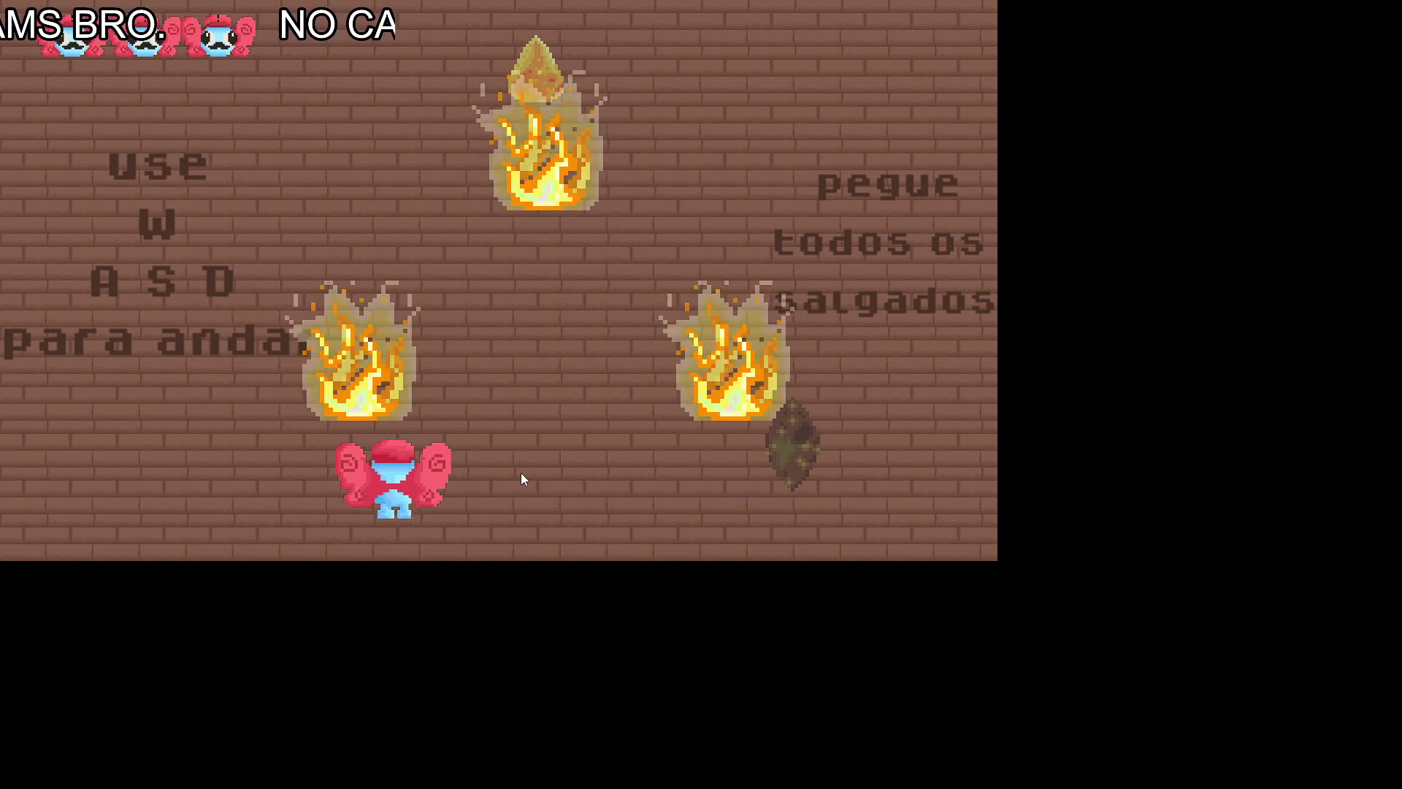
key("d")
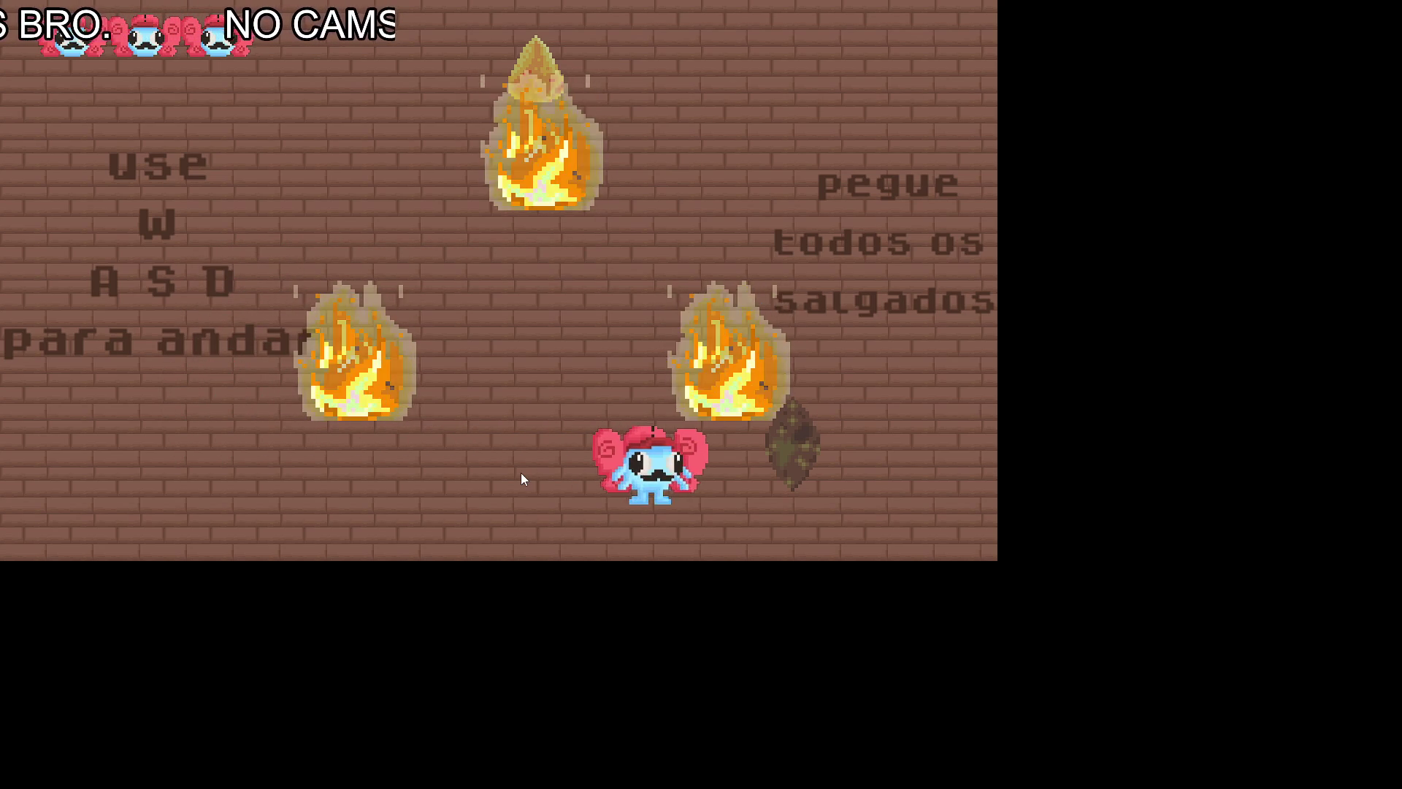
key("a")
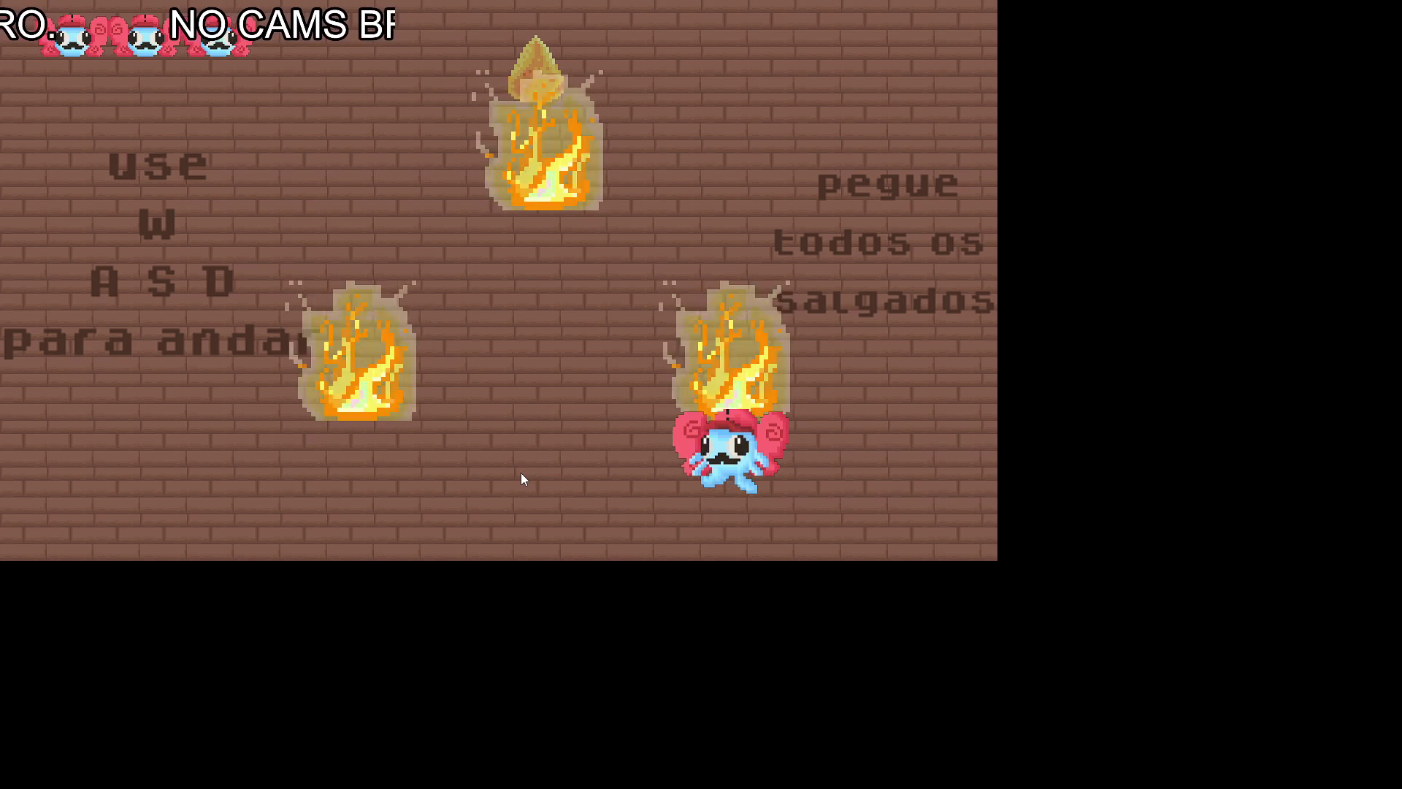
key("w")
key("w")
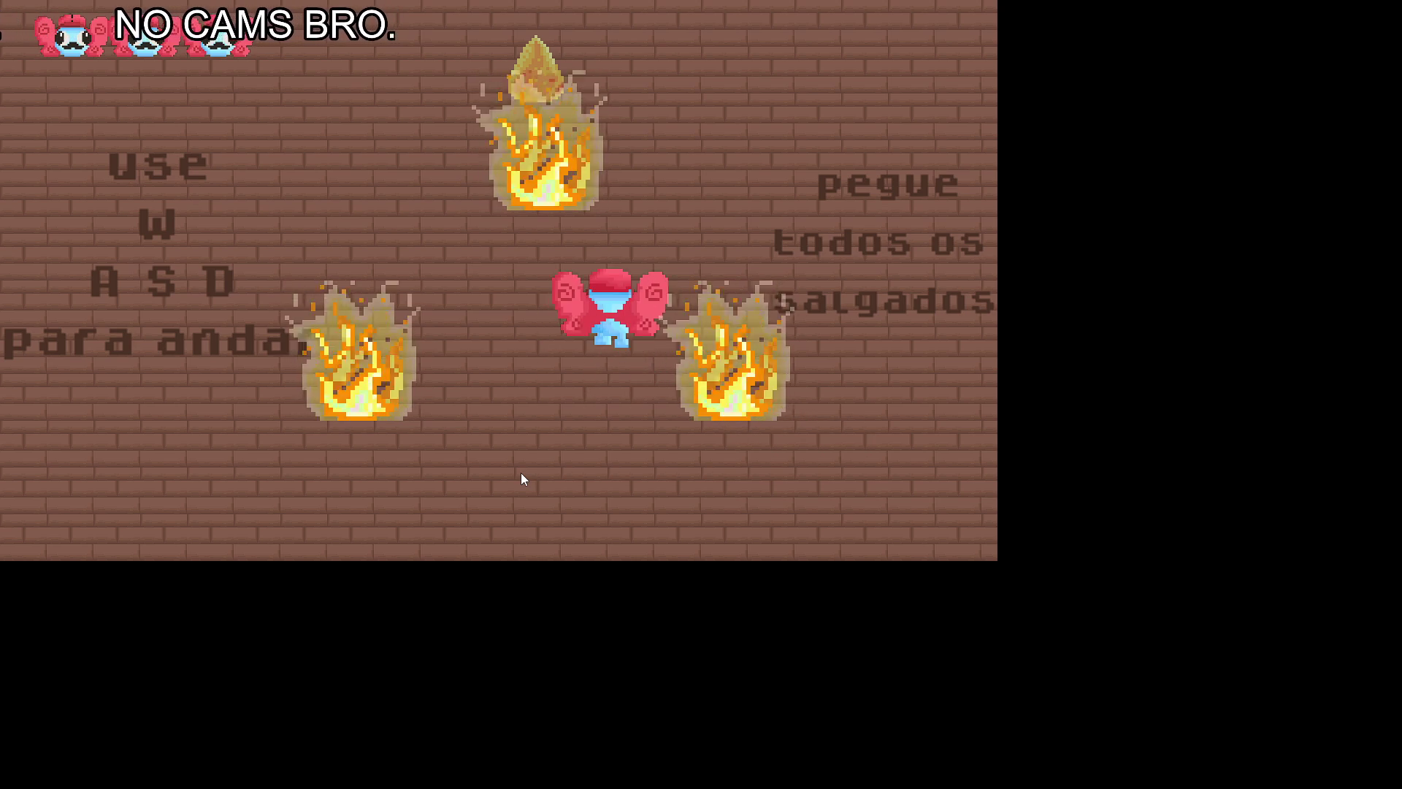
key("d")
key("w")
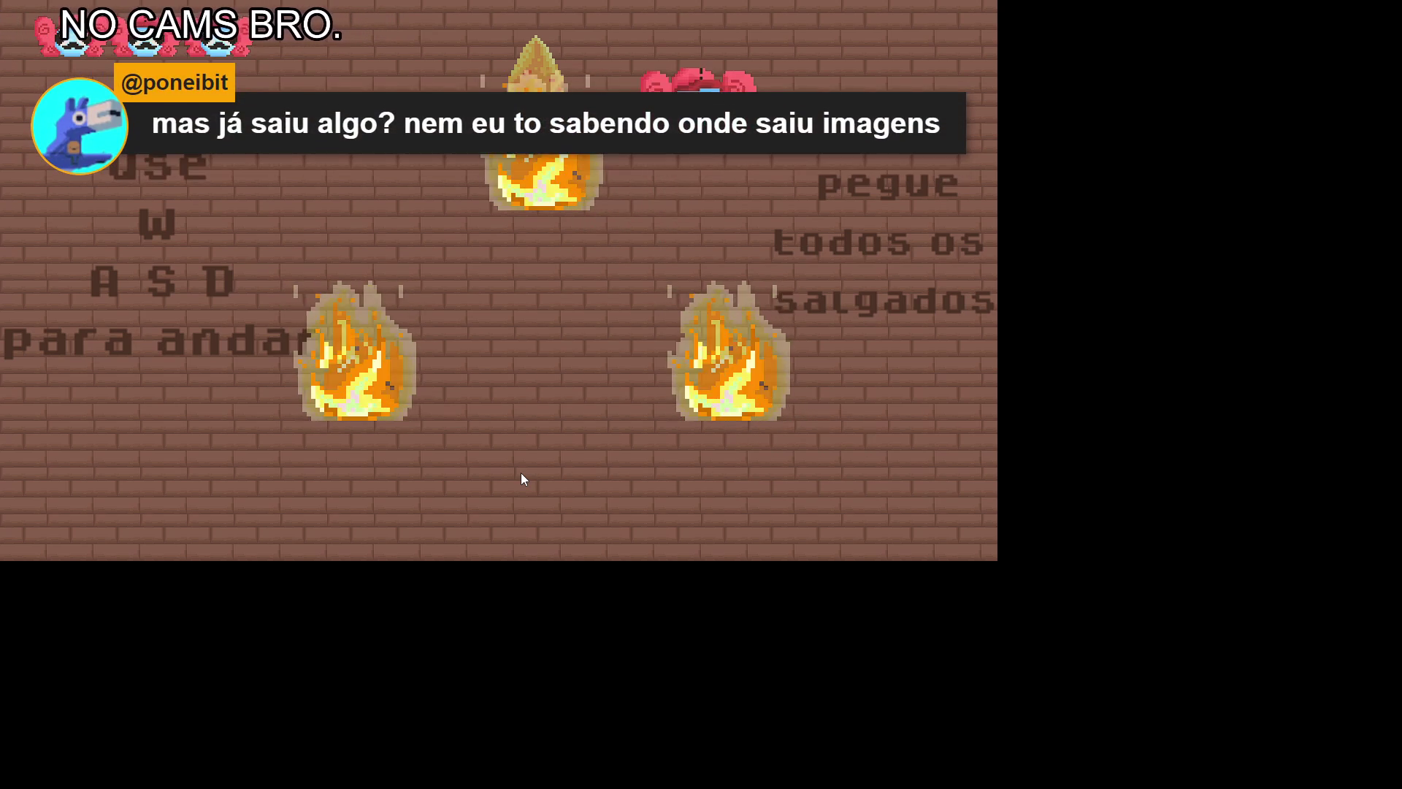
key("w")
key("a")
Step: Weave down-left then up past the fires and leave through the top edge again
key("s")
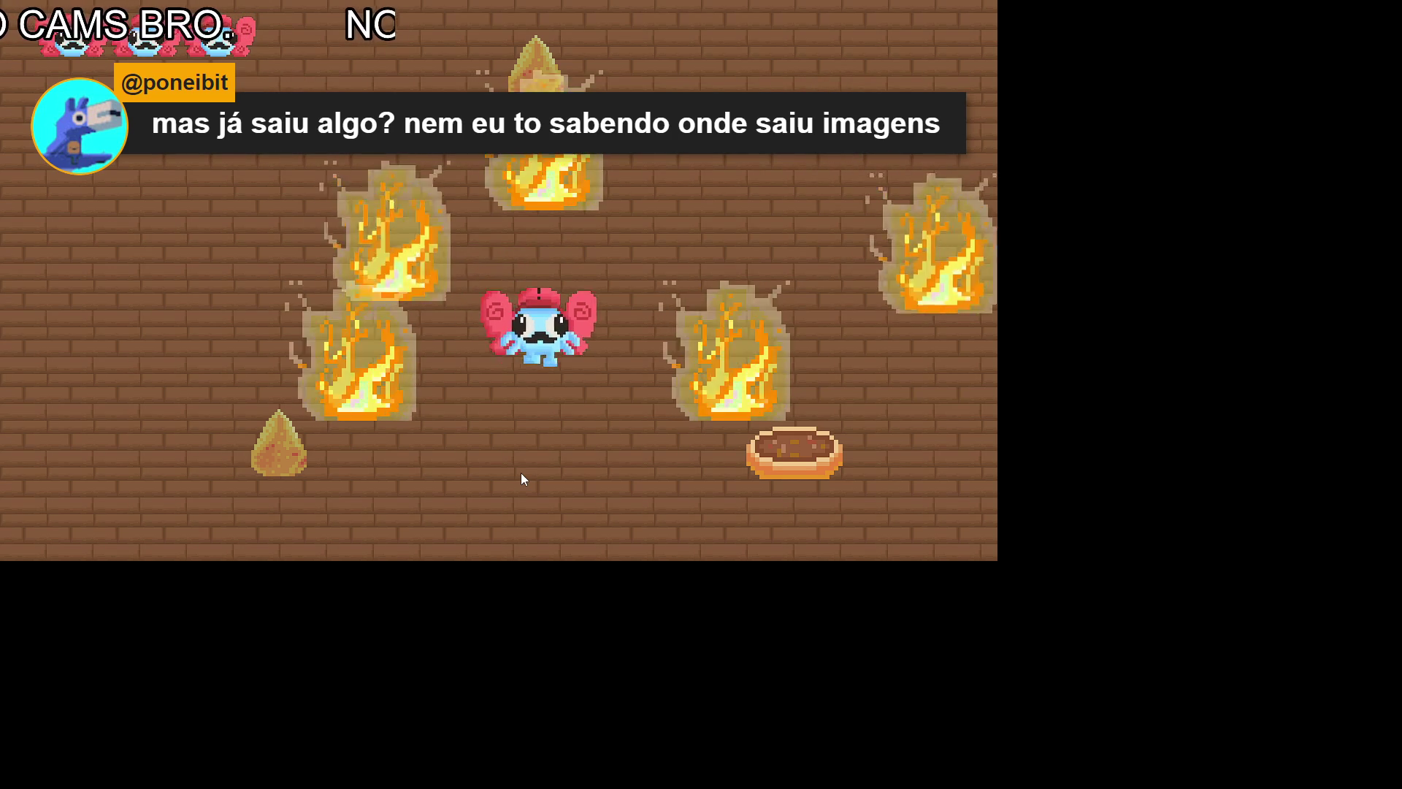
key("a")
key("a")
key("w")
key("d")
key("d")
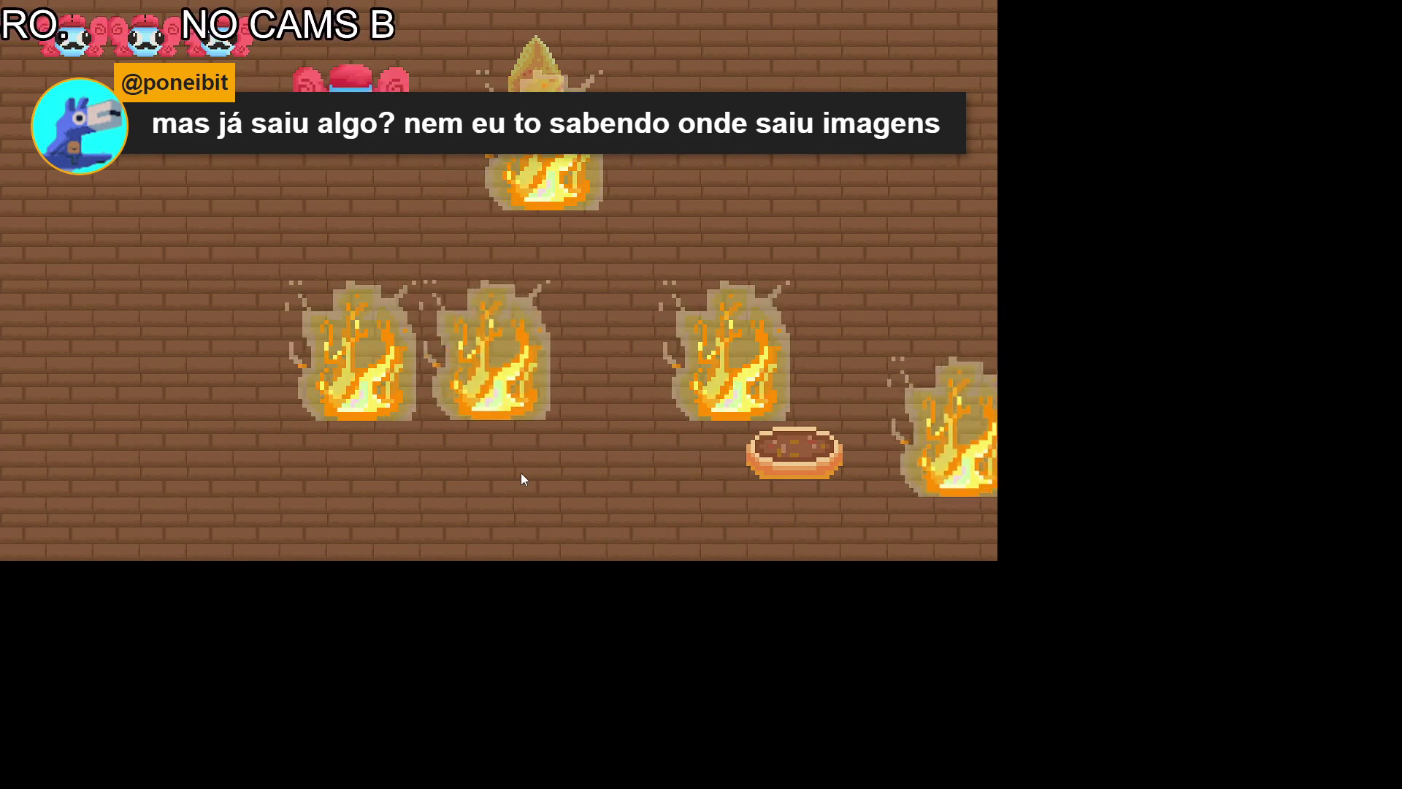
key("w")
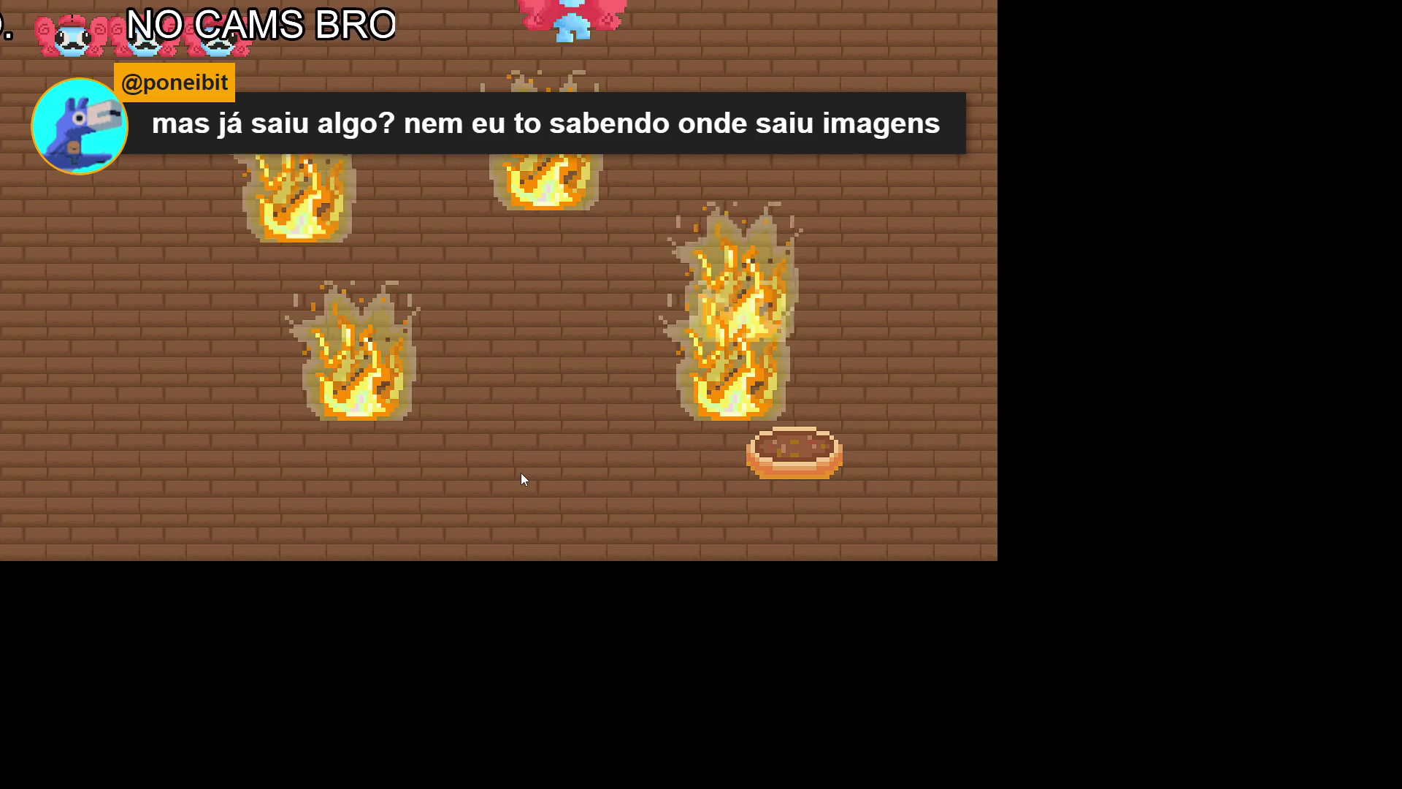
Step: Cross the next room using the left and right edge wraps, then head up to the top edge
key("d")
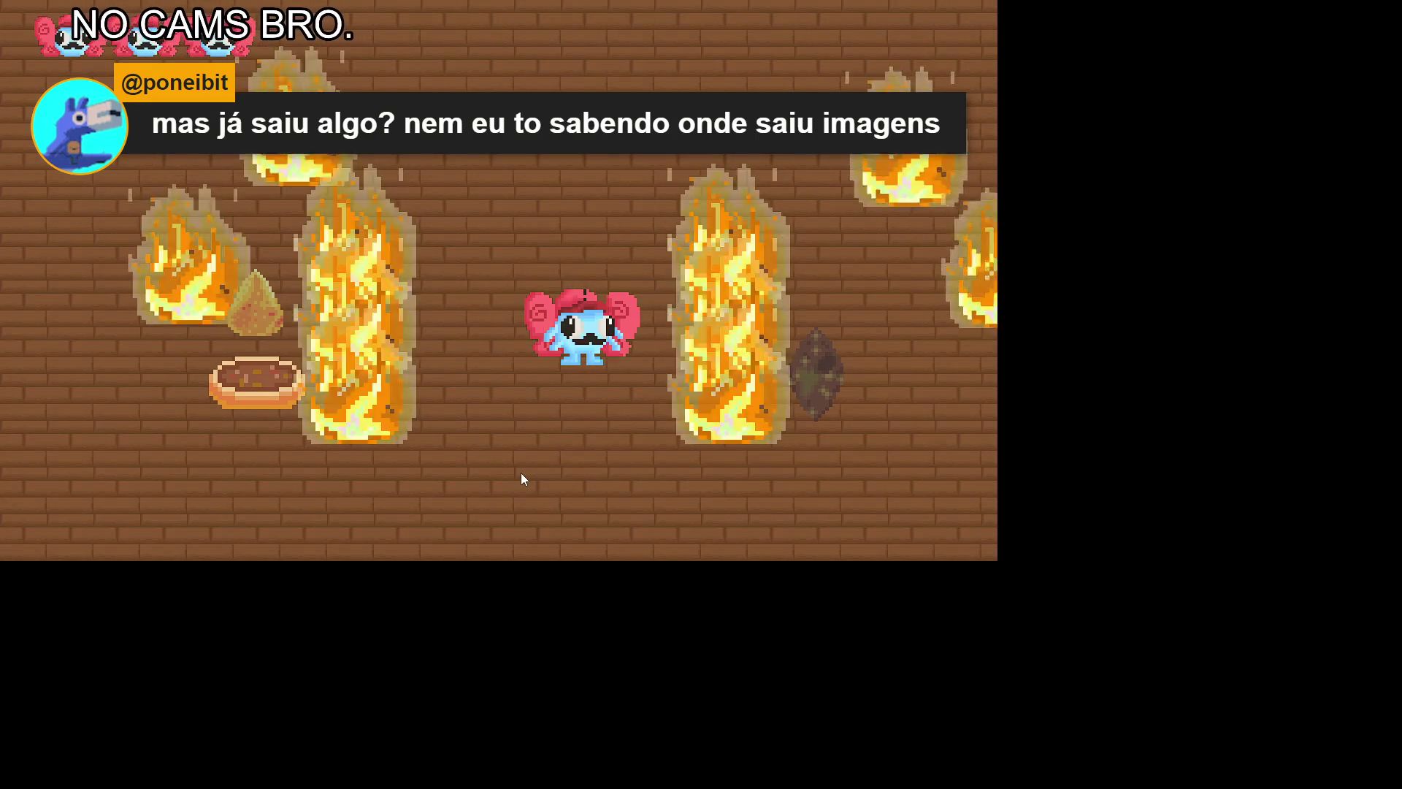
key("w")
key("a")
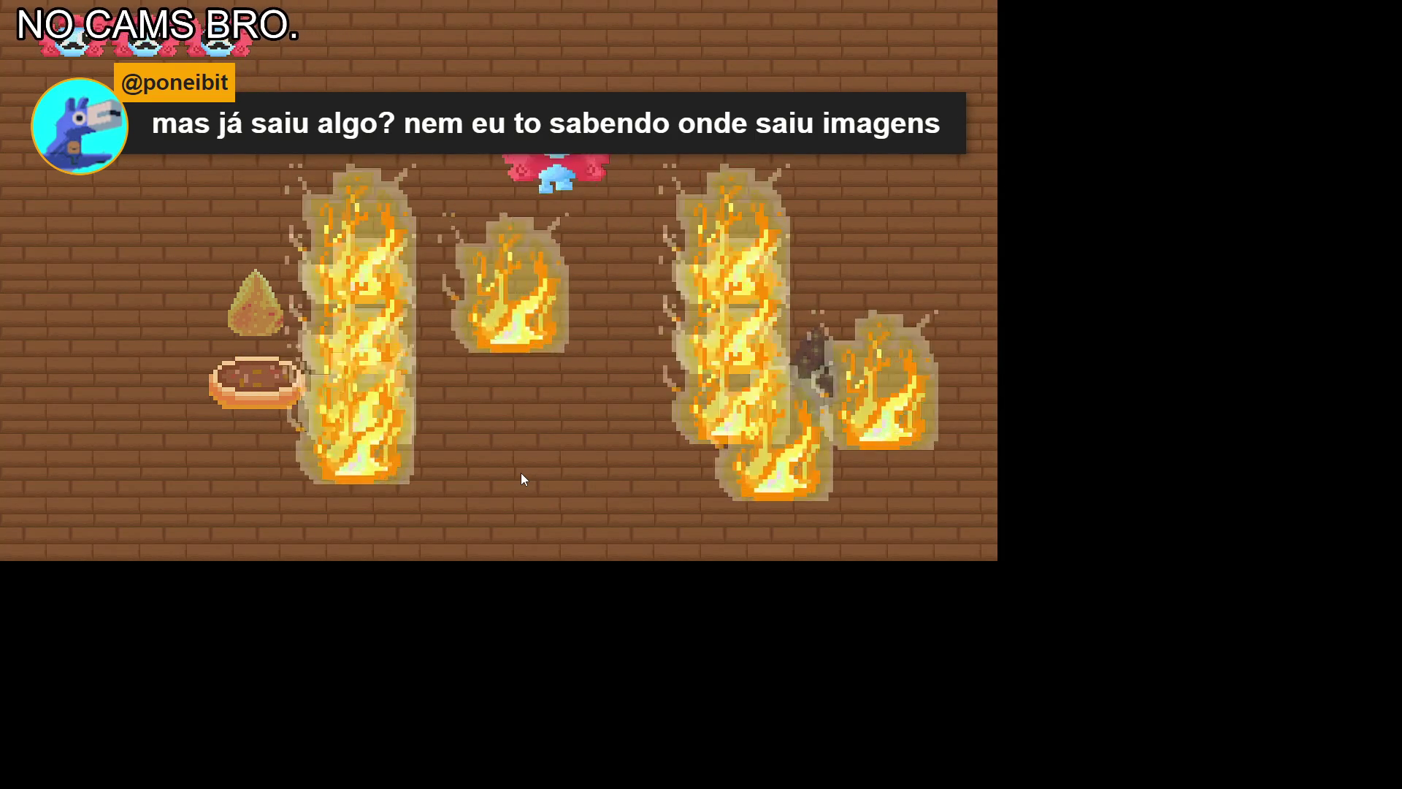
key("a")
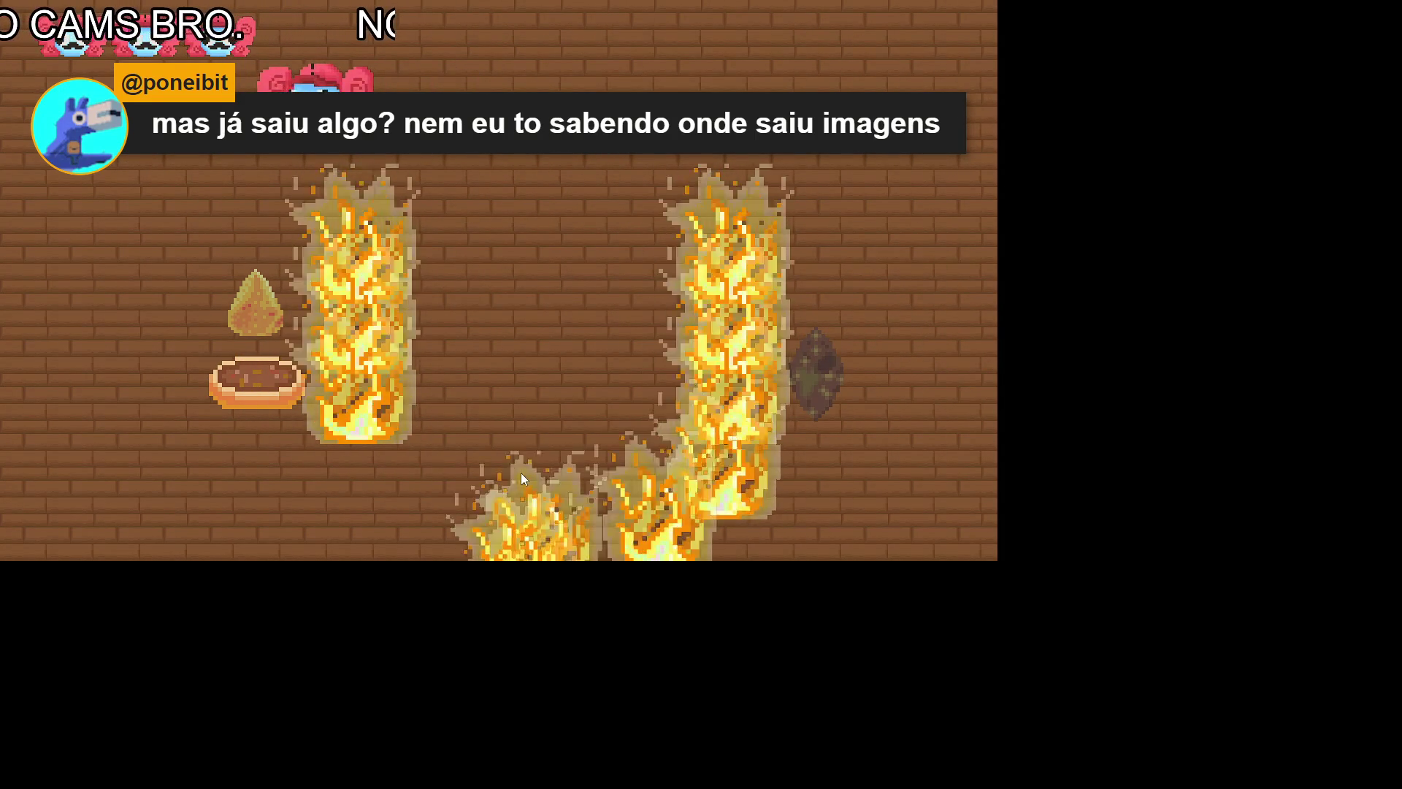
key("s")
key("a")
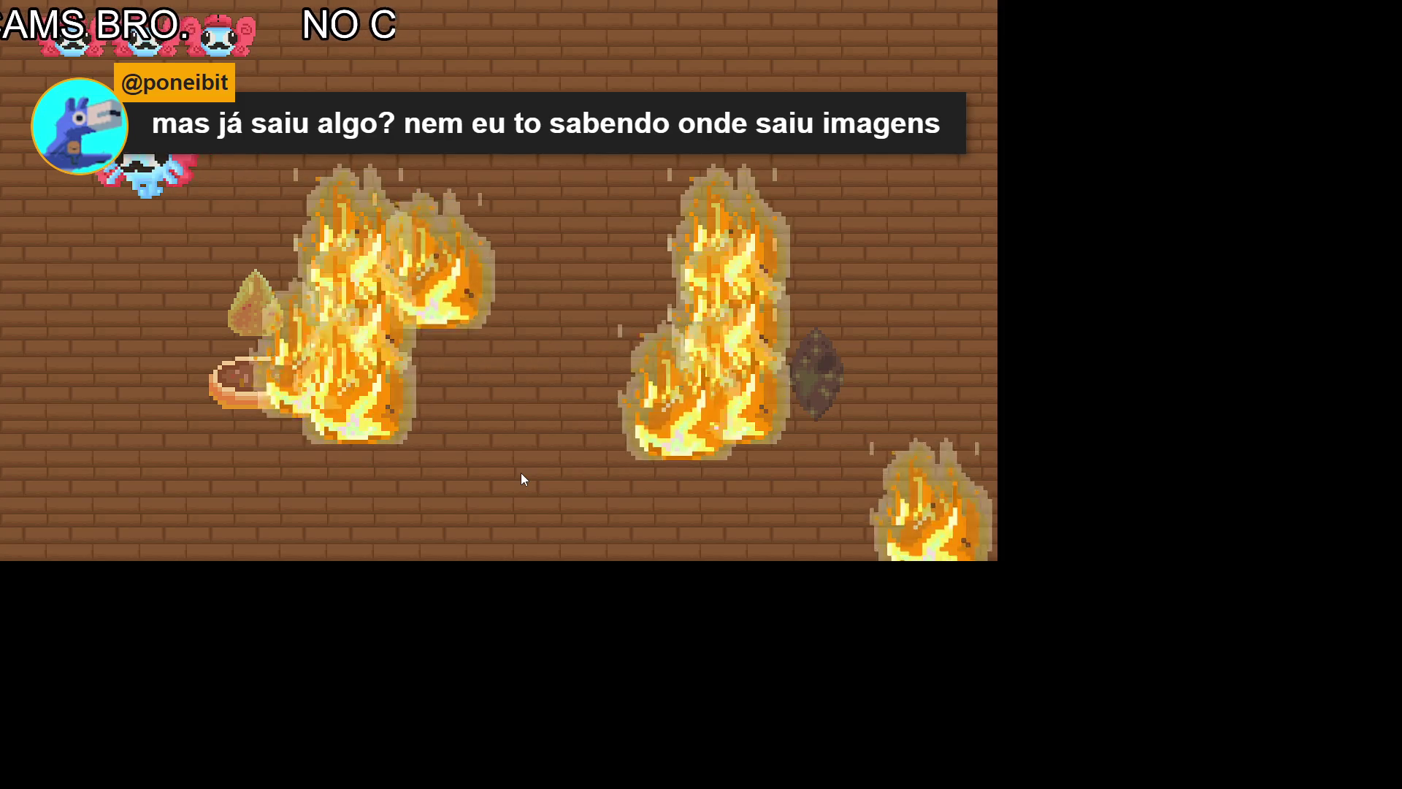
key("w")
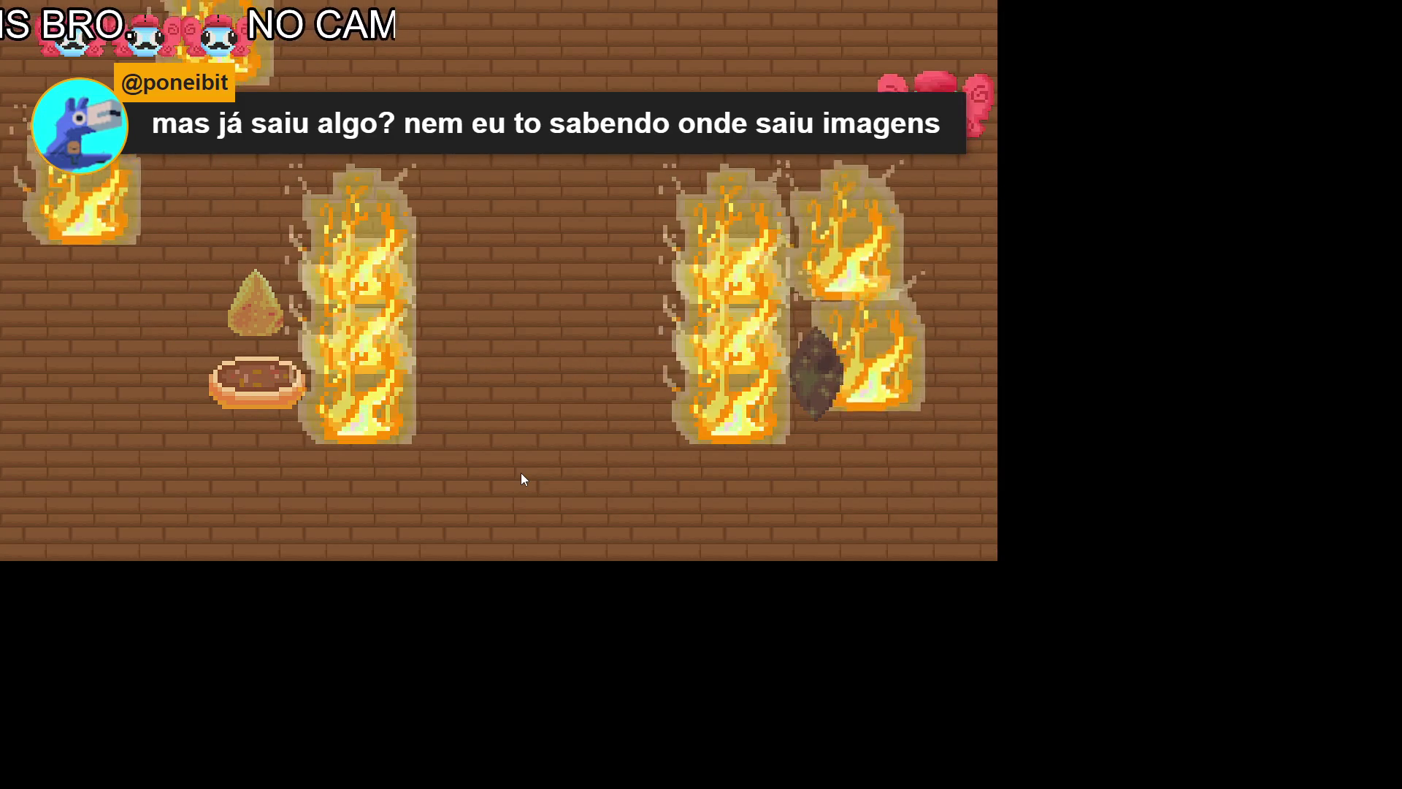
key("a")
key("s")
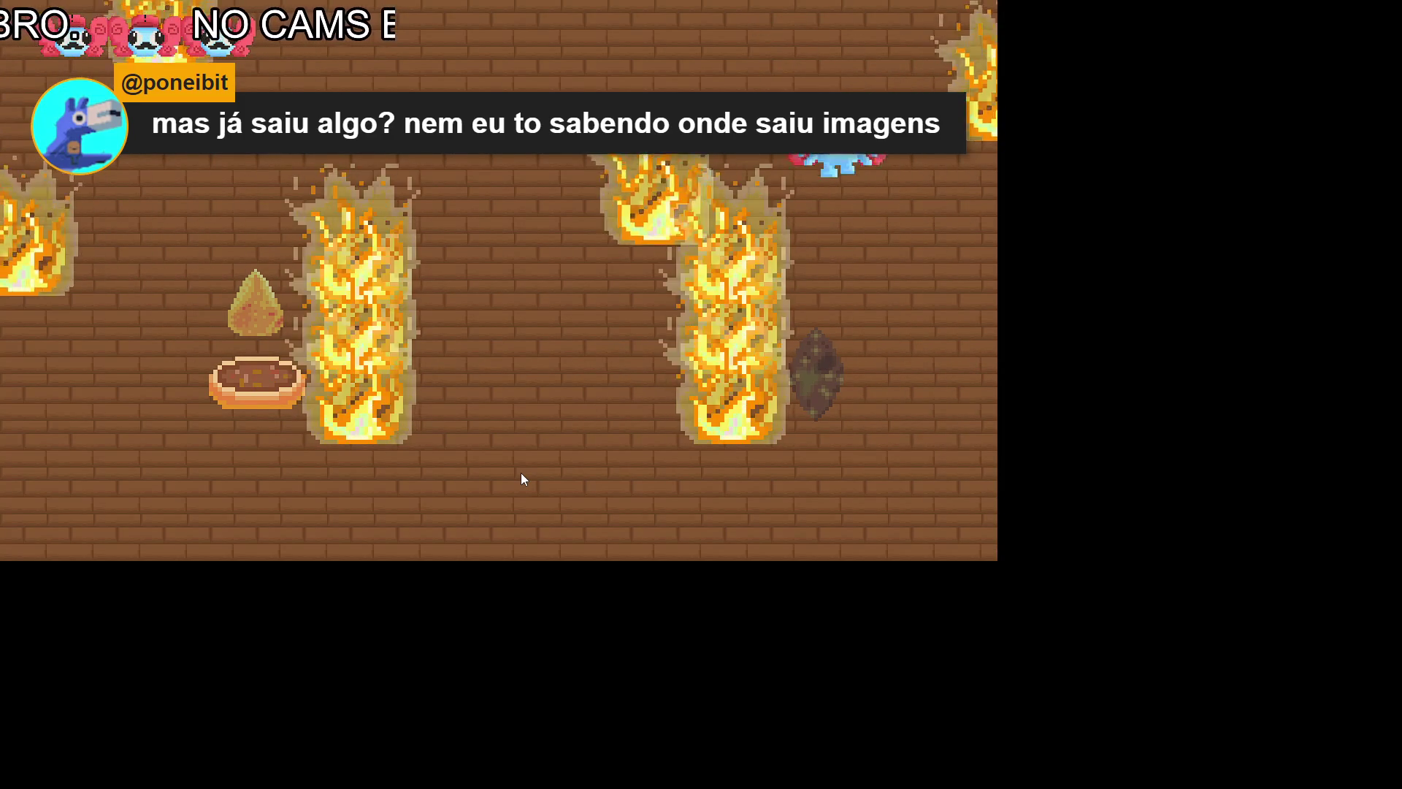
key("d")
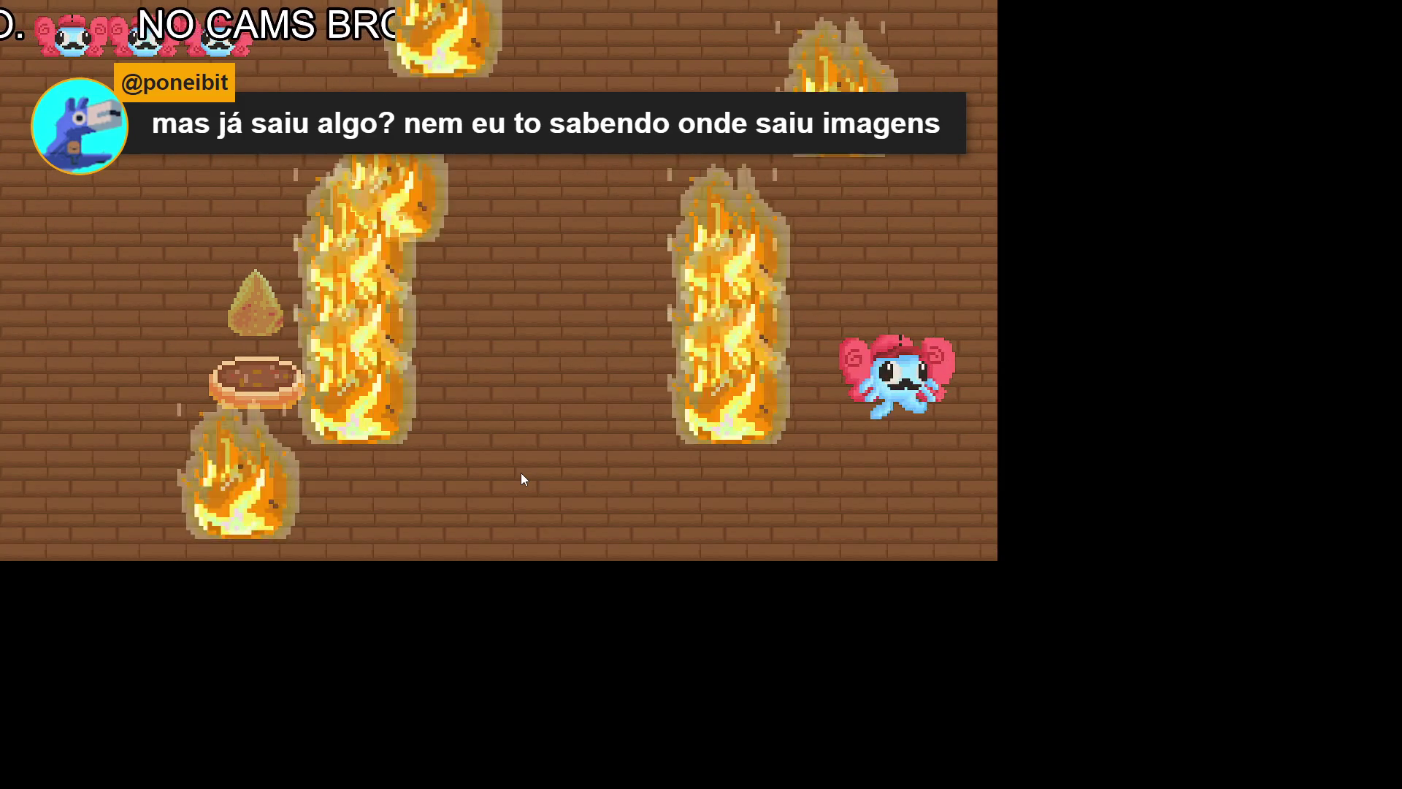
key("d")
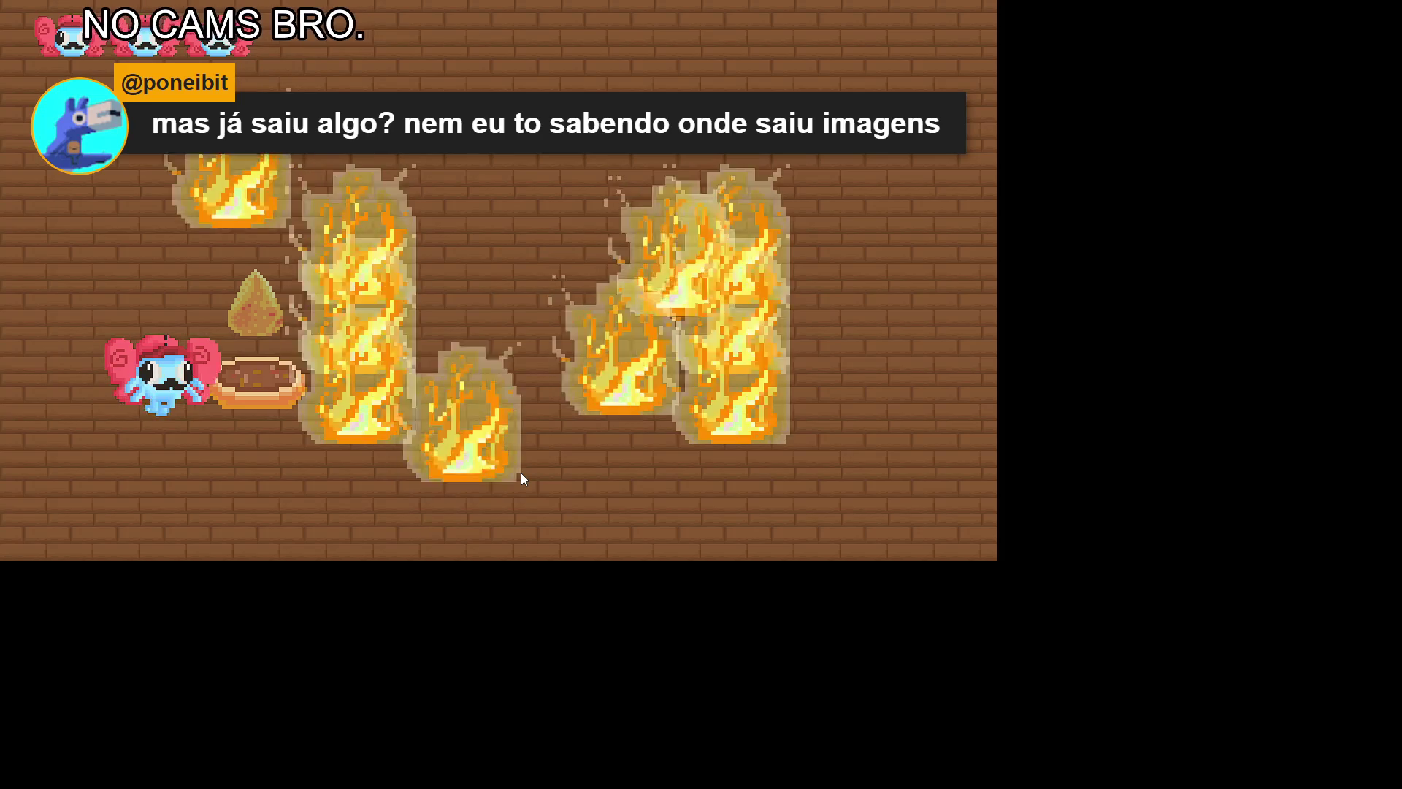
key("w")
key("w")
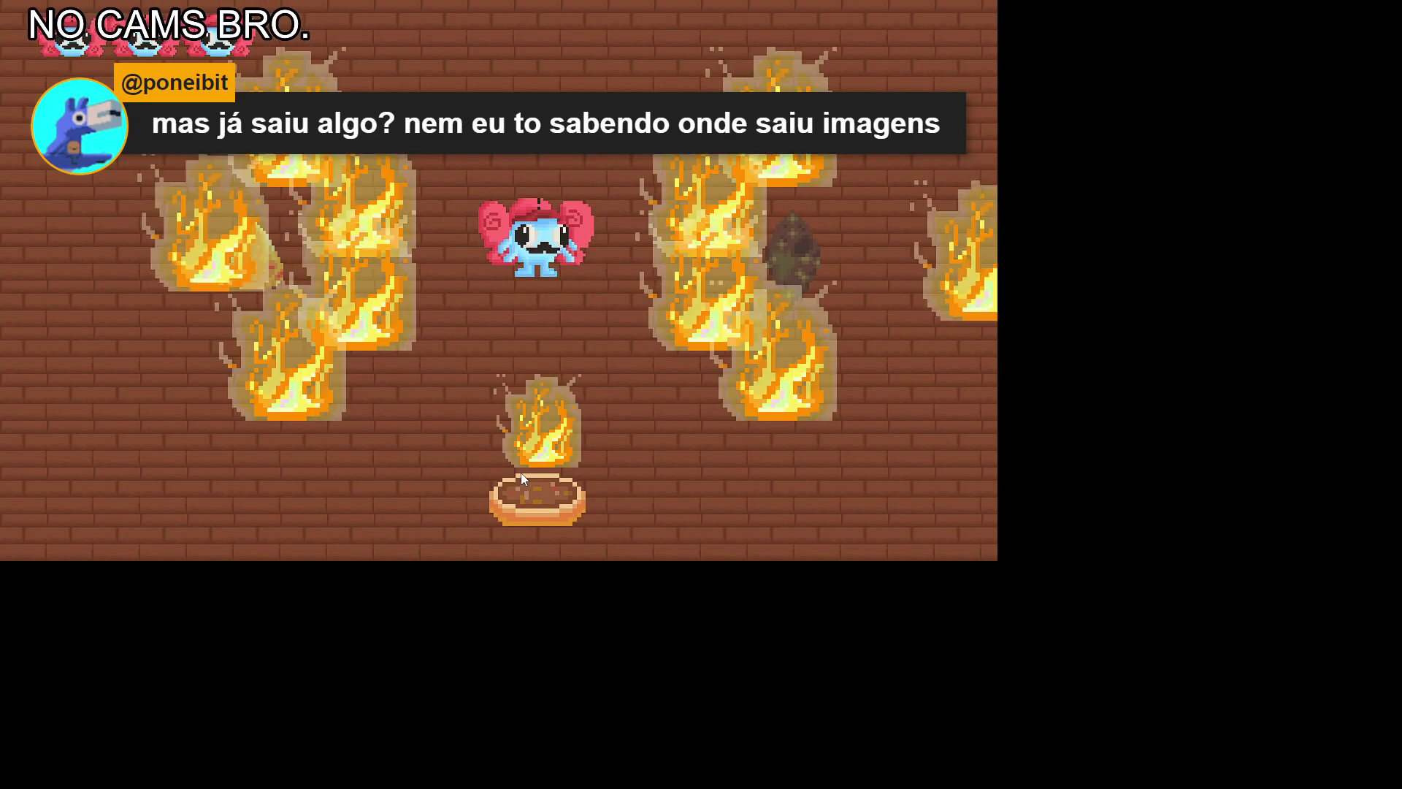
key("a")
key("w")
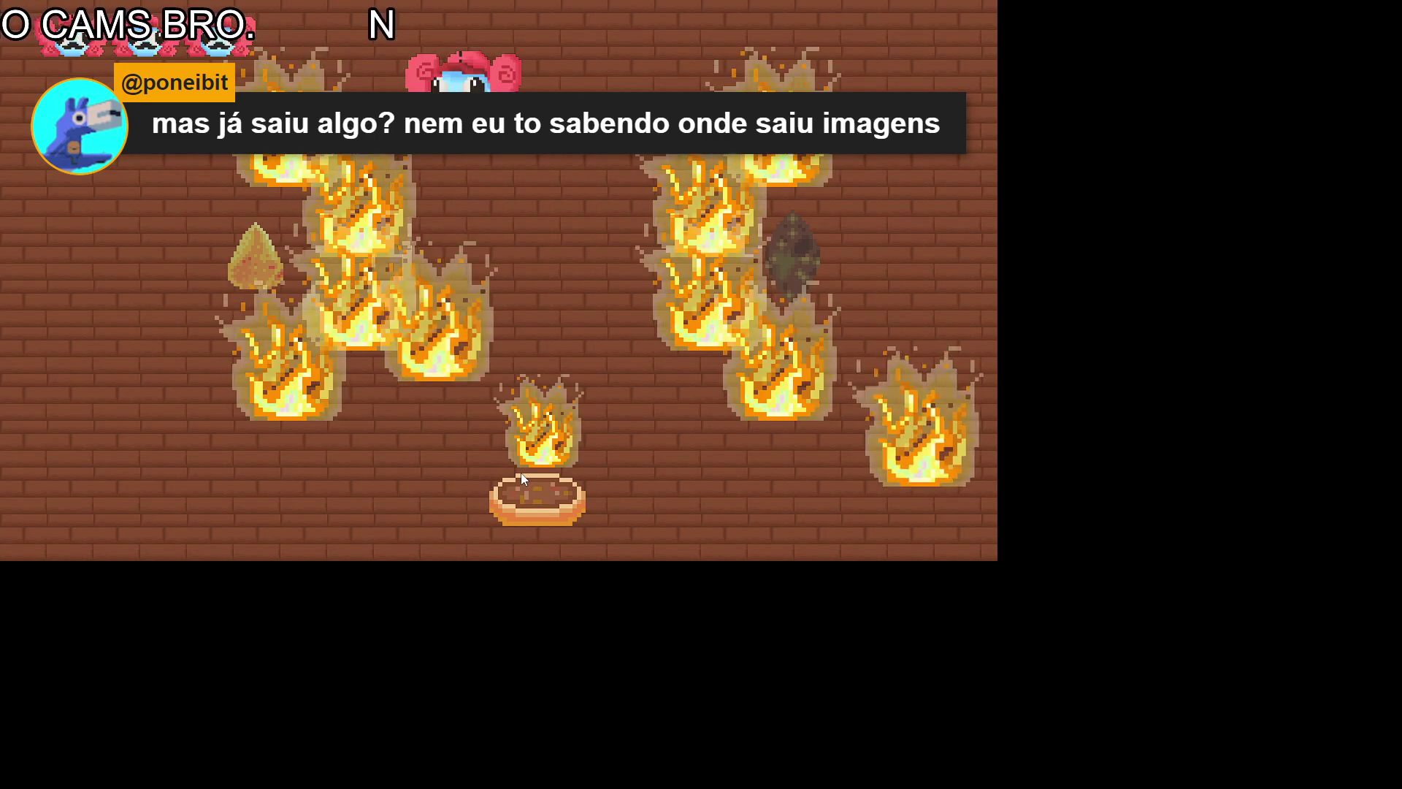
key("a")
key("a")
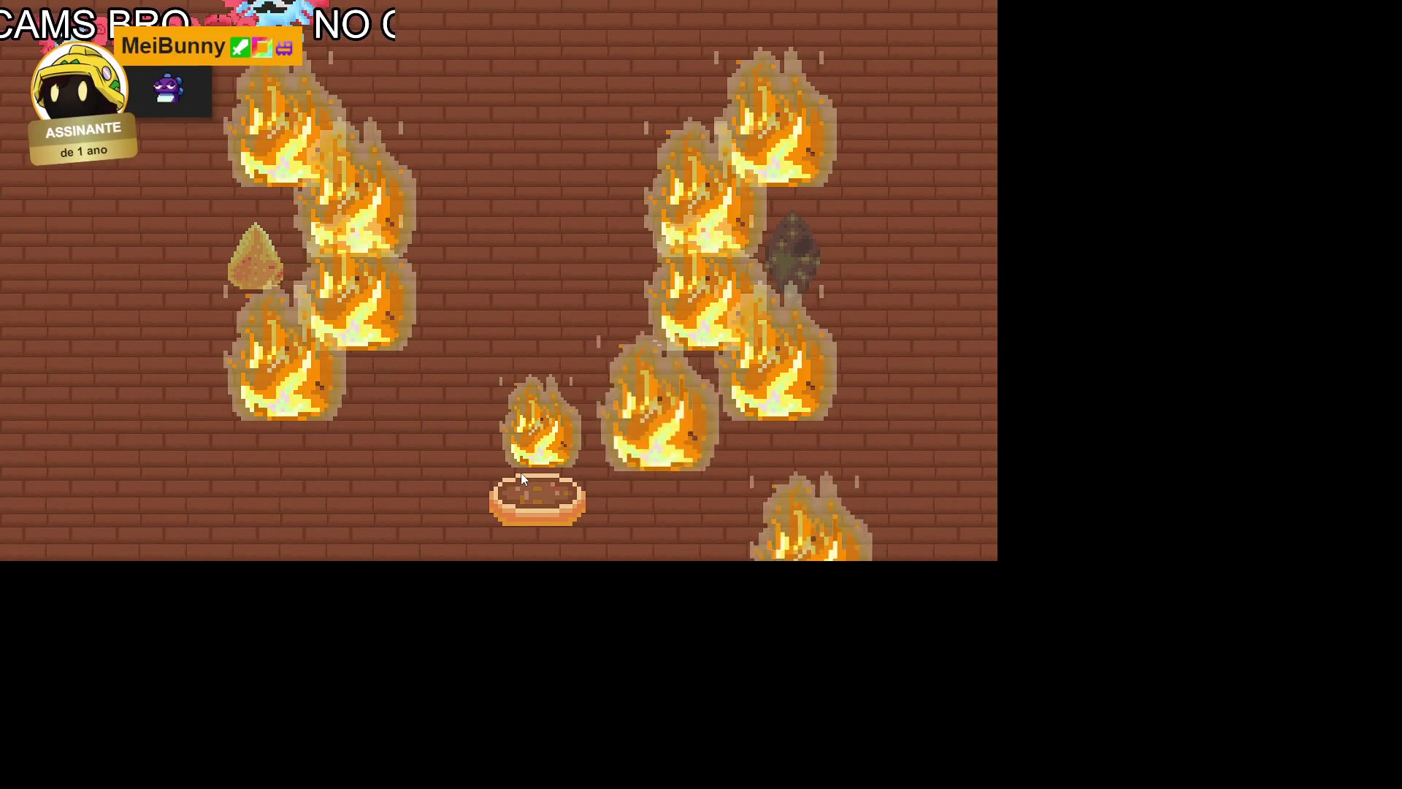
Step: Work down and right past the pot, turn upward, then drop back onto open floor
key("s")
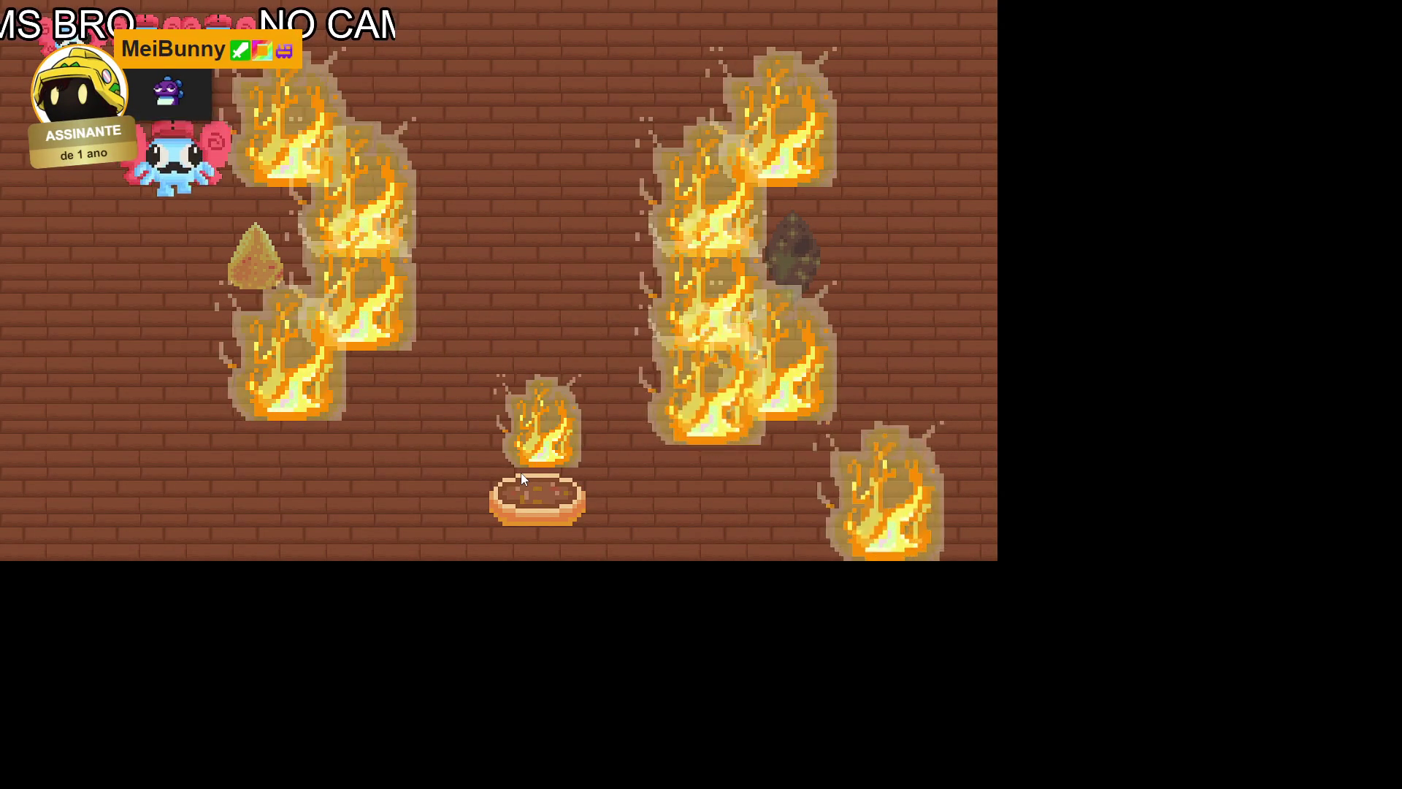
key("d")
key("a")
key("s")
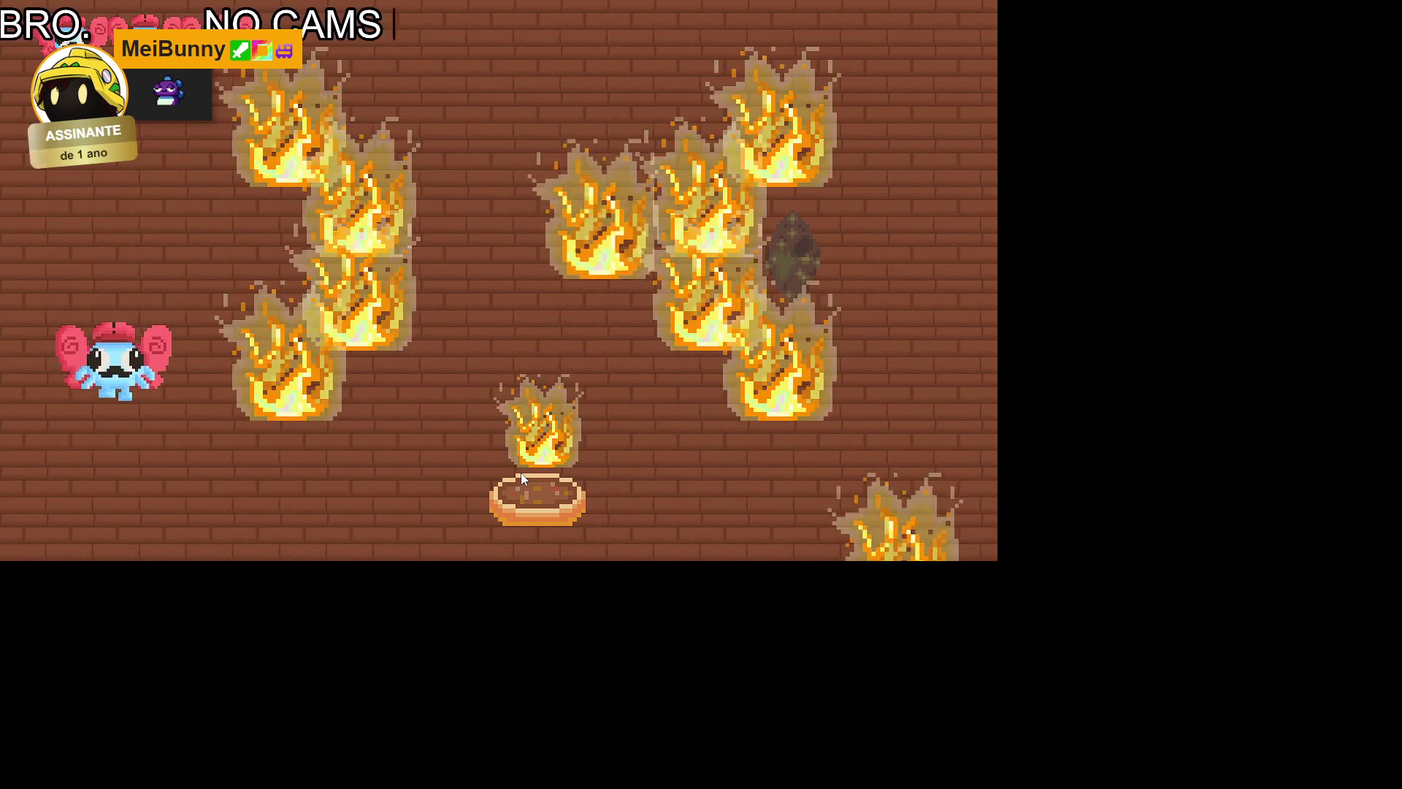
key("d")
key("d")
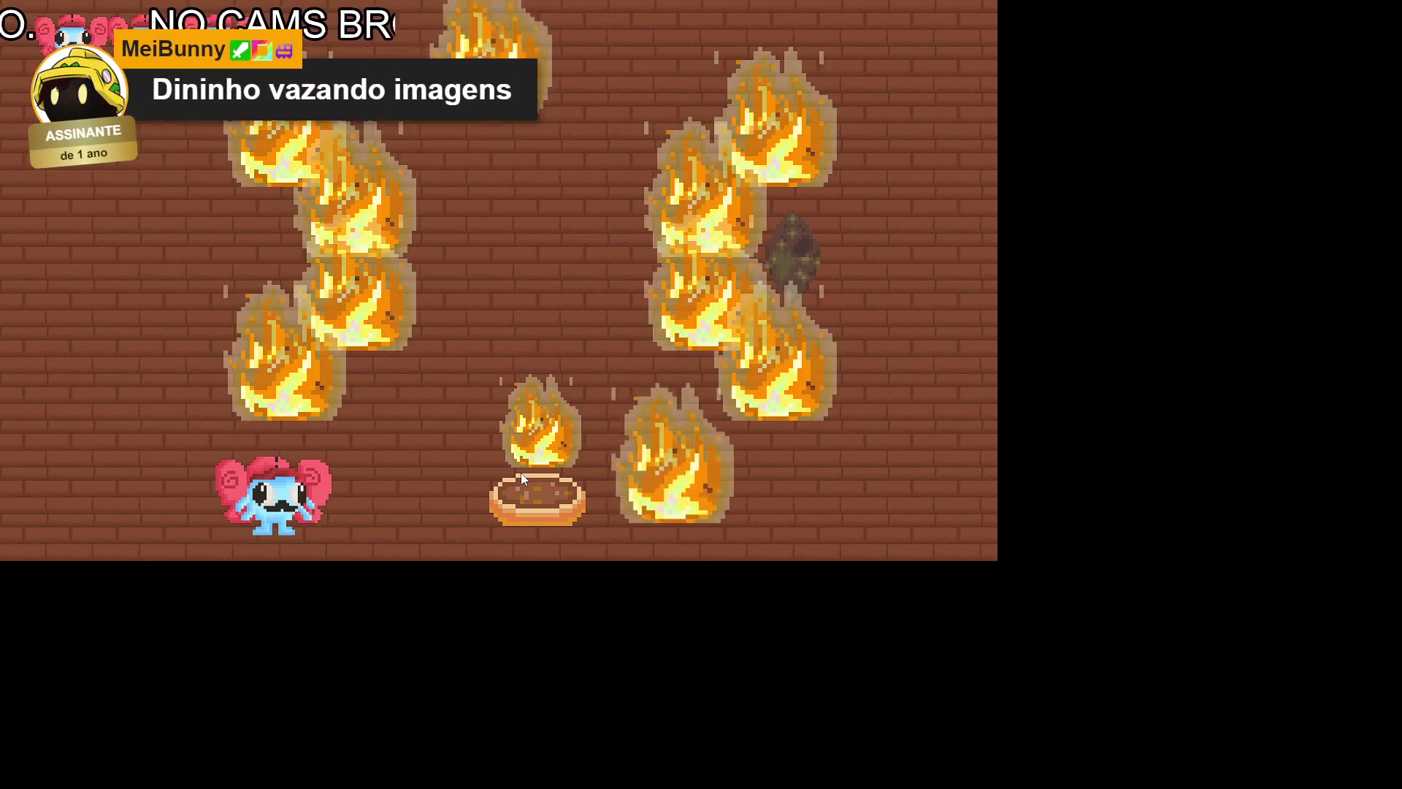
key("a")
key("d")
key("d")
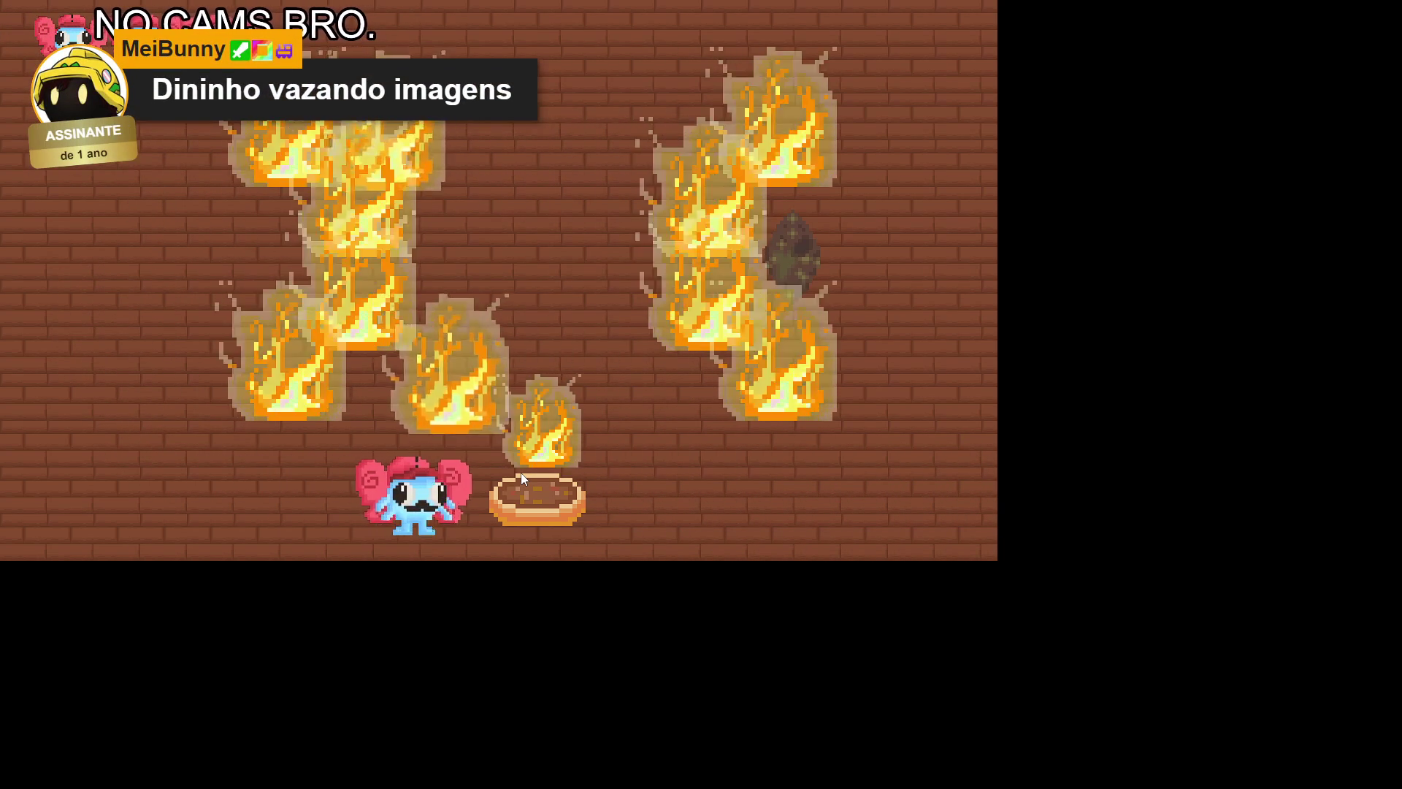
key("d")
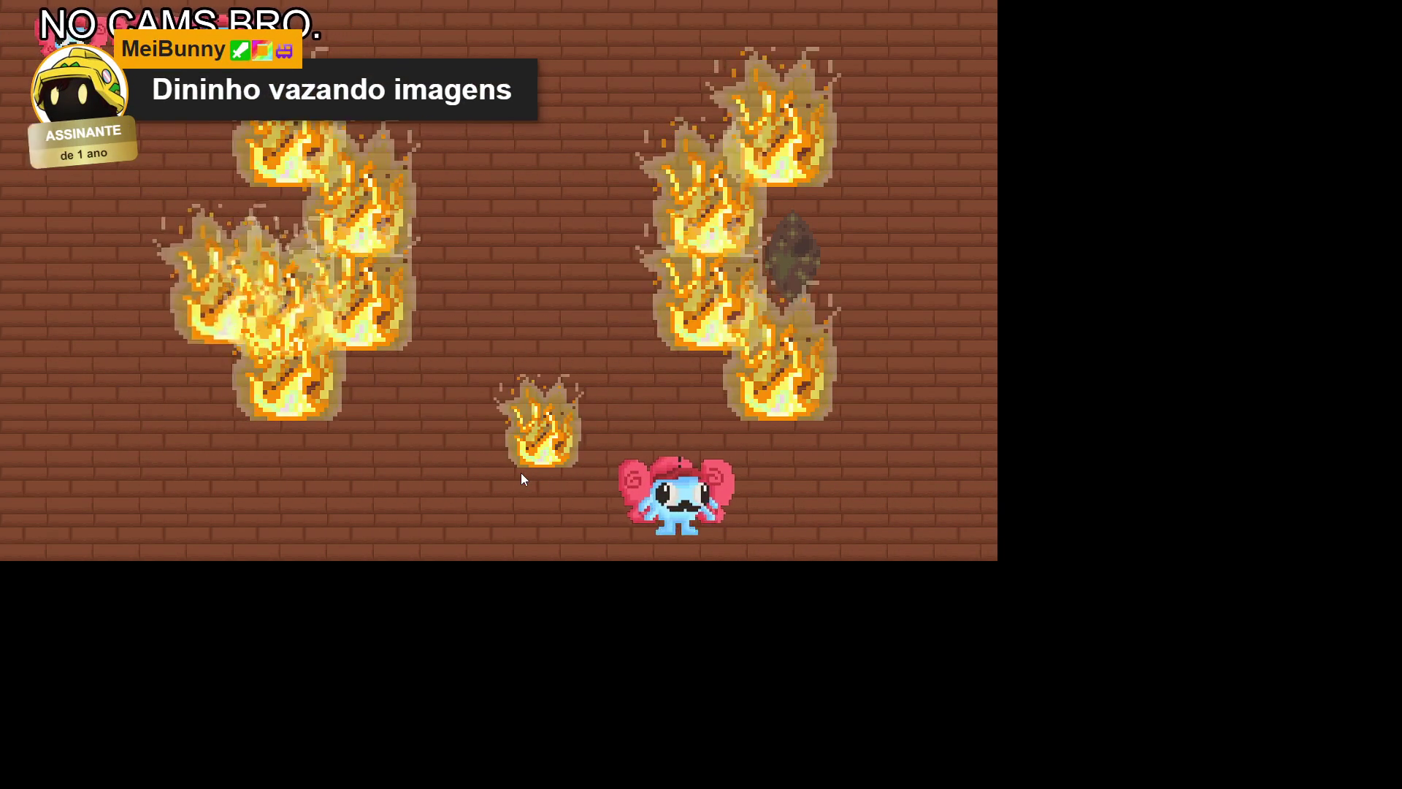
key("w")
key("d")
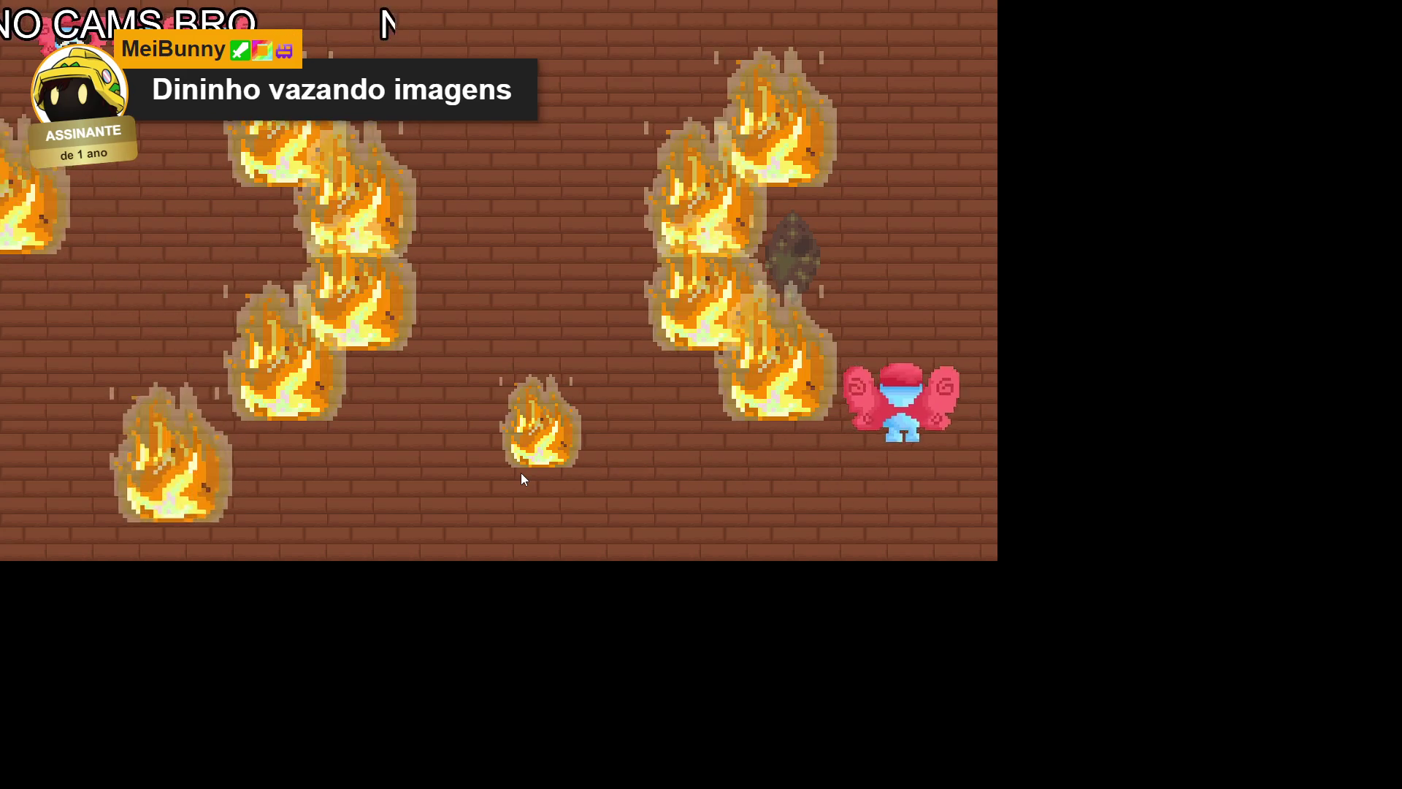
key("a")
key("a")
key("w")
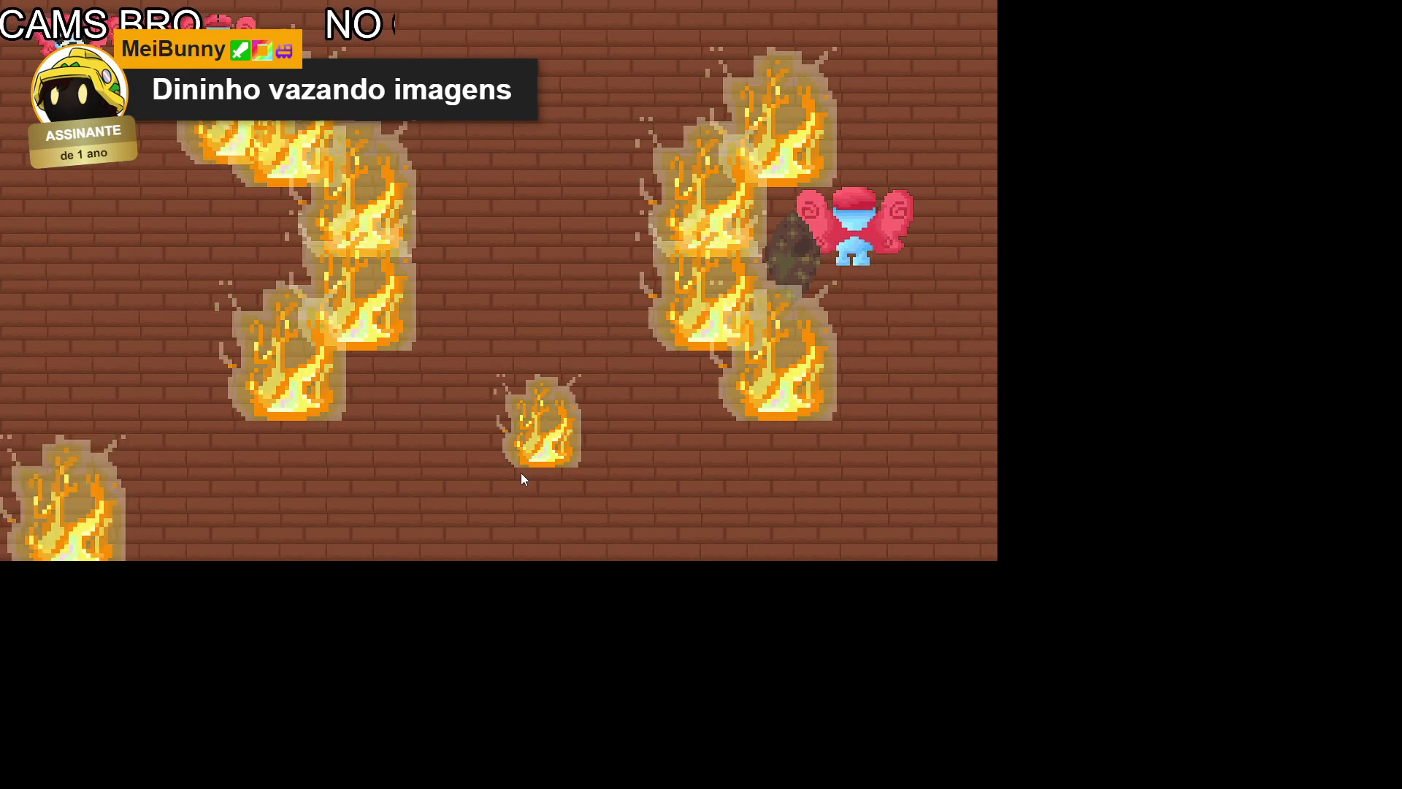
key("s")
Step: Zigzag between the fires, climb up past them and walk down into the next room with three lives
key("s")
key("d")
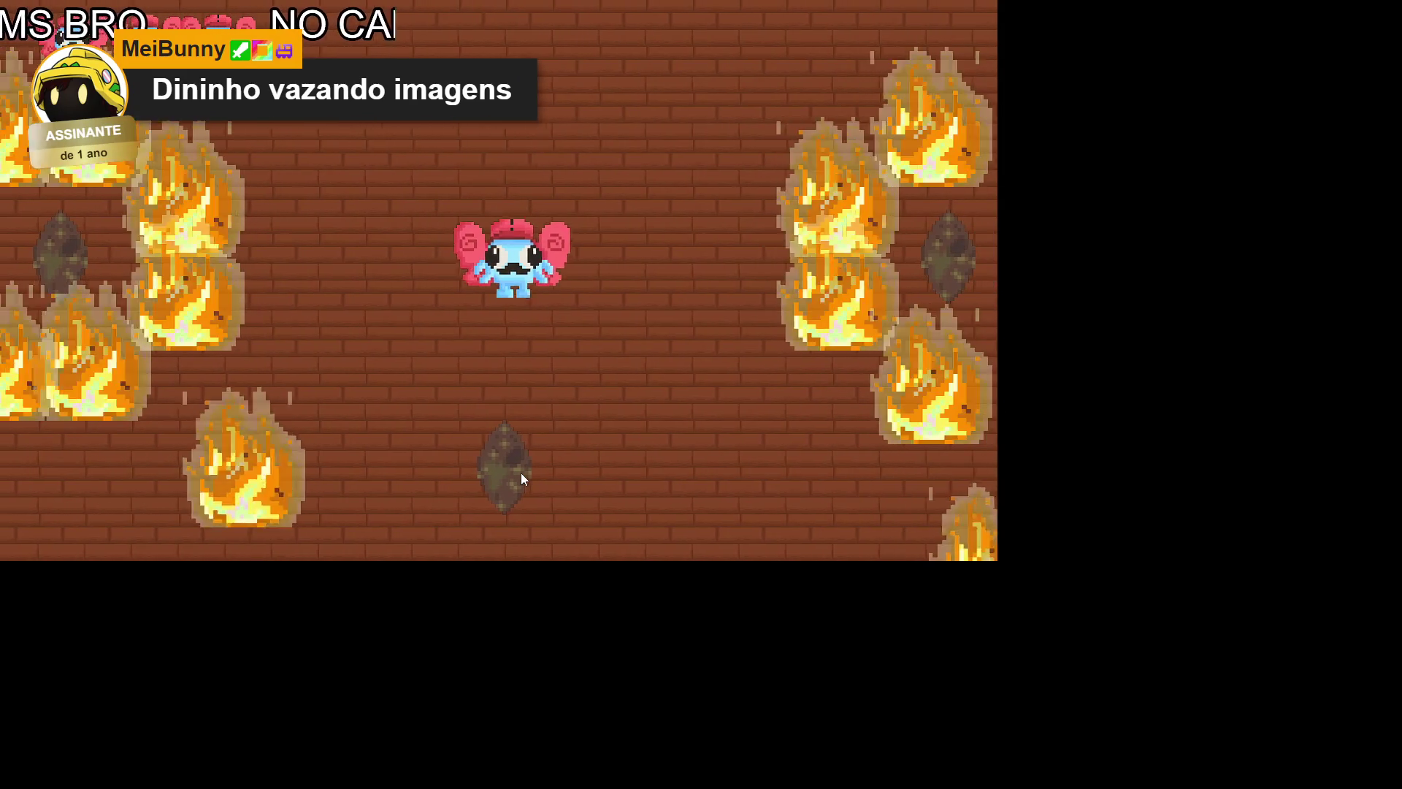
key("s")
key("a")
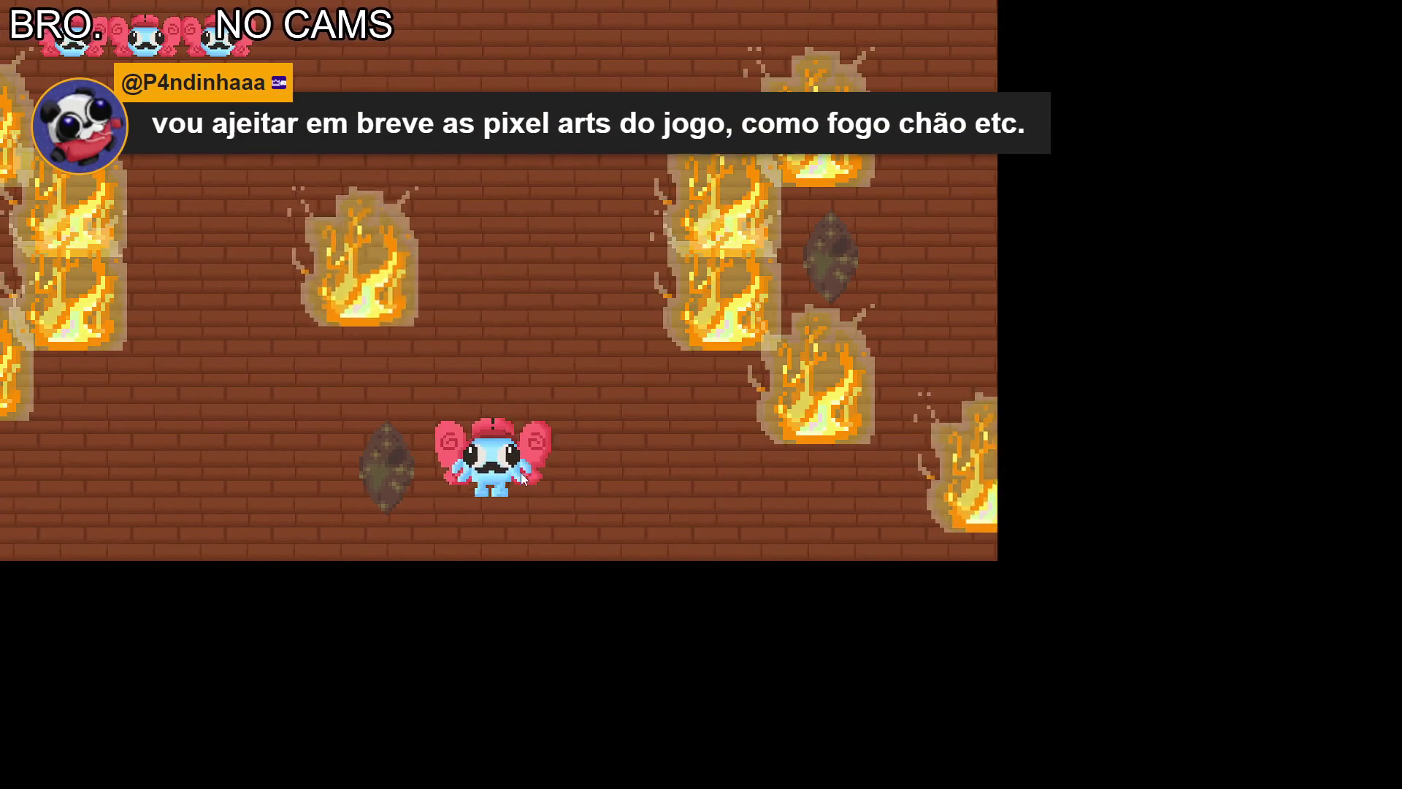
key("a")
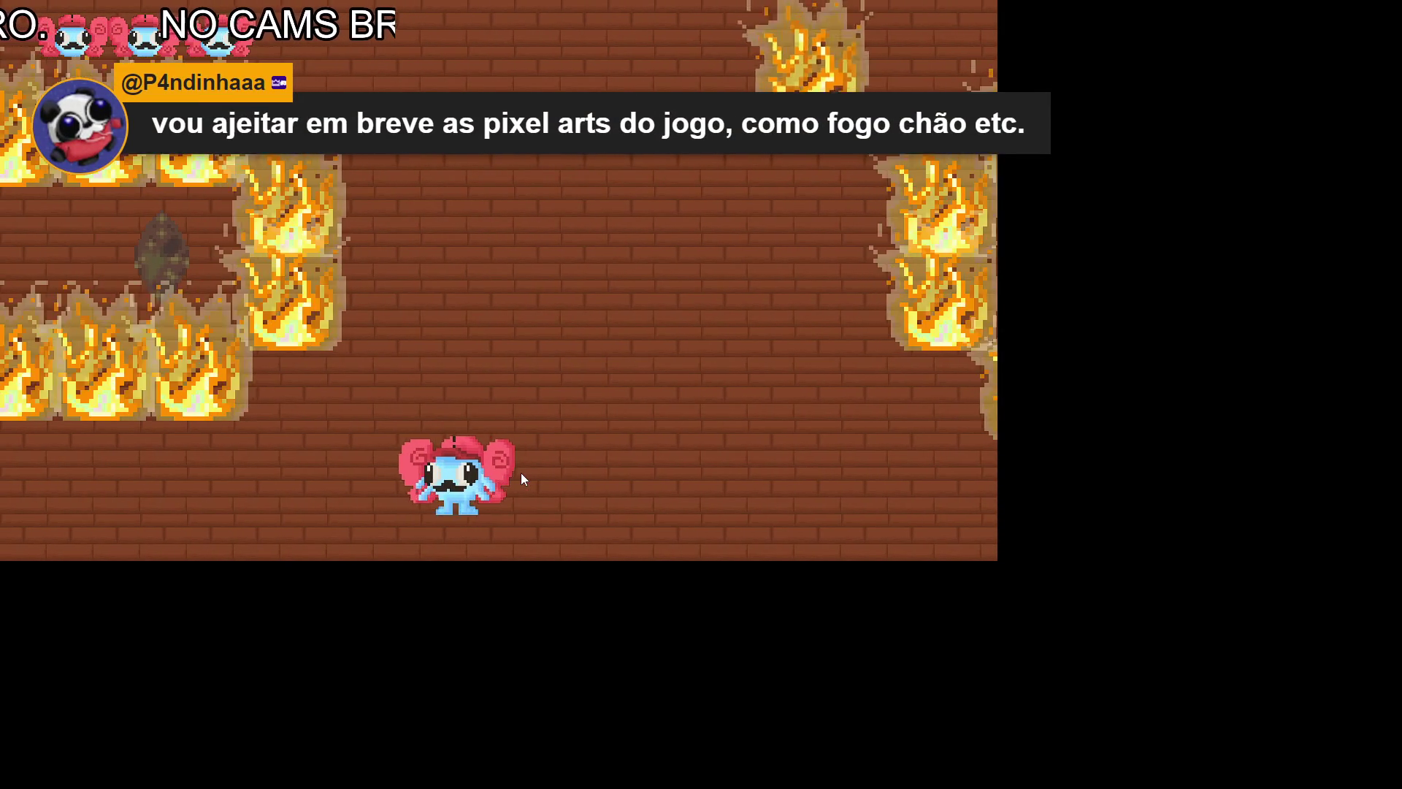
key("d")
key("d")
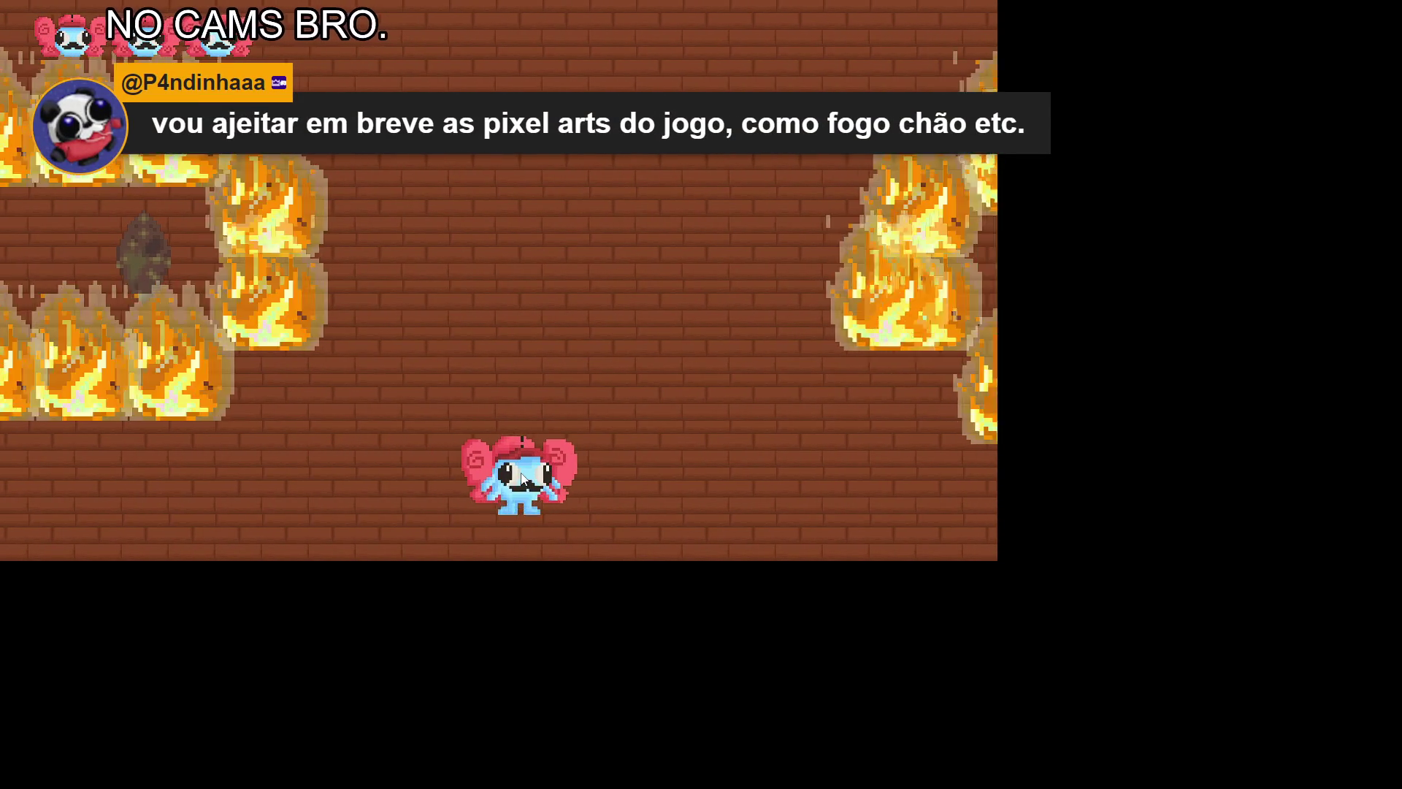
key("d")
key("a")
key("w")
key("w")
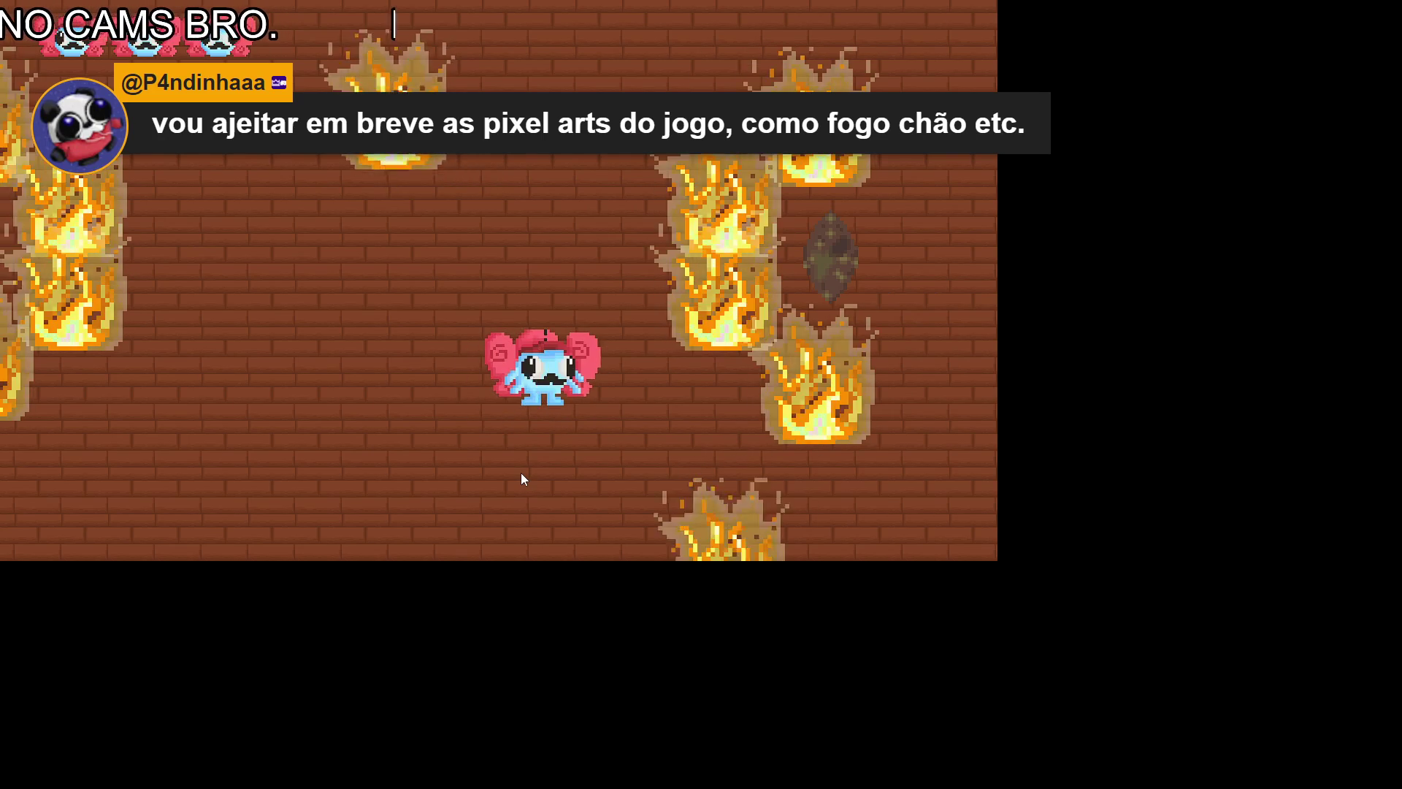
key("s")
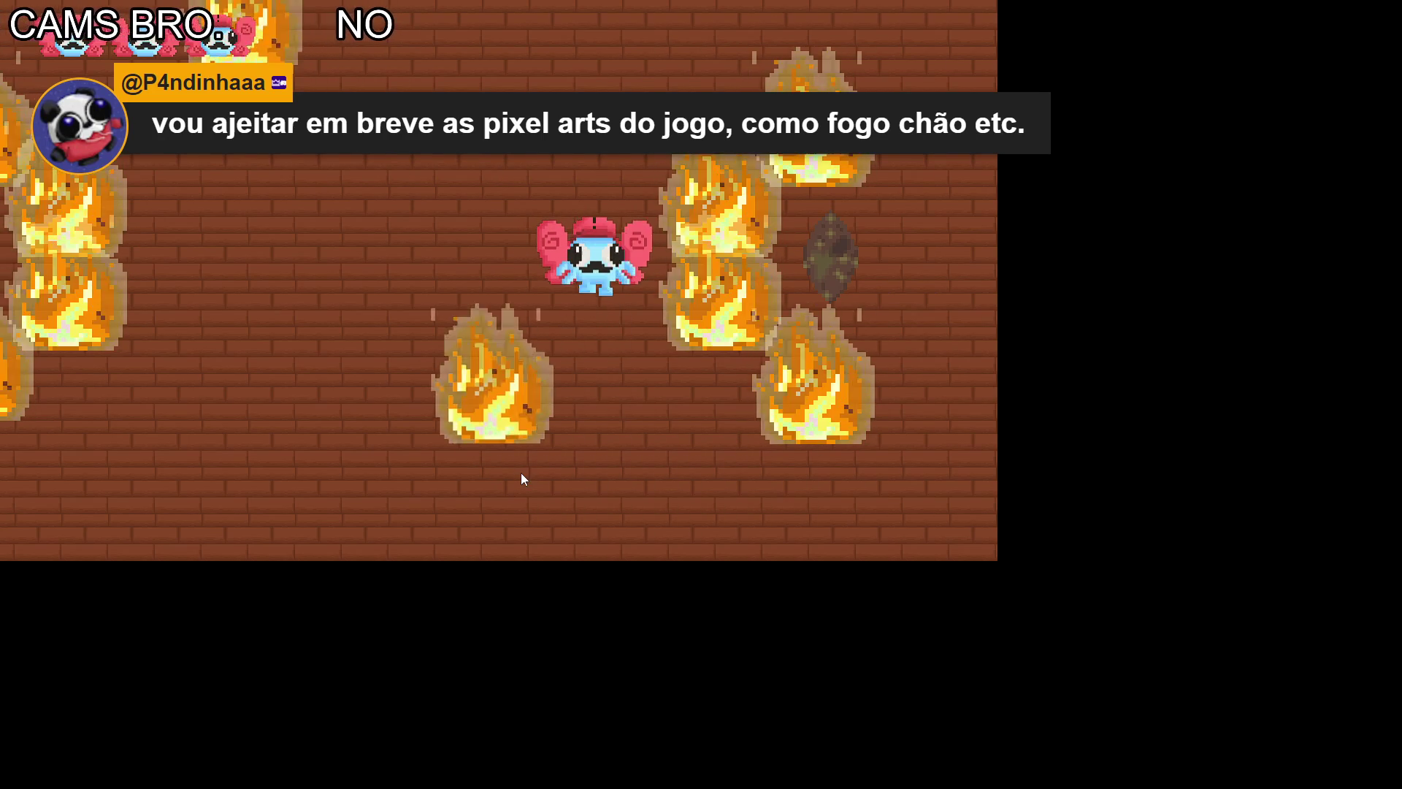
key("d")
key("d")
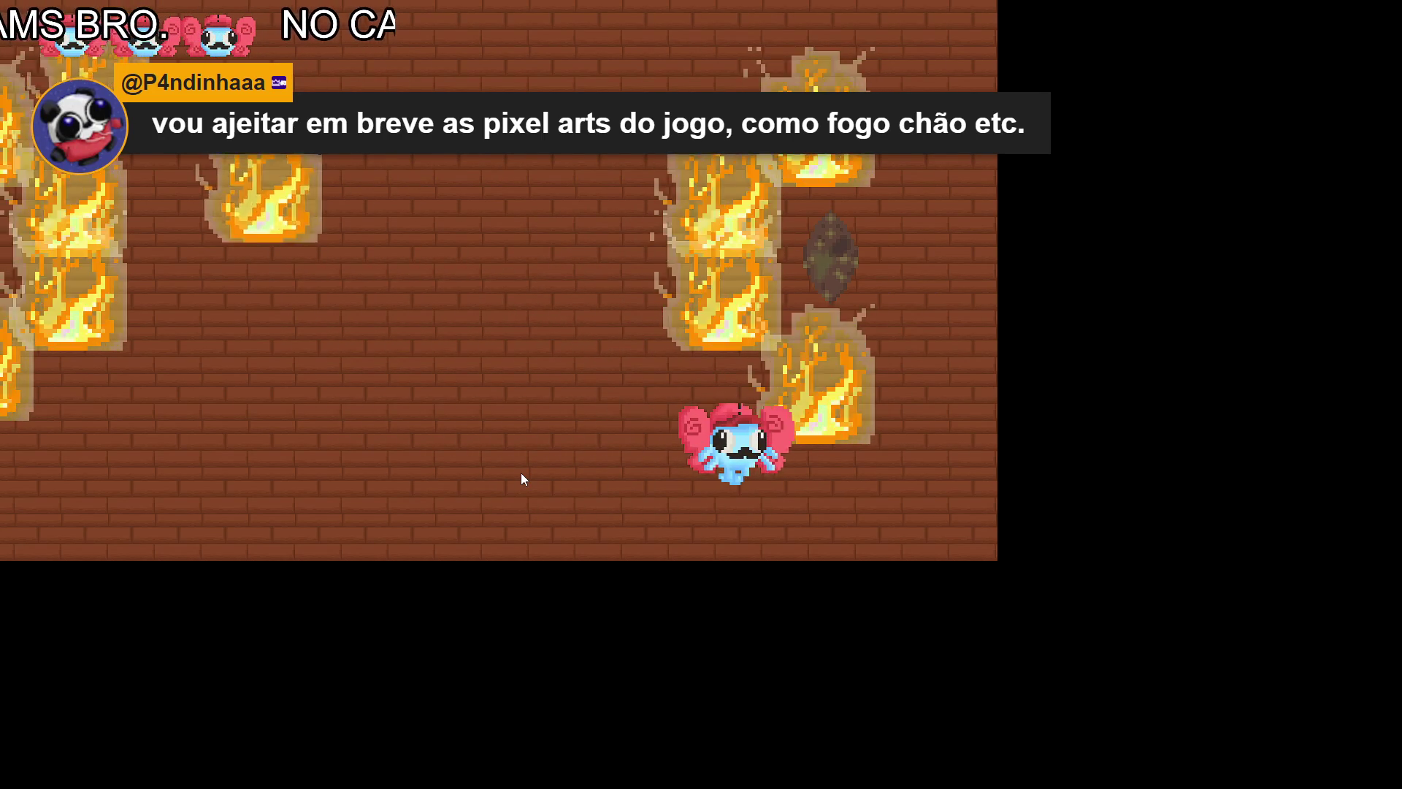
key("w")
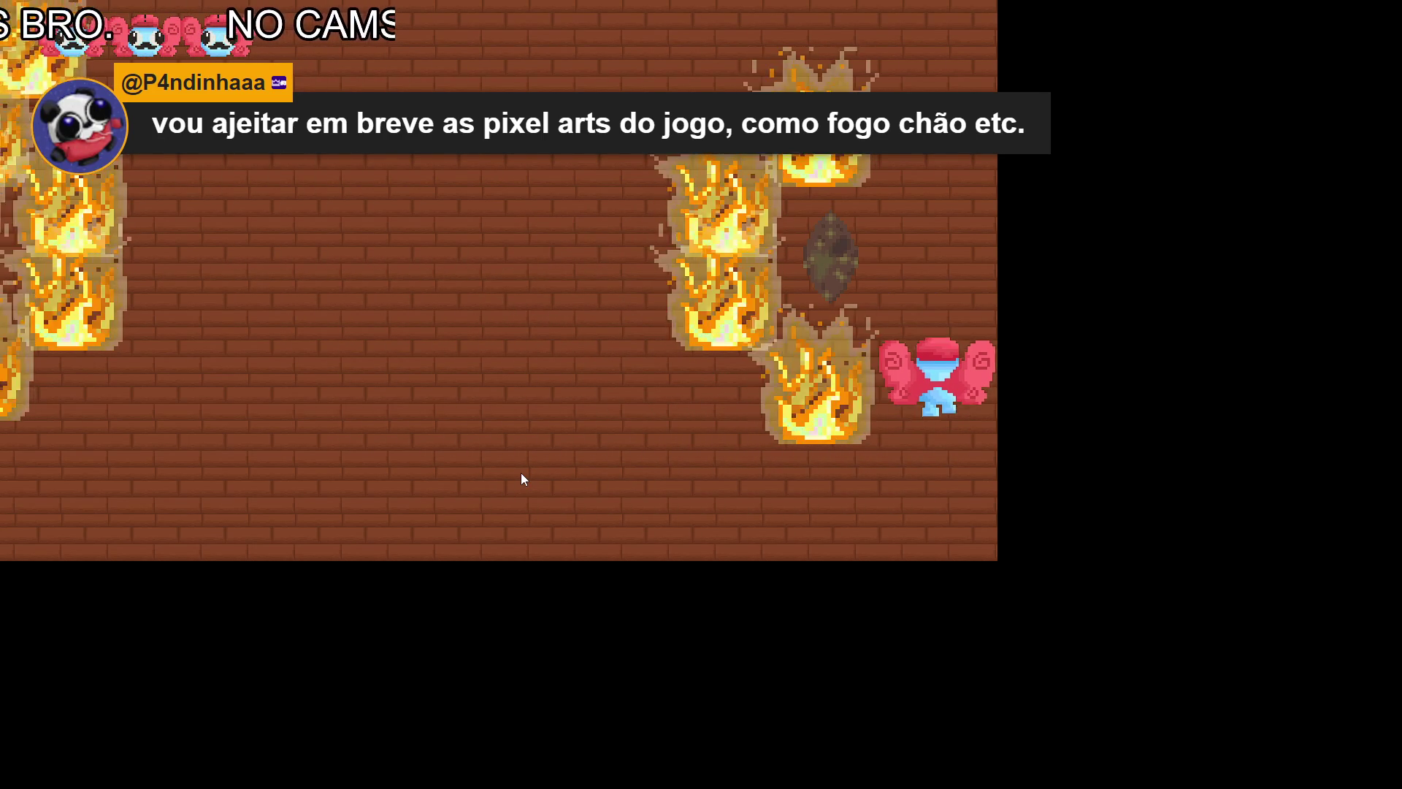
key("a")
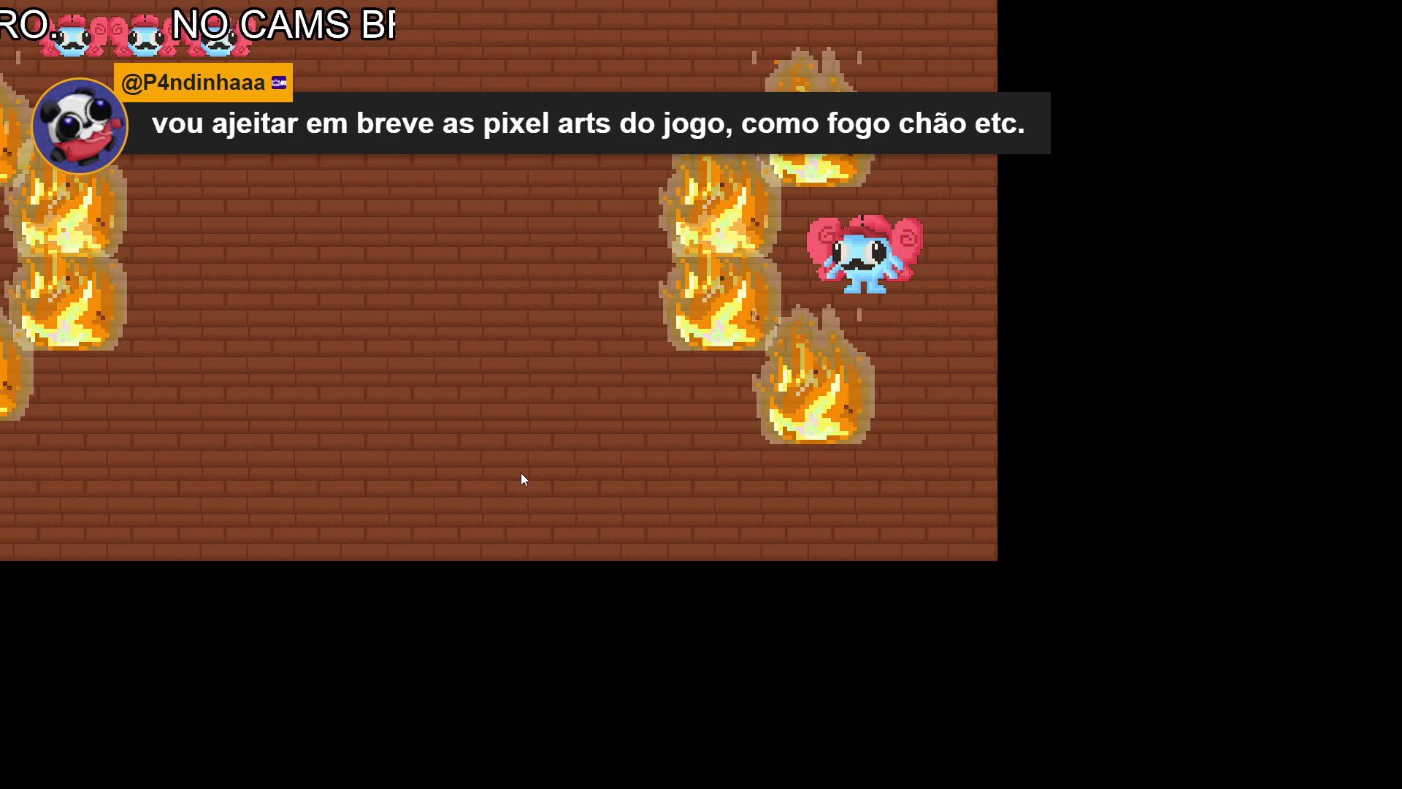
key("w")
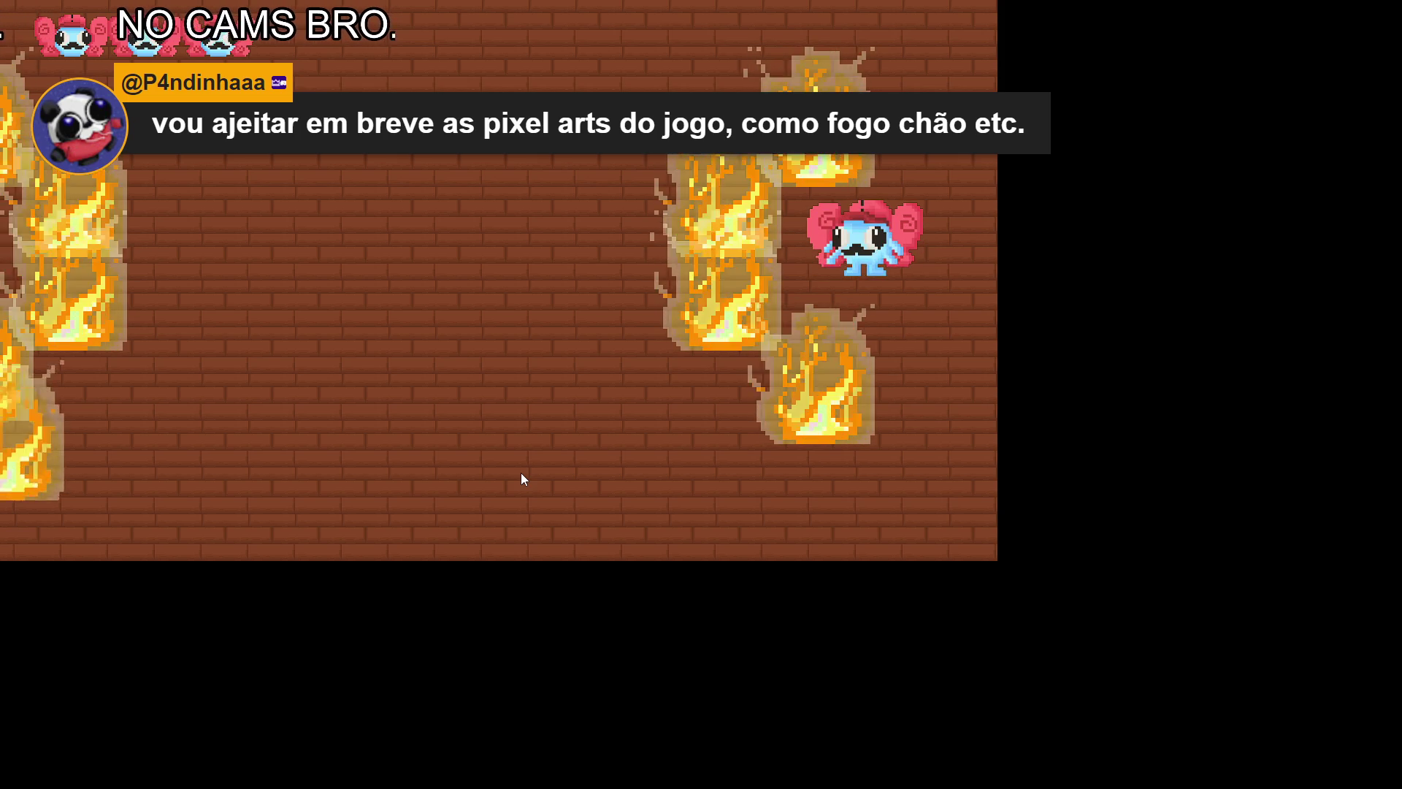
key("d")
key("d")
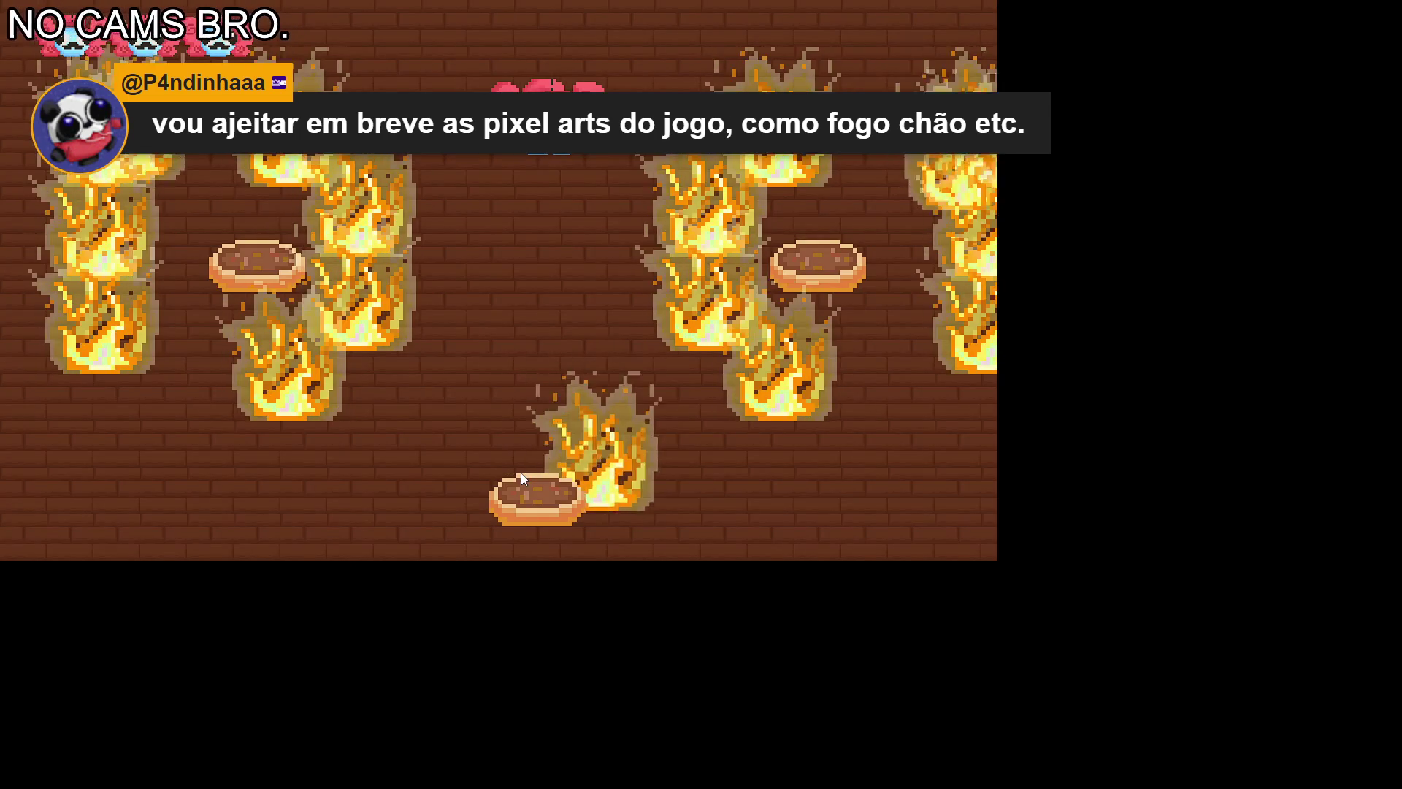
key("s")
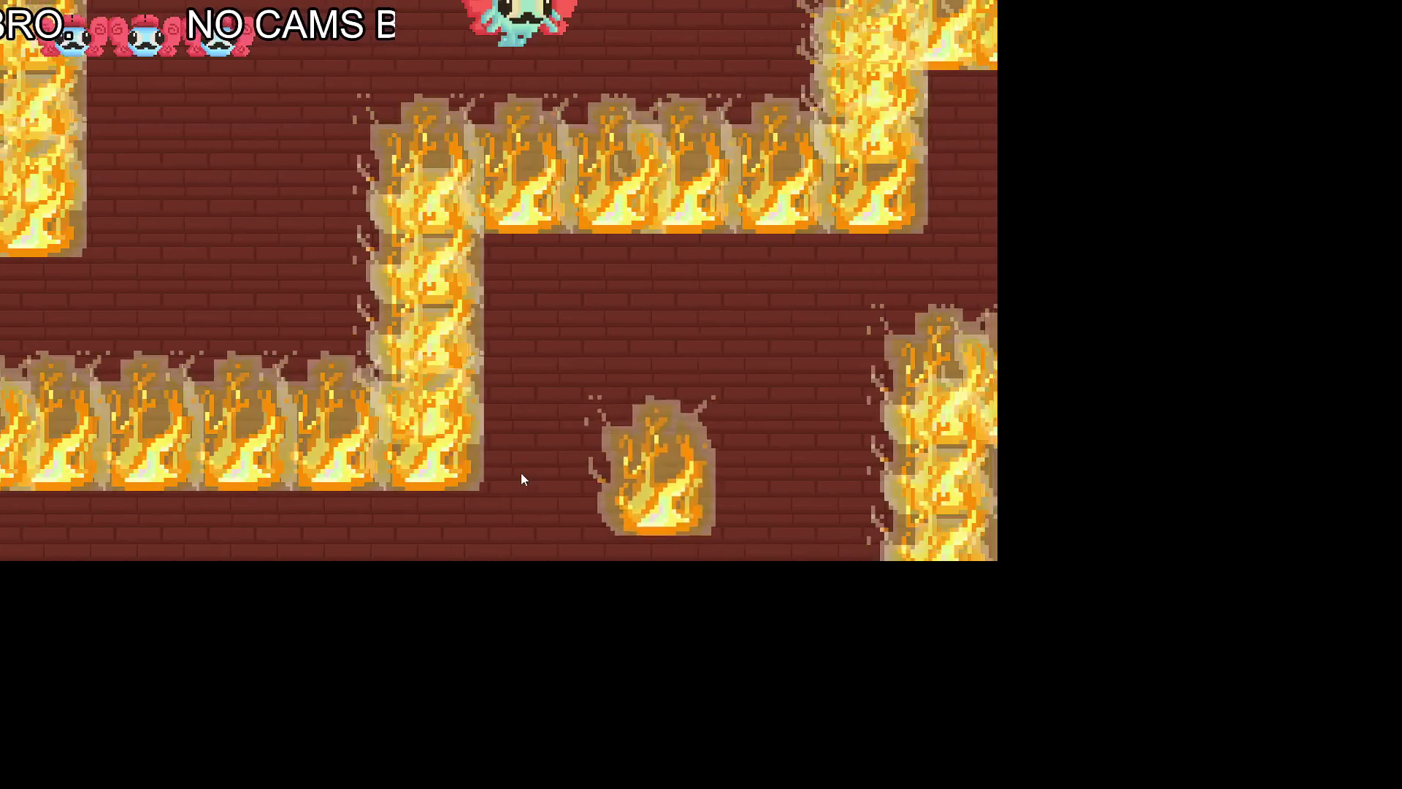
Step: Walk the character up and along the top fire wall, then leave through the left edge into the next area
key("Up")
key("Up")
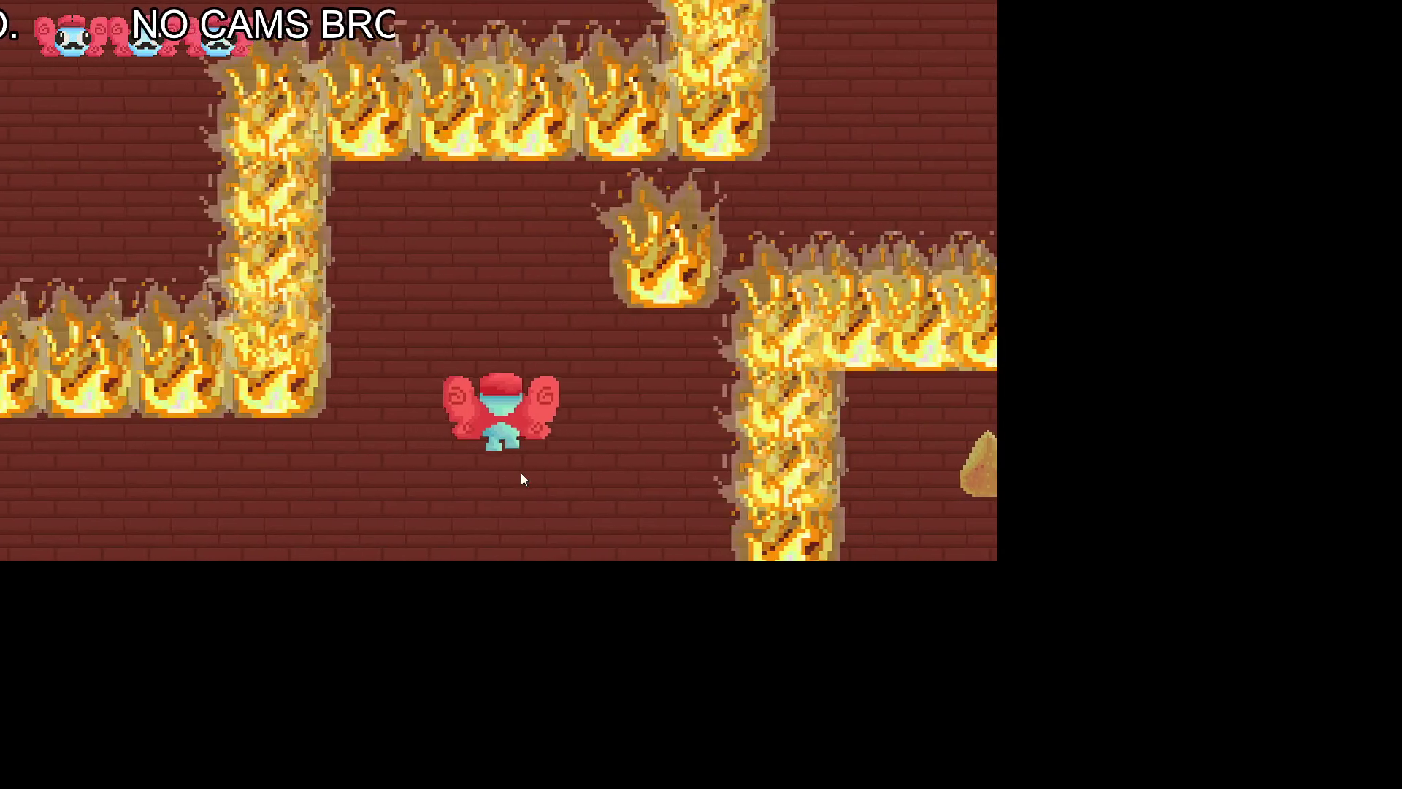
key("Up")
key("Right")
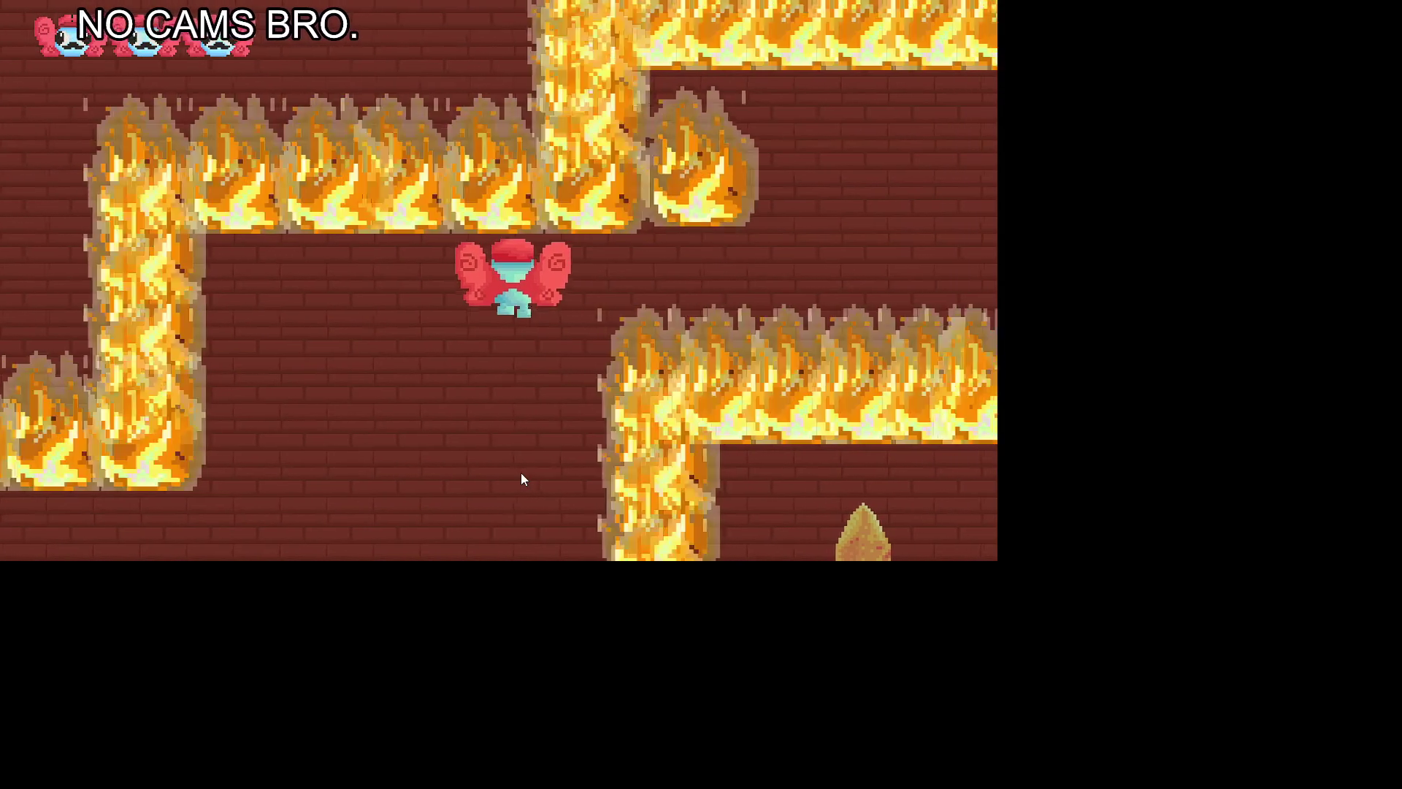
key("Right")
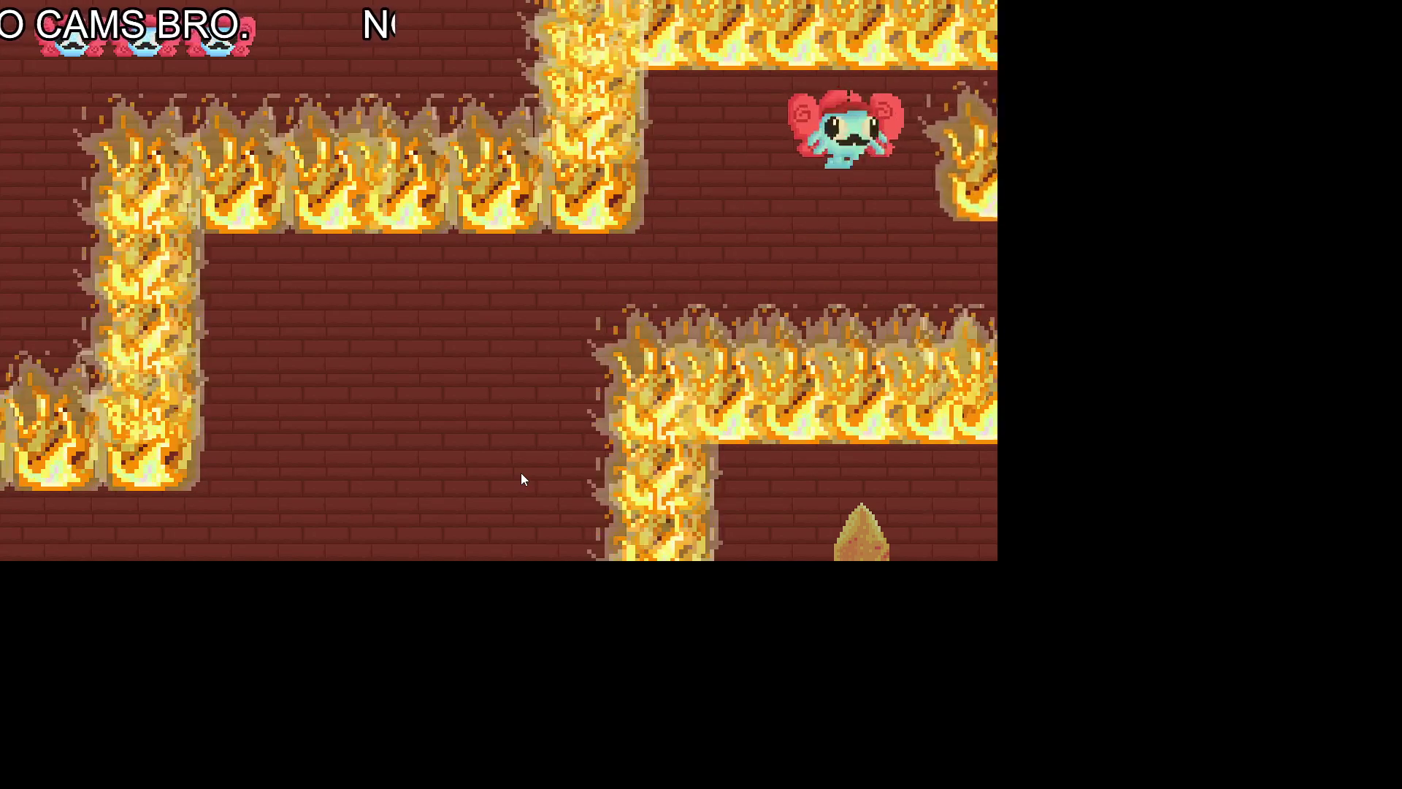
key("Left")
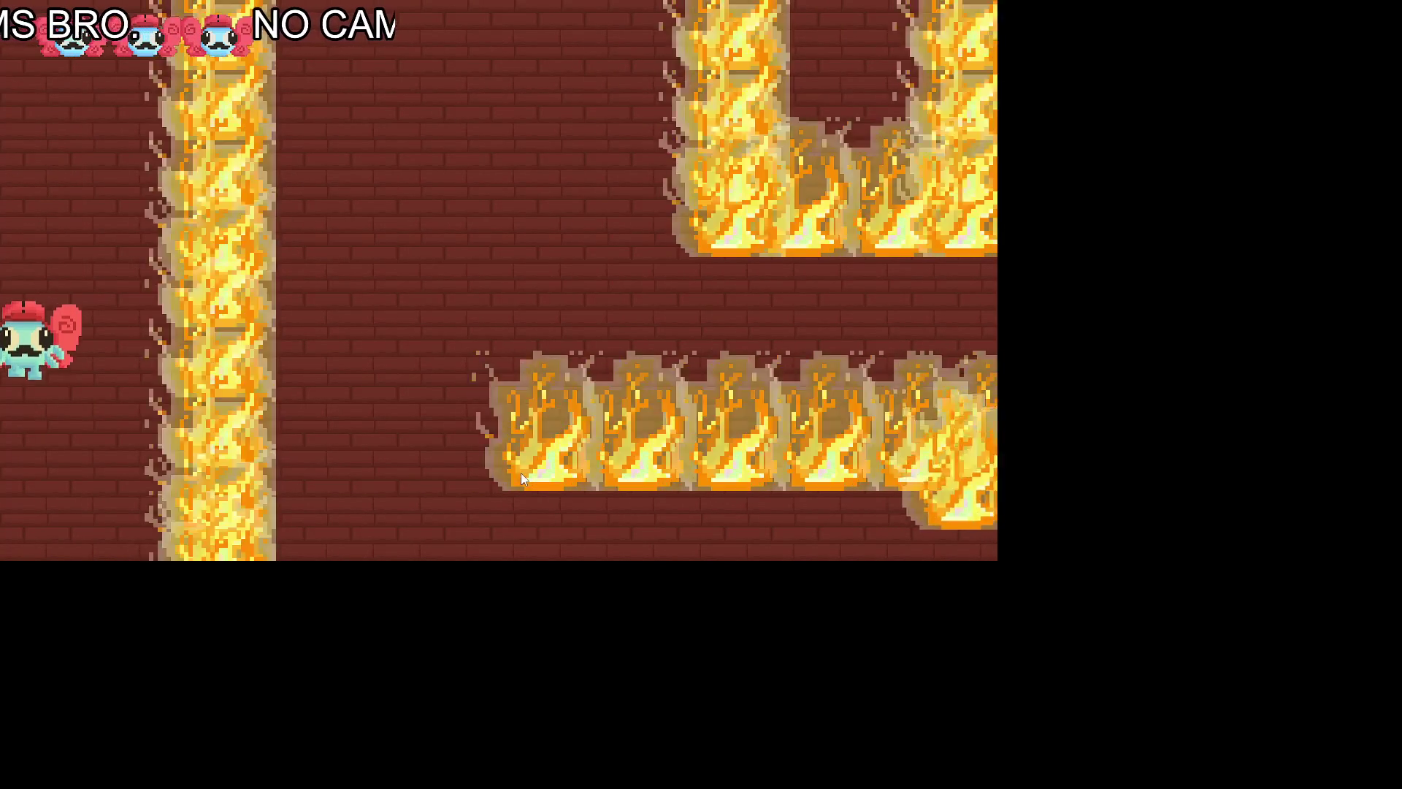
key("Down")
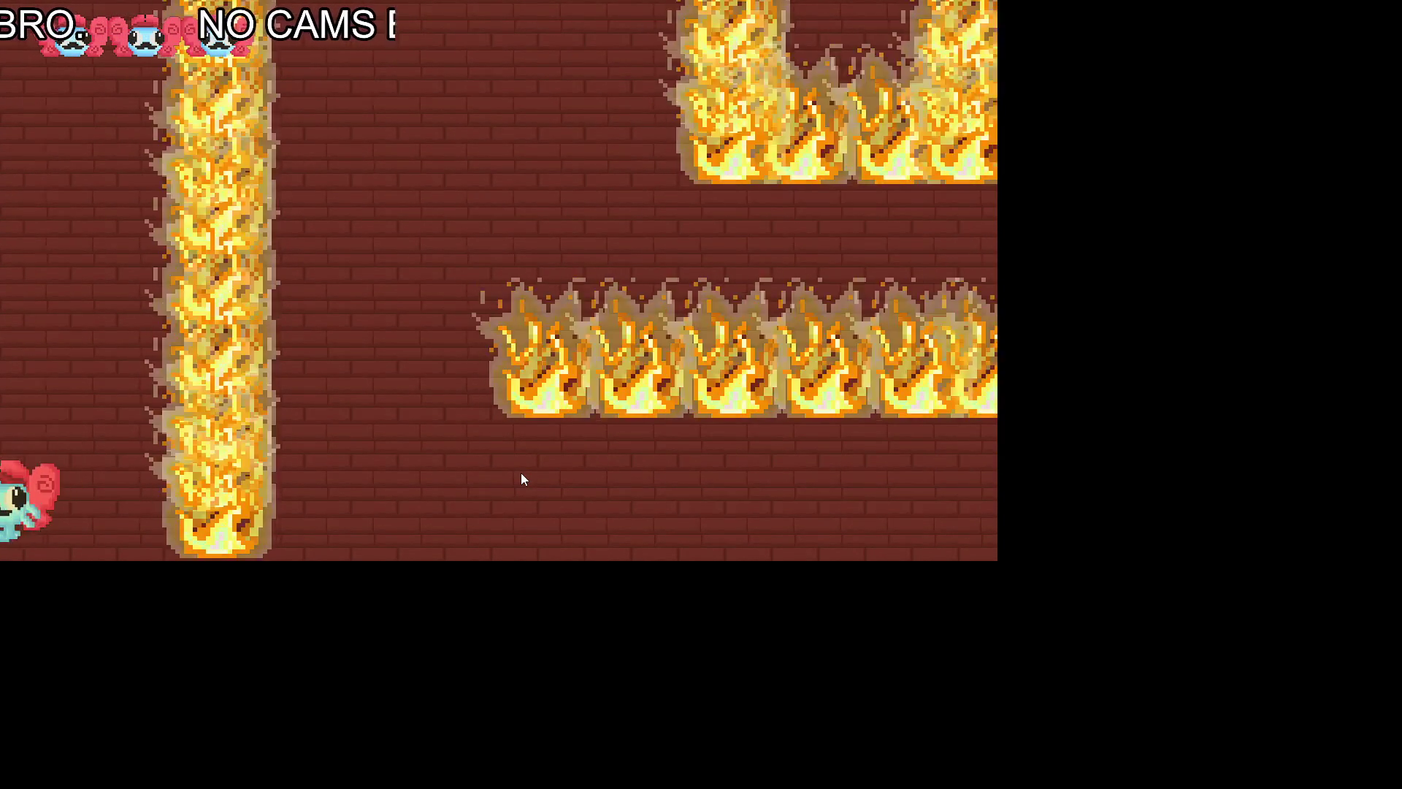
key("Left")
key("Down")
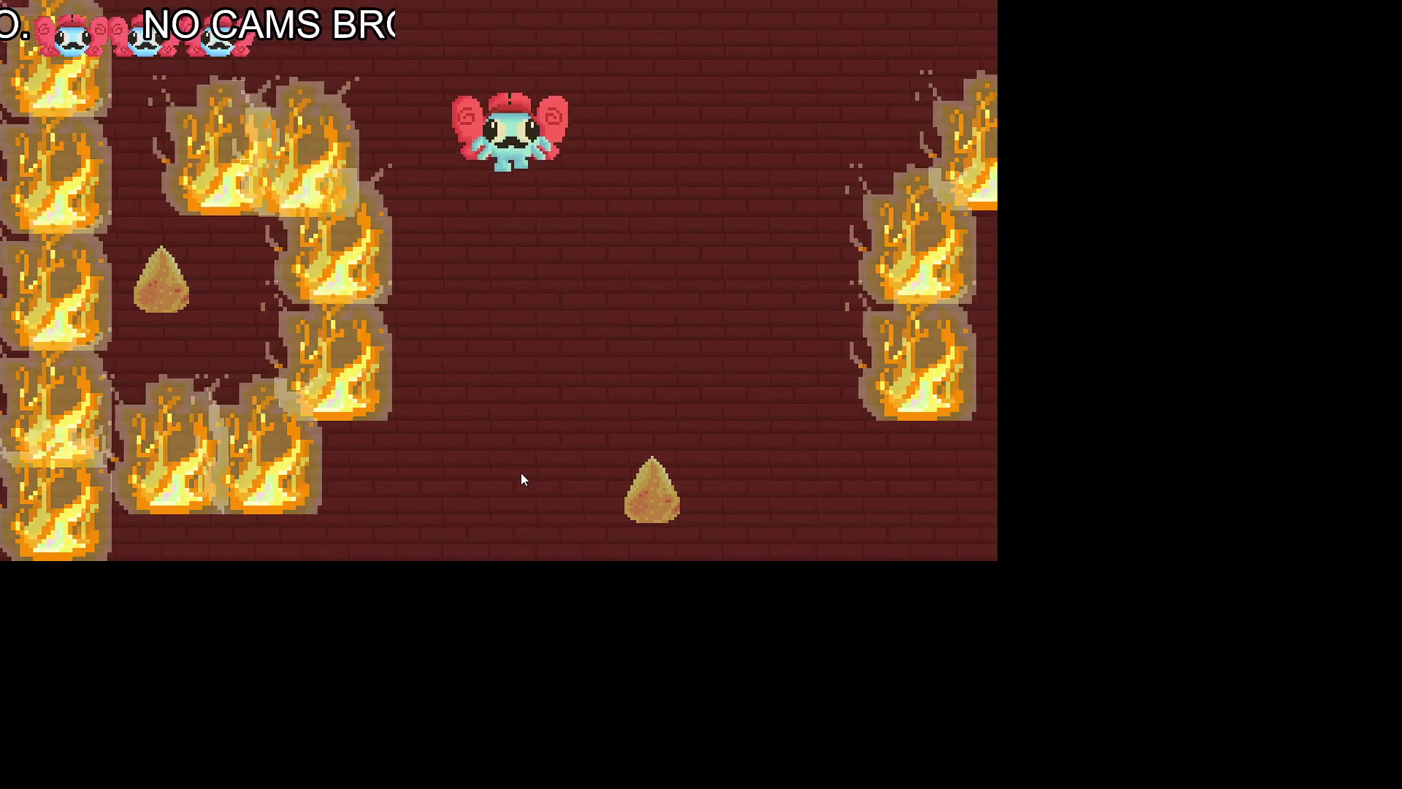
key("Down")
Step: Weave down and right through the room, then head down-left and back up the floor
key("Up")
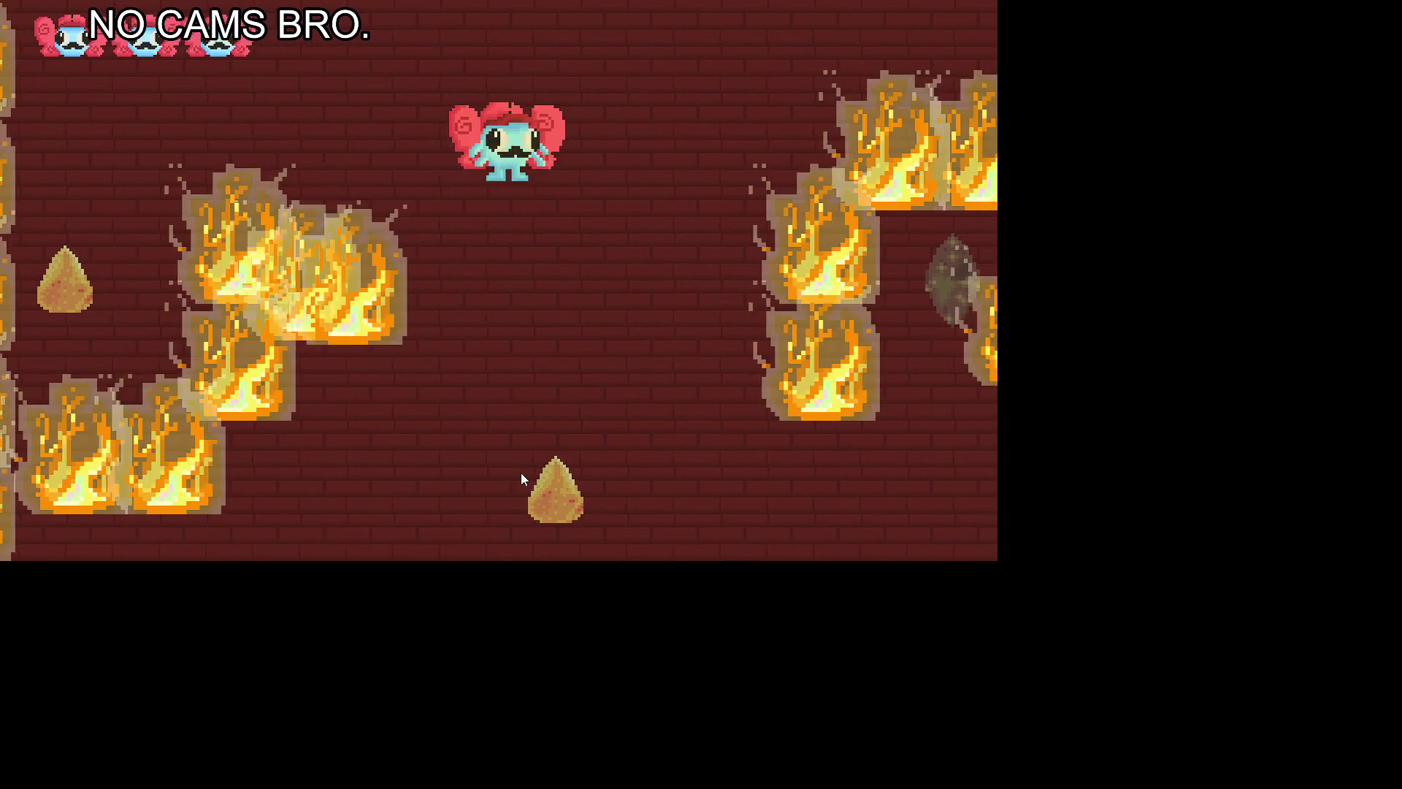
key("Left")
key("Down")
key("Down")
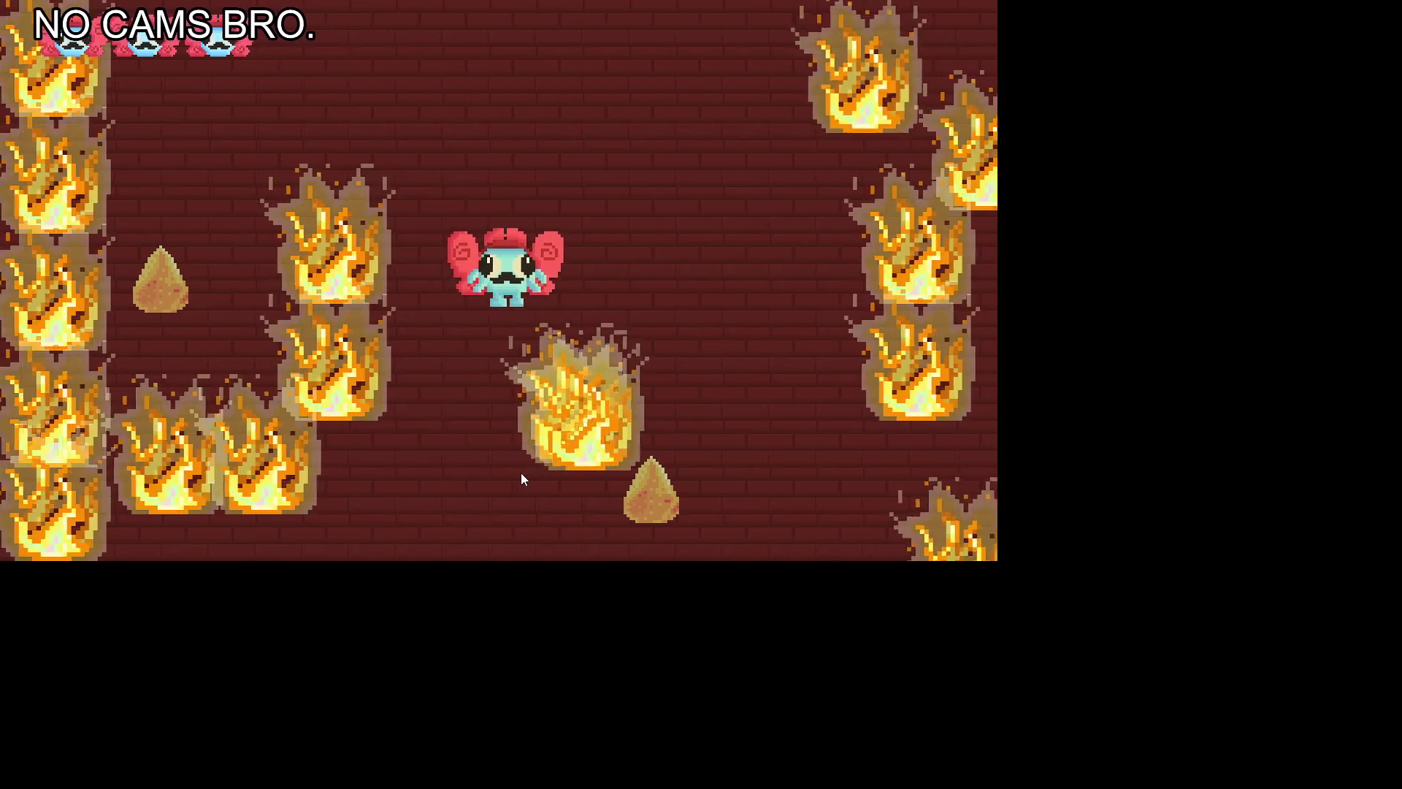
key("Down")
key("Right")
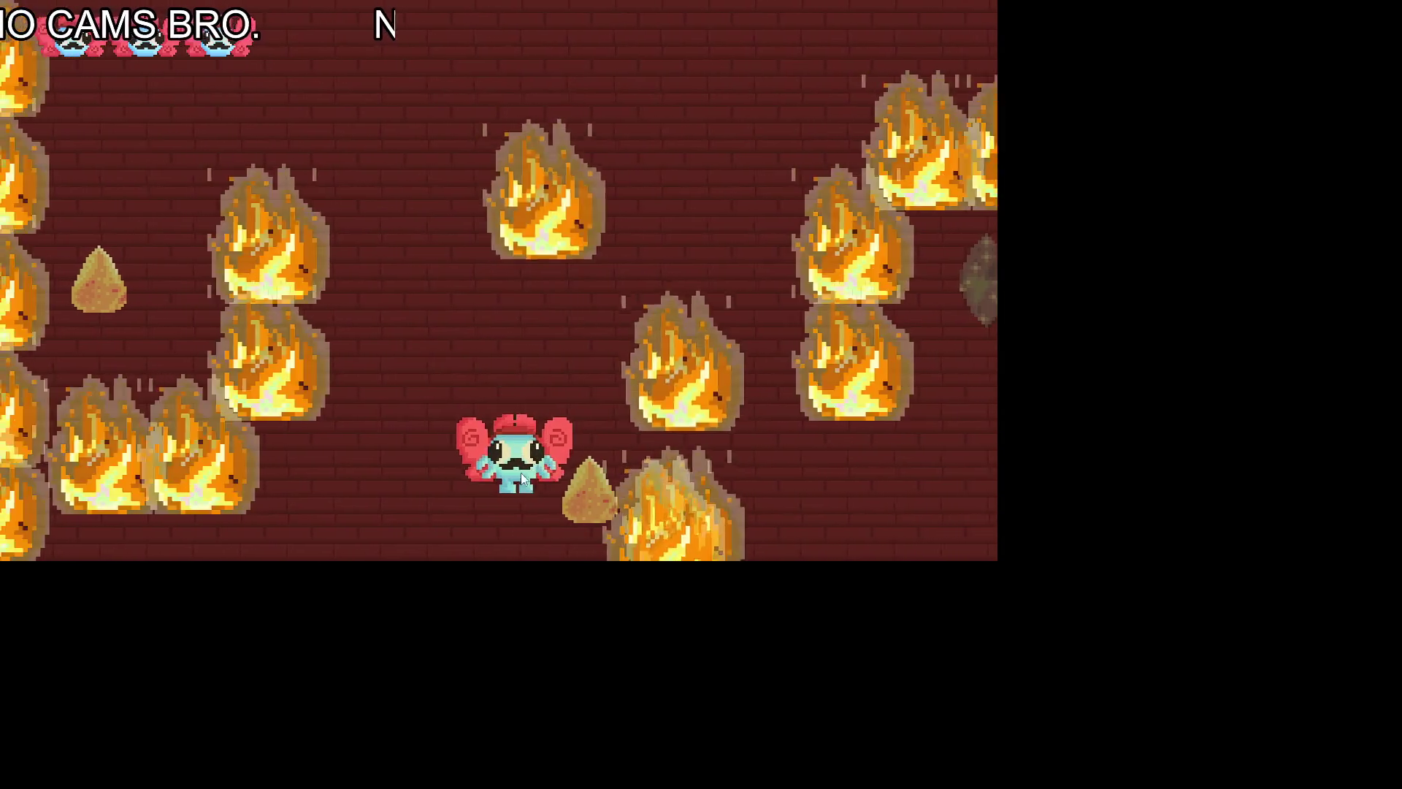
key("Right")
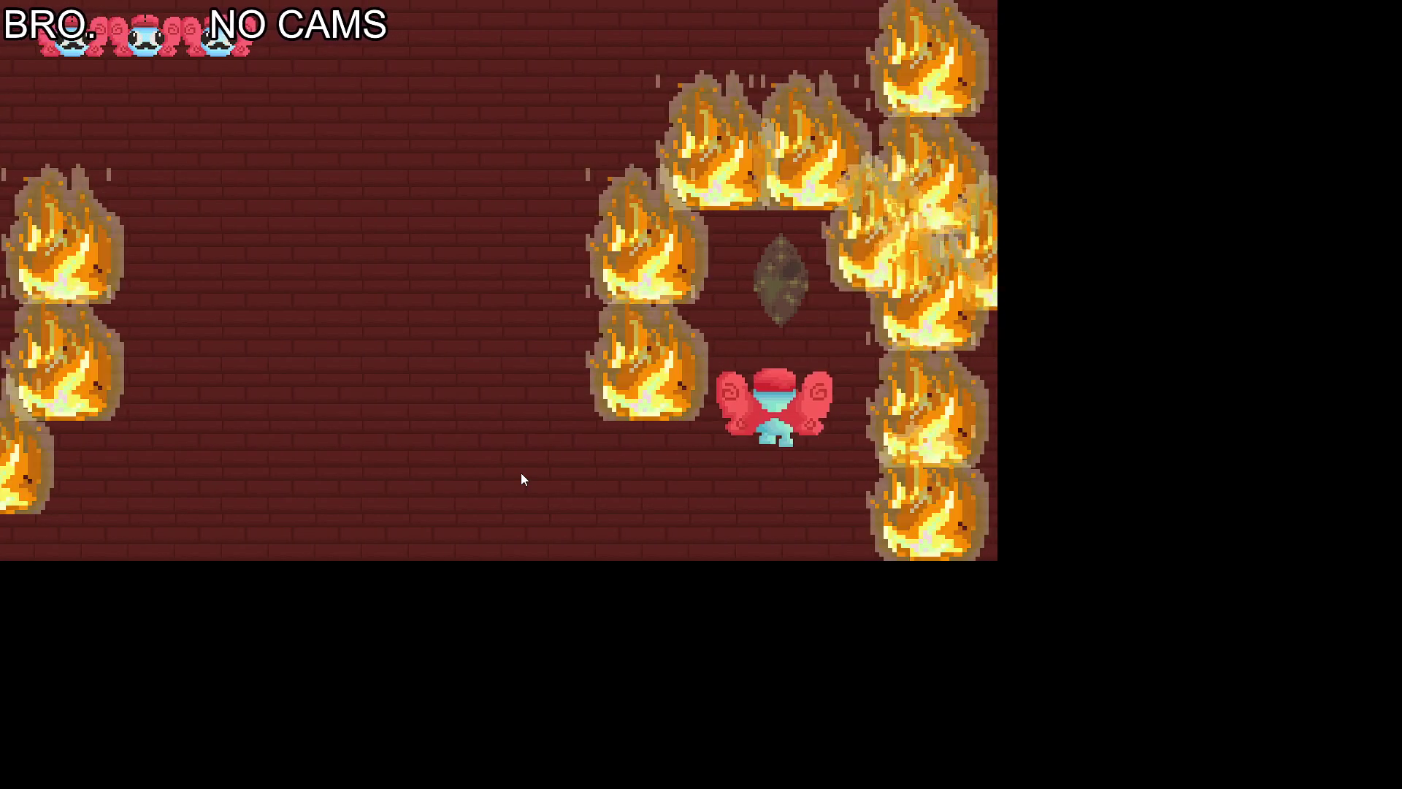
key("Down")
key("Left")
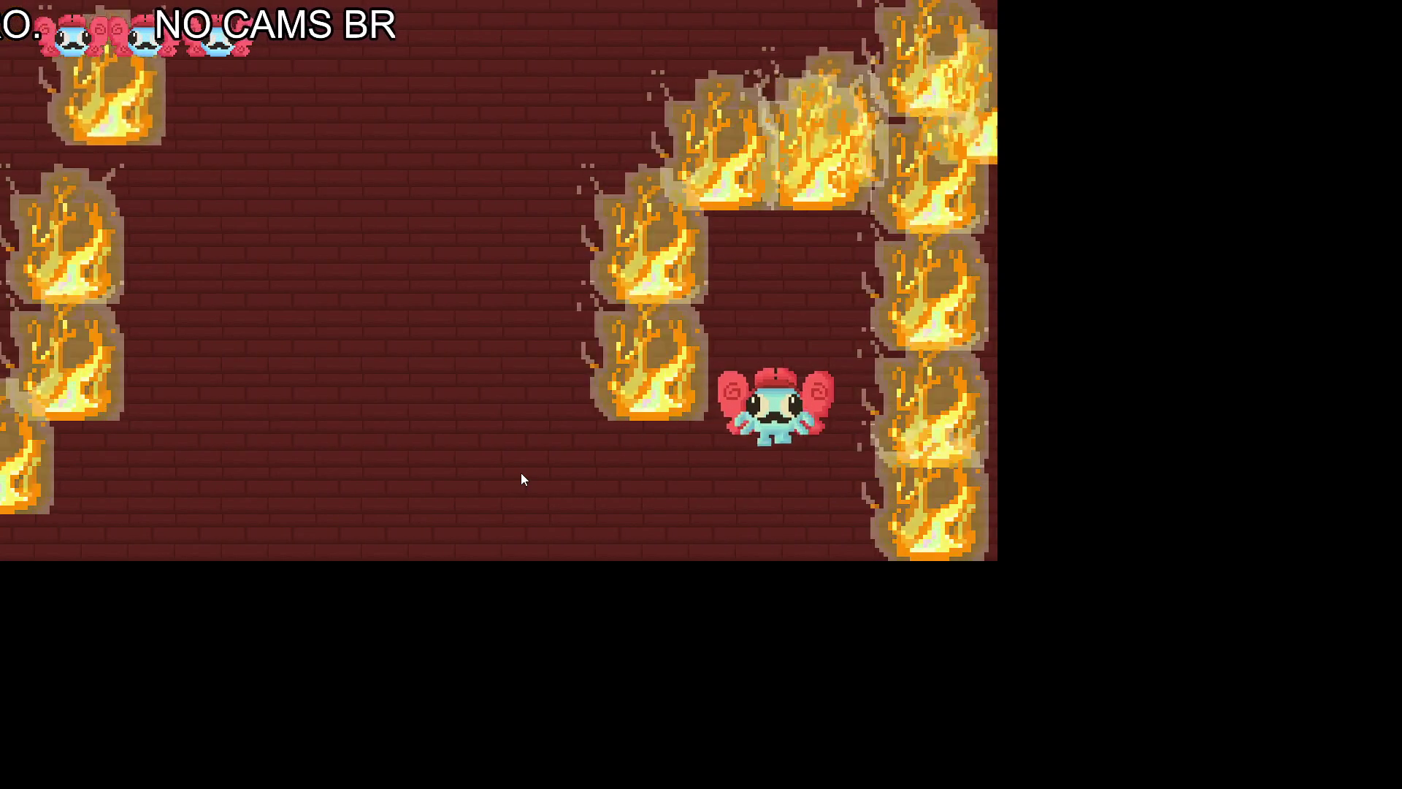
key("Left")
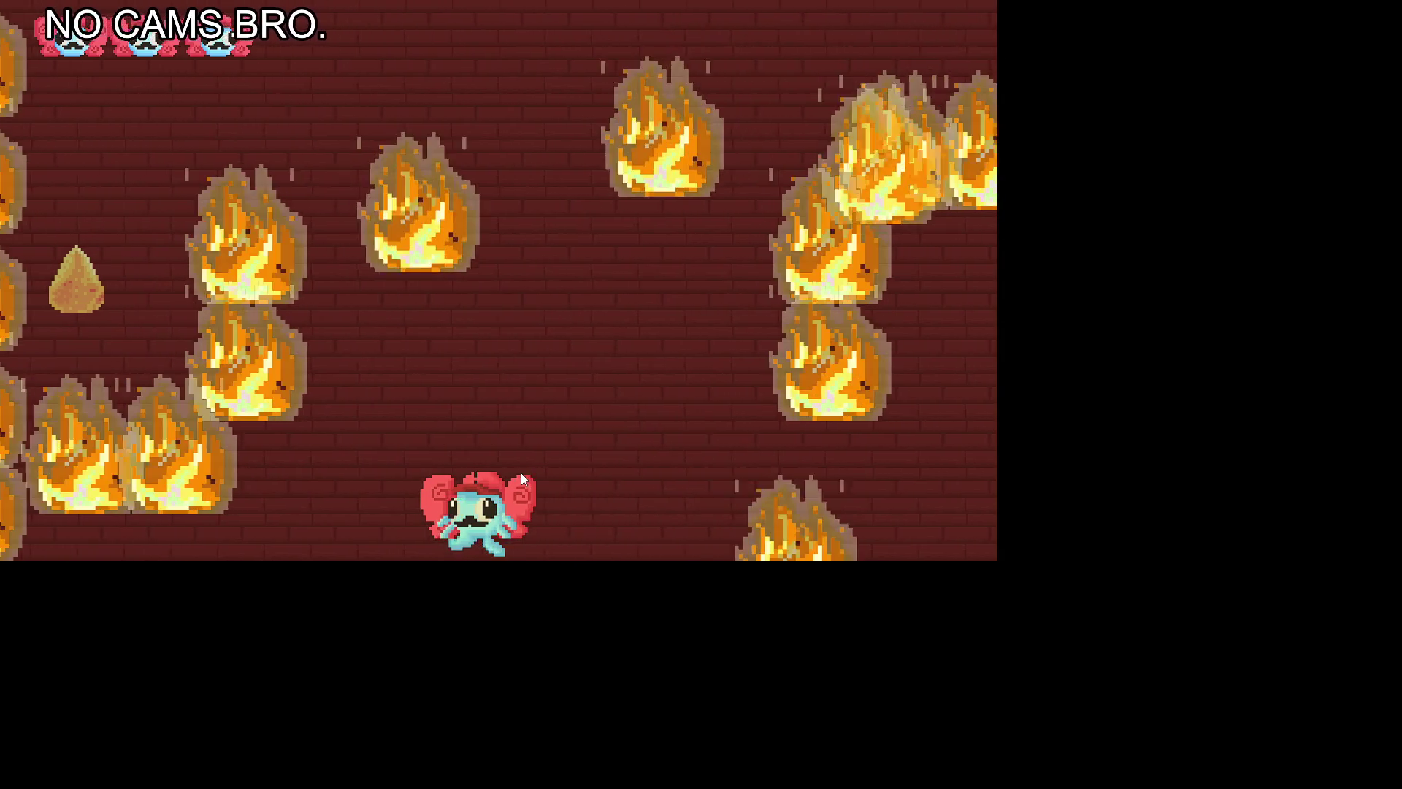
key("Up")
key("Up")
key("Up")
Step: Steer the character up and around the flames, then work steadily down-left along the corridor
key("Left")
key("Left")
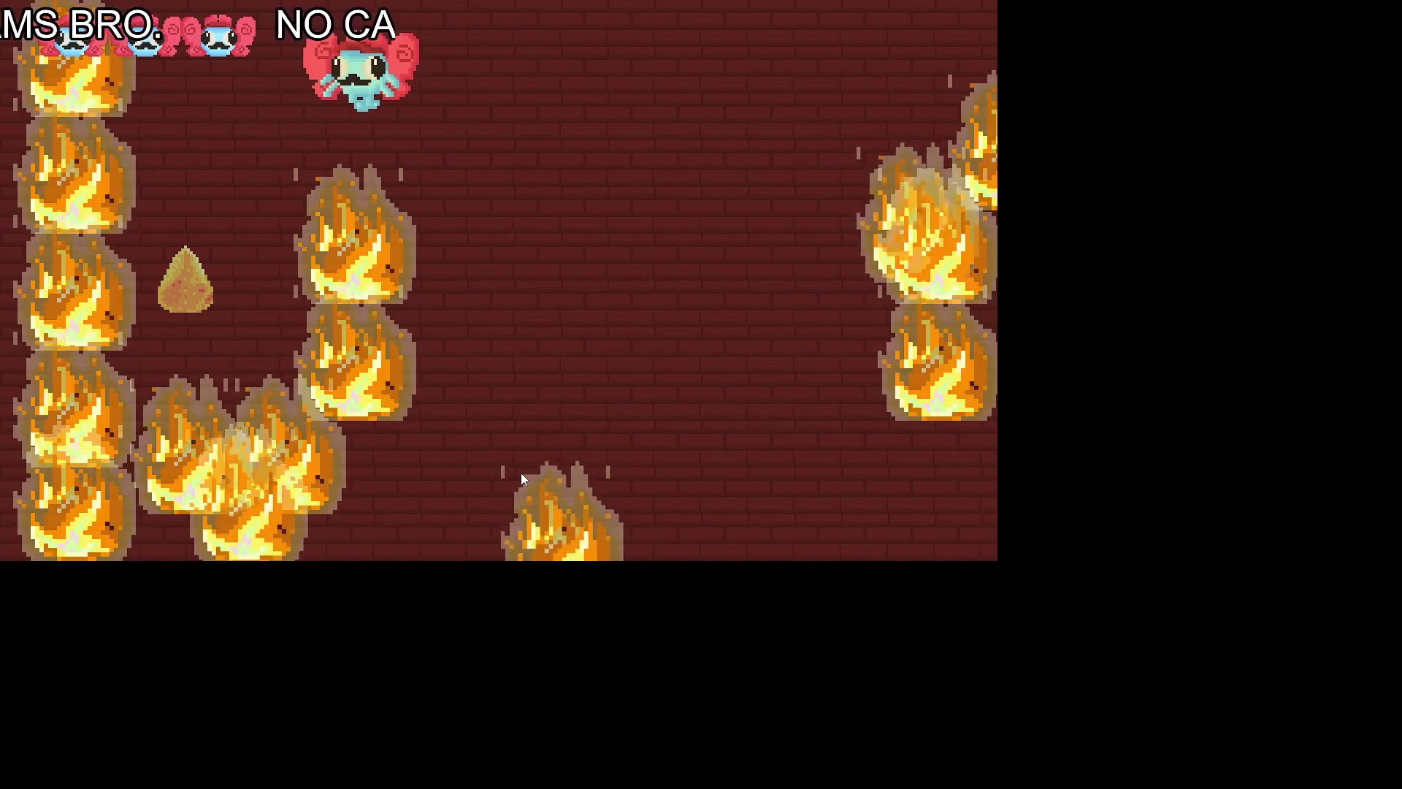
key("Up")
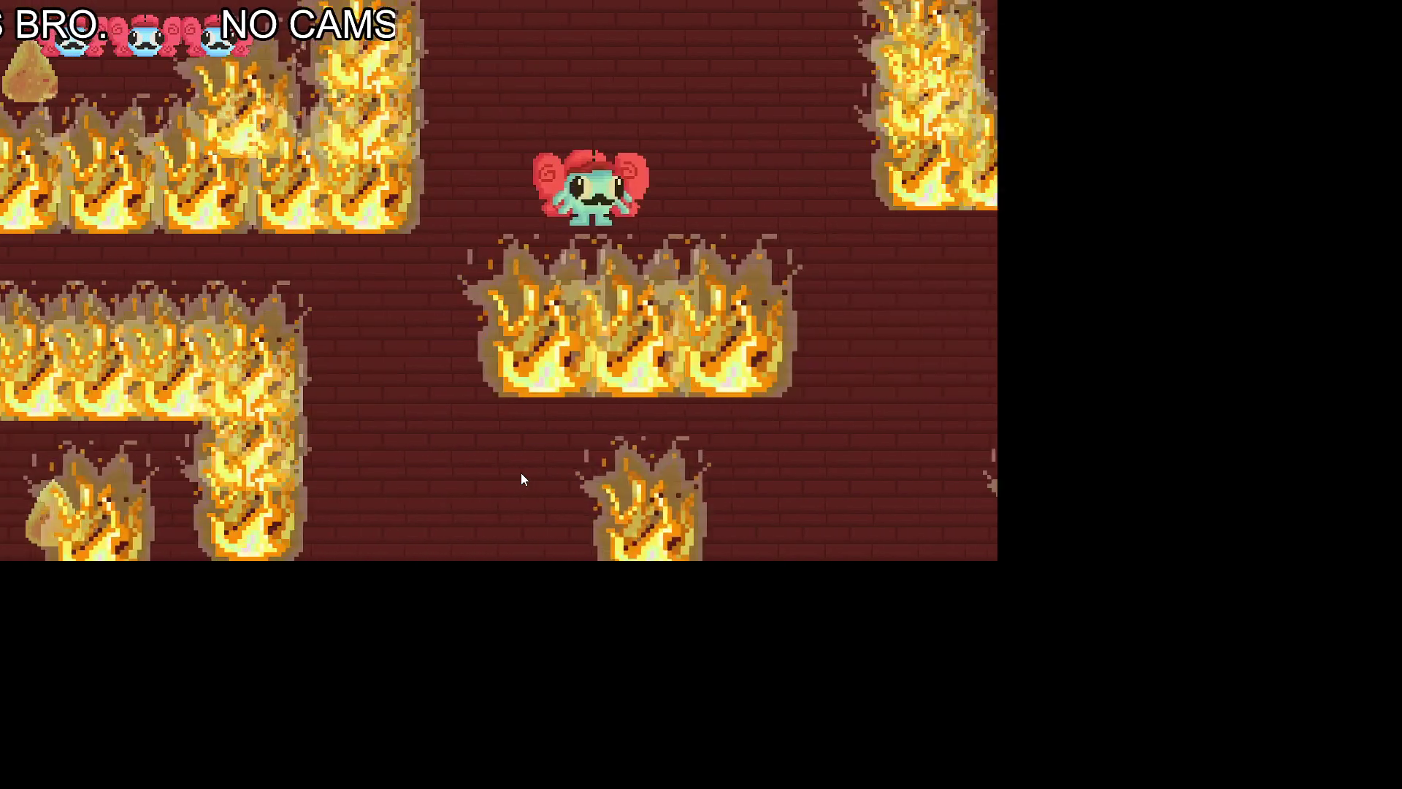
key("Right")
key("Up")
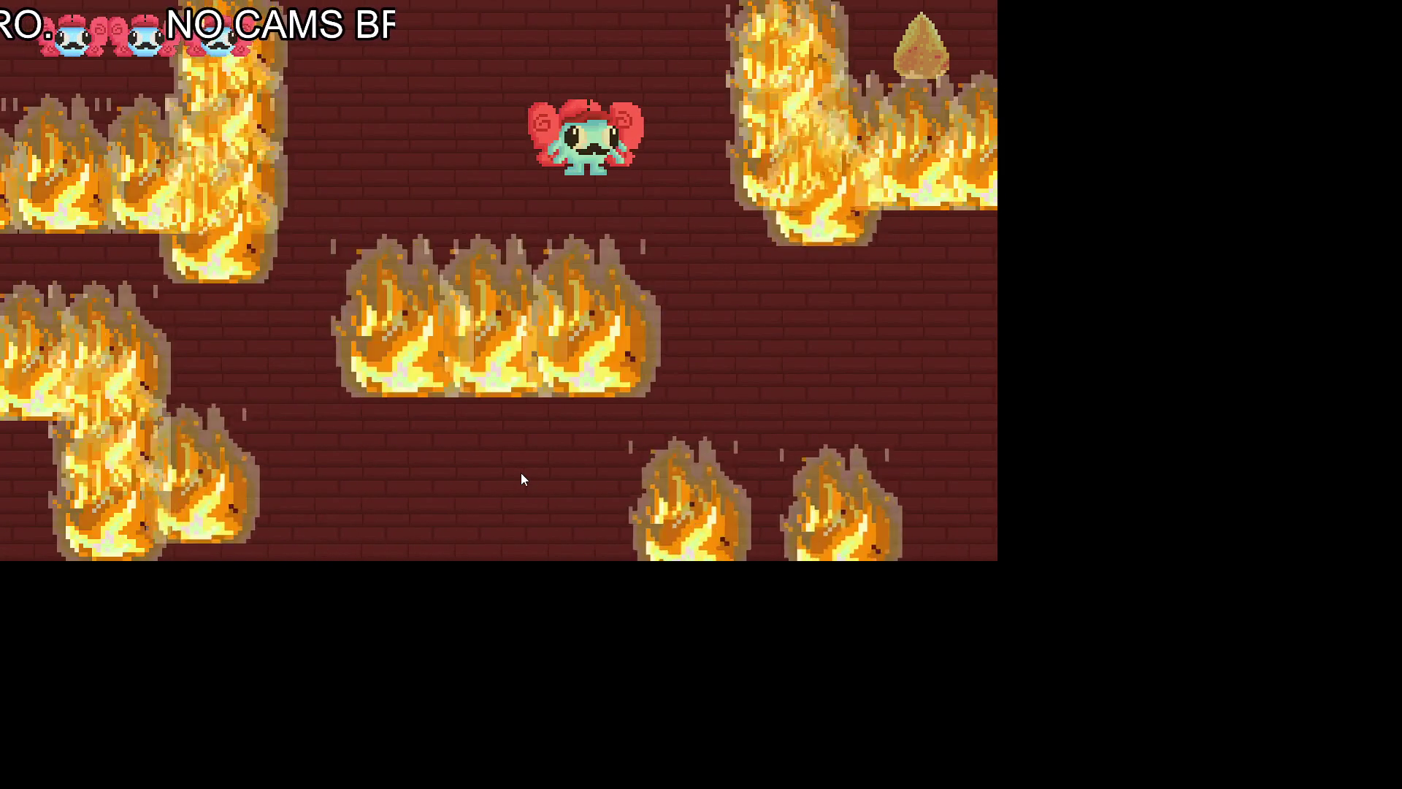
key("Left")
key("Left")
key("Right")
key("Left")
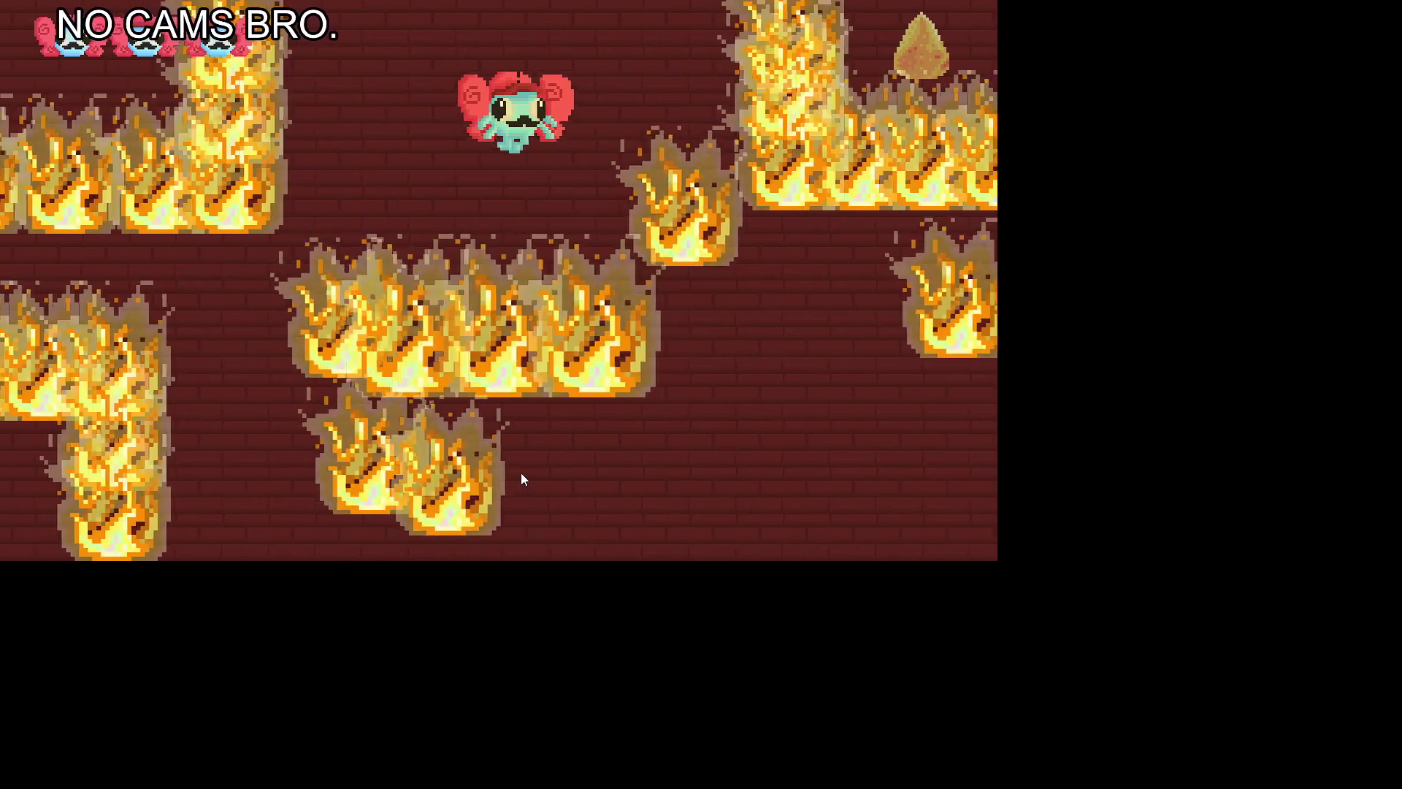
key("Left")
key("Down")
key("Left")
key("Down")
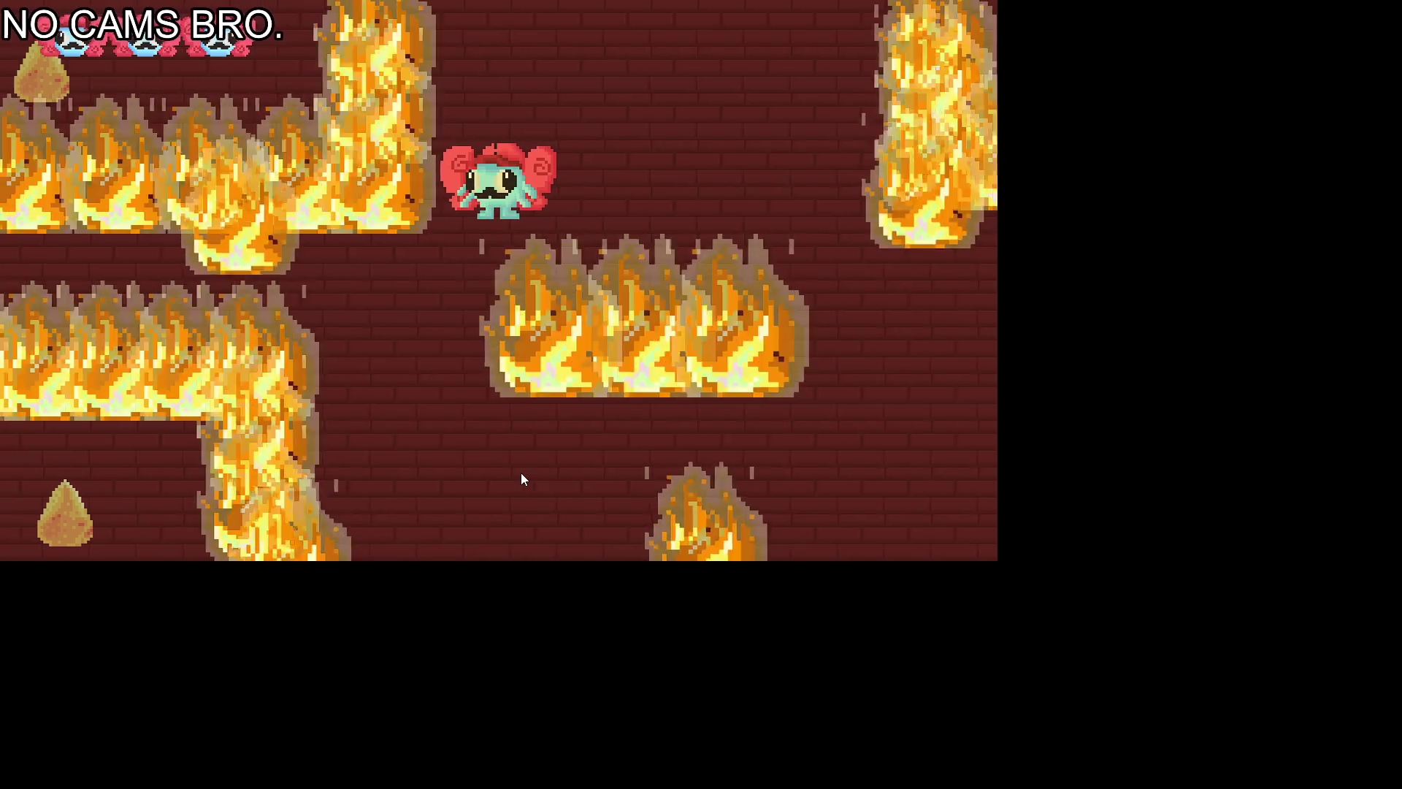
key("Left")
key("Down")
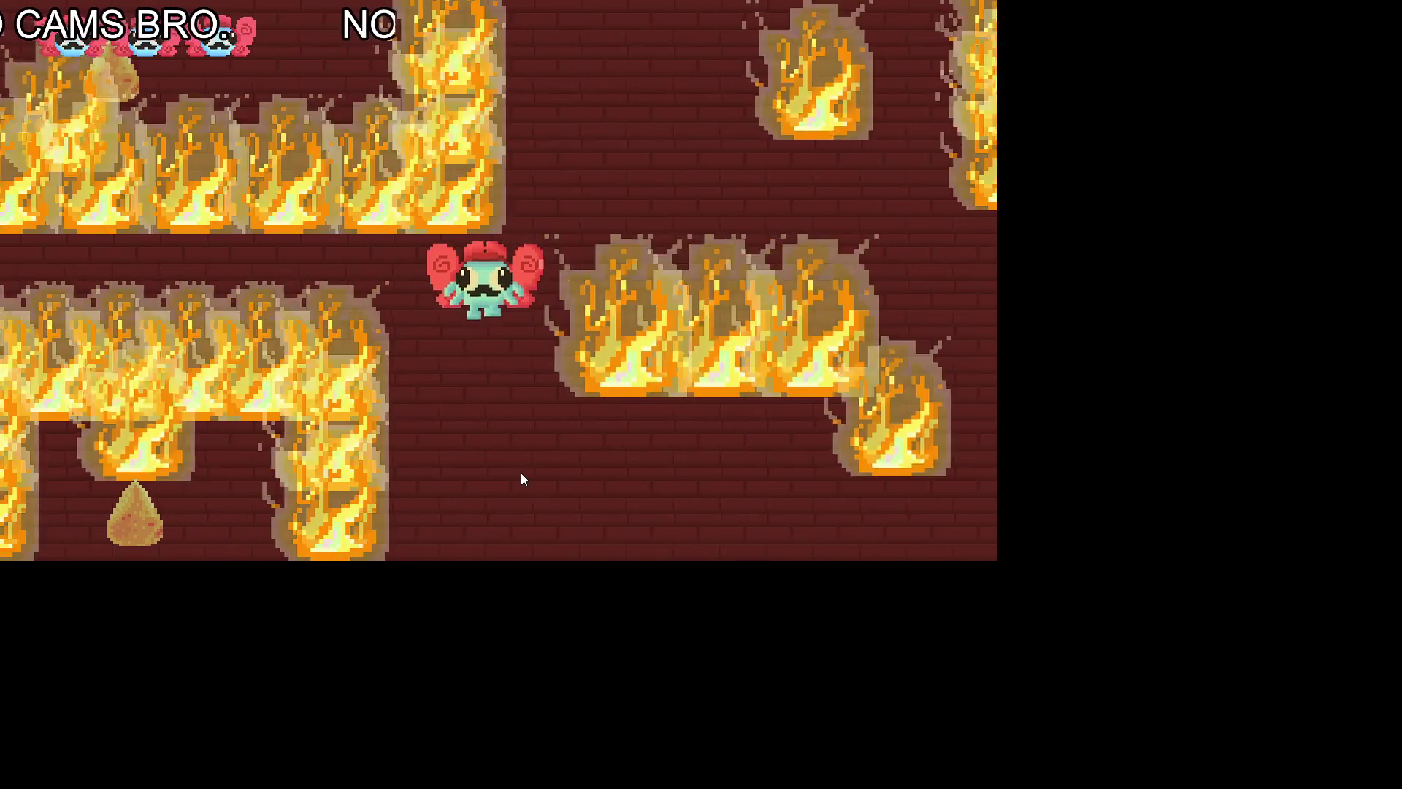
Step: Walk right past the fires and exit through the bottom edge into the laser room
key("Down")
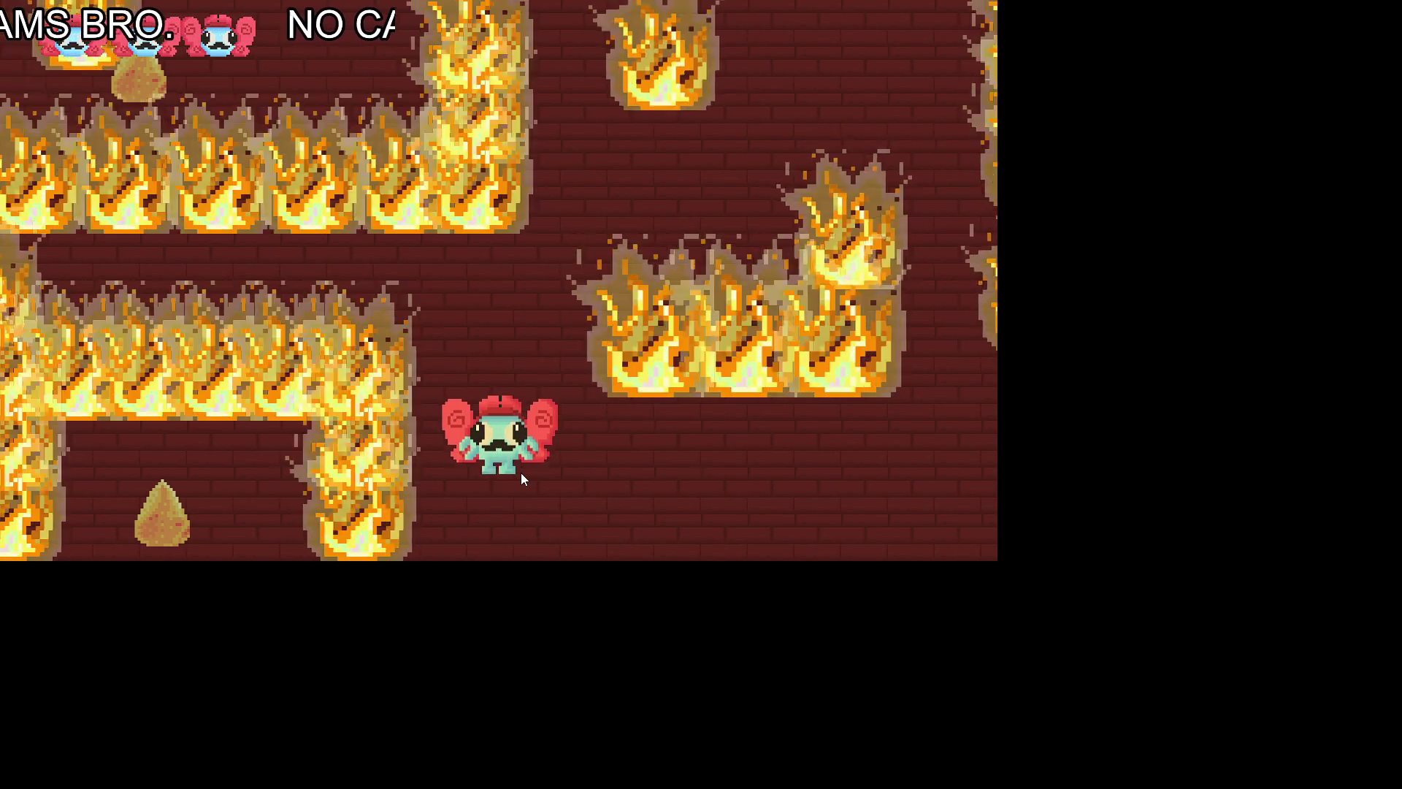
key("Right")
key("Right")
key("Up")
key("Right")
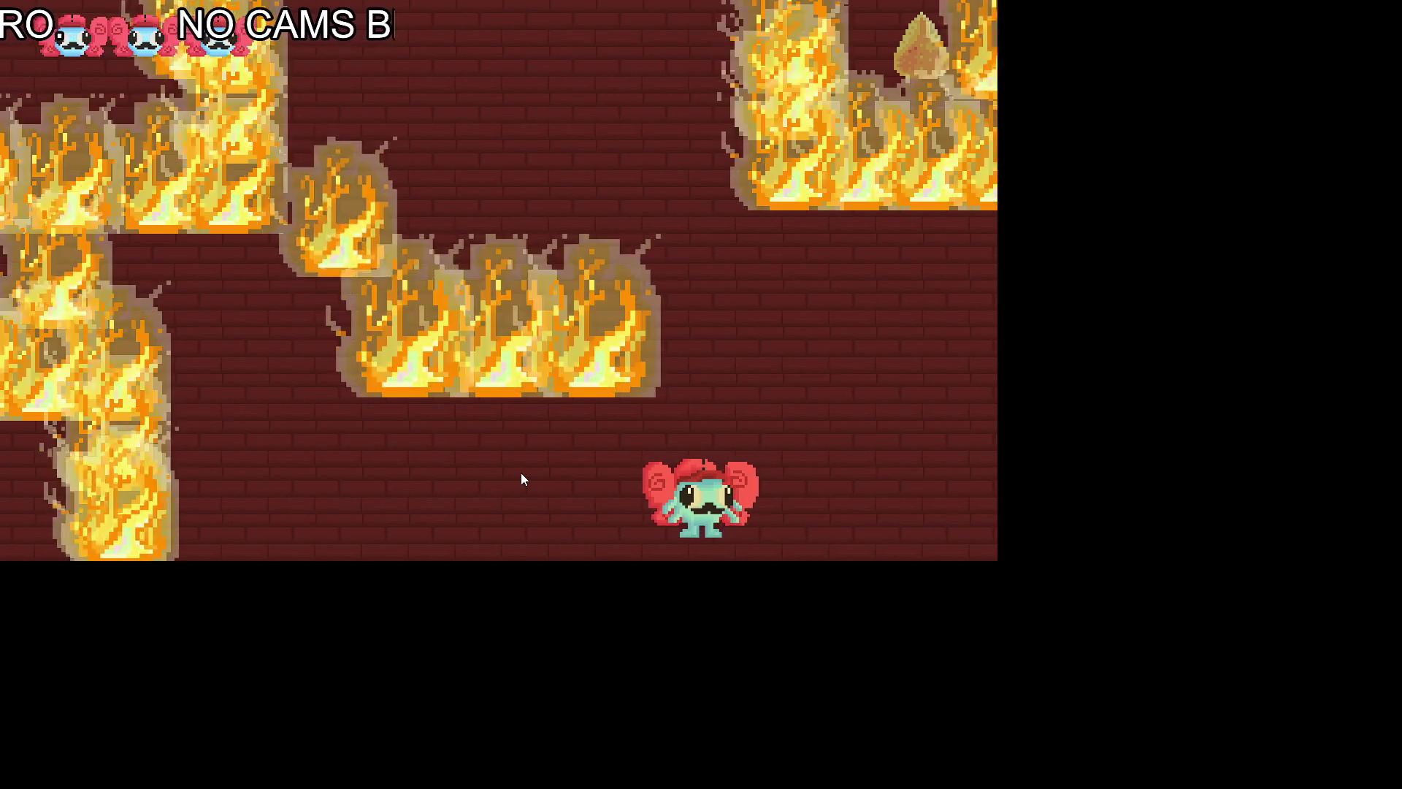
key("Up")
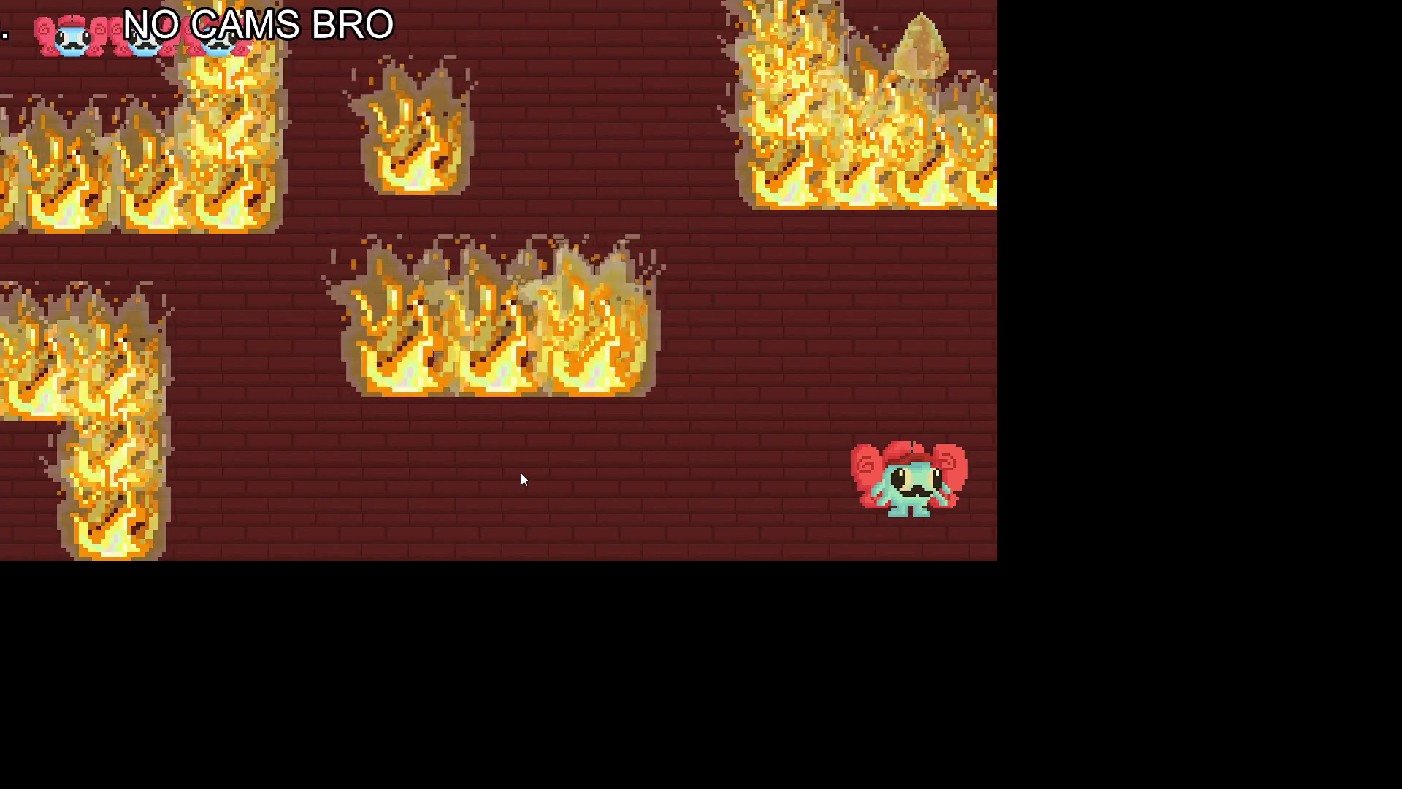
key("Down")
key("Right")
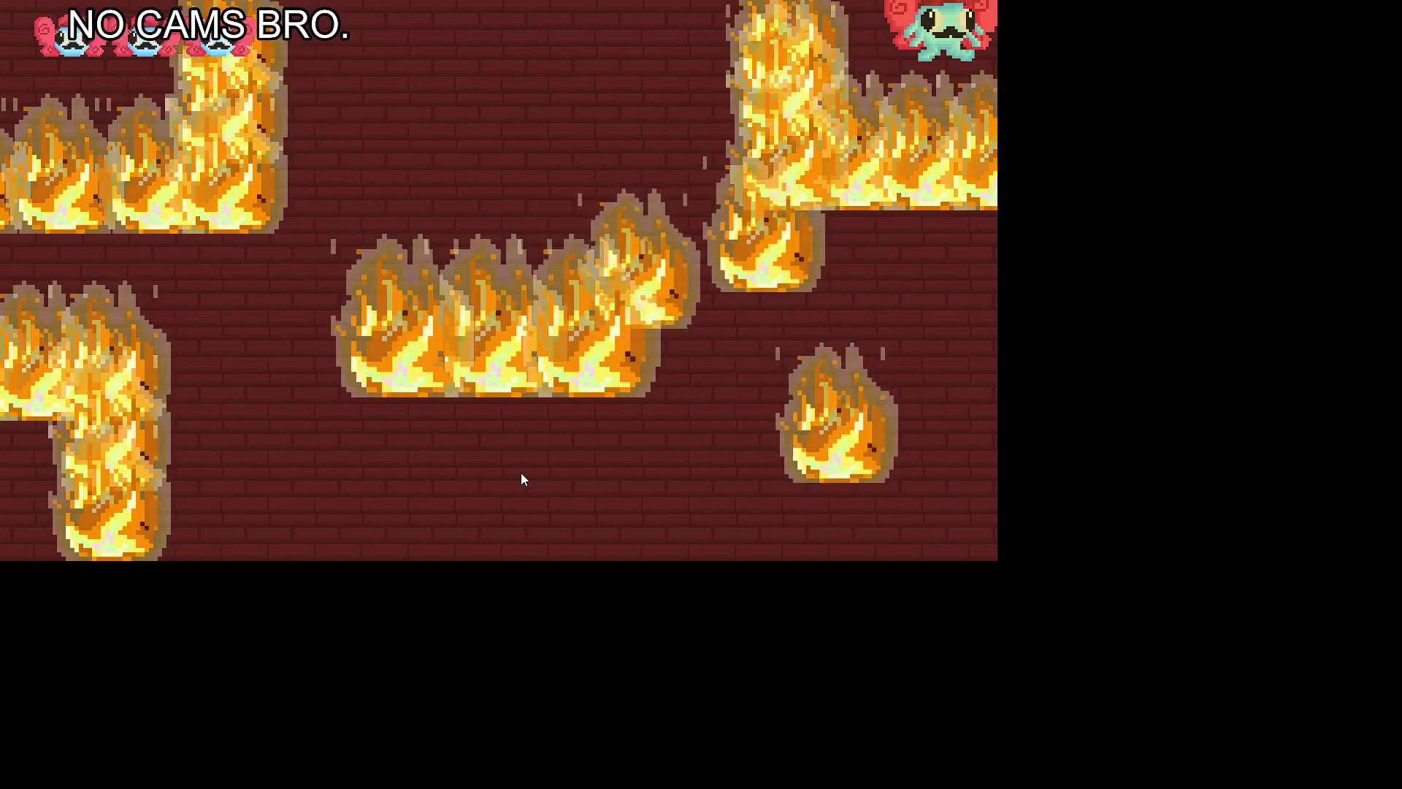
key("Right")
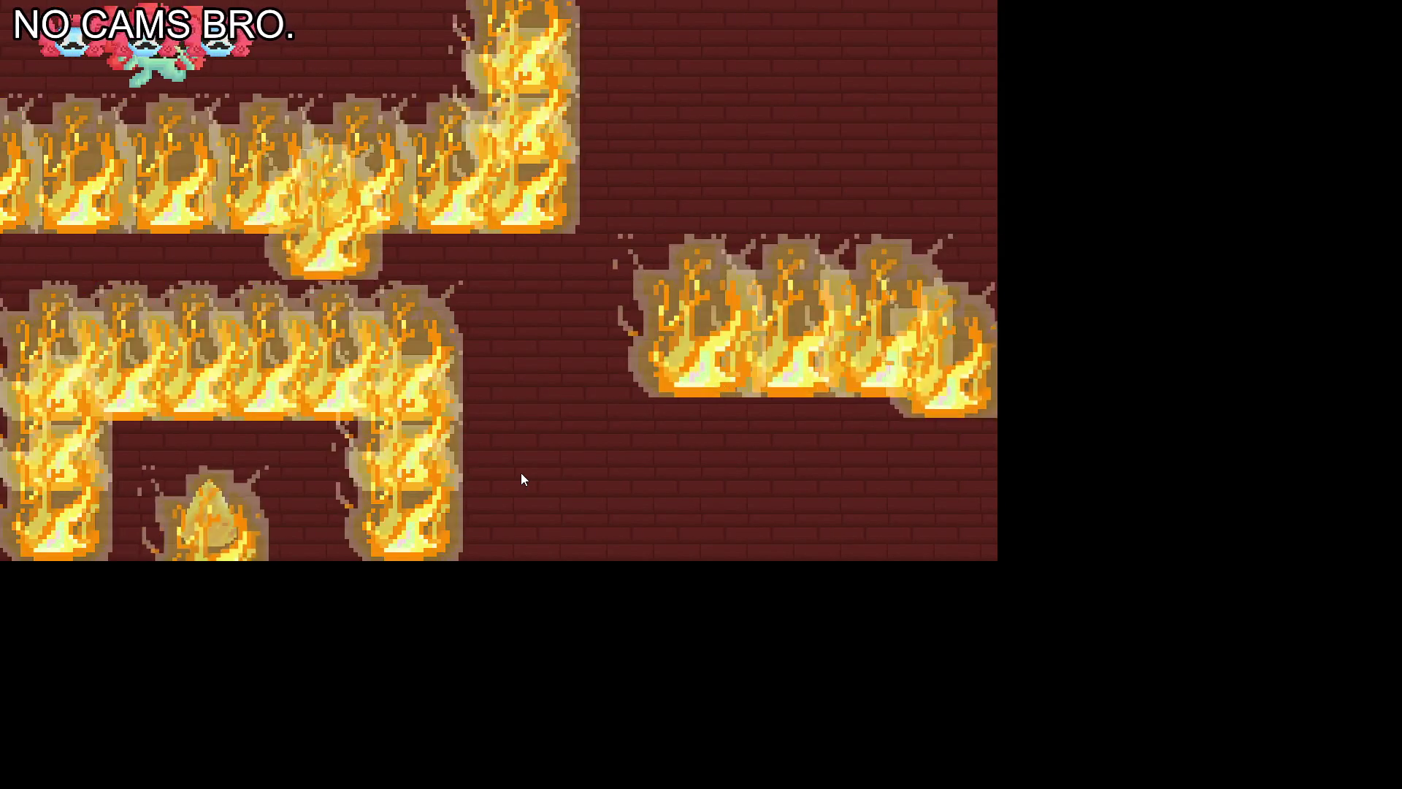
key("Up")
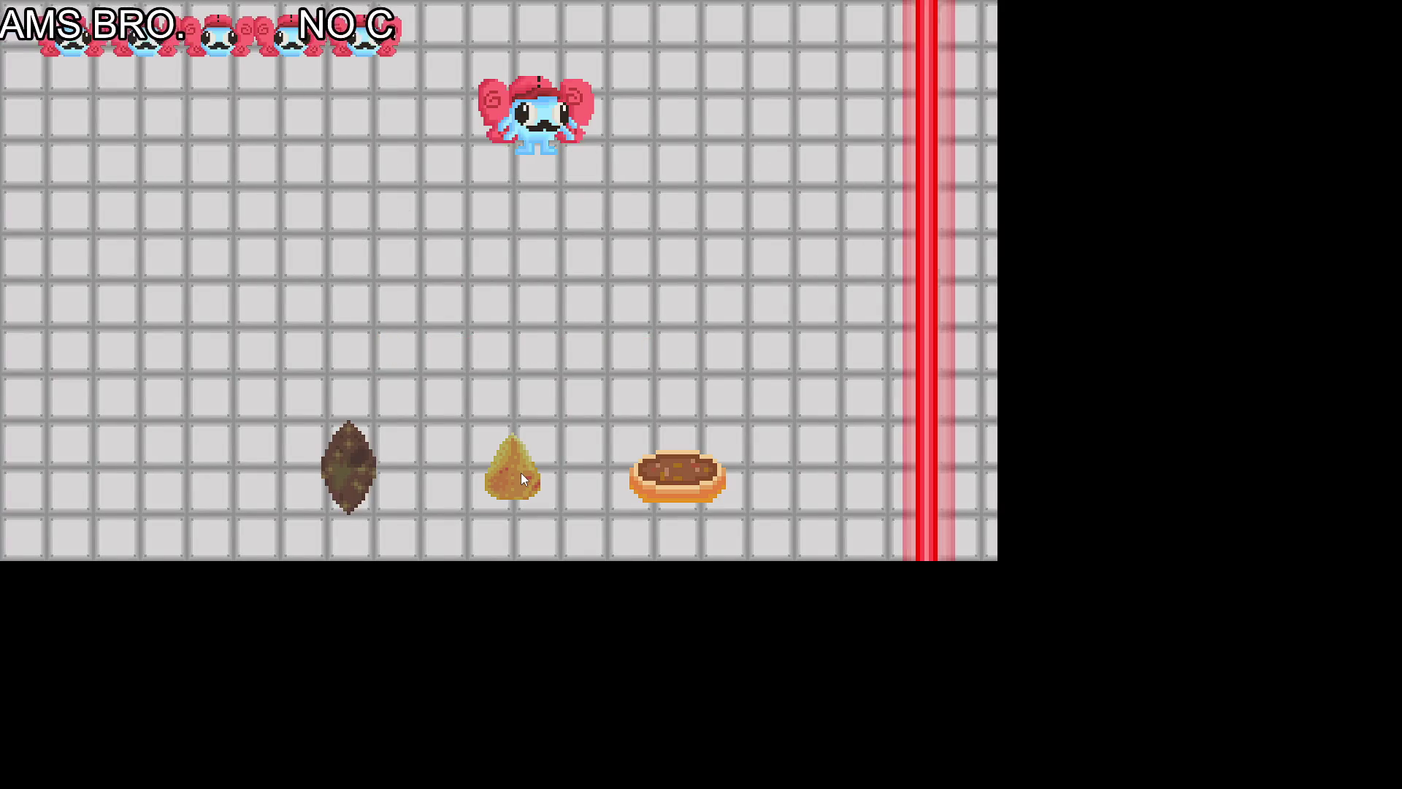
Step: Move up through the top edge and left to collect the dark snack
key("Up")
key("Left")
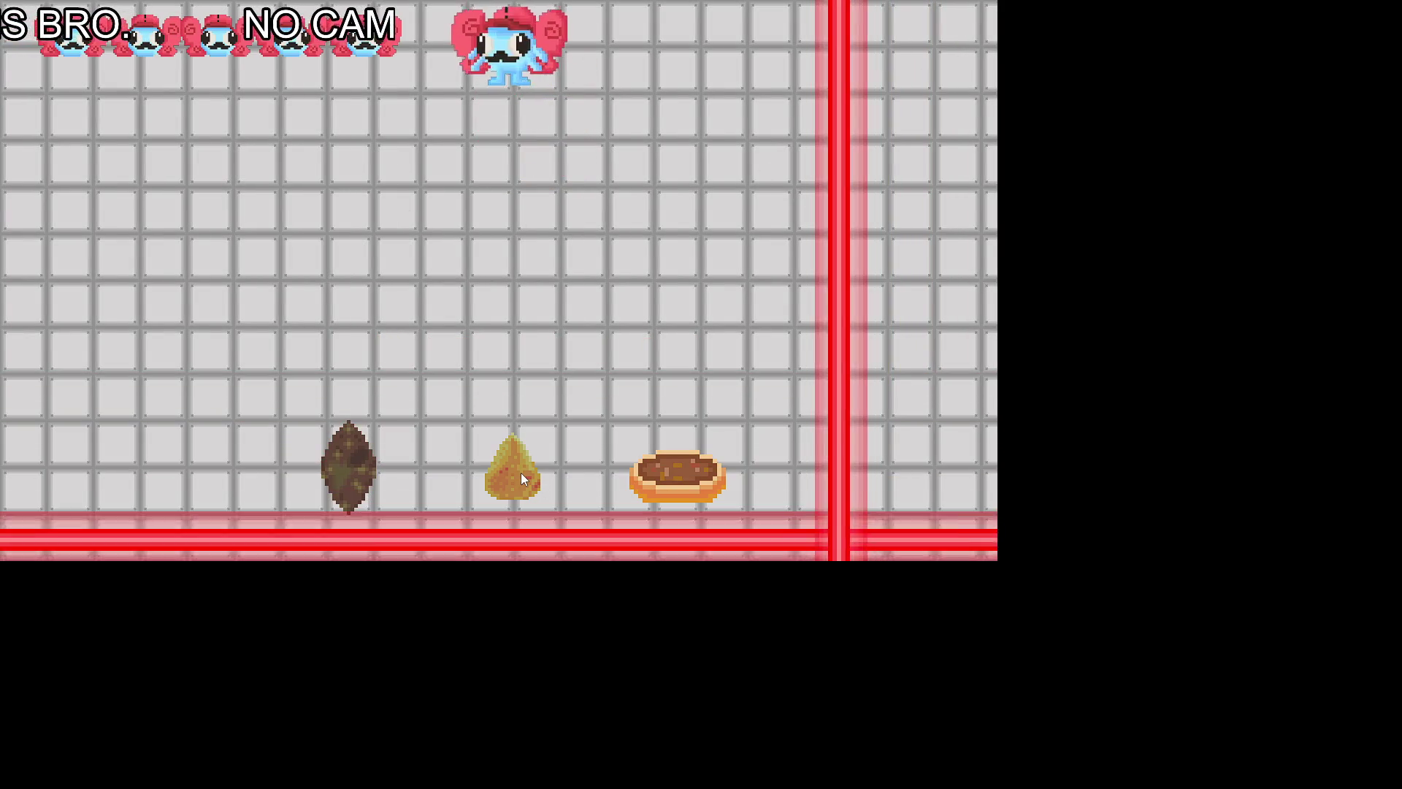
key("Left")
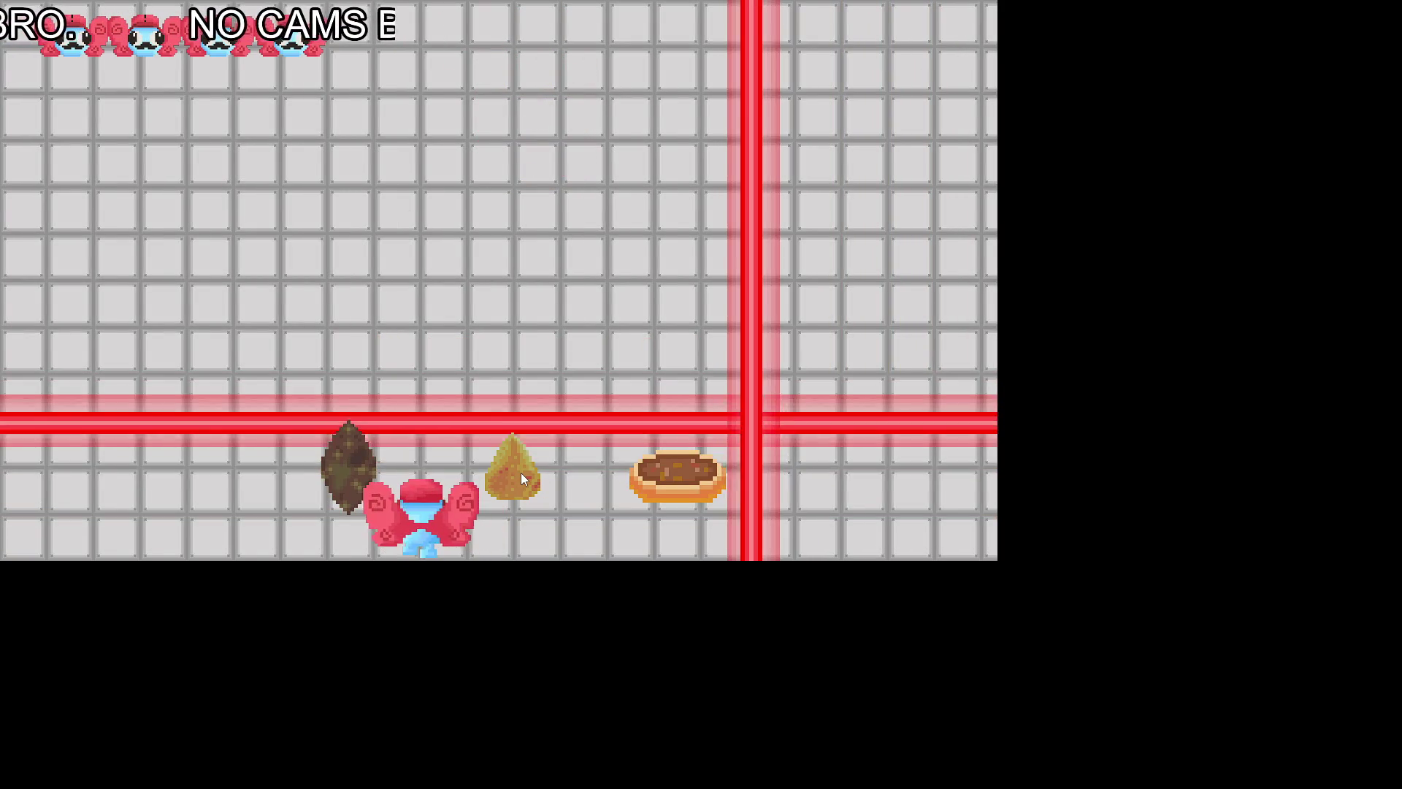
key("Down")
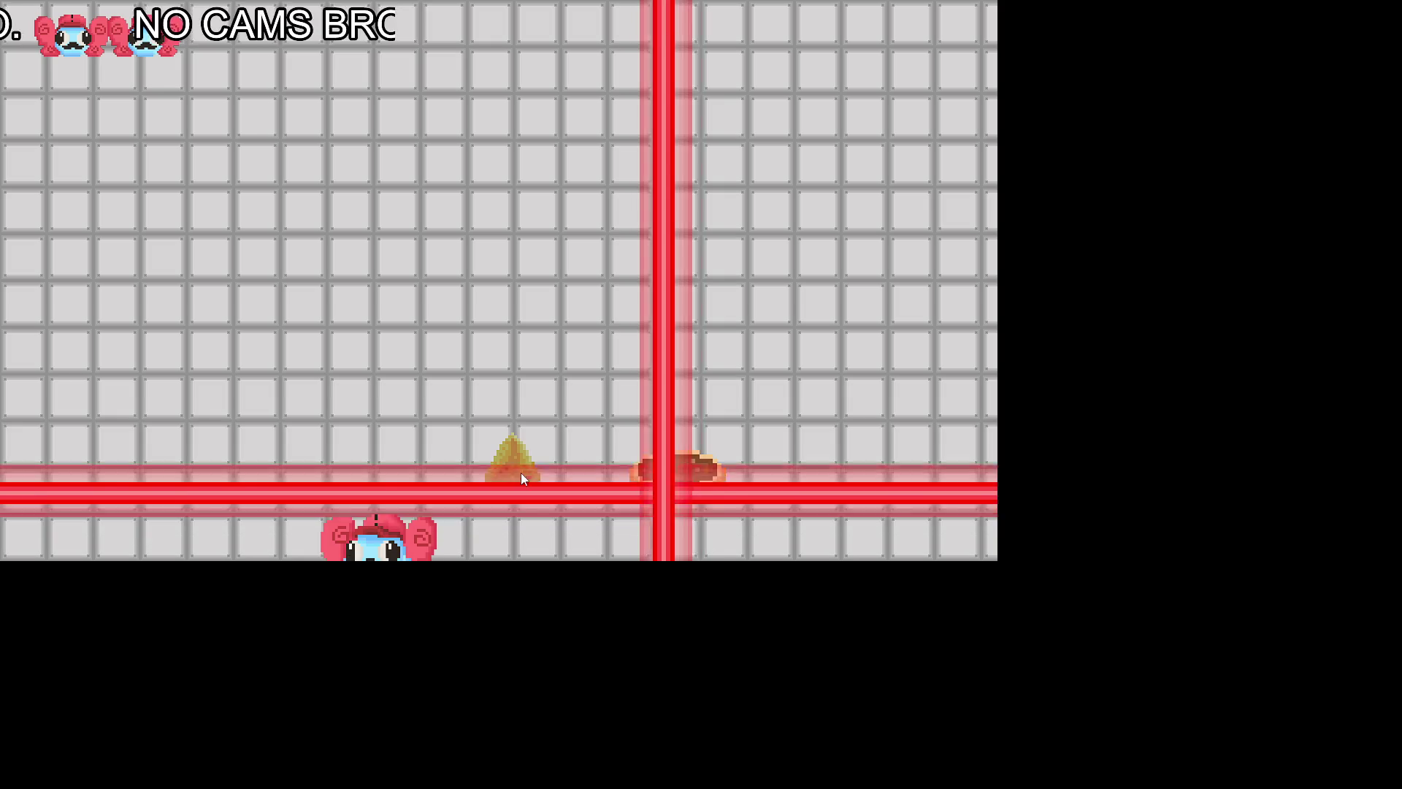
key("Down")
key("Left")
Step: Keep shifting down, left and up to dodge the sweeping red lasers
key("Down")
key("Left")
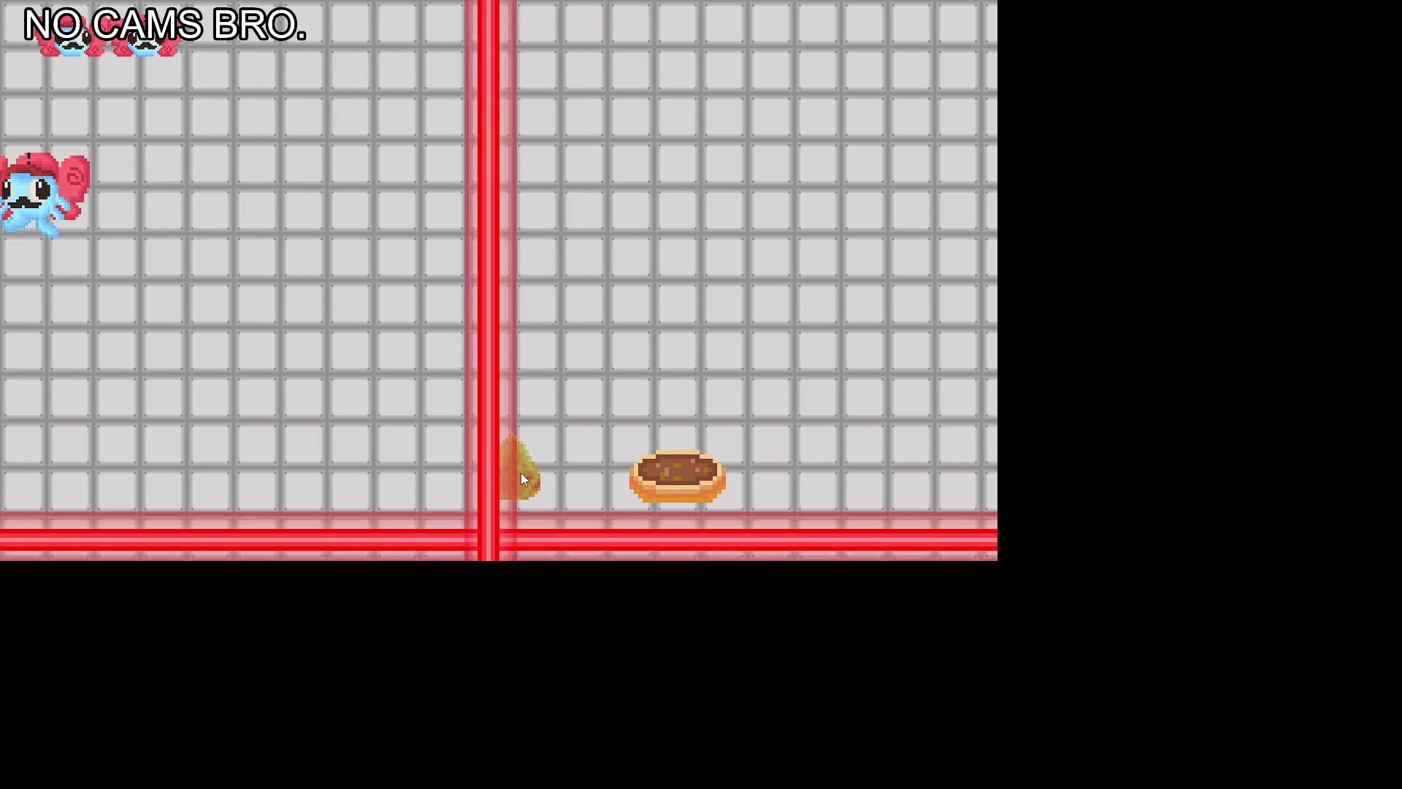
key("Down")
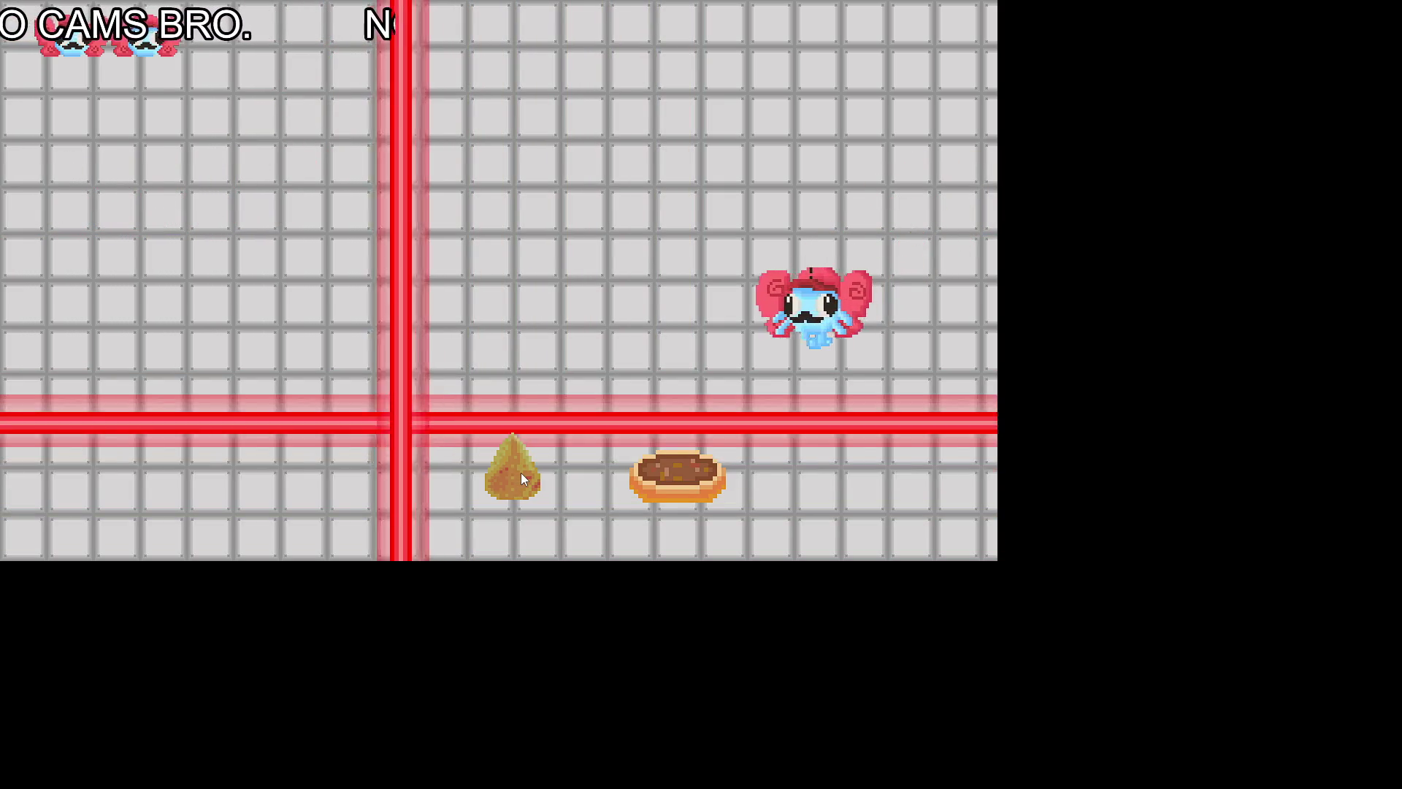
key("Up")
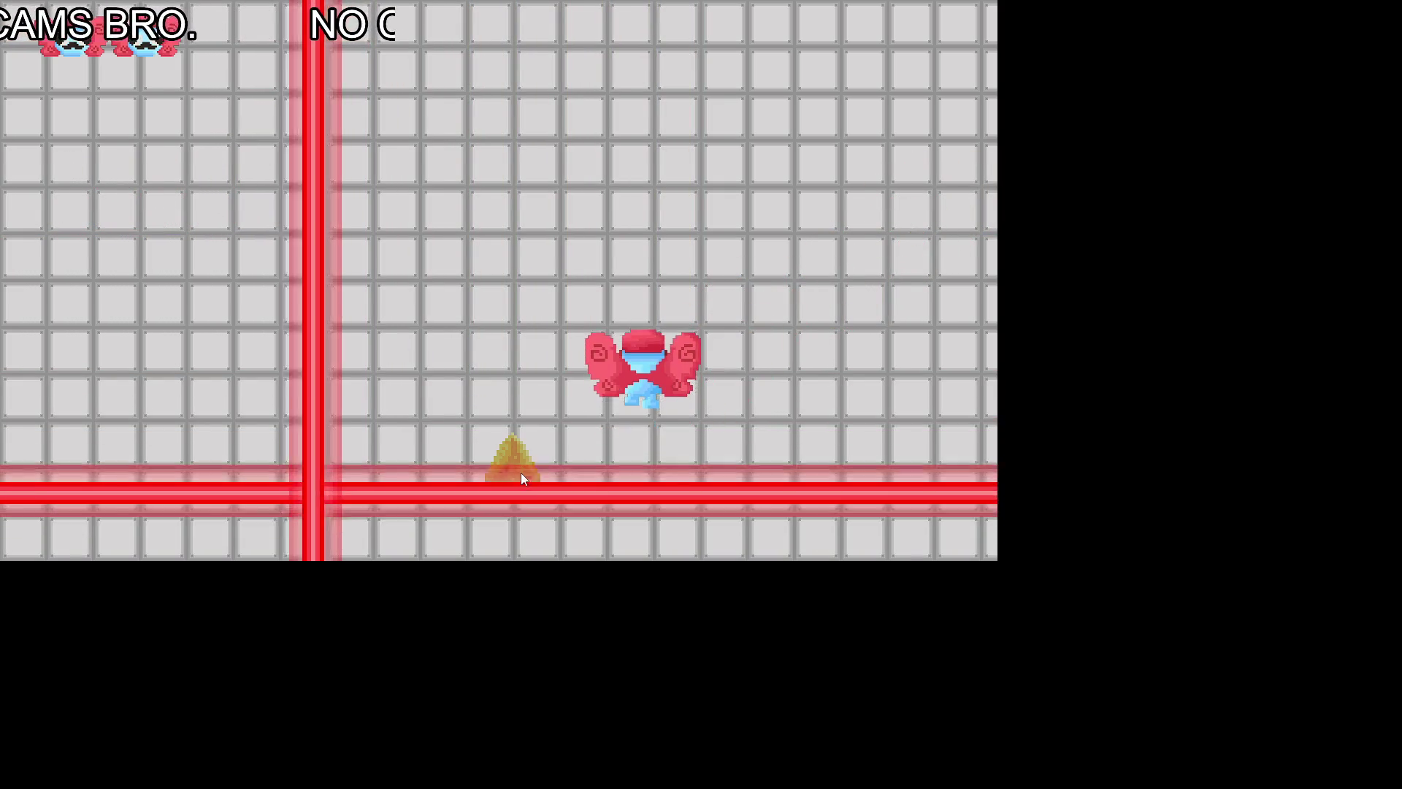
key("Down")
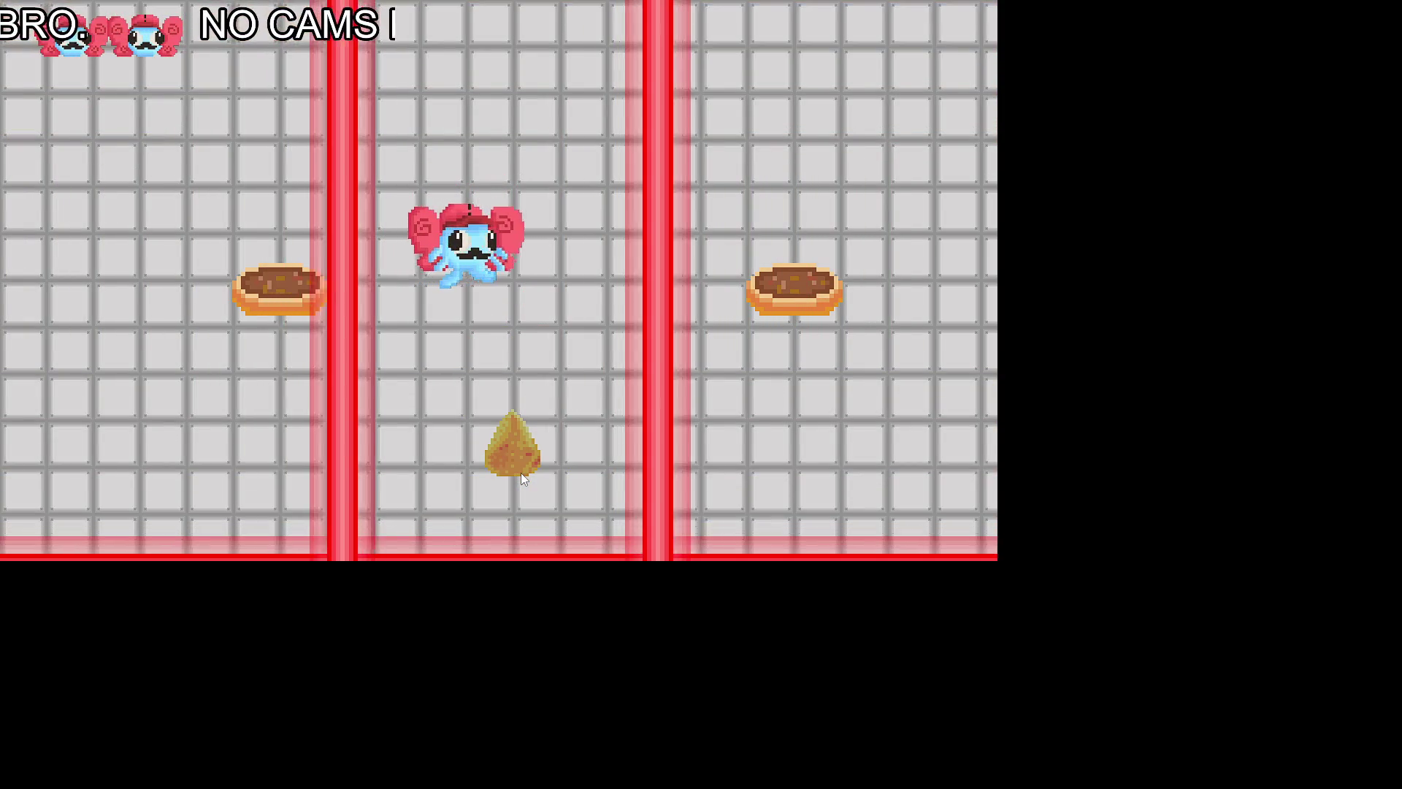
key("Up")
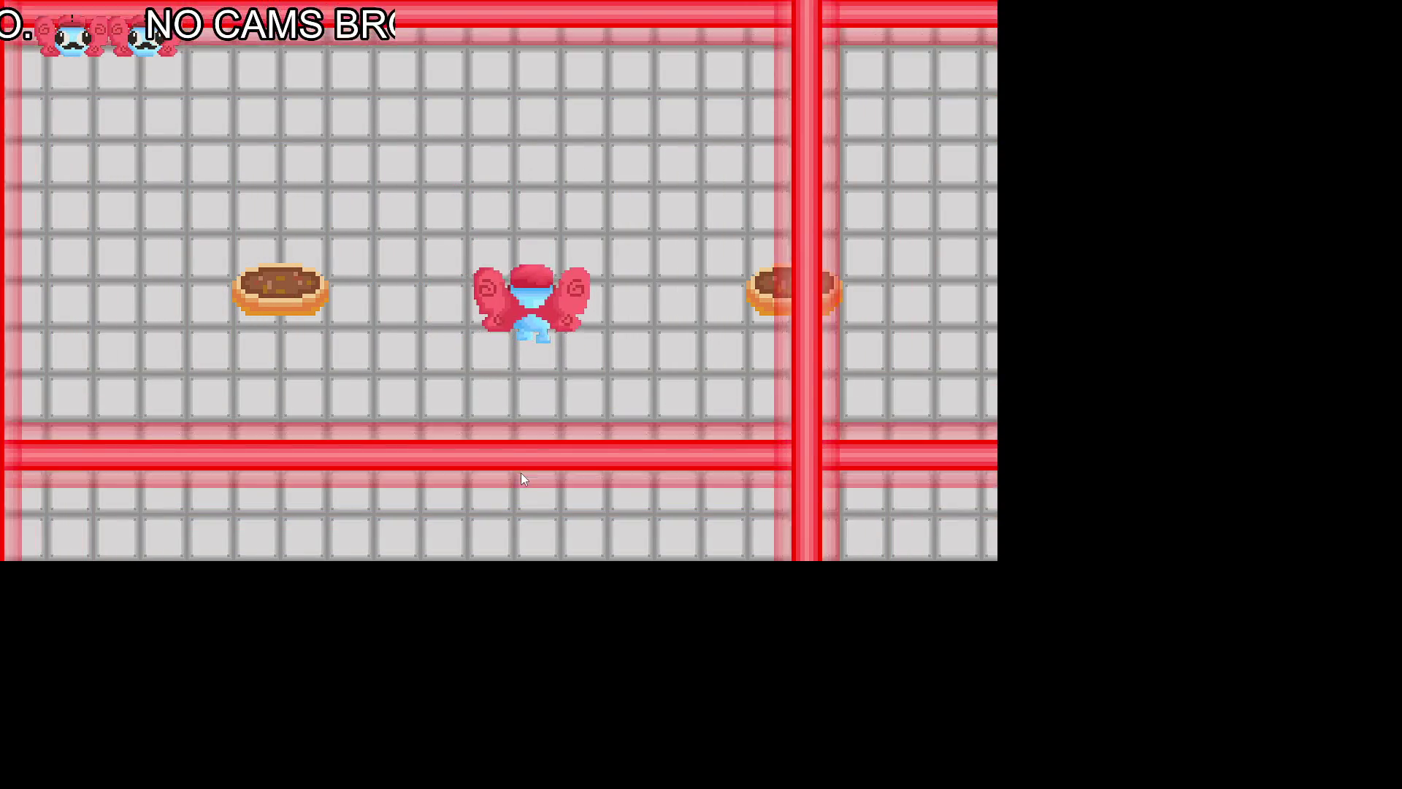
Step: Zigzag right and up across the laser grid and grab the donut
key("Left")
key("Right")
key("Left")
key("Right")
key("Up")
key("Right")
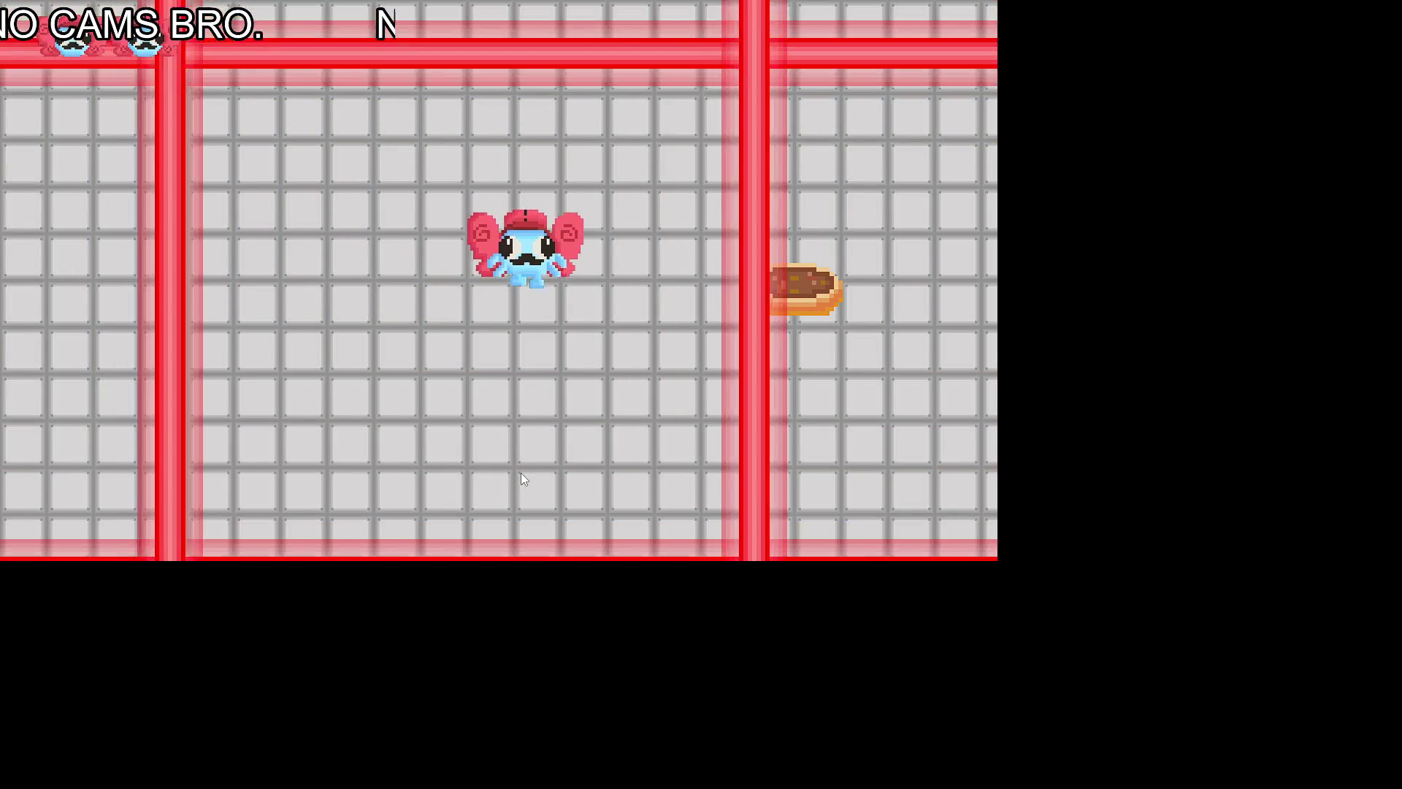
key("Left")
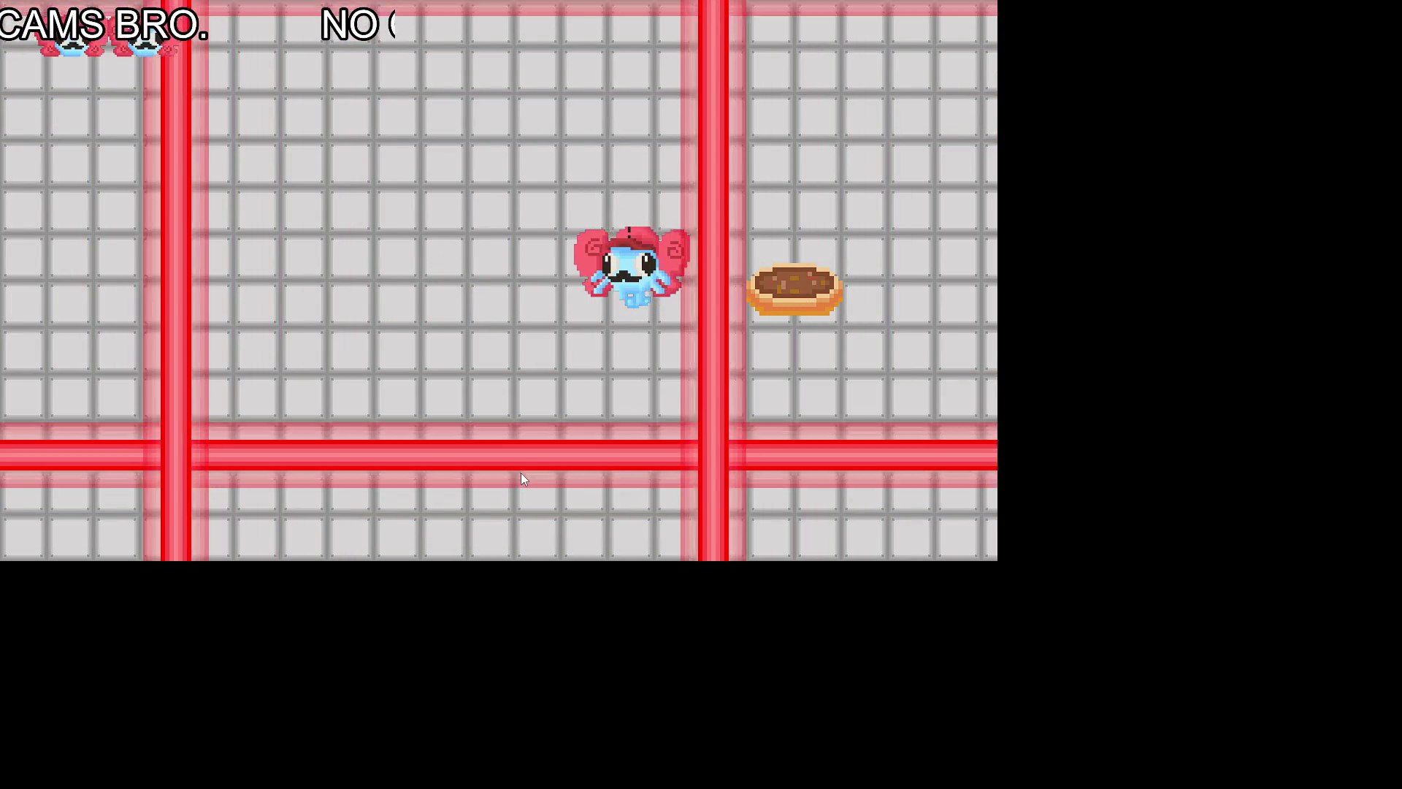
key("Right")
key("Right")
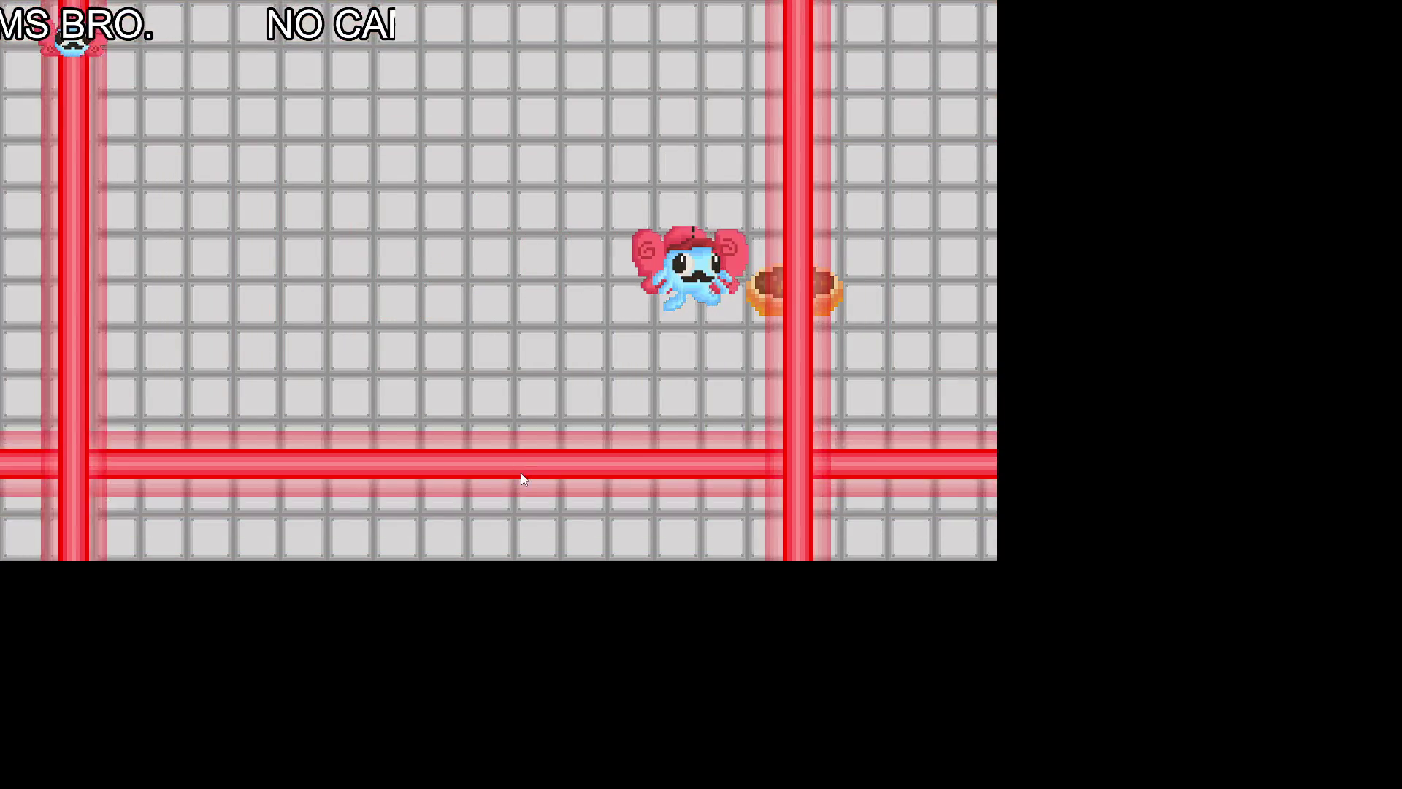
key("Up")
Step: Drift down the grid until a laser catches the character and the run ends in Game Over
key("Down")
key("Left")
key("Right")
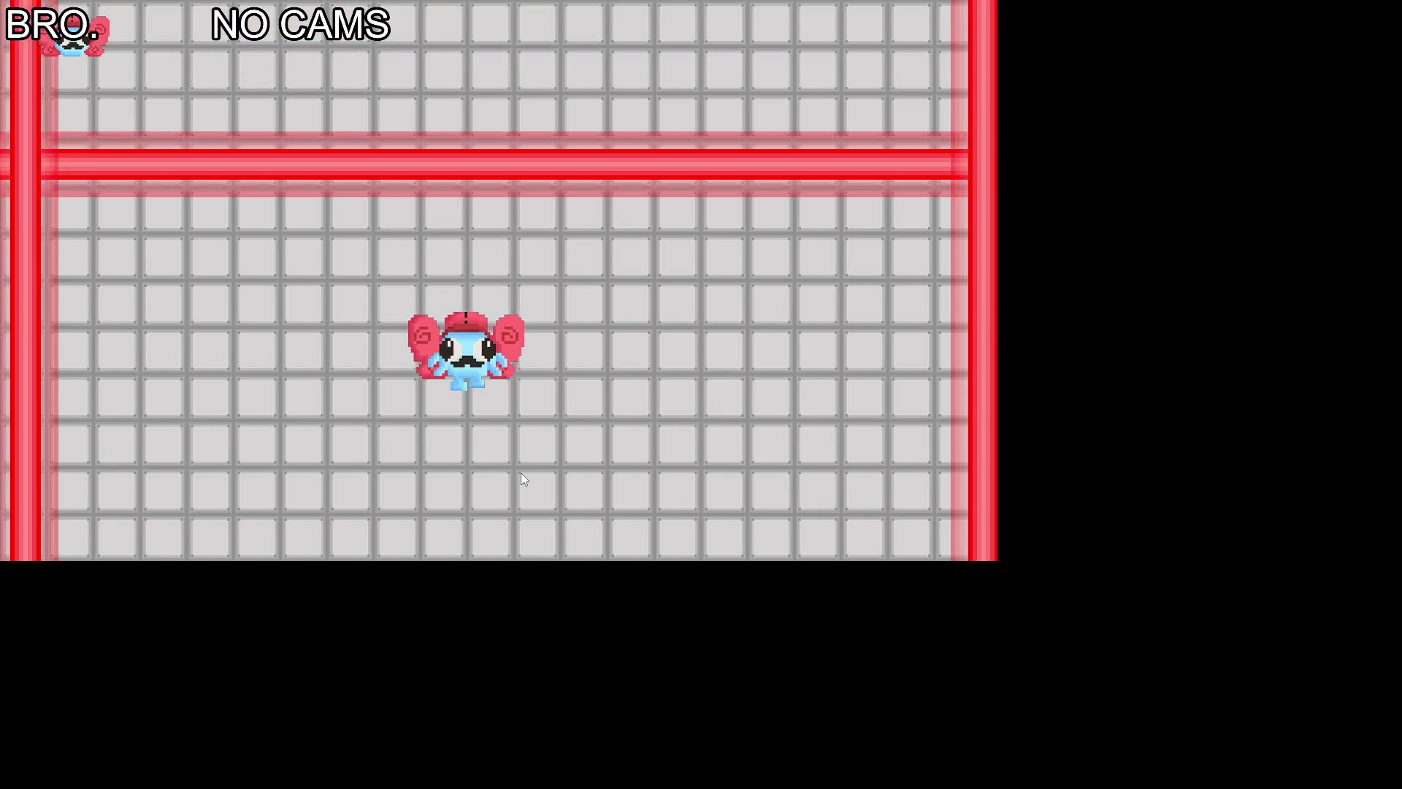
key("Right")
key("Left")
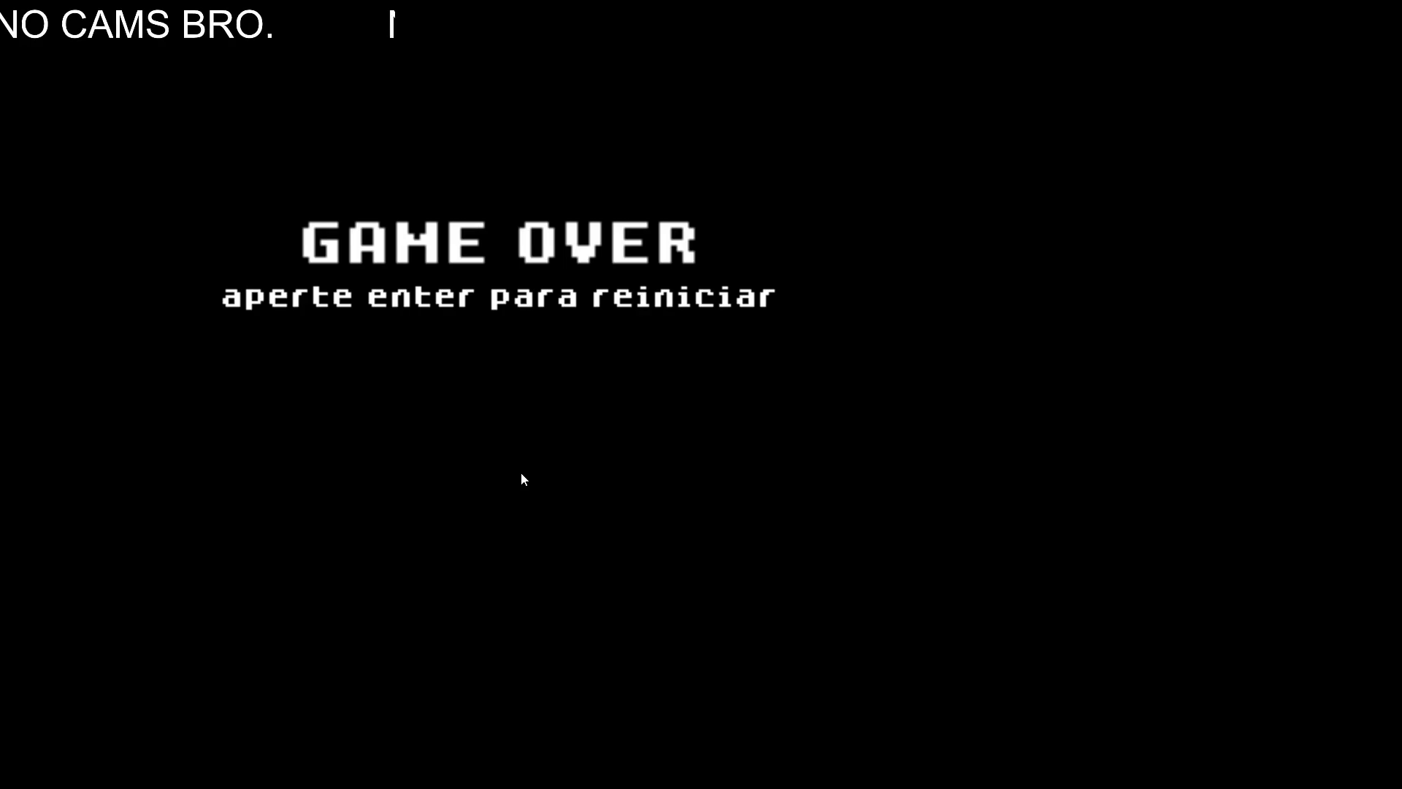
Step: Restart after Game Over, leave fullscreen for the itch.io page, then minimize the browser to reveal Discord
key("Return")
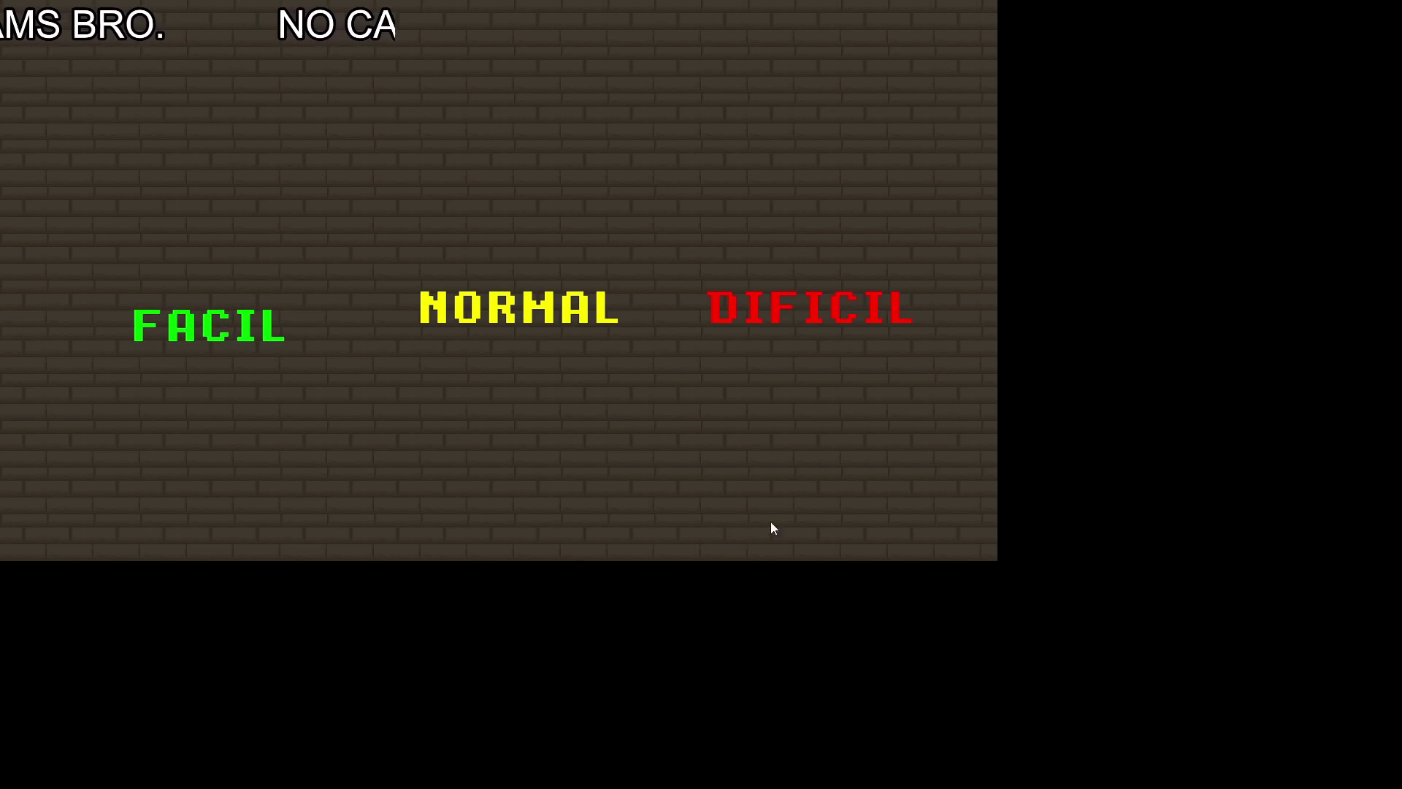
key("Escape")
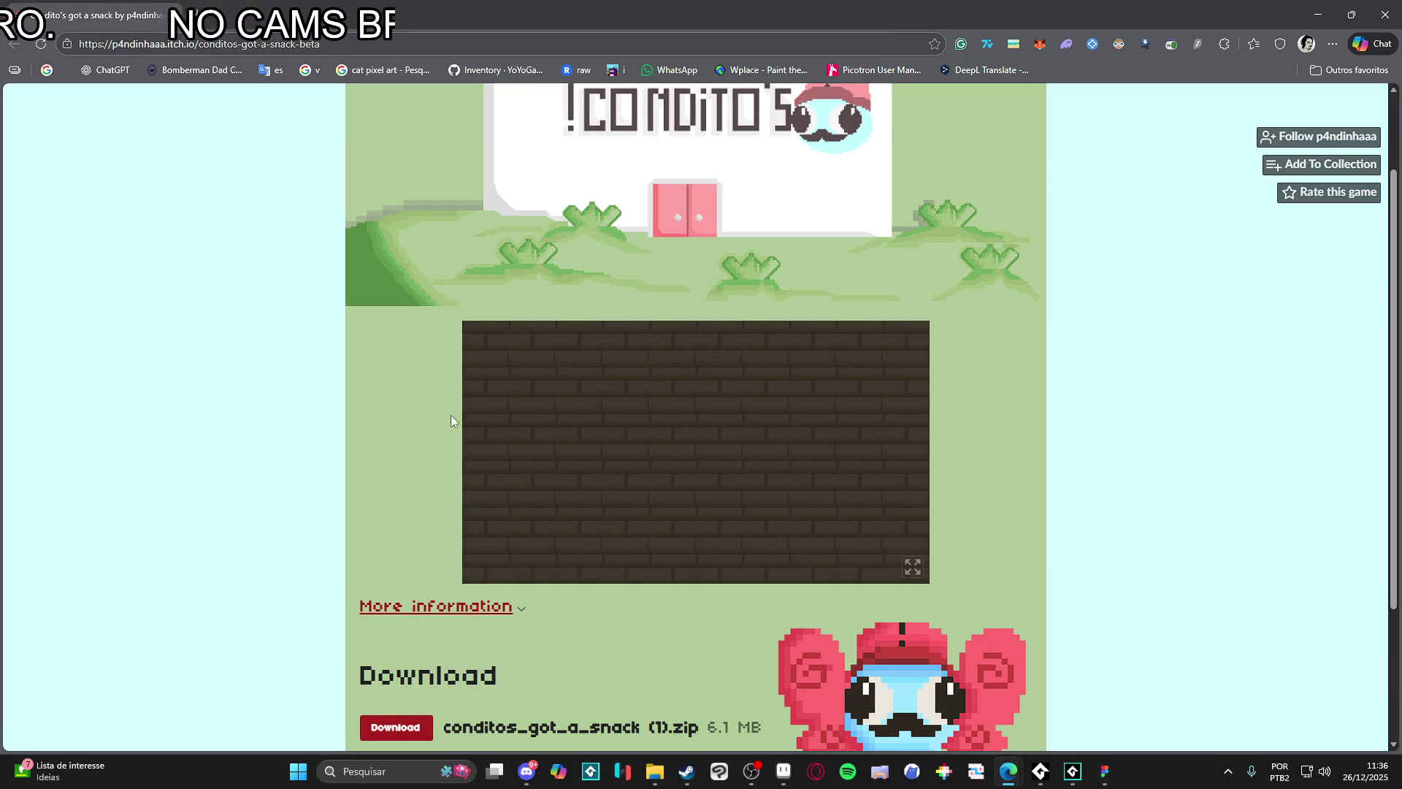
scroll(244, 444, "down", 2)
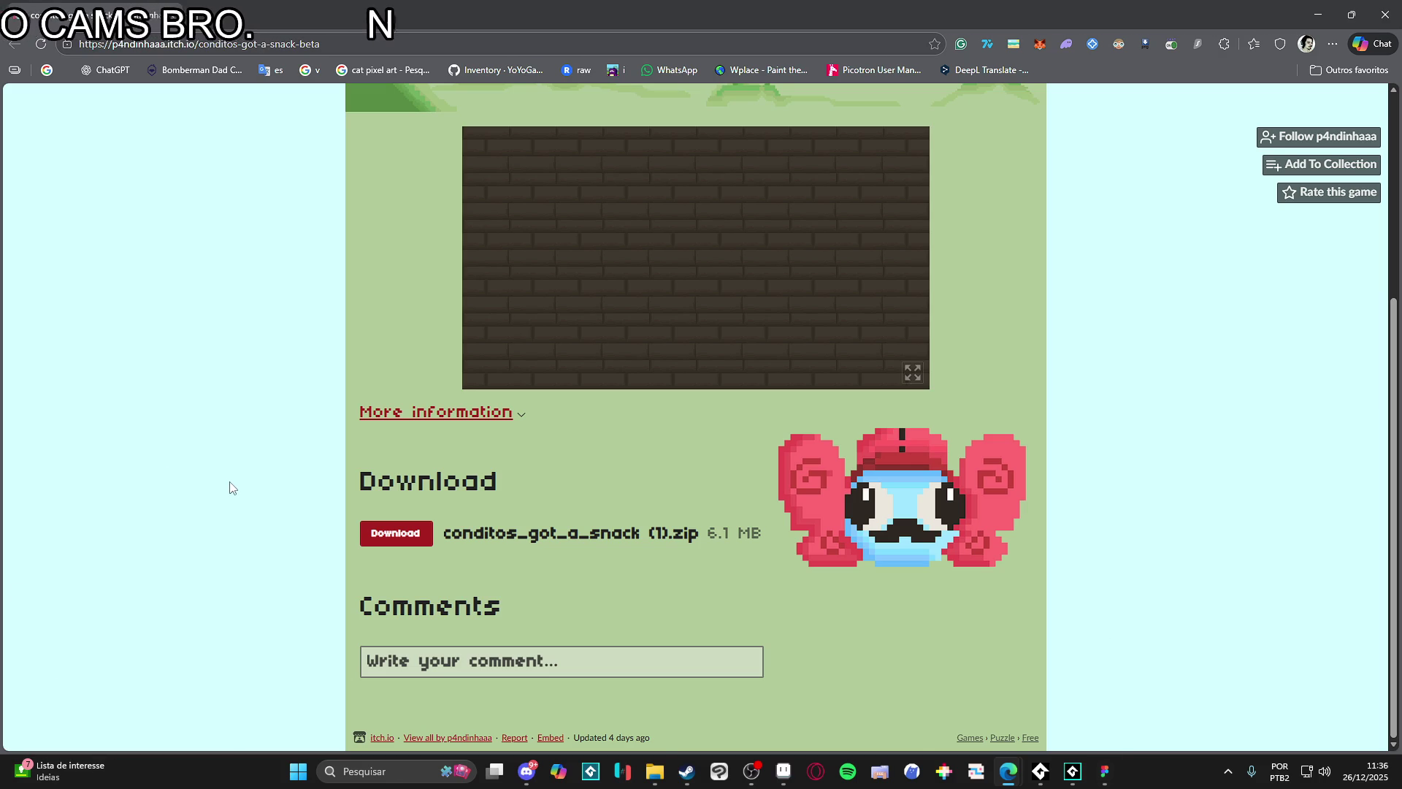
scroll(230, 488, "up", 3)
scroll(227, 490, "down", 3)
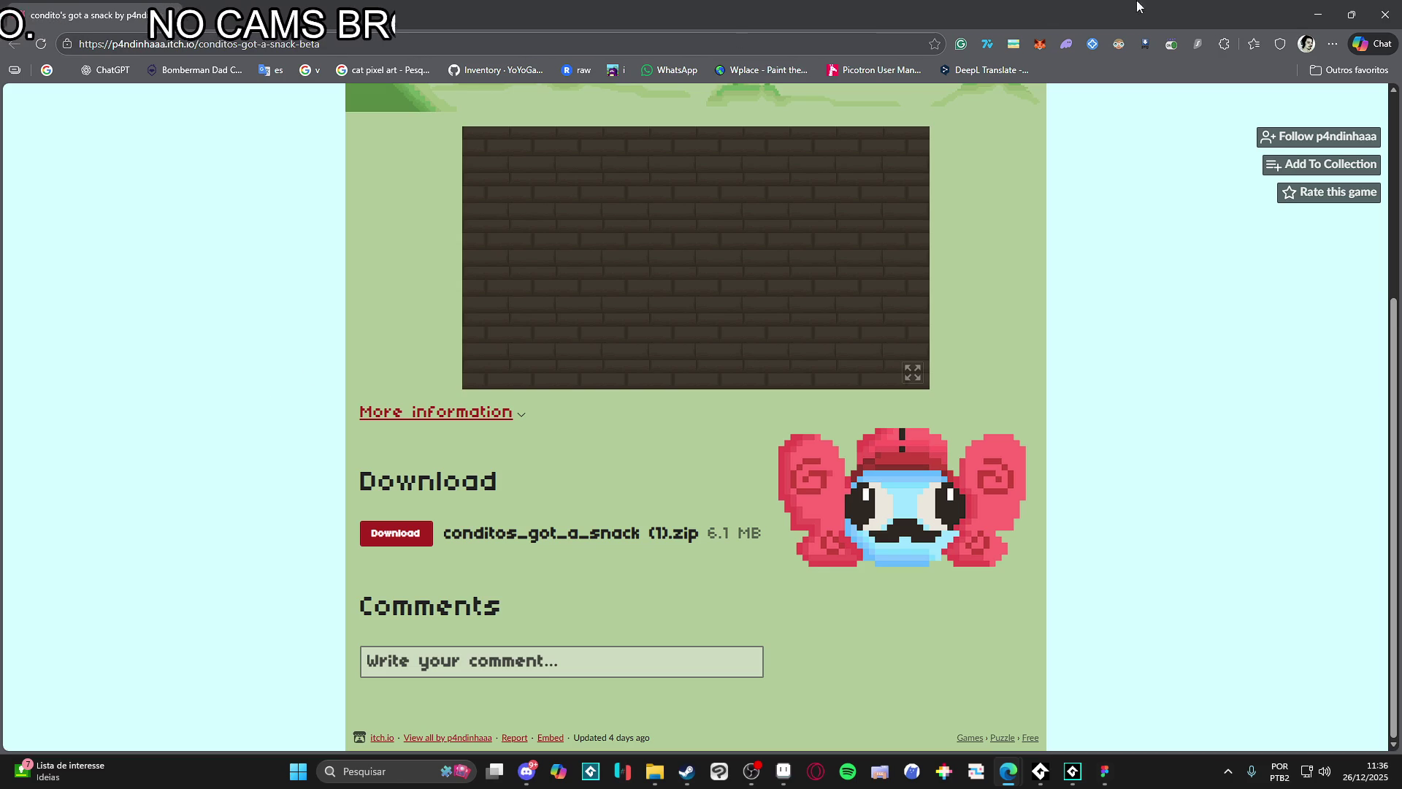
key("super+Down")
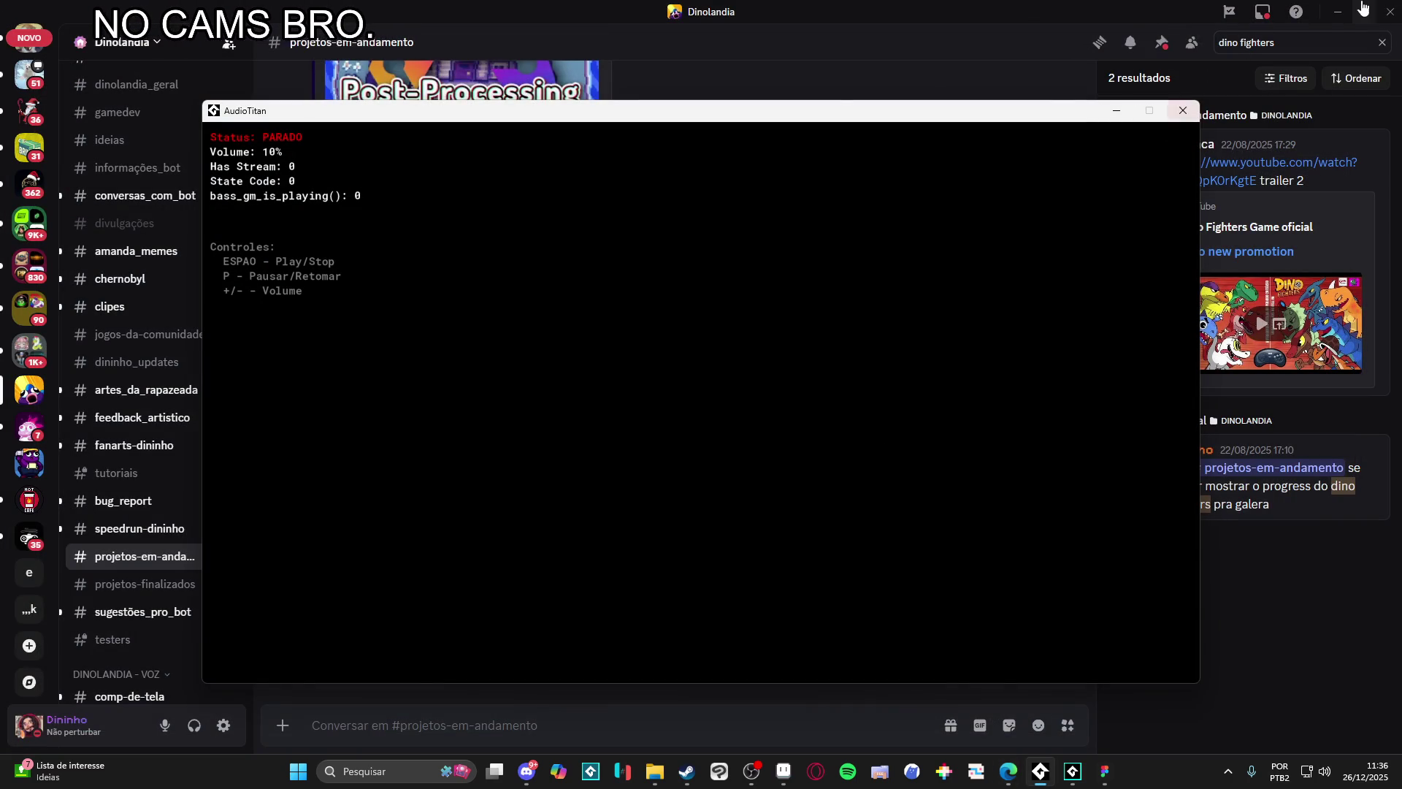
Step: Minimize Discord, dismiss the AudioTitan test and Frog Jump browser, and bring the Steam store search forward
left_click(1337, 11)
key("space")
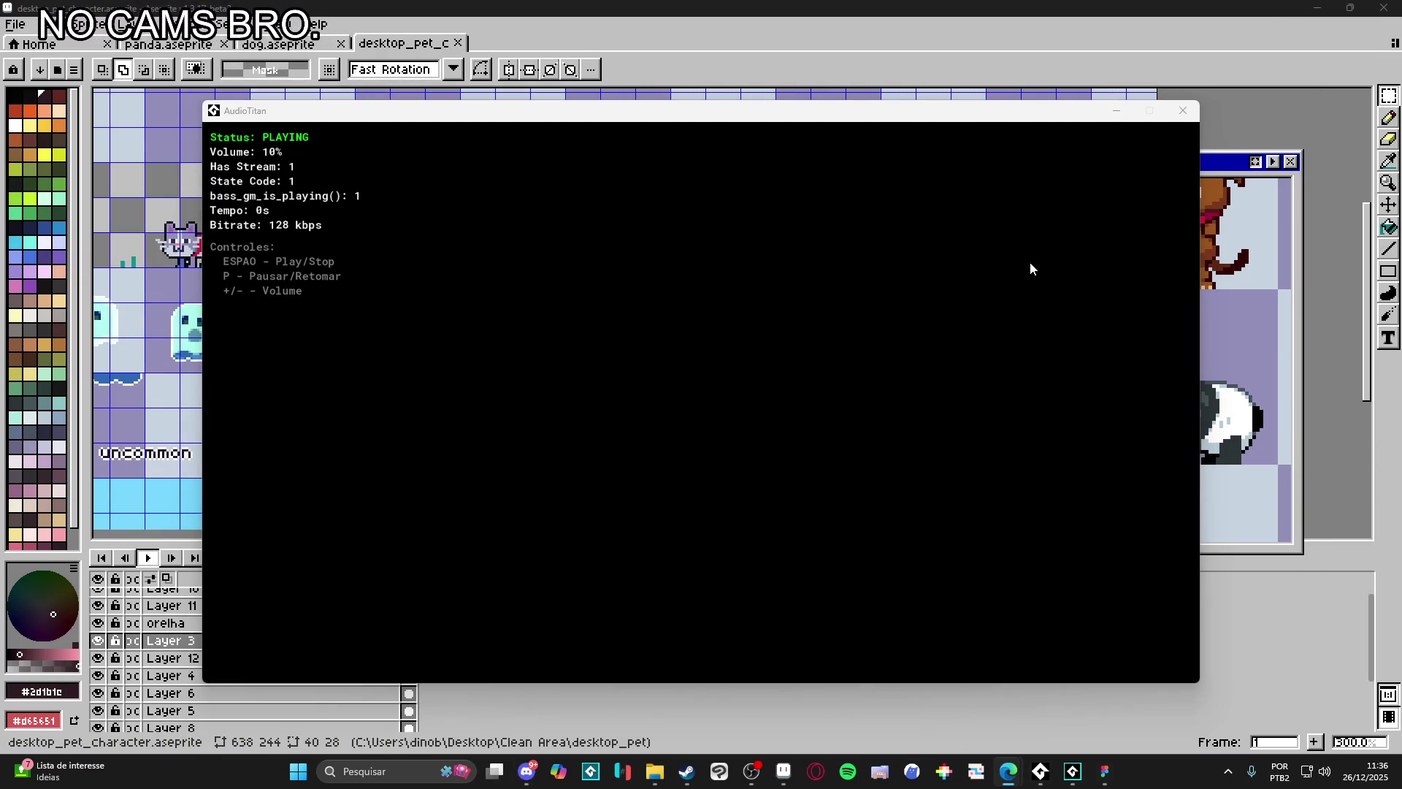
left_click(1116, 111)
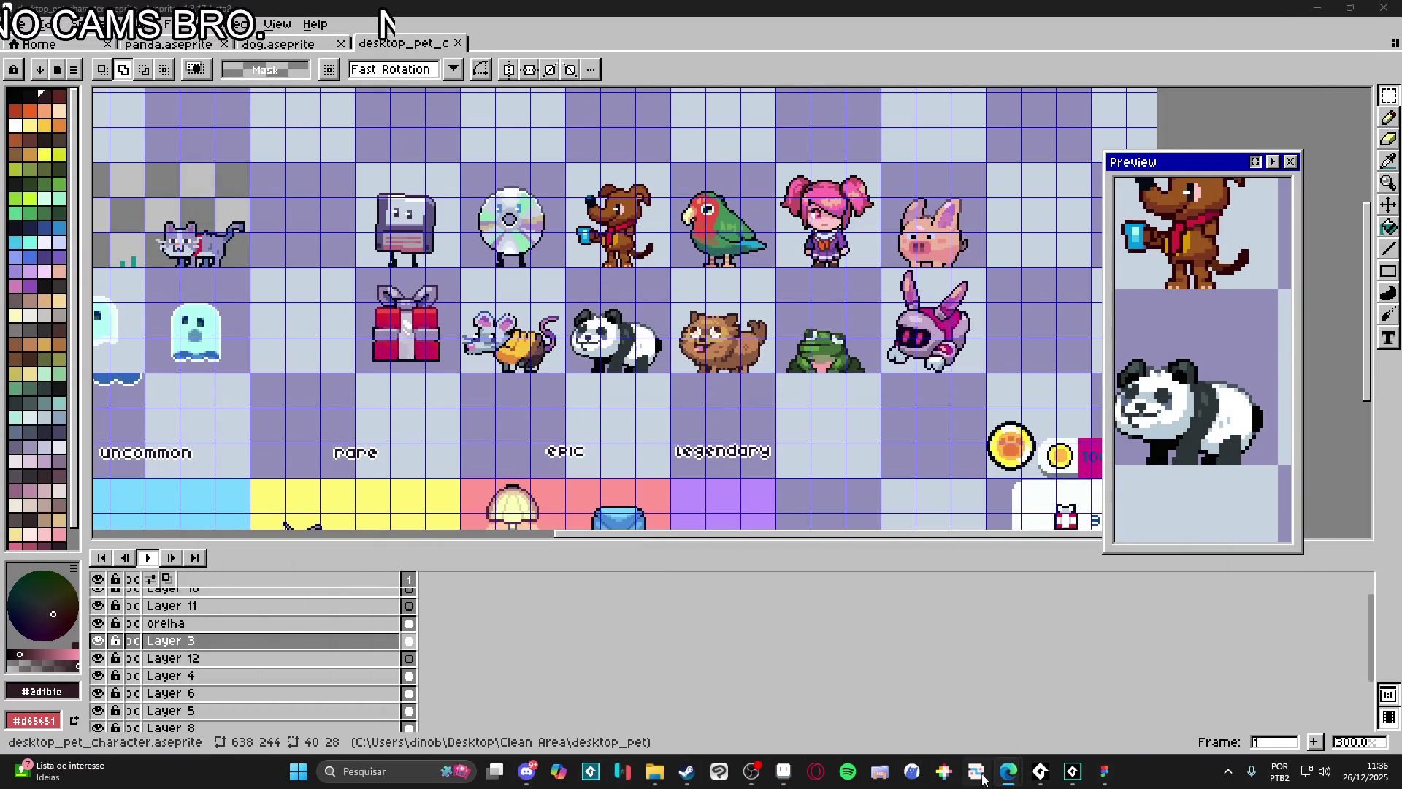
mouse_move(1008, 771)
left_click(1200, 717)
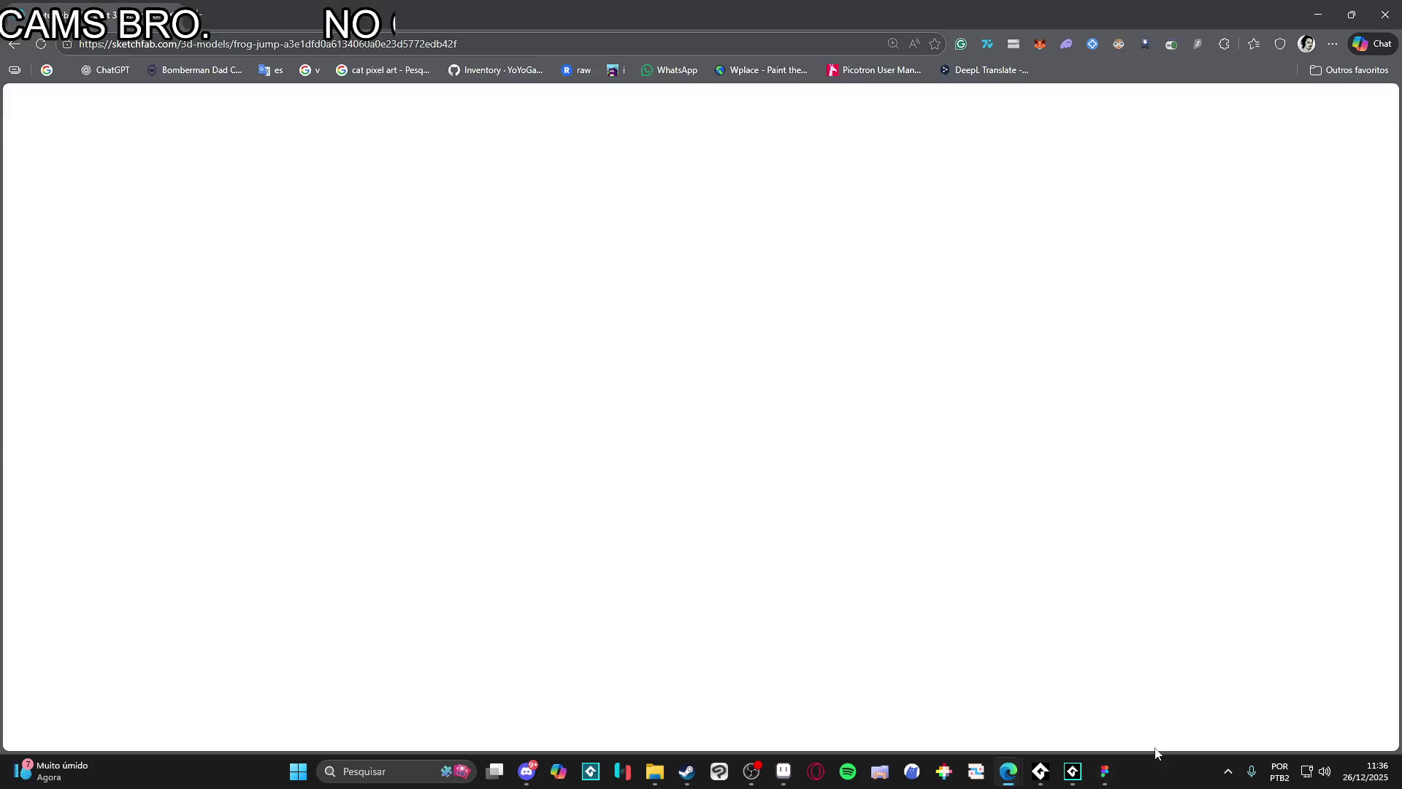
left_click(1385, 13)
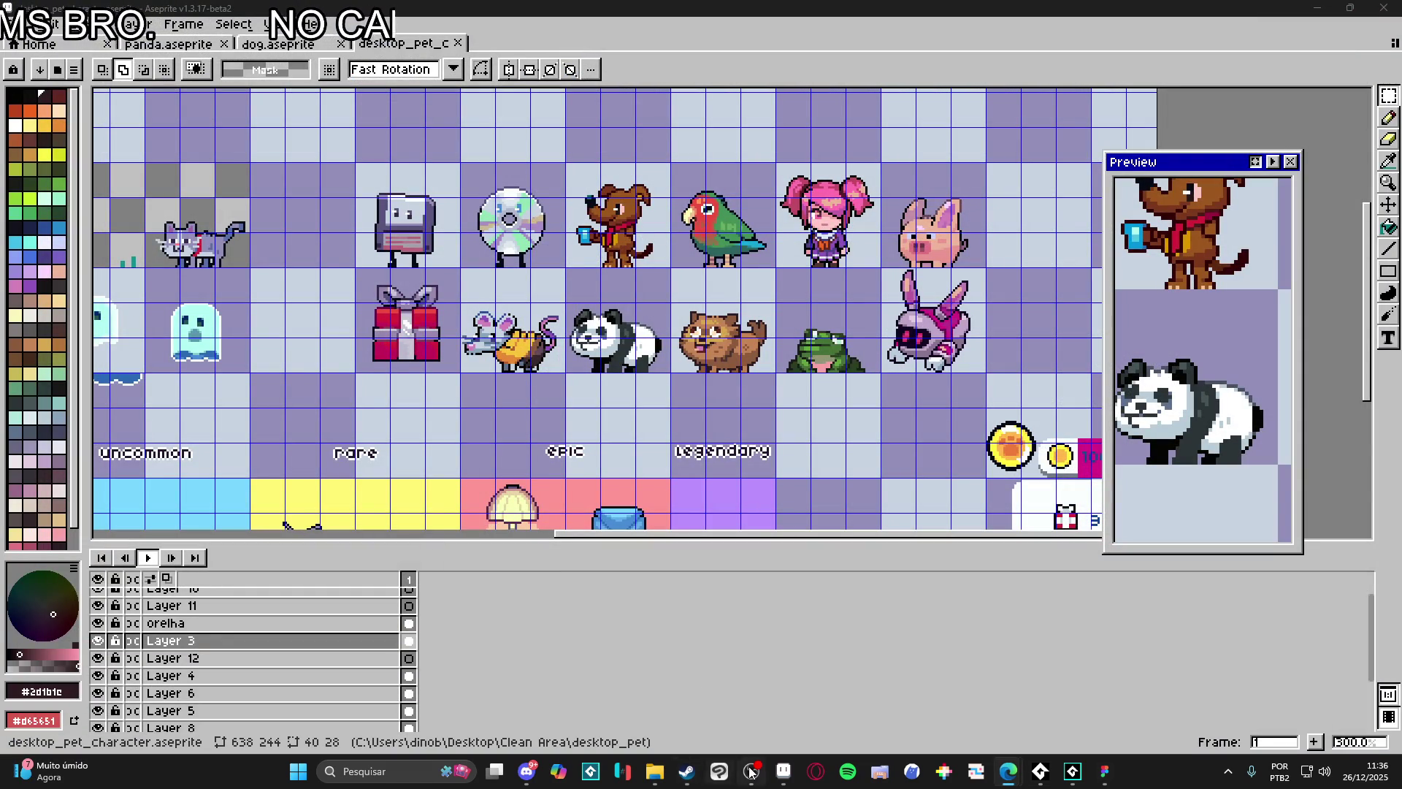
left_click(686, 777)
left_click(870, 87)
type("a lenda")
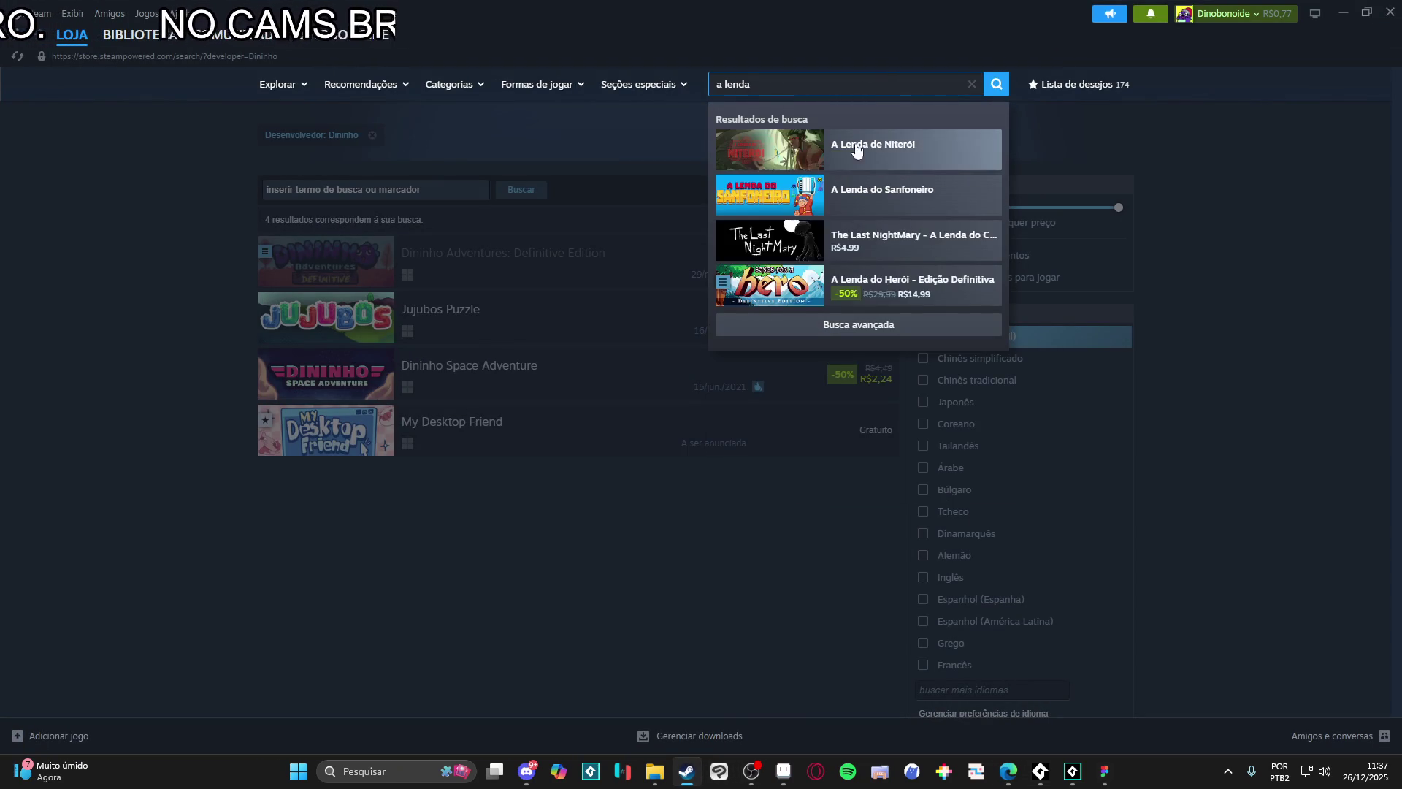
Step: Open A Lenda do Herói's store page, read its recent news announcement and enlarge its screenshot
left_click(885, 283)
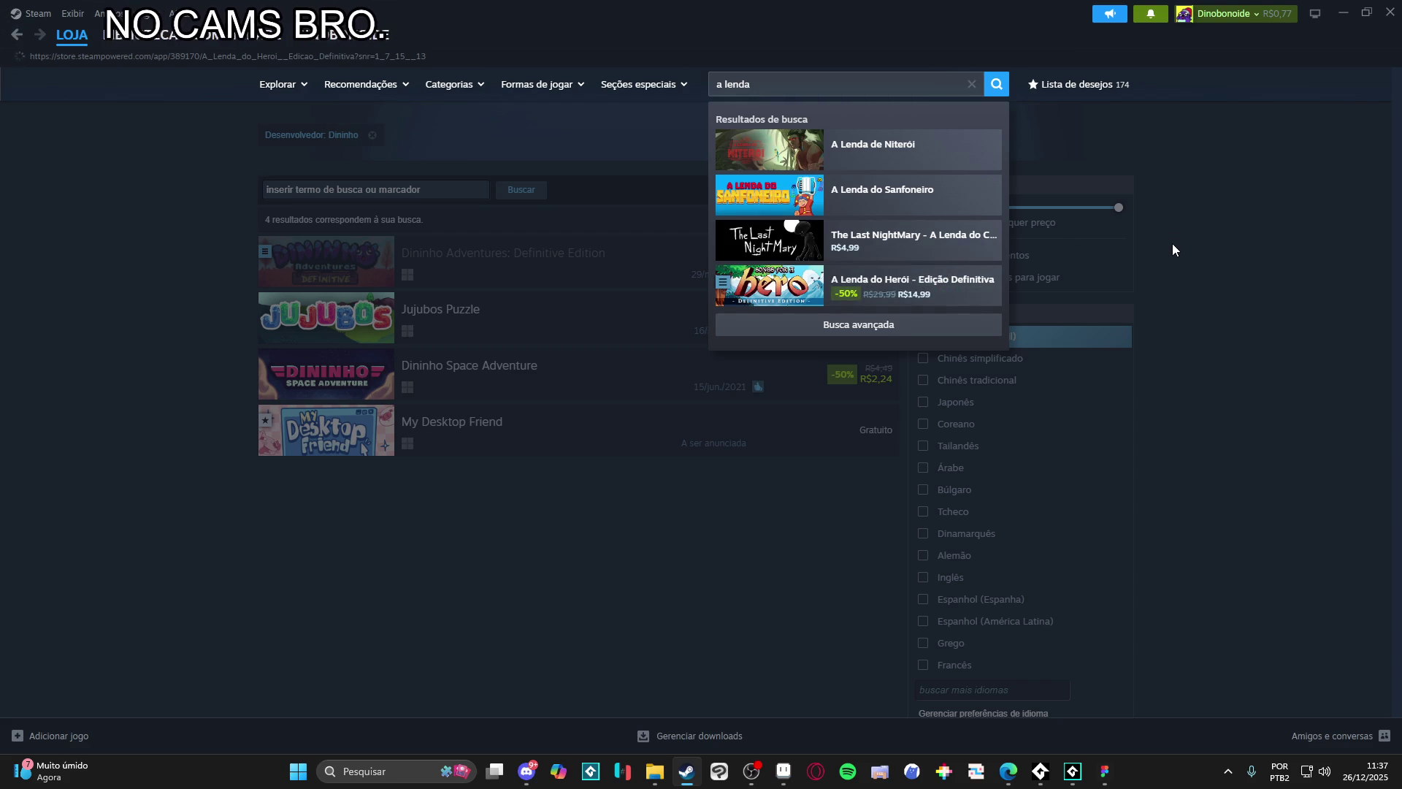
scroll(1058, 273, "down", 3)
scroll(522, 459, "down", 4)
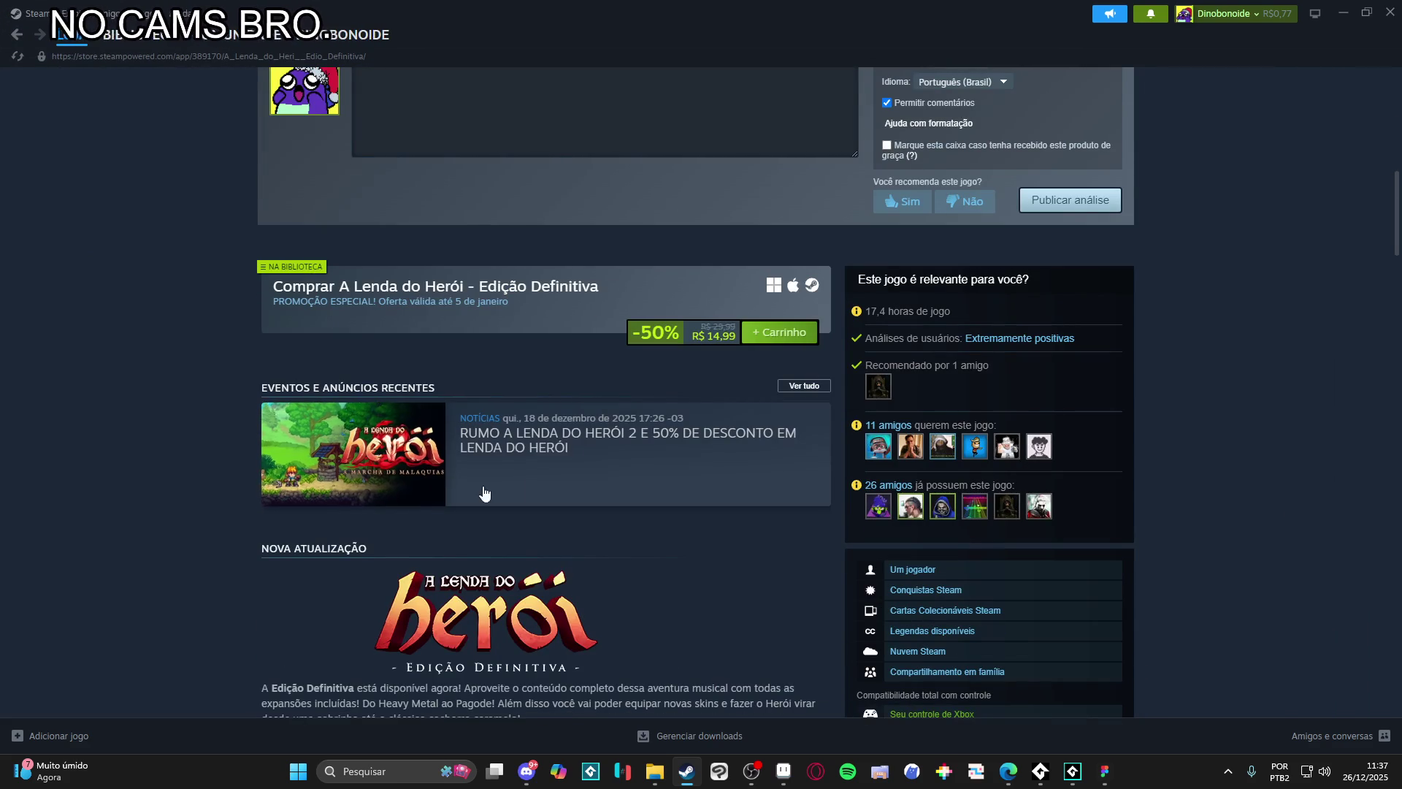
left_click(560, 466)
scroll(701, 417, "down", 3)
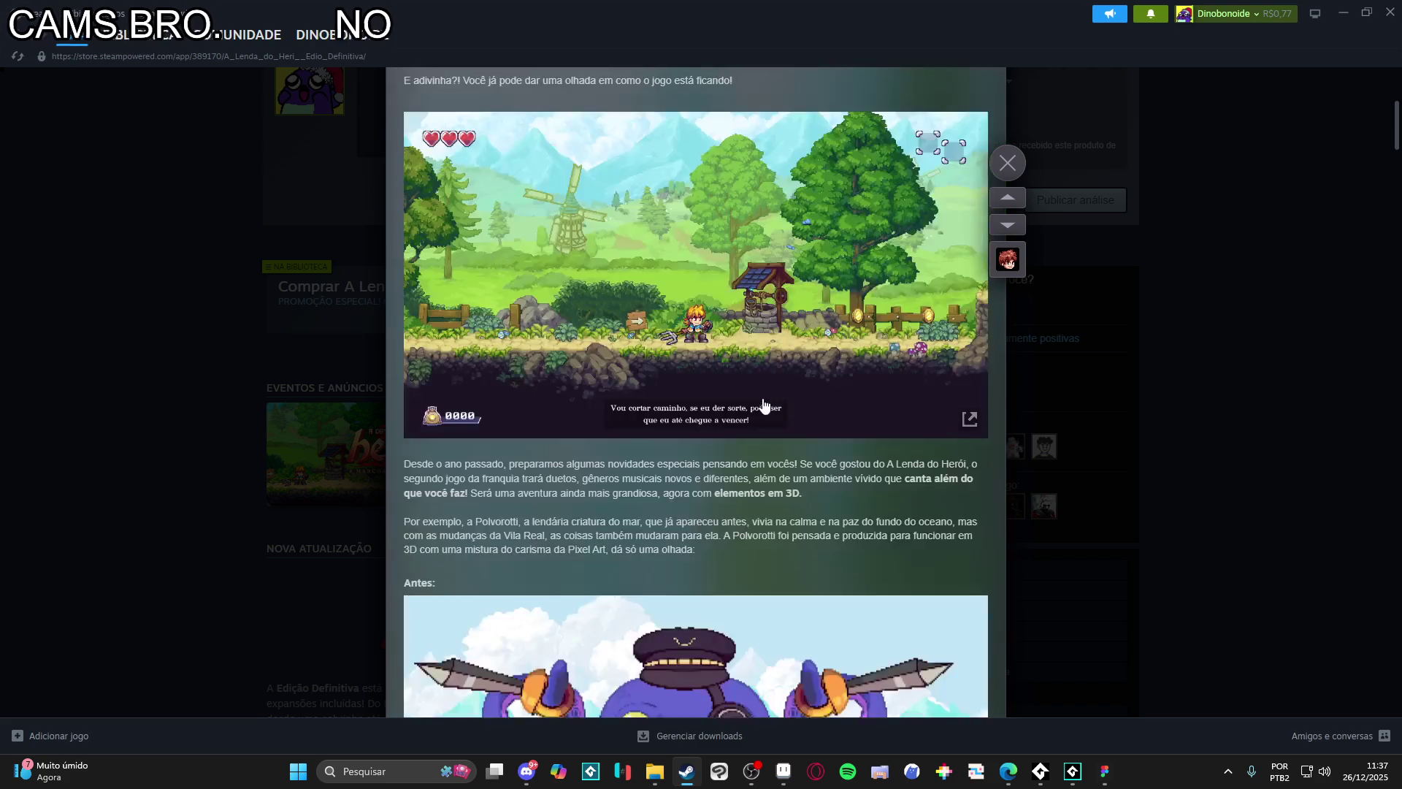
scroll(723, 394, "up", 1)
left_click(738, 383)
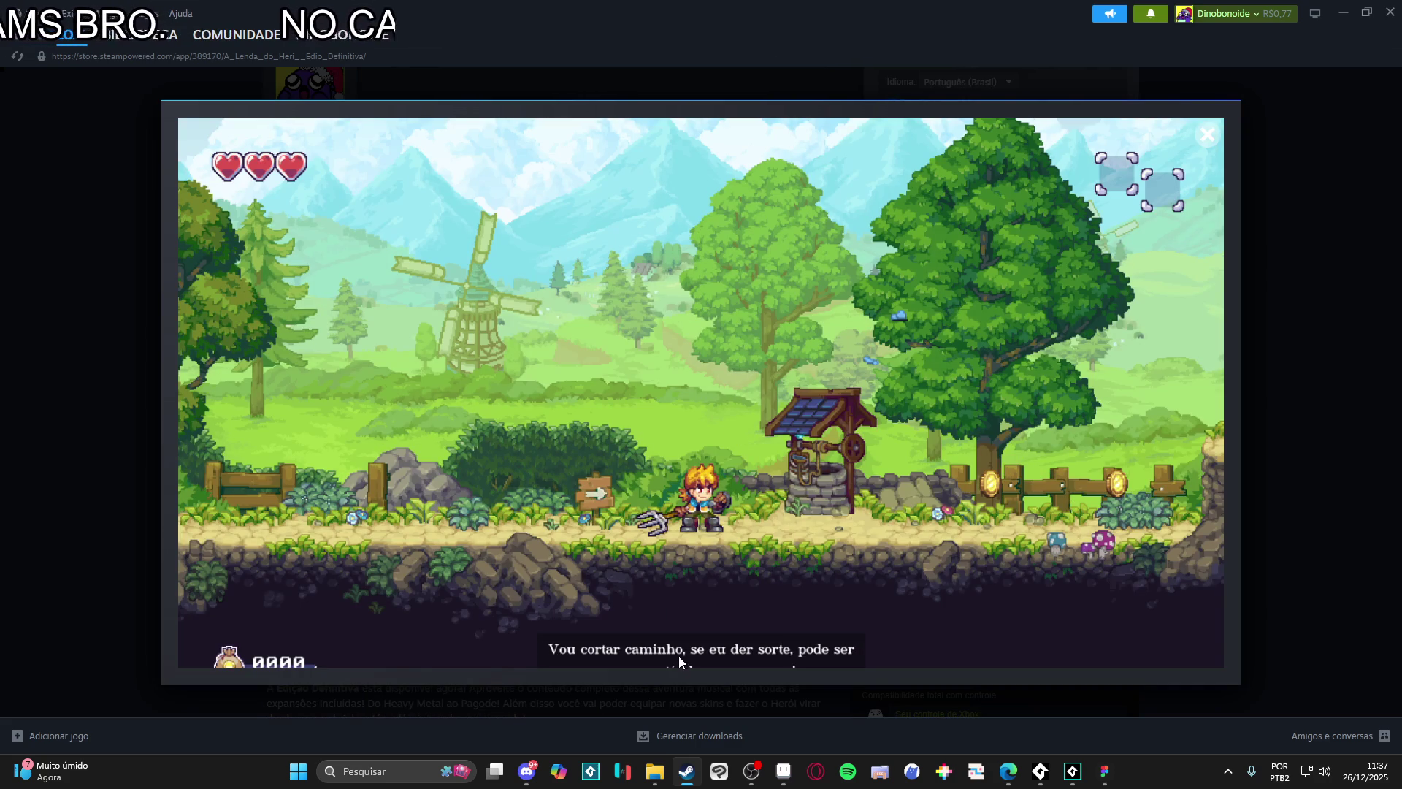
left_click(1314, 413)
right_click(1314, 413)
key("Escape")
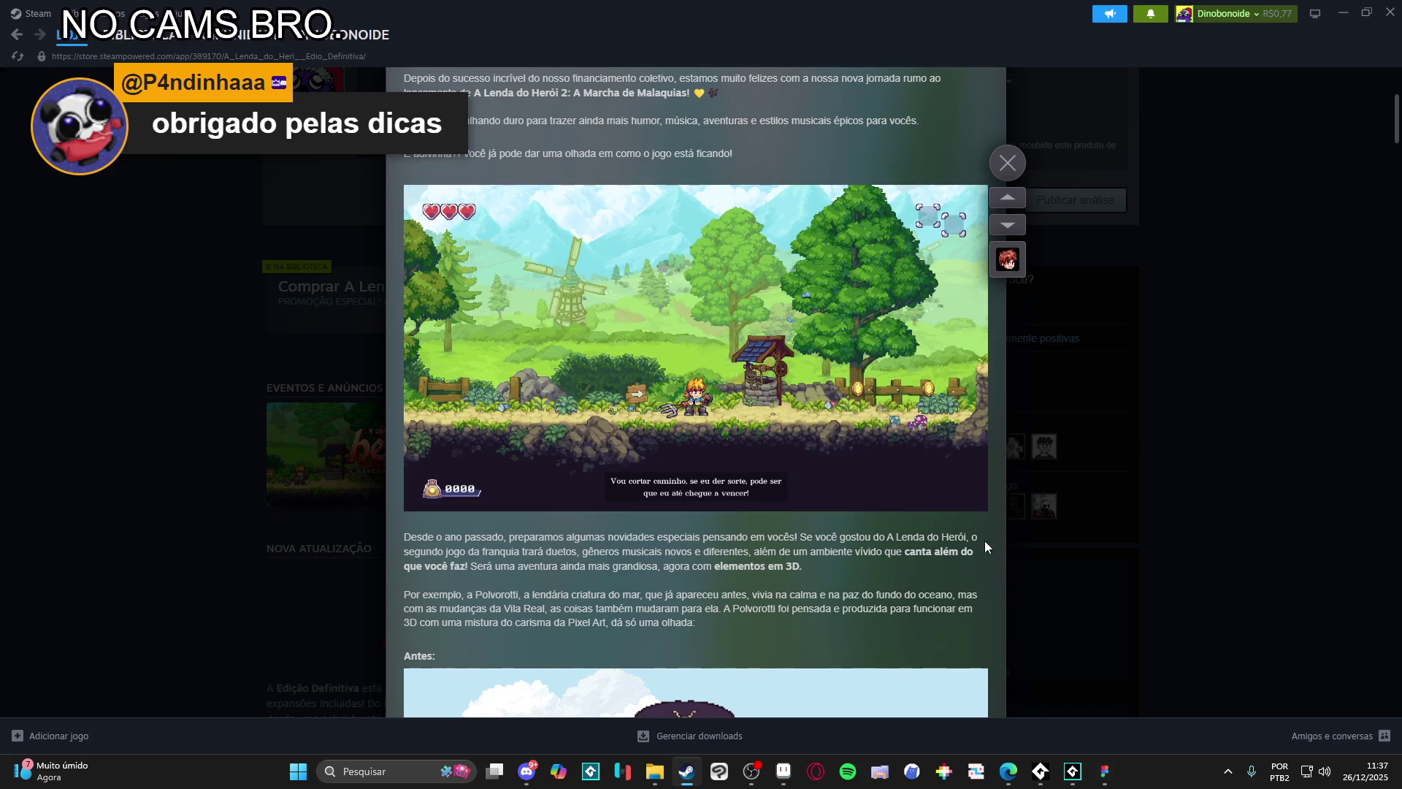
Step: Enlarge the announcement screenshot again, close it and dismiss the page navigation options
left_click(945, 488)
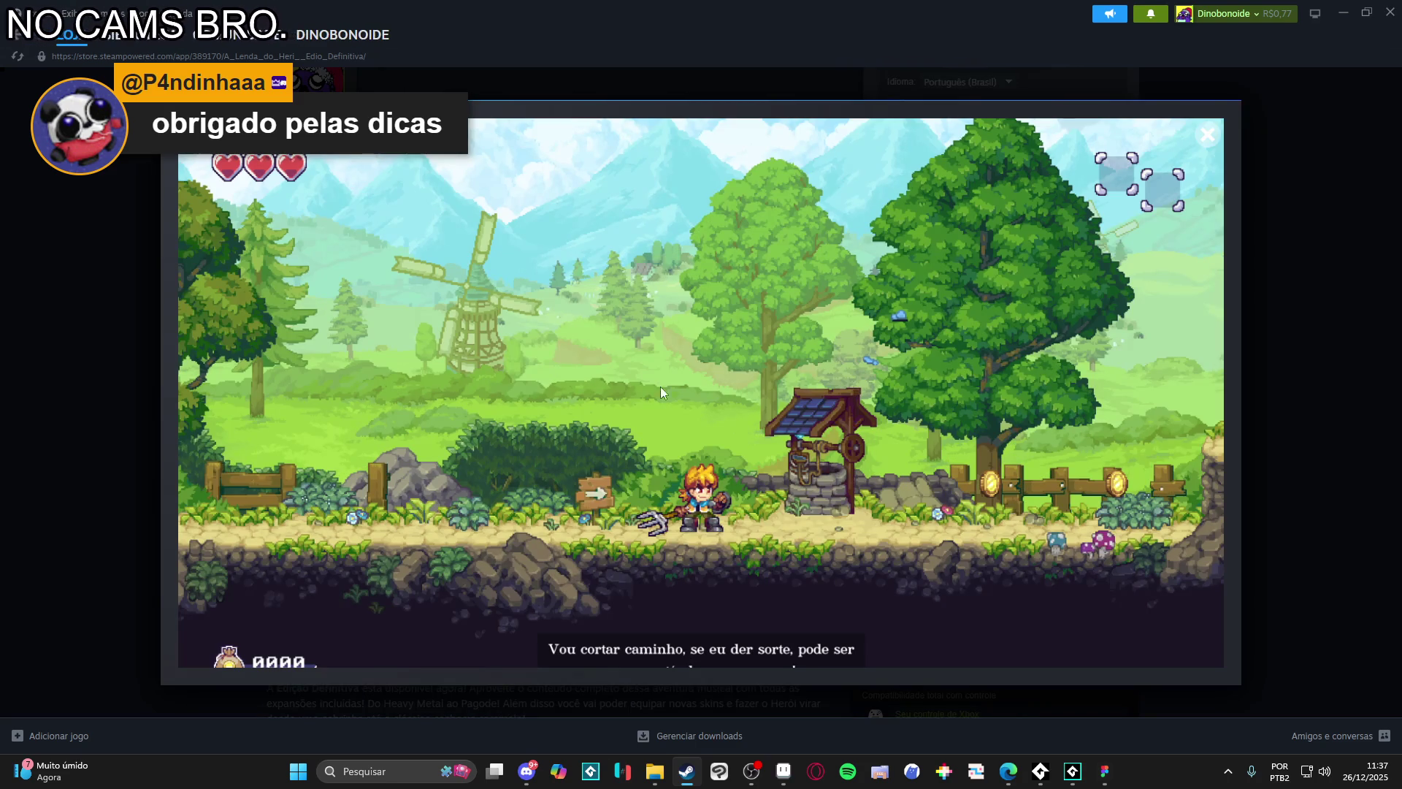
left_click(1227, 570)
right_click(1244, 455)
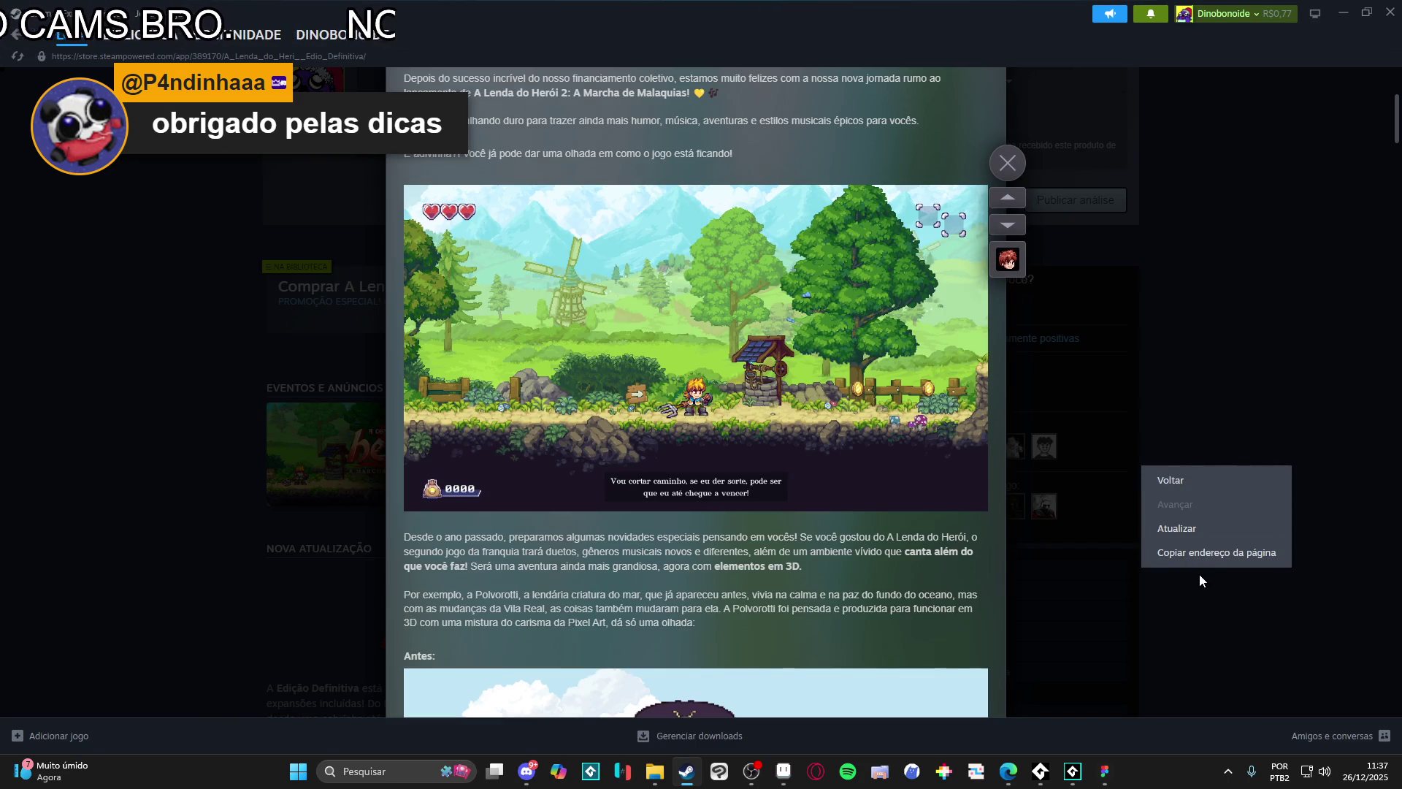
left_click(1237, 554)
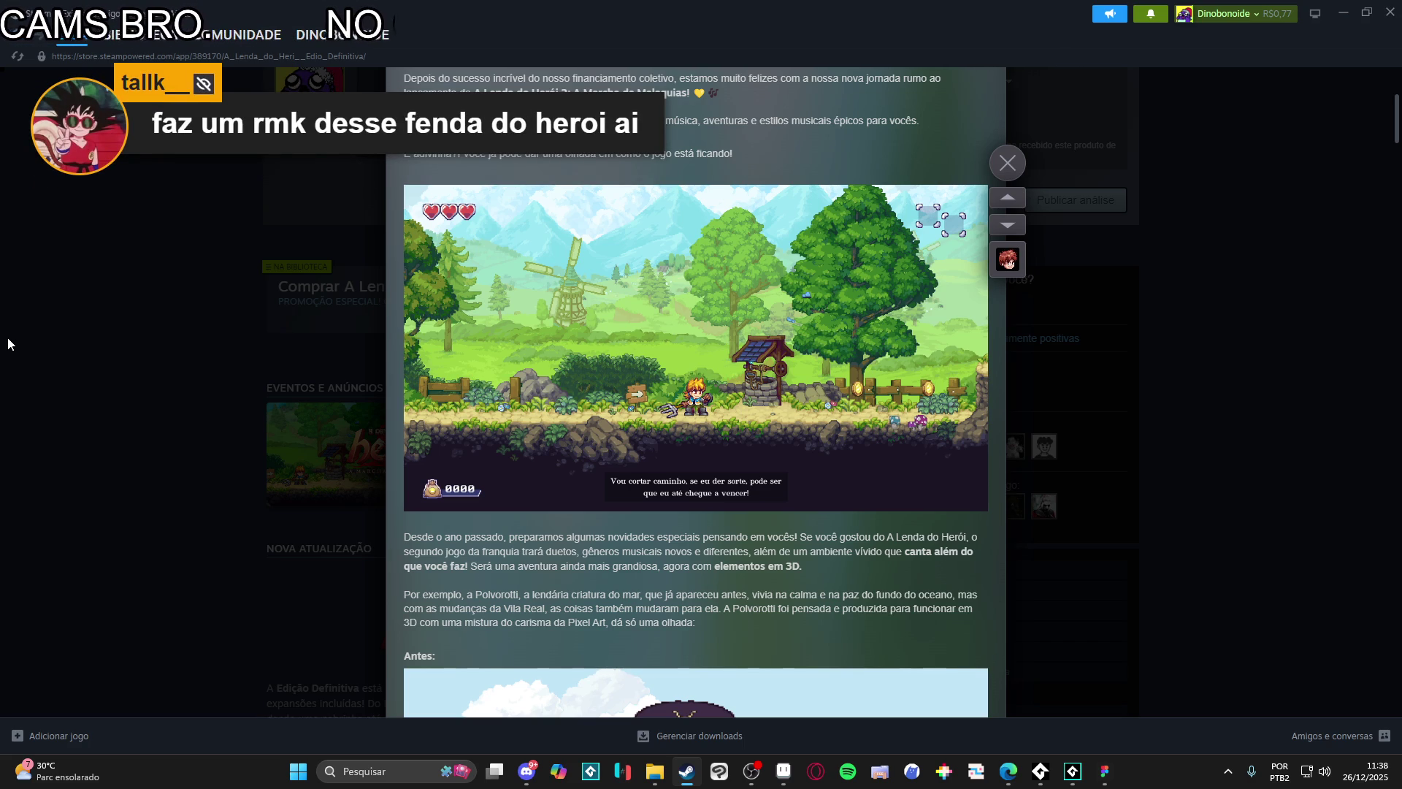
Step: Close the announcement and browse the desert screenshot and the next one in the media viewer
left_click(1184, 405)
scroll(585, 559, "up", 3)
scroll(587, 552, "up", 3)
scroll(588, 551, "down", 1)
scroll(587, 551, "down", 6)
scroll(587, 550, "down", 3)
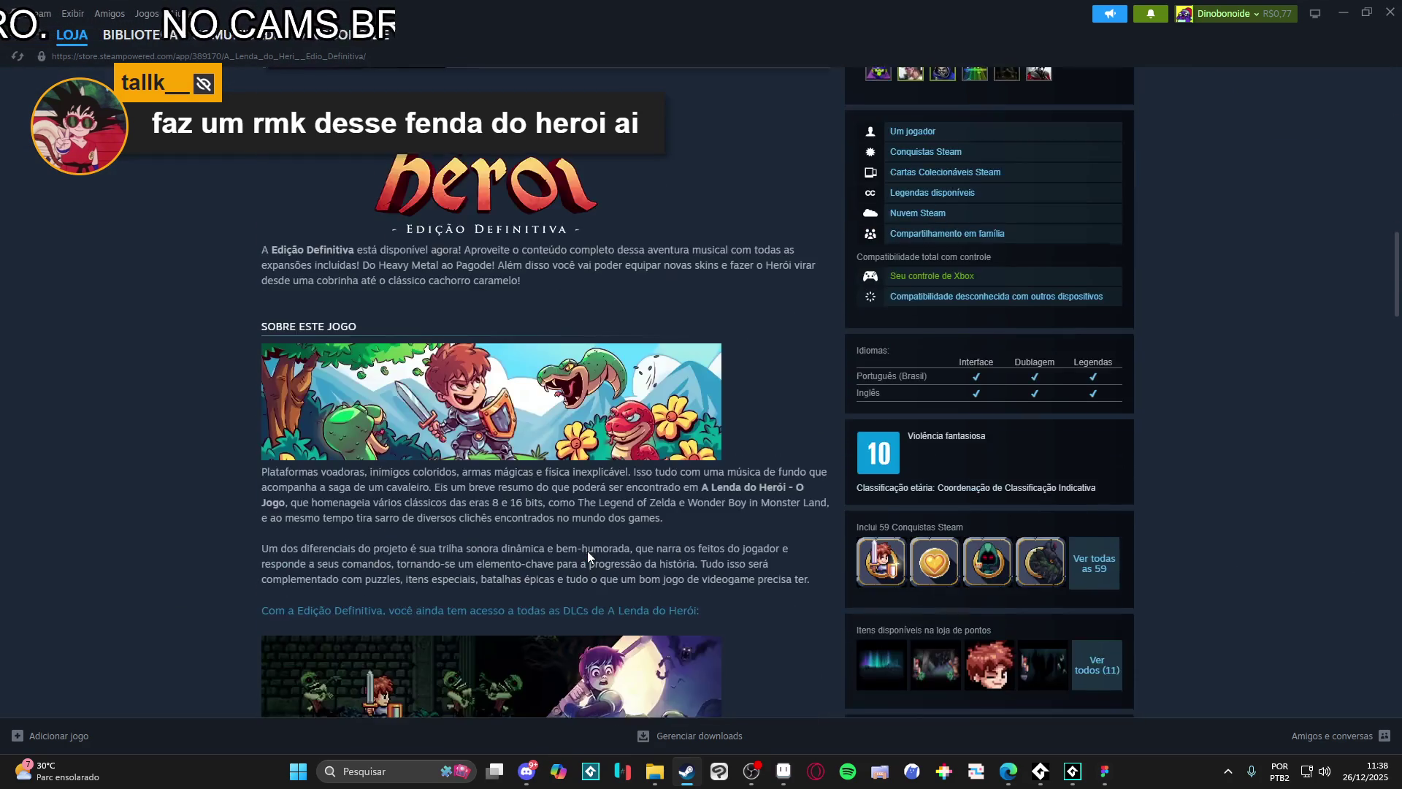
scroll(587, 551, "down", 3)
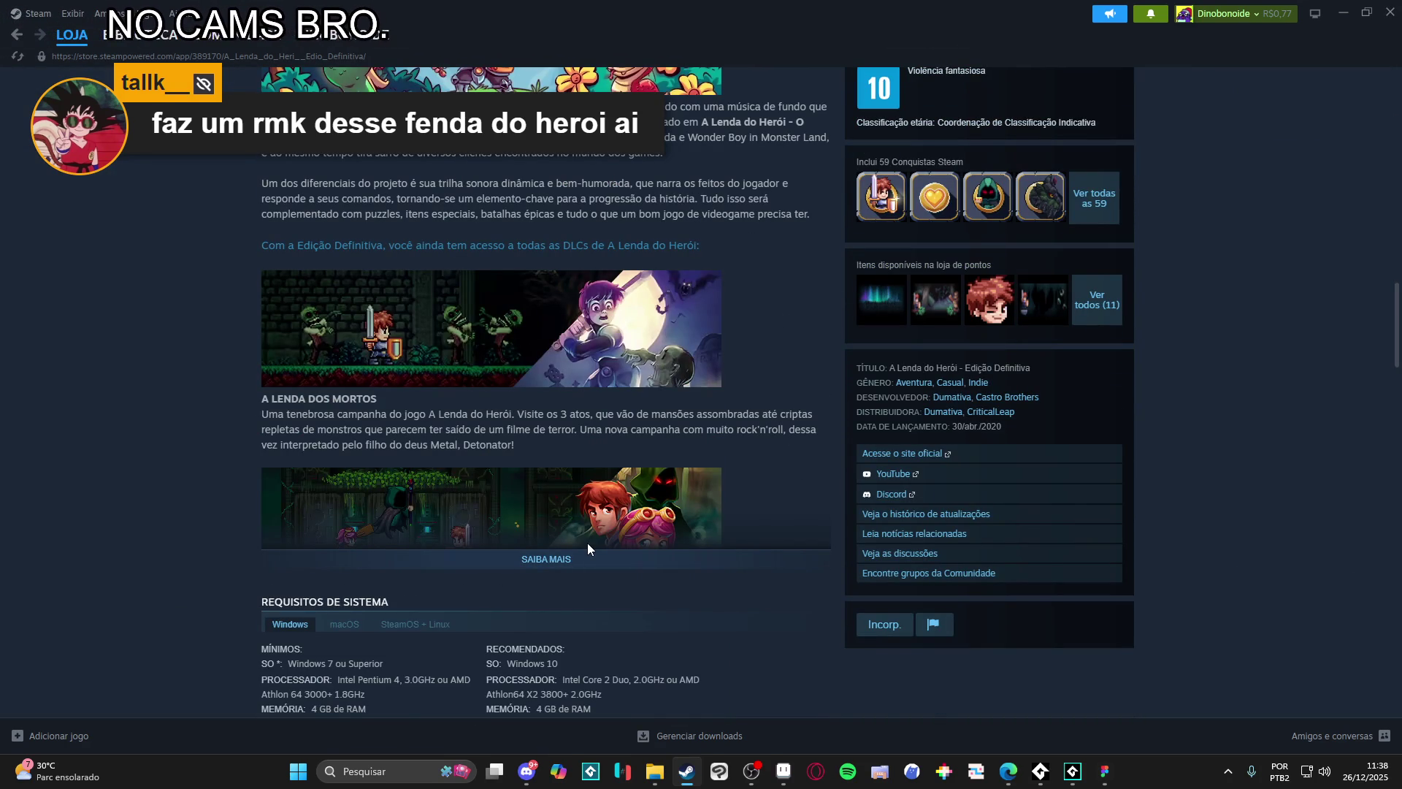
scroll(587, 542, "up", 2)
scroll(587, 543, "up", 5)
scroll(587, 543, "up", 5)
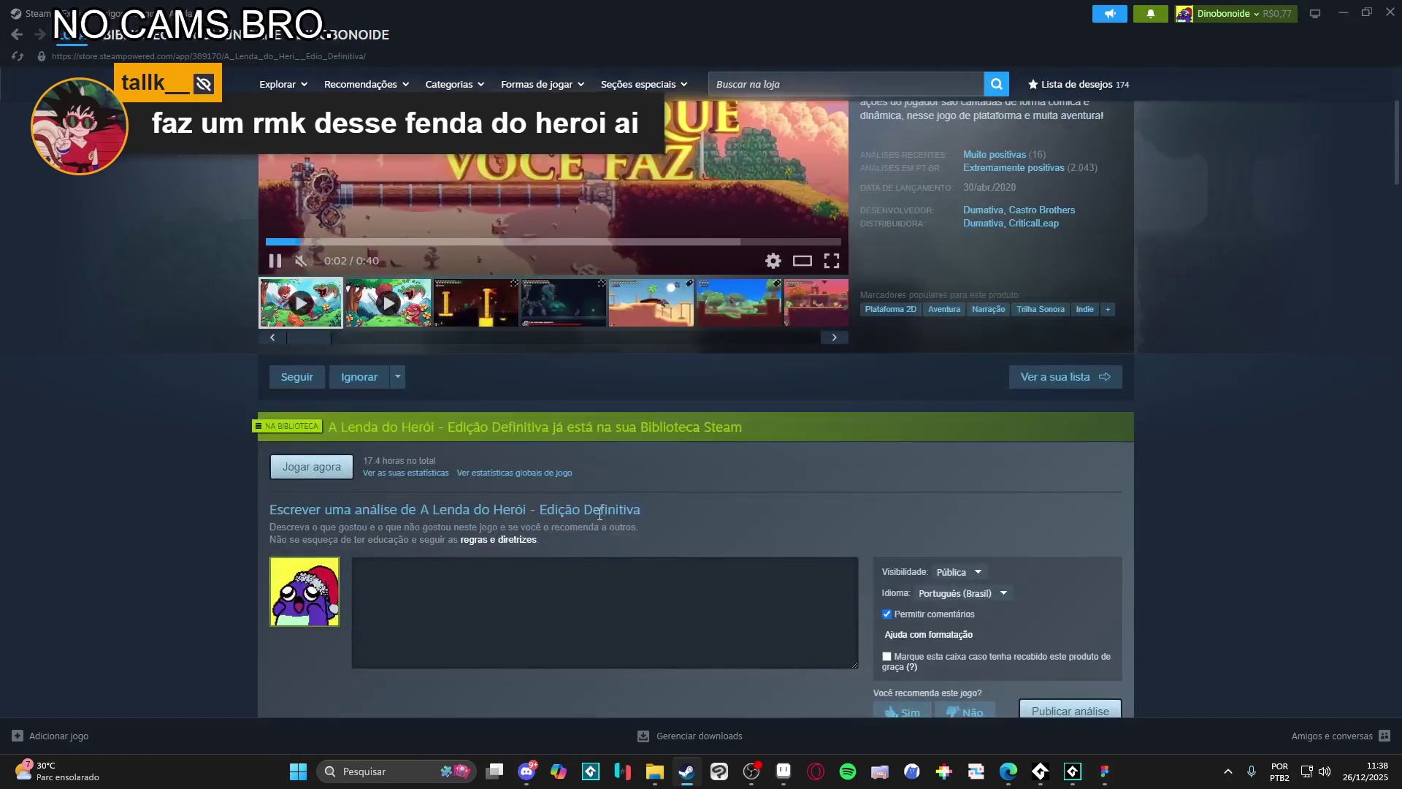
scroll(596, 516, "up", 3)
left_click(644, 526)
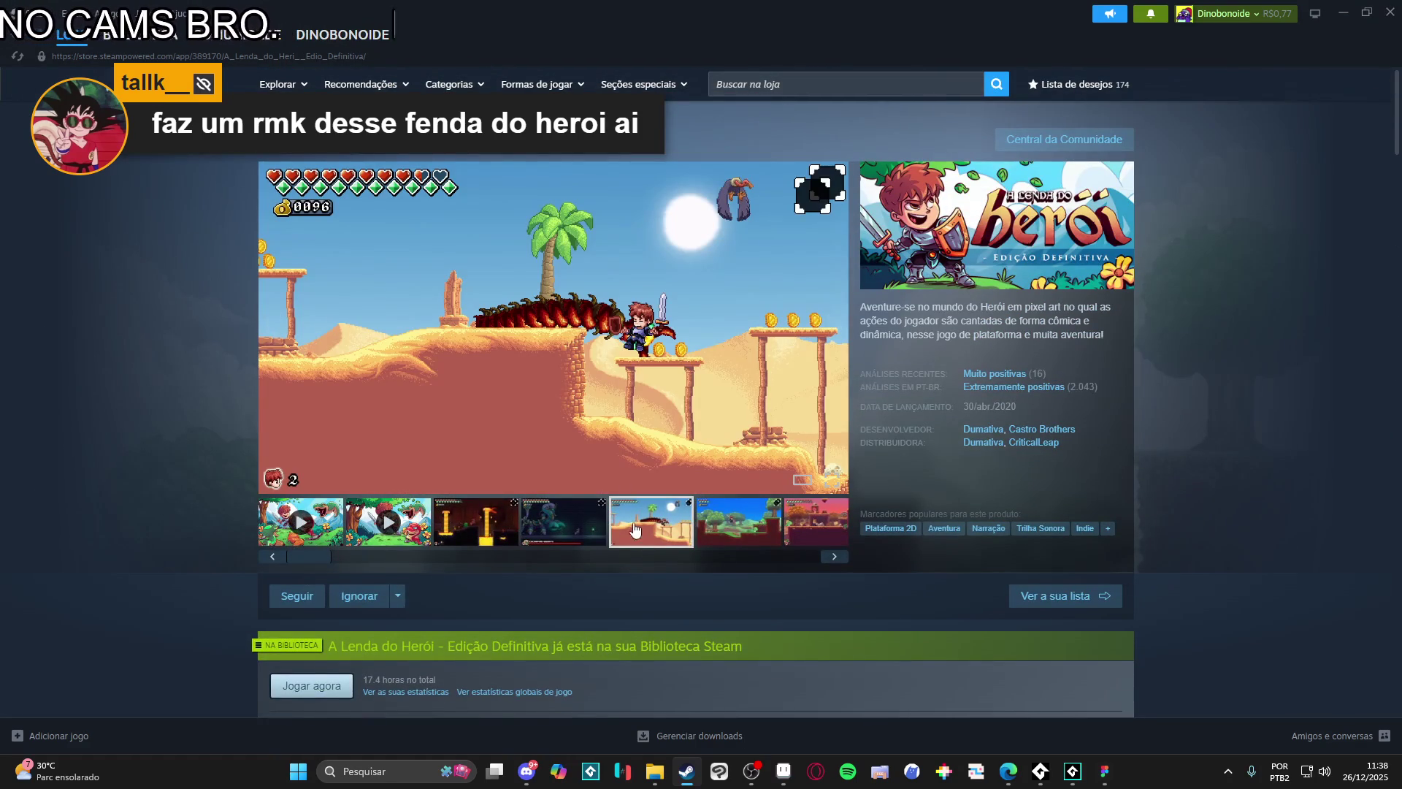
left_click(604, 328)
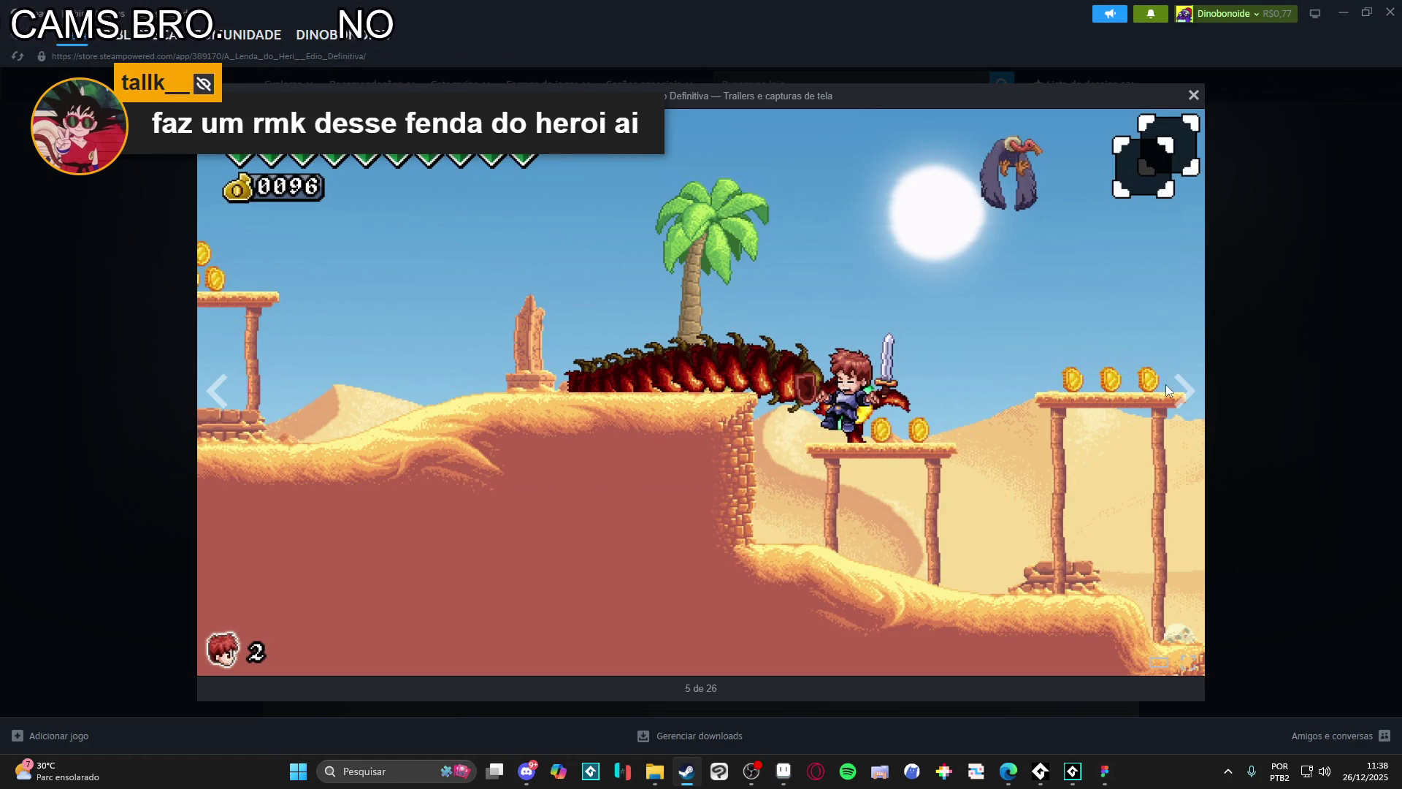
left_click(1198, 402)
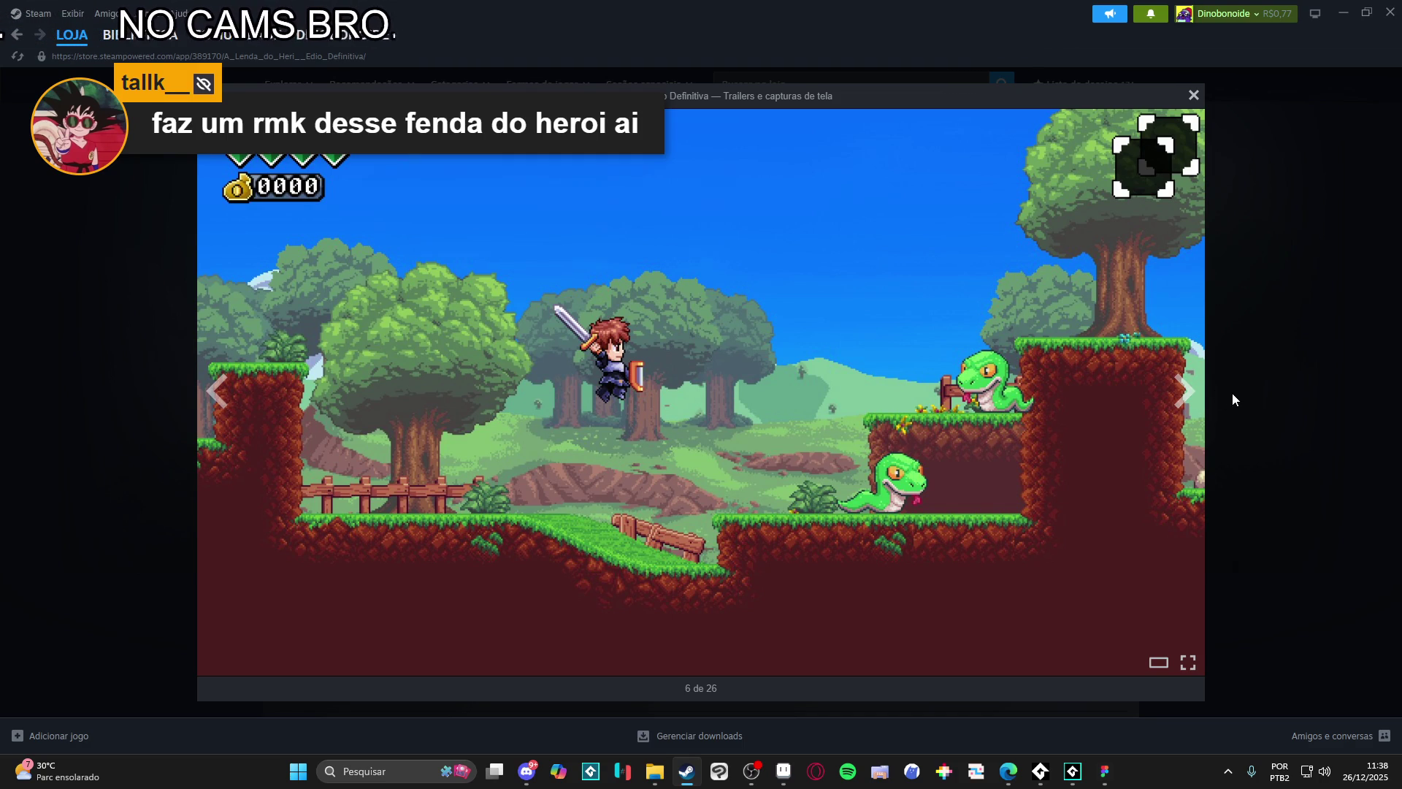
left_click(1233, 392)
scroll(1131, 440, "down", 4)
scroll(1131, 440, "up", 4)
scroll(1130, 440, "down", 5)
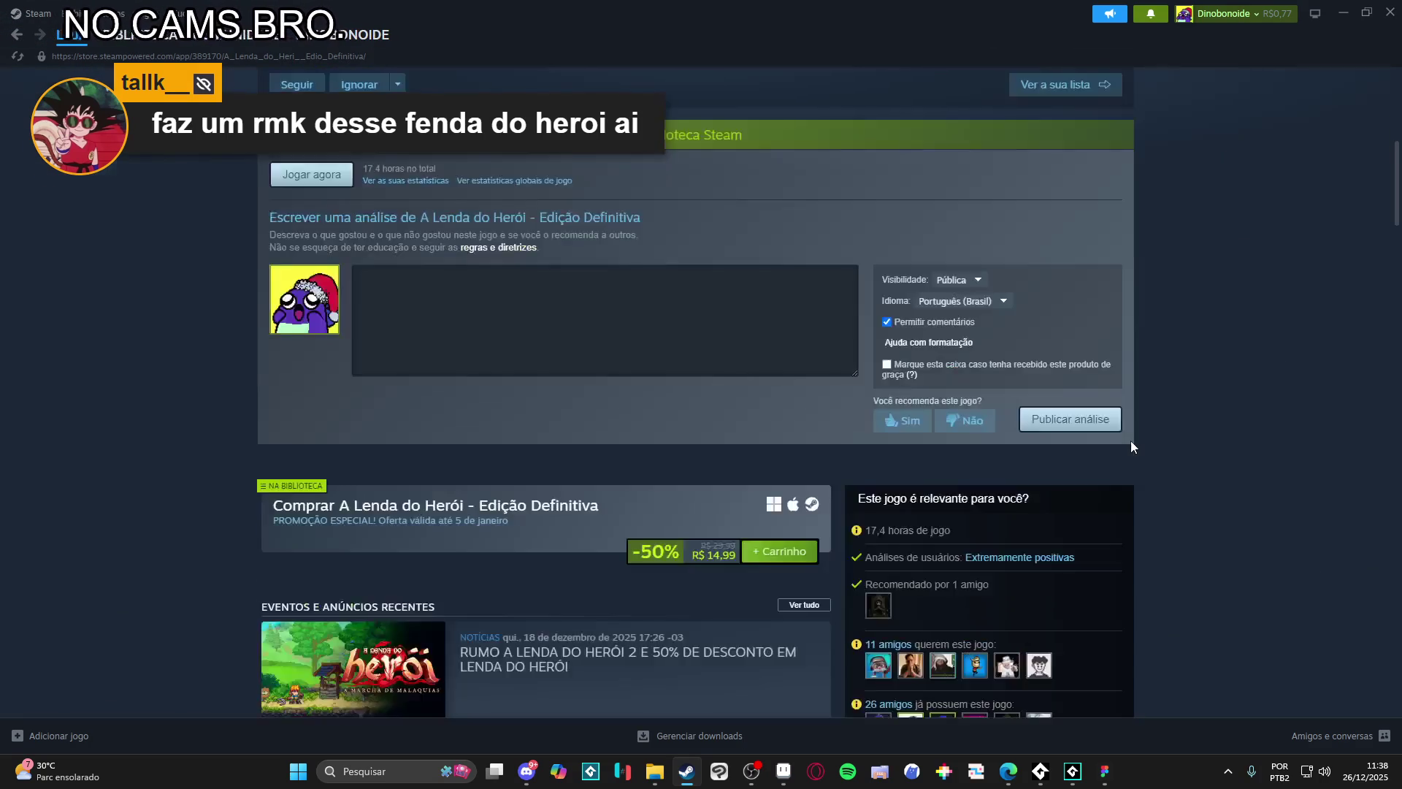
scroll(1131, 440, "down", 4)
scroll(1132, 441, "down", 3)
scroll(1131, 434, "down", 3)
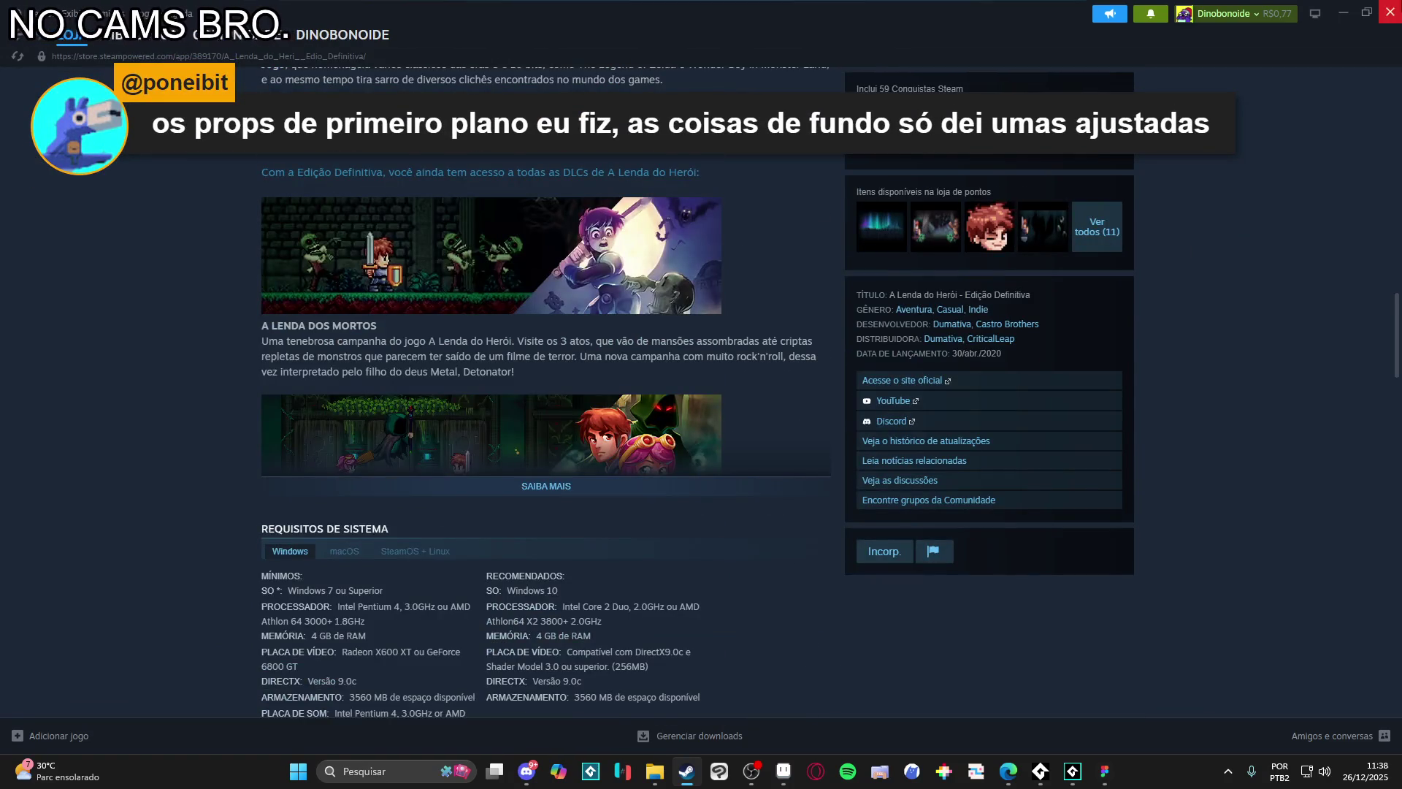
Step: Return to the pet character sprite sheet in Aseprite
key("alt+Tab")
left_click_drag(651, 418, 628, 429)
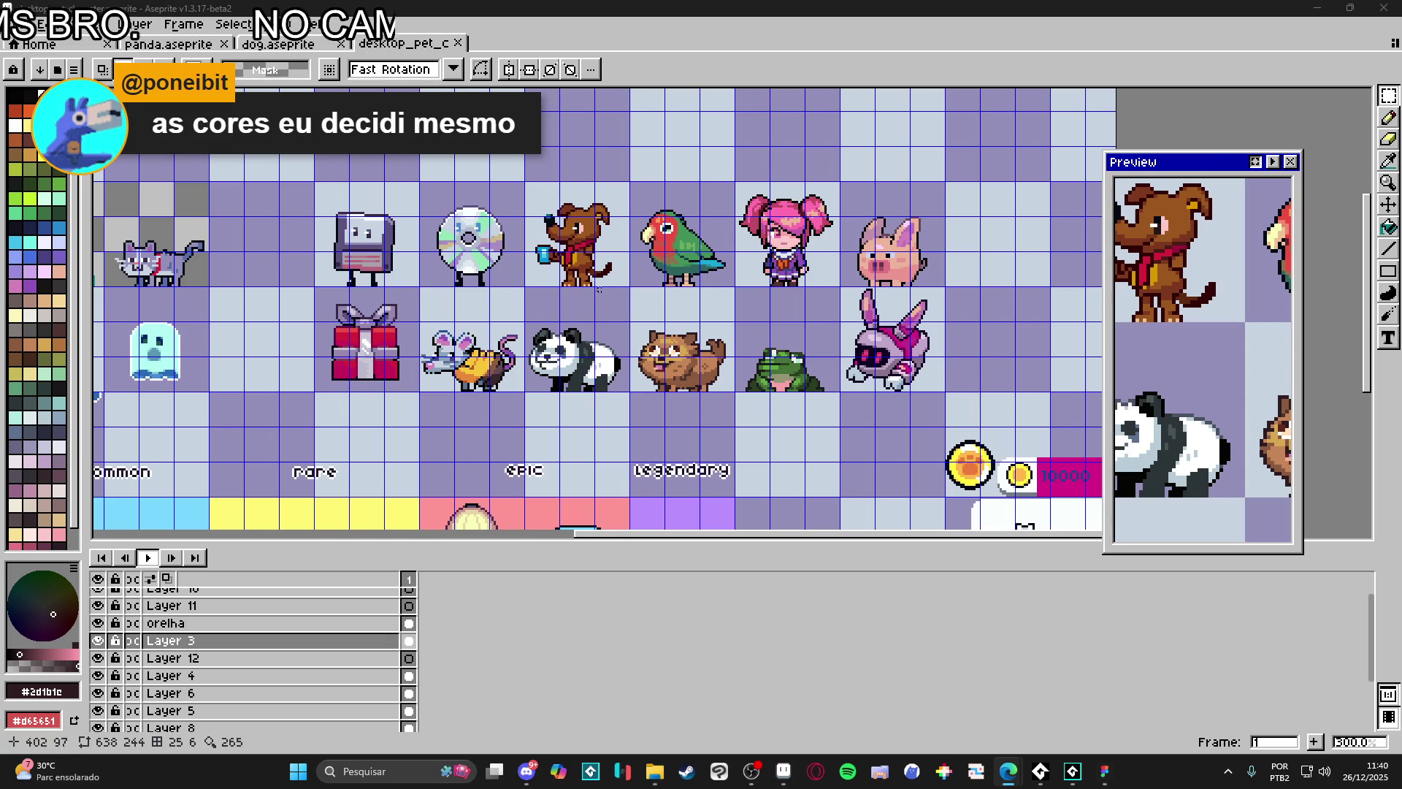
Step: Switch to the dog.aseprite document and play its animation from idle into the walking frames
key("v")
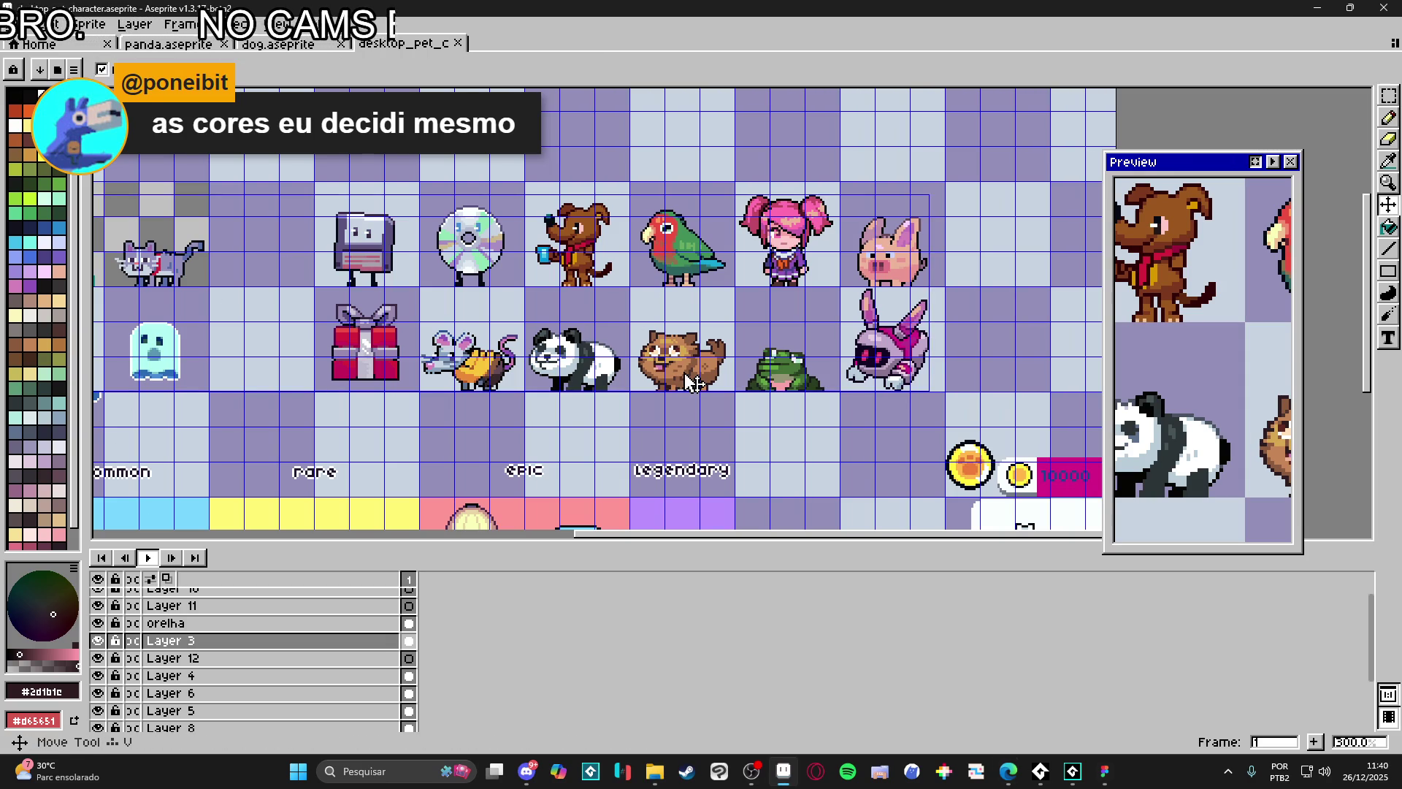
key("m")
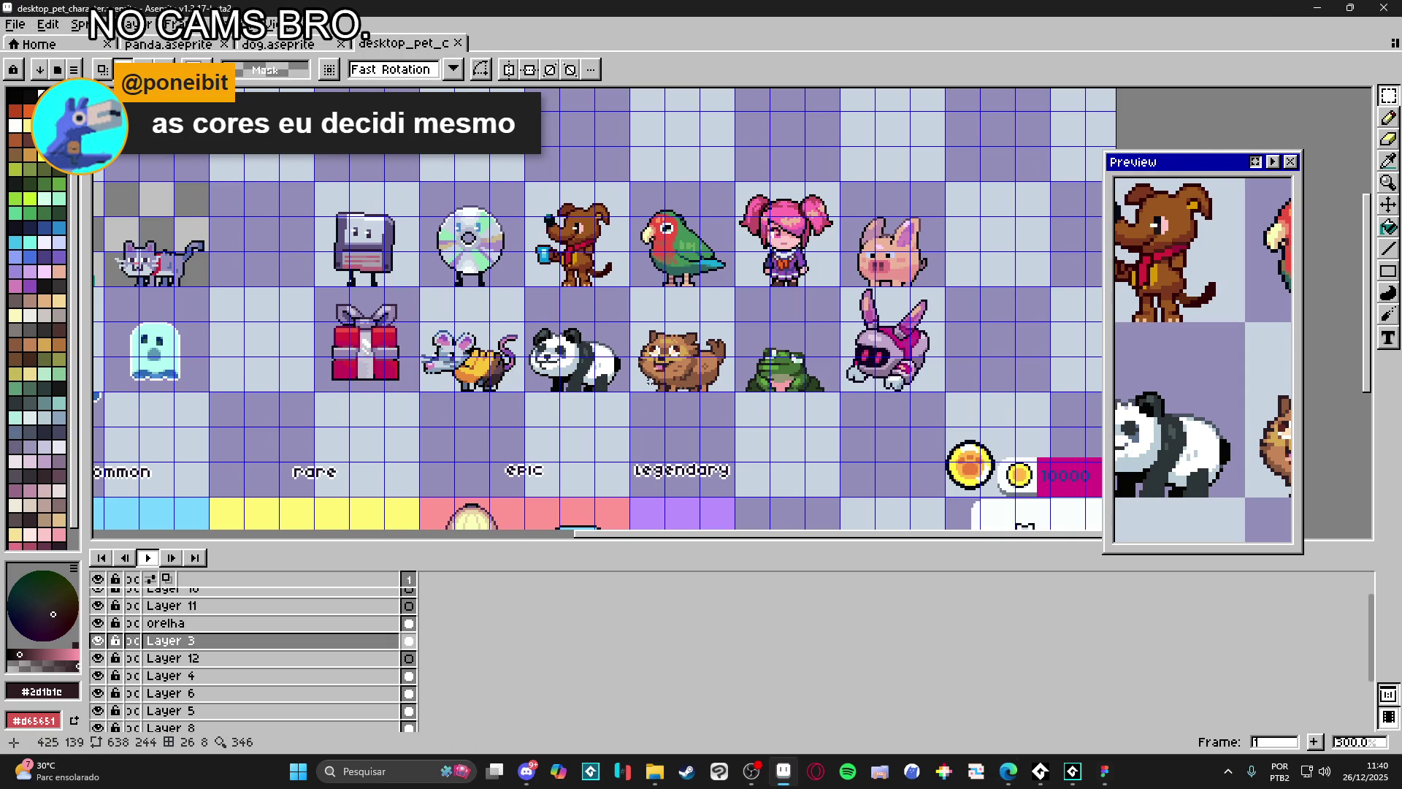
left_click_drag(651, 380, 653, 399)
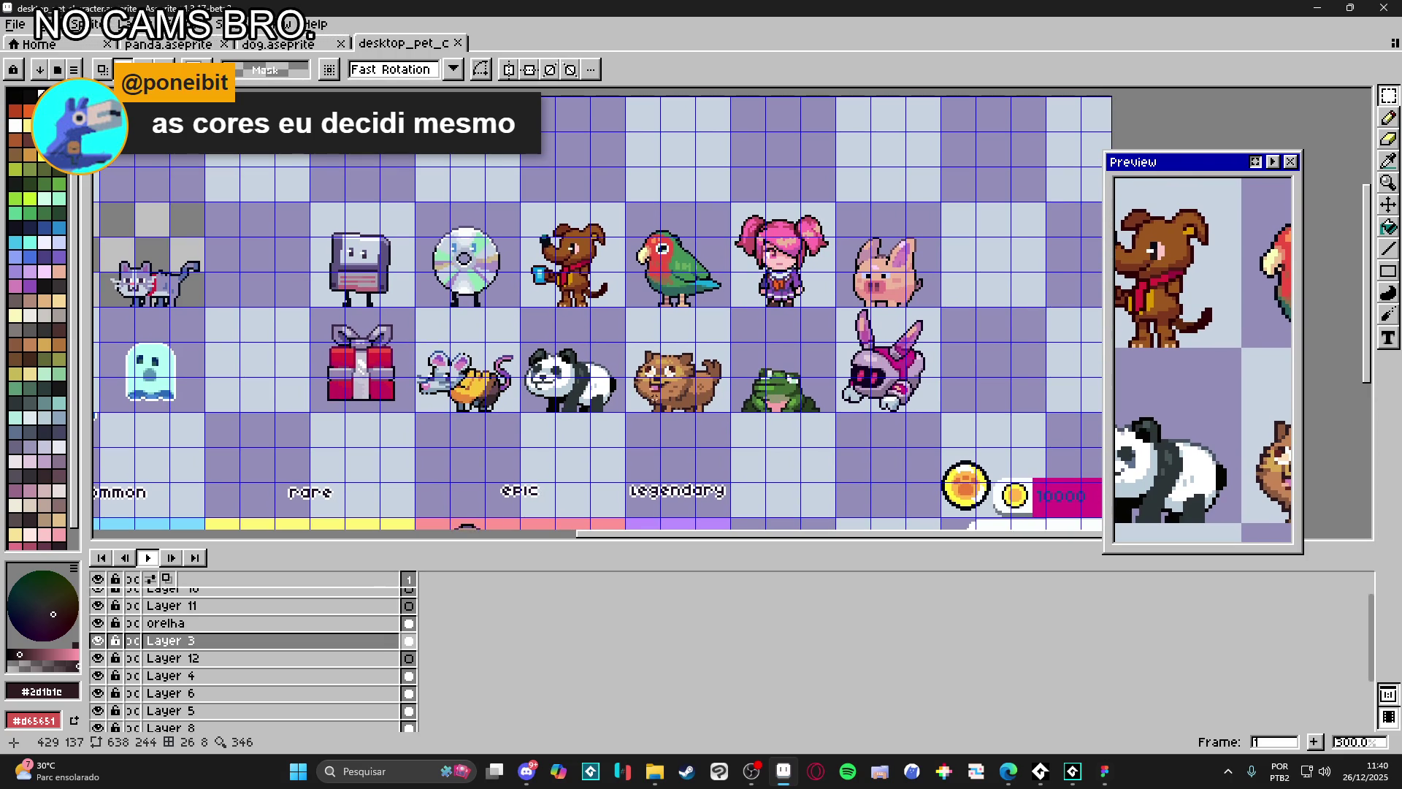
left_click(287, 44)
scroll(470, 378, "up", 1)
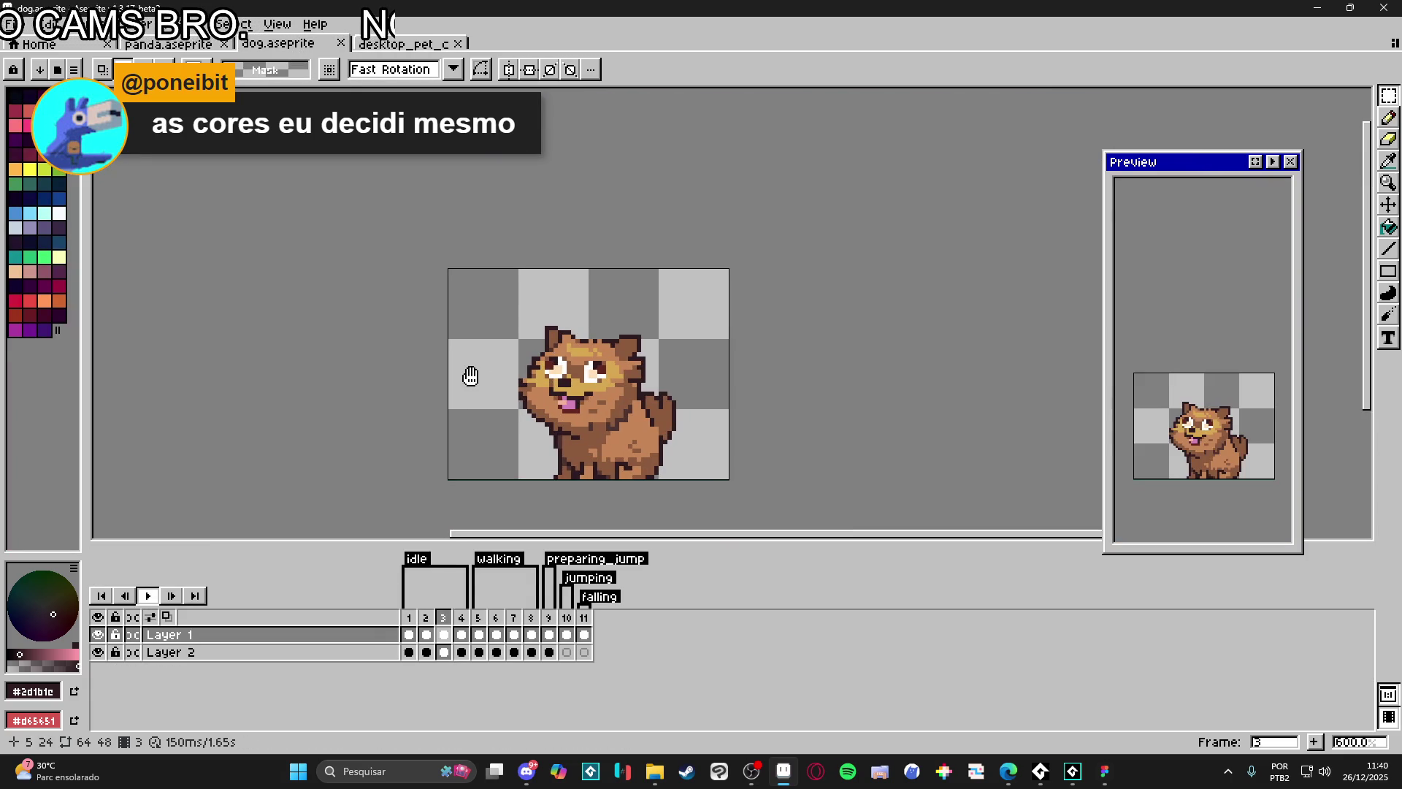
left_click(150, 595)
scroll(516, 460, "down", 3)
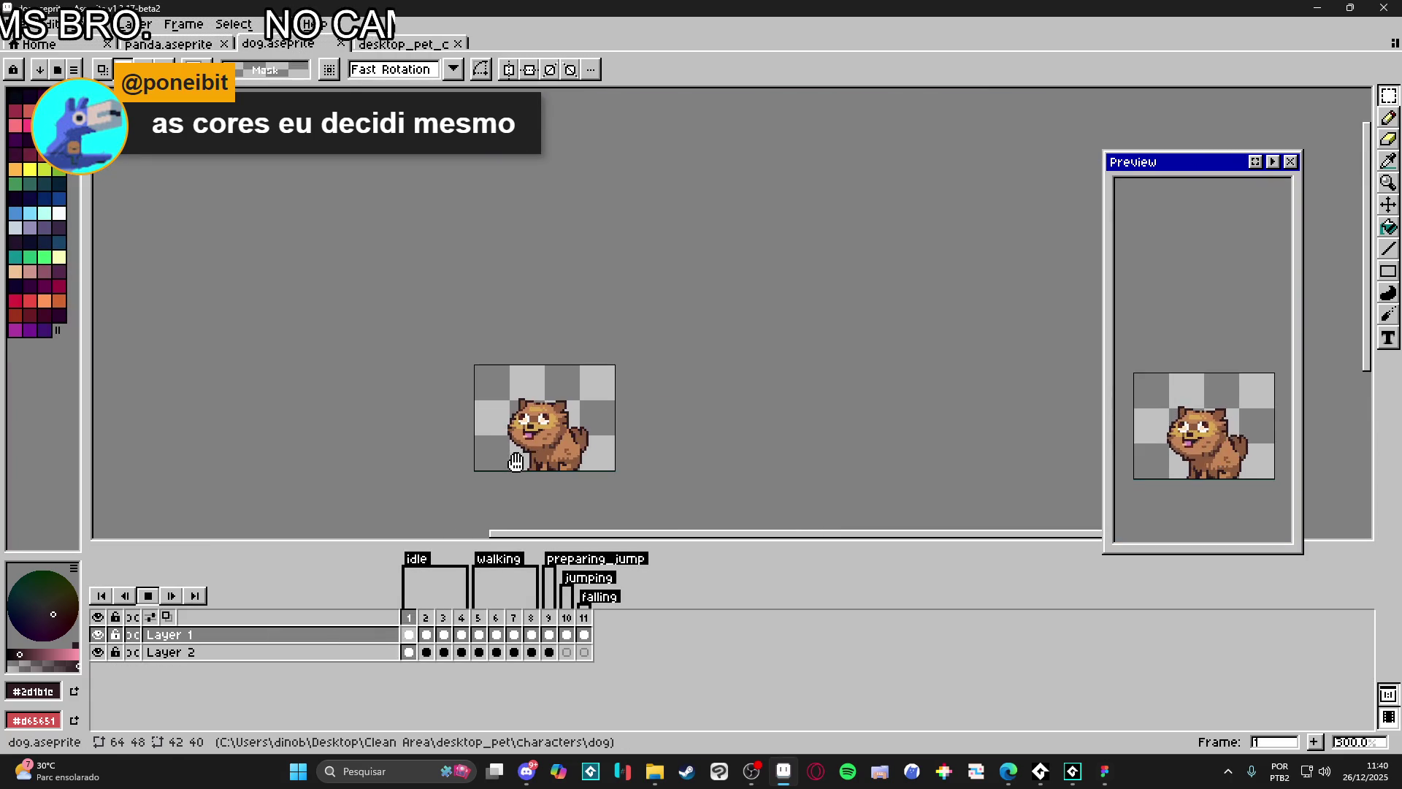
left_click(489, 619)
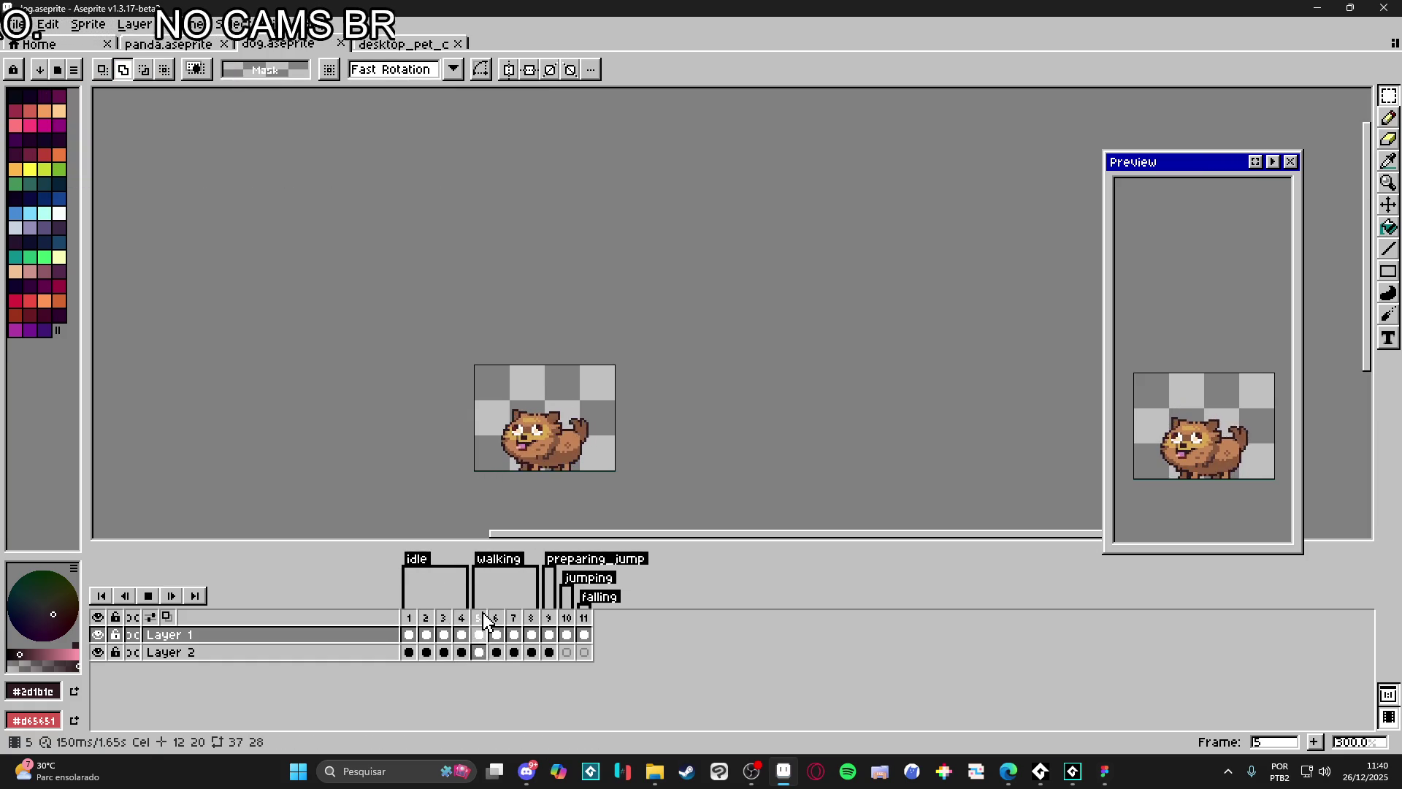